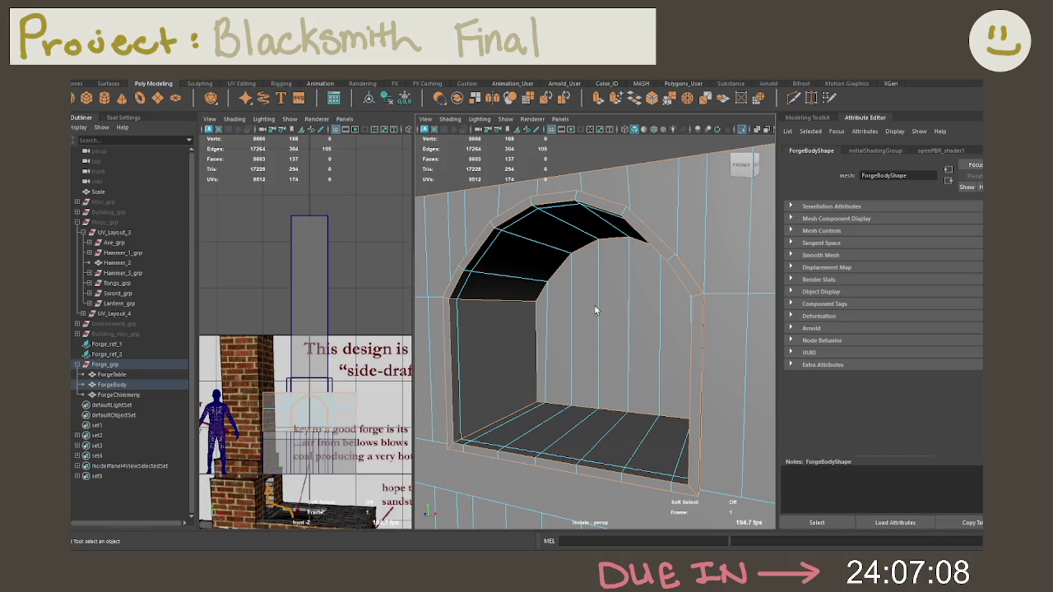
# Try a test bevel on the selected forge arch edges, then undo it
pyautogui.scroll(-3, 595, 306)
pyautogui.scroll(-3, 626, 315)
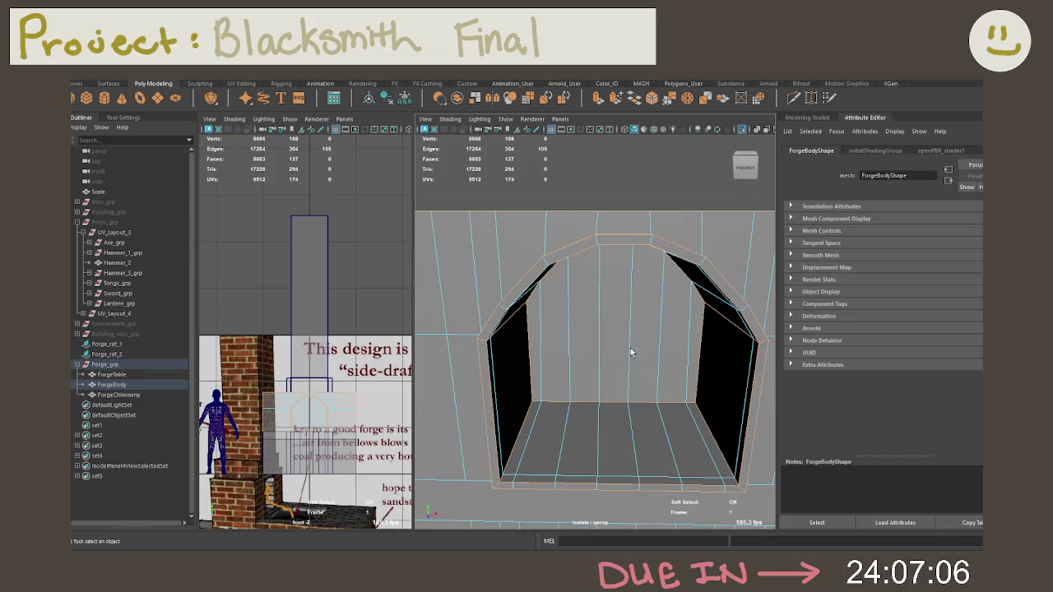
pyautogui.scroll(-4, 630, 342)
pyautogui.moveTo(540, 298)
pyautogui.keyDown('alt'); pyautogui.mouseDown()
pyautogui.moveTo(638, 319)
pyautogui.moveTo(576, 329)
pyautogui.mouseUp(); pyautogui.keyUp('alt')
pyautogui.scroll(3, 576, 329)
pyautogui.scroll(3, 630, 313)
pyautogui.moveTo(673, 325)
pyautogui.keyDown('alt'); pyautogui.mouseDown()
pyautogui.moveTo(694, 334)
pyautogui.moveTo(685, 334)
pyautogui.mouseUp(); pyautogui.keyUp('alt')
pyautogui.hotkey('ctrl', 'b')
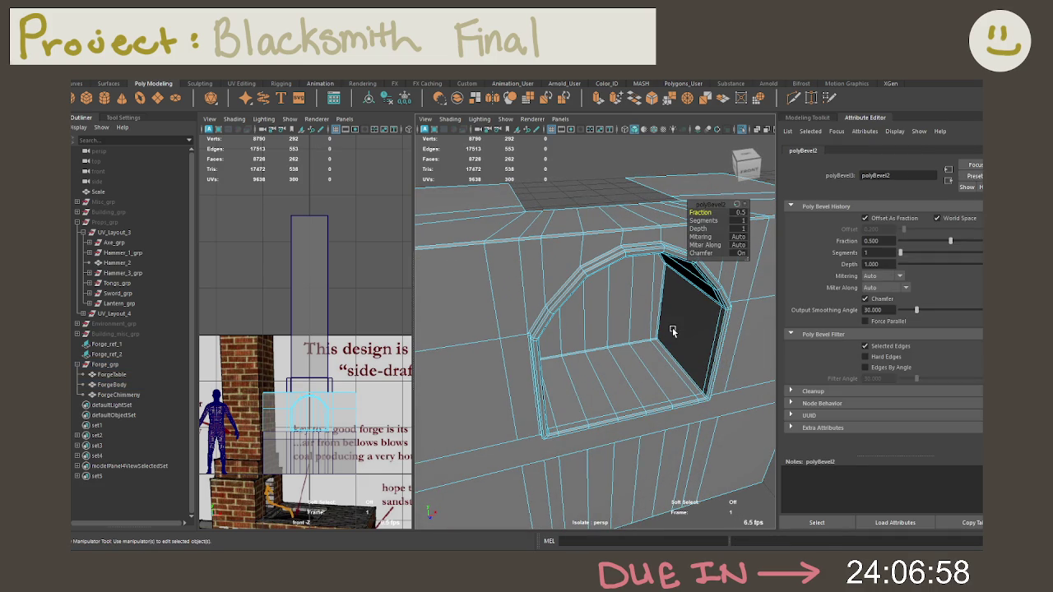
pyautogui.hotkey('ctrl', 'z')
# Deselect the stray edge and the unwanted horizontal edges from the arch selection
pyautogui.keyDown('shift'); pyautogui.click(660, 259); pyautogui.keyUp('shift')
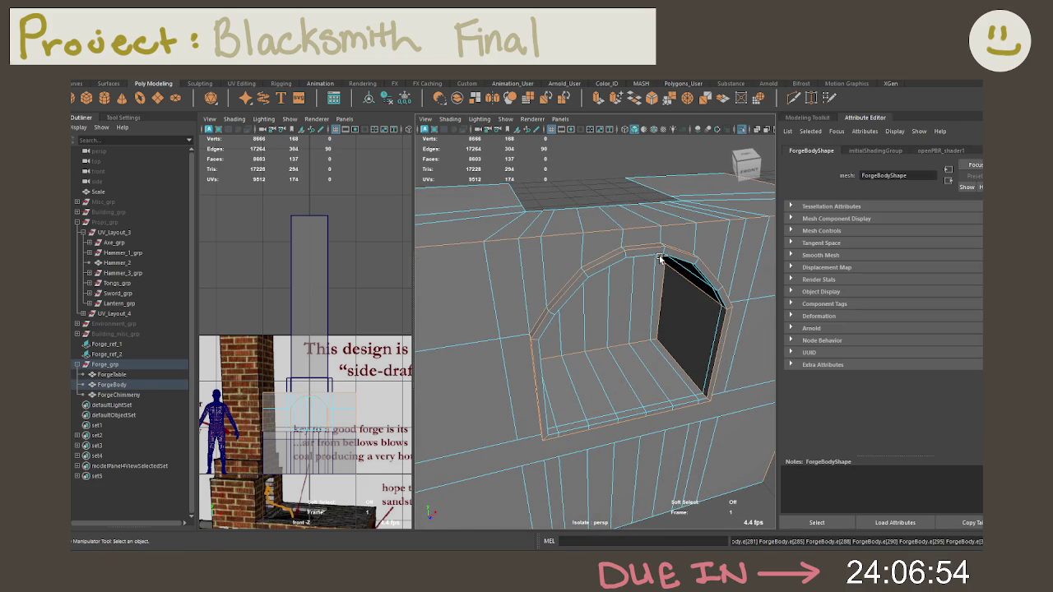
pyautogui.keyDown('ctrl'); pyautogui.click(573, 237); pyautogui.keyUp('ctrl')
pyautogui.scroll(-5, 563, 244)
pyautogui.keyDown('ctrl'); pyautogui.click(472, 298); pyautogui.keyUp('ctrl')
pyautogui.keyDown('ctrl'); pyautogui.click(472, 276); pyautogui.keyUp('ctrl')
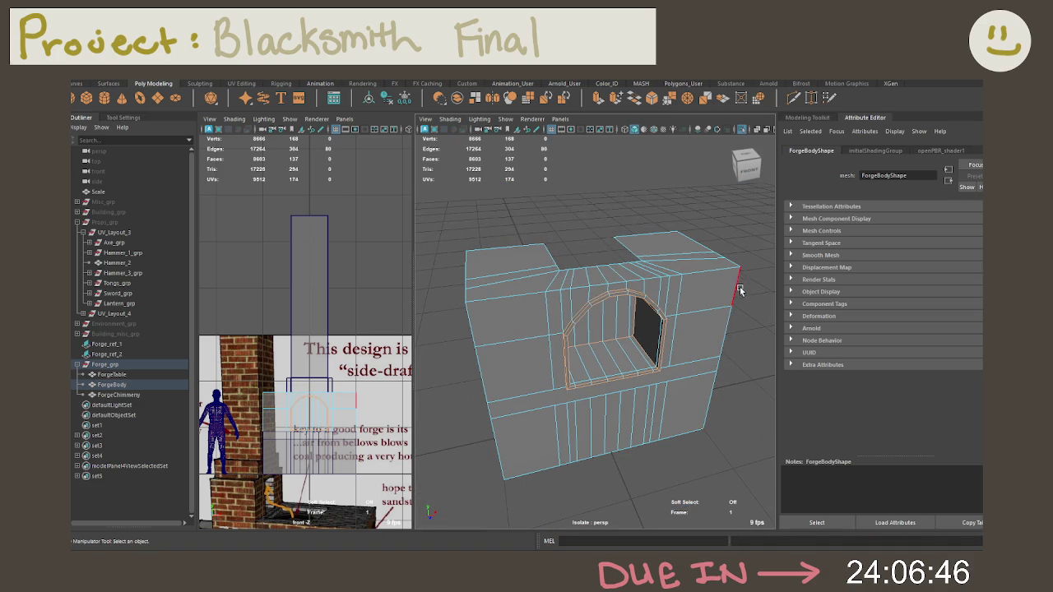
# Select the arch outline edges and bevel them at fraction 0.5 with 1 segment
pyautogui.keyDown('alt'); pyautogui.moveTo(739, 291); pyautogui.dragTo(710, 272); pyautogui.keyUp('alt')
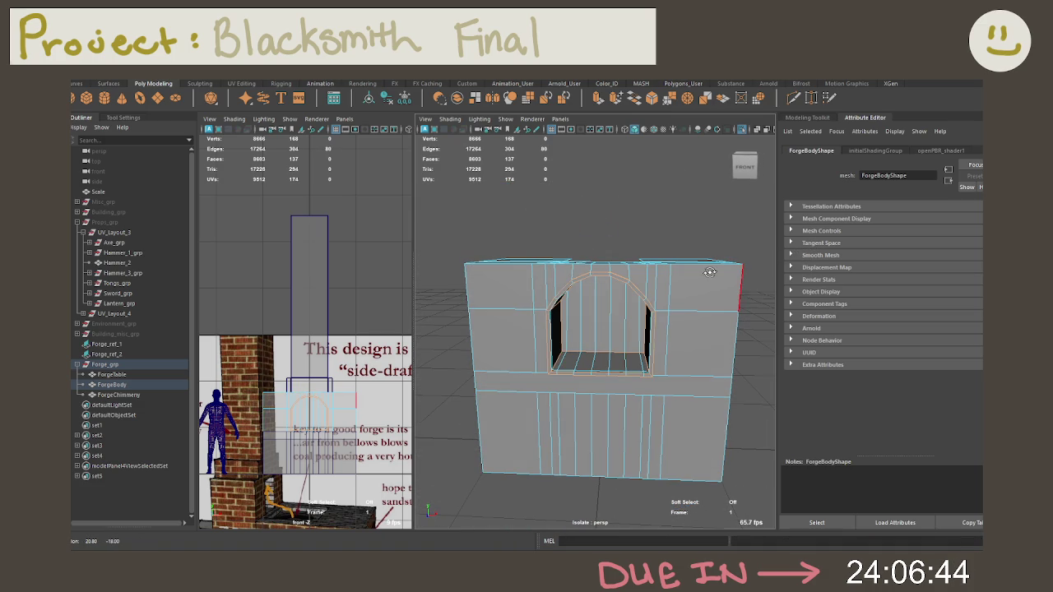
pyautogui.click(288, 387)
pyautogui.click(351, 437)
pyautogui.moveTo(526, 310)
pyautogui.keyDown('alt'); pyautogui.mouseDown()
pyautogui.moveTo(653, 265)
pyautogui.moveTo(529, 282)
pyautogui.moveTo(552, 293)
pyautogui.moveTo(618, 294)
pyautogui.moveTo(609, 313)
pyautogui.mouseUp(); pyautogui.keyUp('alt')
pyautogui.hotkey('ctrl', 'b')
# Increase the arch bevel to 2 segments
pyautogui.scroll(-5, 557, 308)
pyautogui.scroll(2, 609, 313)
pyautogui.scroll(2, 625, 321)
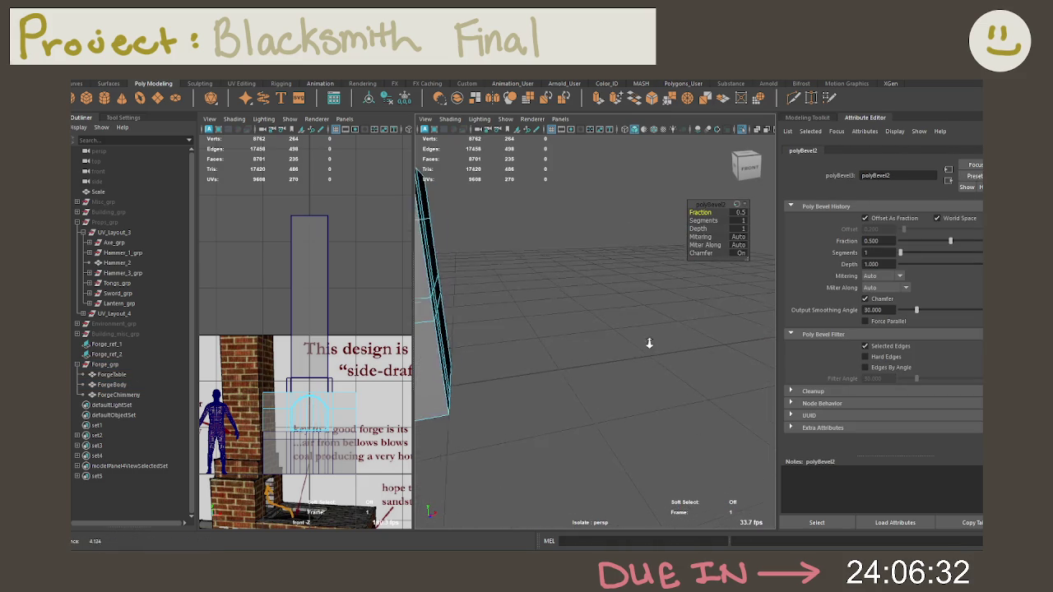
pyautogui.scroll(1, 639, 320)
pyautogui.scroll(2, 617, 327)
pyautogui.moveTo(617, 327)
pyautogui.keyDown('alt'); pyautogui.mouseDown()
pyautogui.moveTo(666, 348)
pyautogui.moveTo(613, 353)
pyautogui.mouseUp(); pyautogui.keyUp('alt')
pyautogui.click(704, 220)
pyautogui.moveTo(708, 220); pyautogui.dragTo(760, 211, button='middle')
pyautogui.keyDown('alt'); pyautogui.moveTo(759, 210); pyautogui.dragTo(623, 284); pyautogui.keyUp('alt')
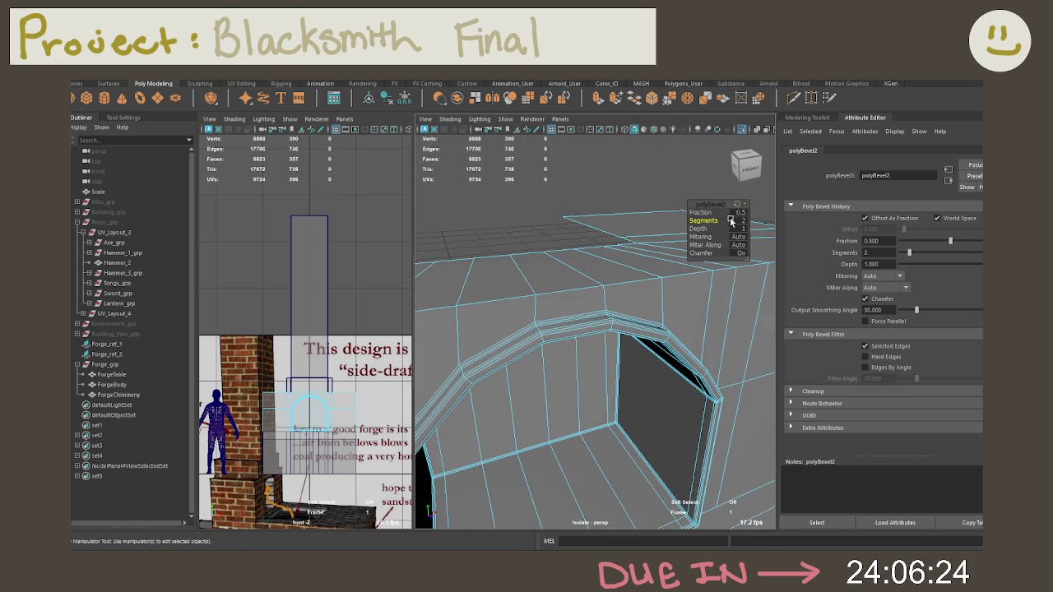
# Try arch bevel fractions of 0.367 and then 0.75
pyautogui.moveTo(675, 215); pyautogui.dragTo(640, 225, button='middle')
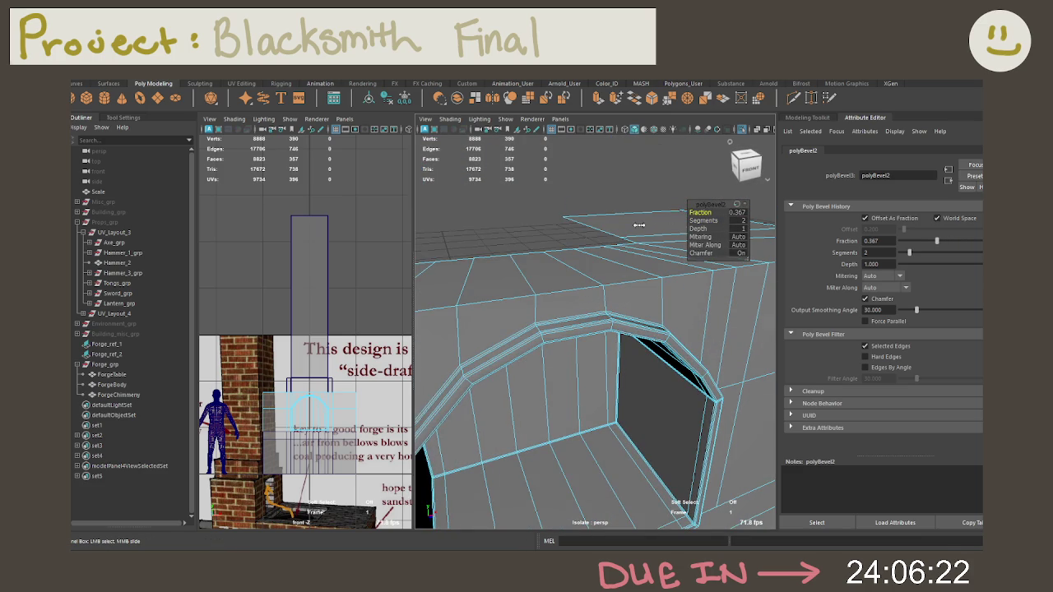
pyautogui.scroll(5, 623, 294)
pyautogui.scroll(3, 614, 284)
pyautogui.keyDown('alt'); pyautogui.moveTo(614, 288); pyautogui.dragTo(614, 291); pyautogui.keyUp('alt')
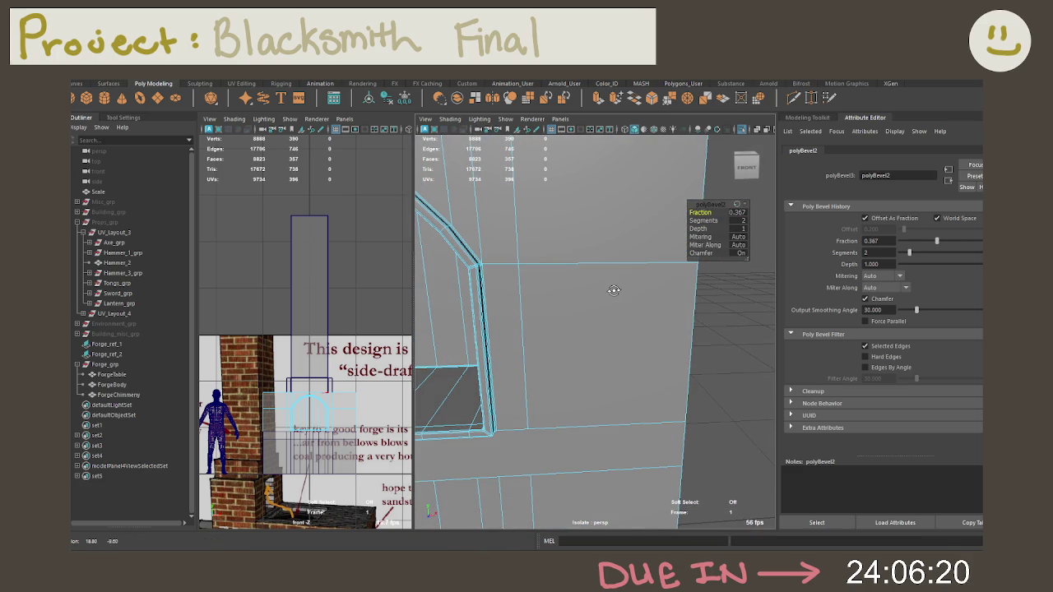
pyautogui.scroll(-2, 537, 282)
pyautogui.scroll(-3, 564, 292)
pyautogui.click(735, 213)
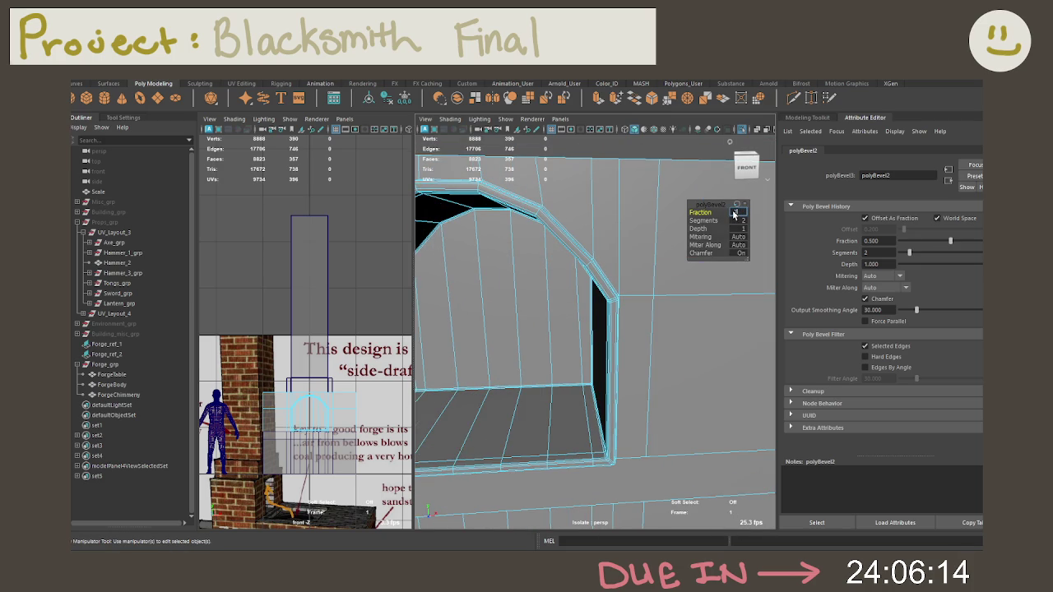
pyautogui.write('0.75')
pyautogui.press('Return')
# Return the arch bevel fraction to 0.5 and finish the bevel
pyautogui.keyDown('alt'); pyautogui.moveTo(511, 264); pyautogui.dragTo(526, 268); pyautogui.keyUp('alt')
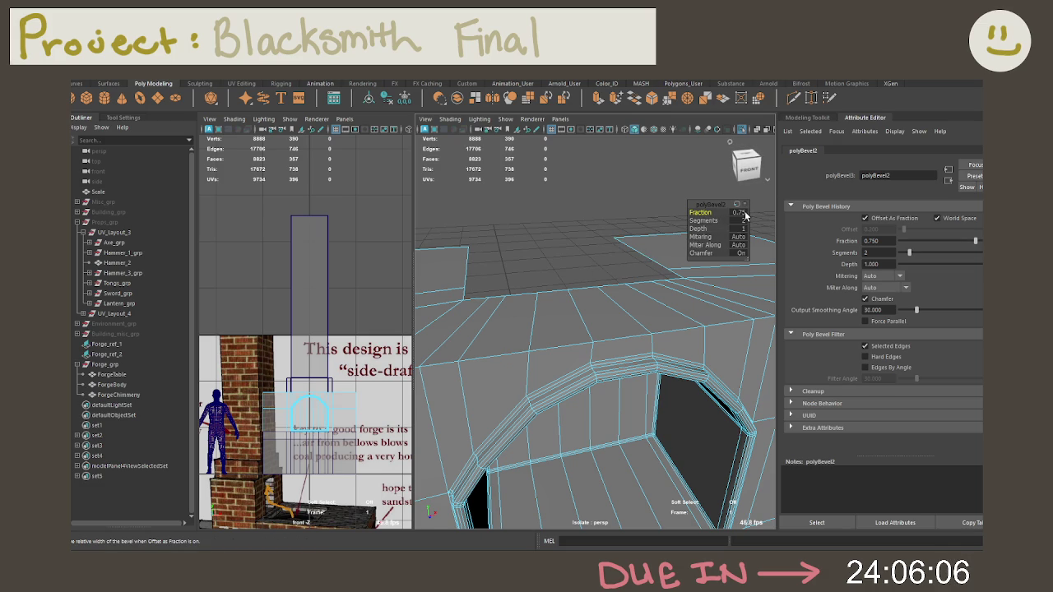
pyautogui.click(460, 251)
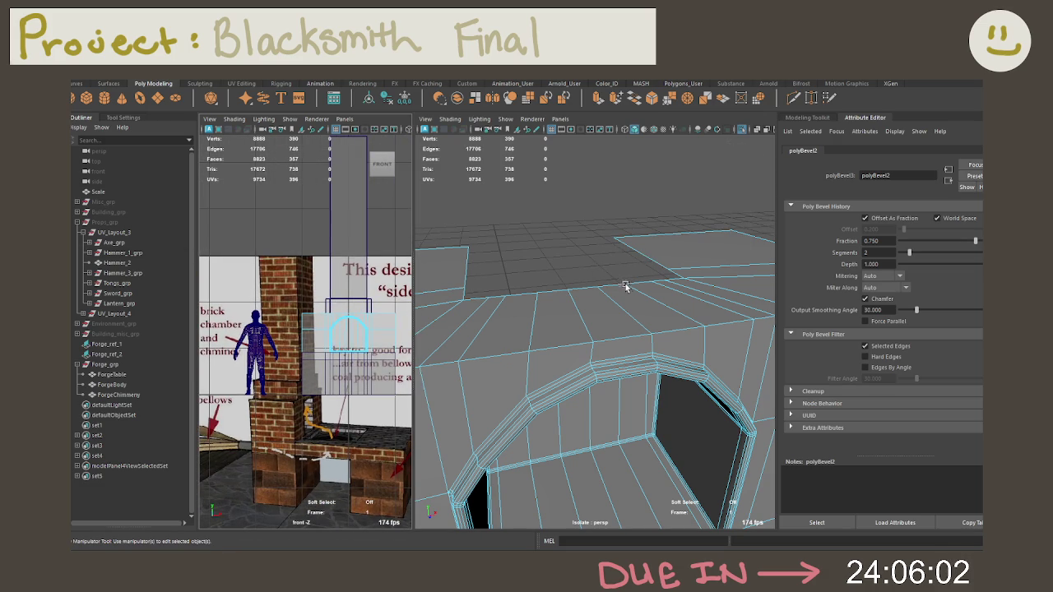
pyautogui.click(394, 213)
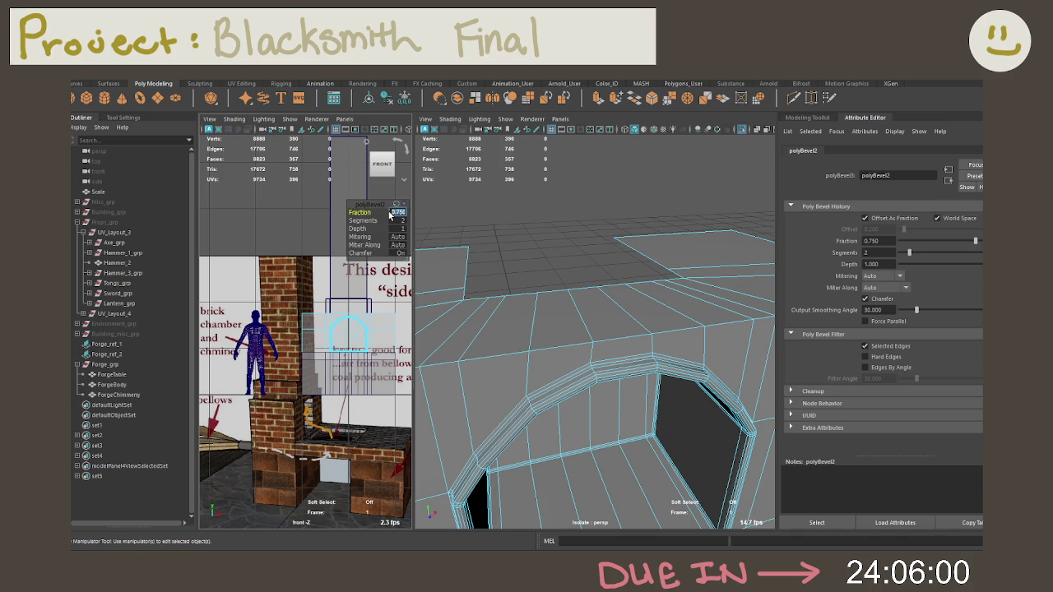
pyautogui.write('.5')
pyautogui.press('Return')
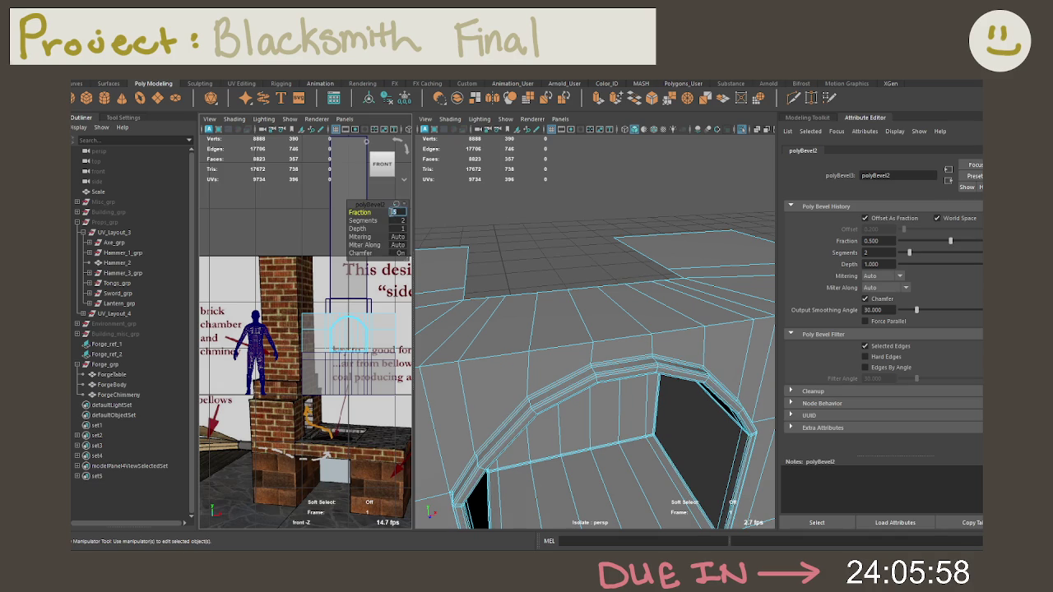
pyautogui.click(597, 309)
pyautogui.click(573, 344)
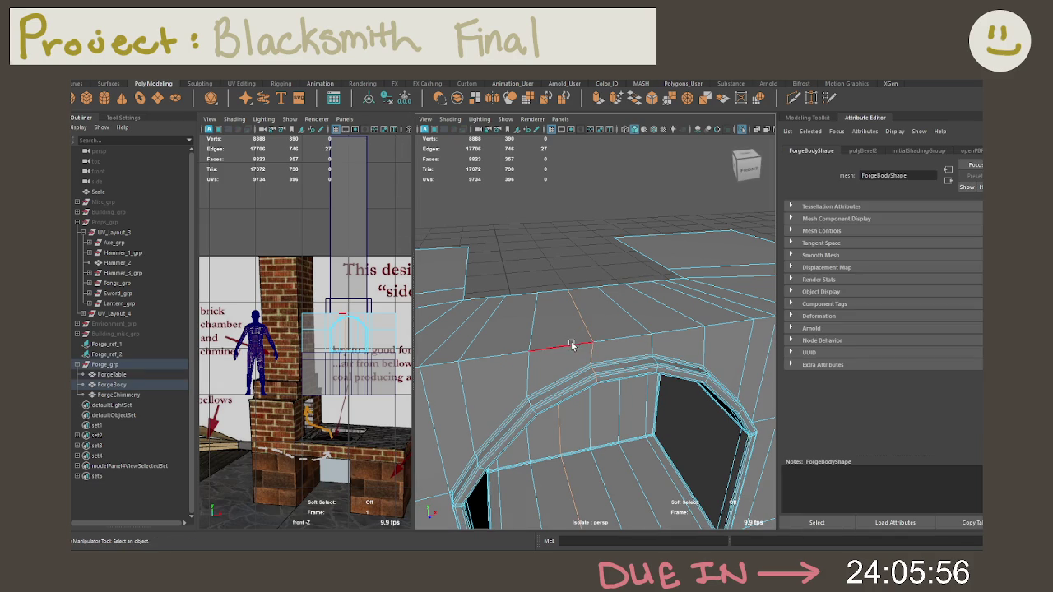
# Bevel the forge body's top edges at fraction 0.25 with 2 segments
pyautogui.scroll(-5, 574, 344)
pyautogui.moveTo(573, 344)
pyautogui.keyDown('alt'); pyautogui.mouseDown()
pyautogui.moveTo(603, 323)
pyautogui.moveTo(568, 310)
pyautogui.mouseUp(); pyautogui.keyUp('alt')
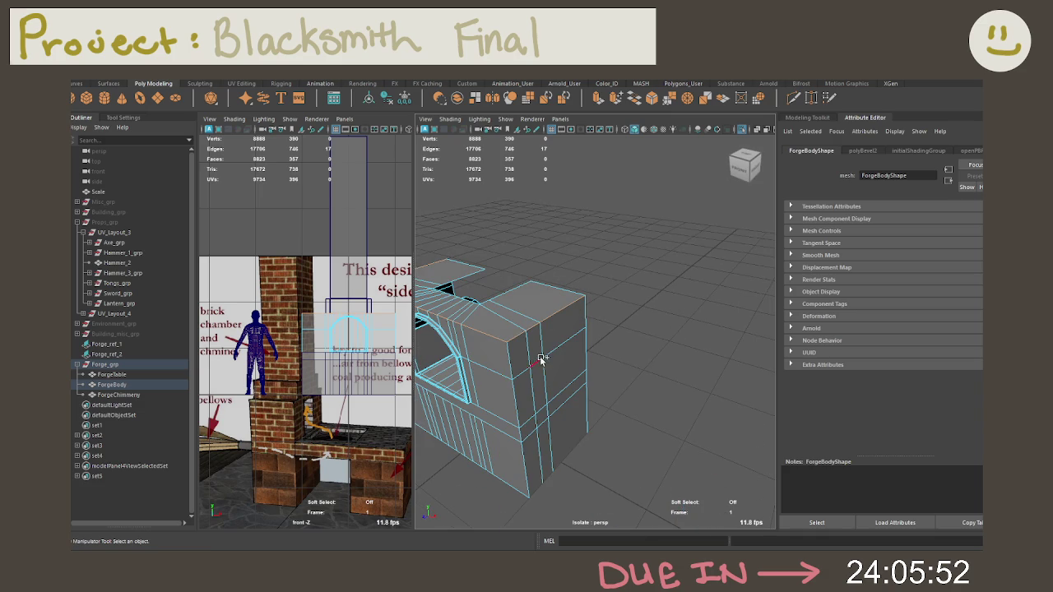
pyautogui.moveTo(510, 356)
pyautogui.keyDown('alt'); pyautogui.mouseDown()
pyautogui.moveTo(503, 311)
pyautogui.moveTo(546, 292)
pyautogui.moveTo(439, 297)
pyautogui.moveTo(573, 298)
pyautogui.mouseUp(); pyautogui.keyUp('alt')
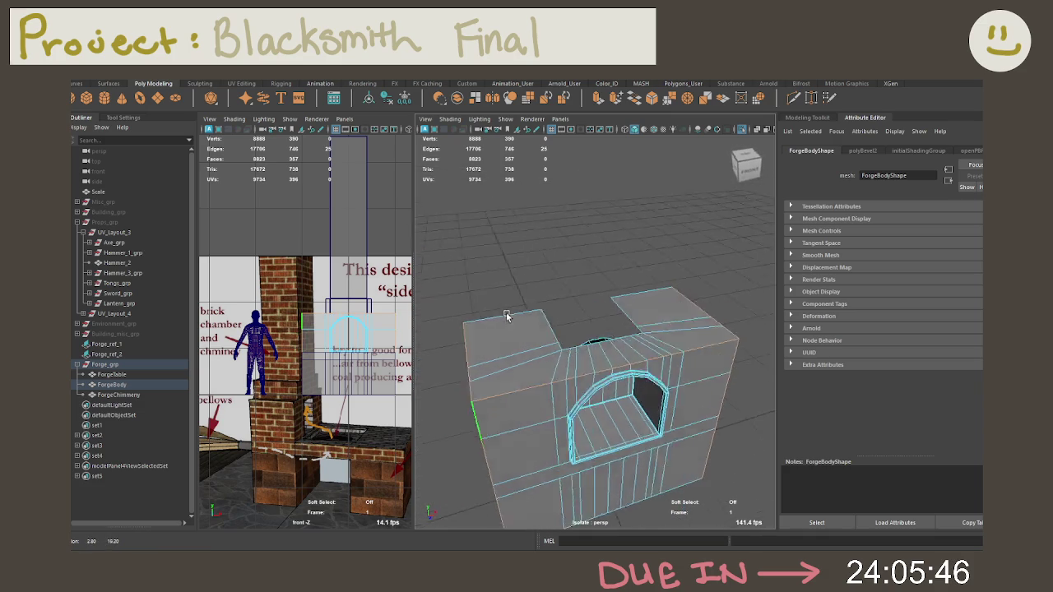
pyautogui.hotkey('ctrl', 'b')
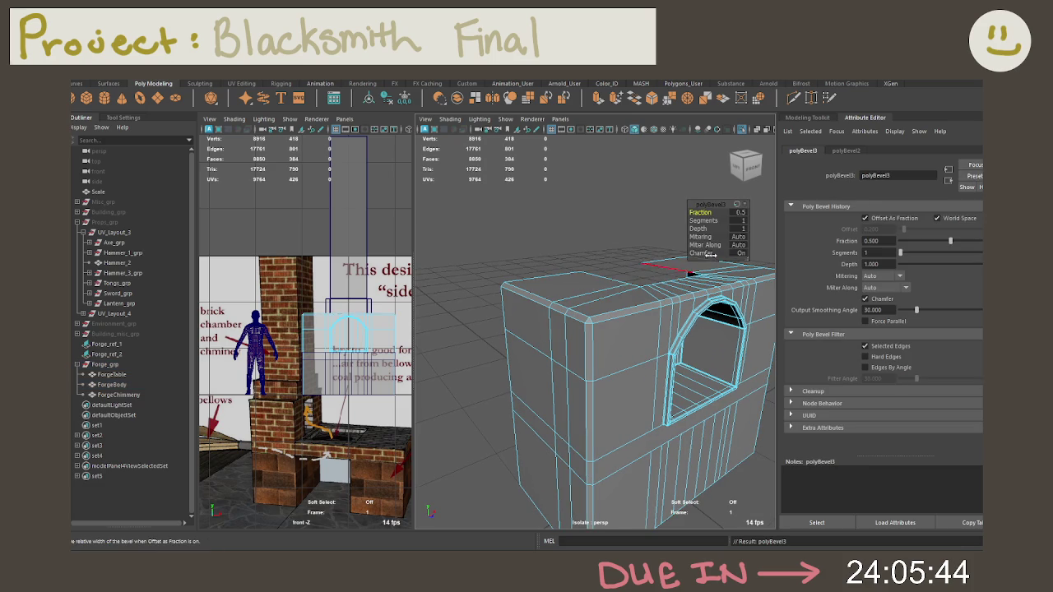
pyautogui.write('0.25')
pyautogui.press('Return')
pyautogui.write('2')
pyautogui.press('Return')
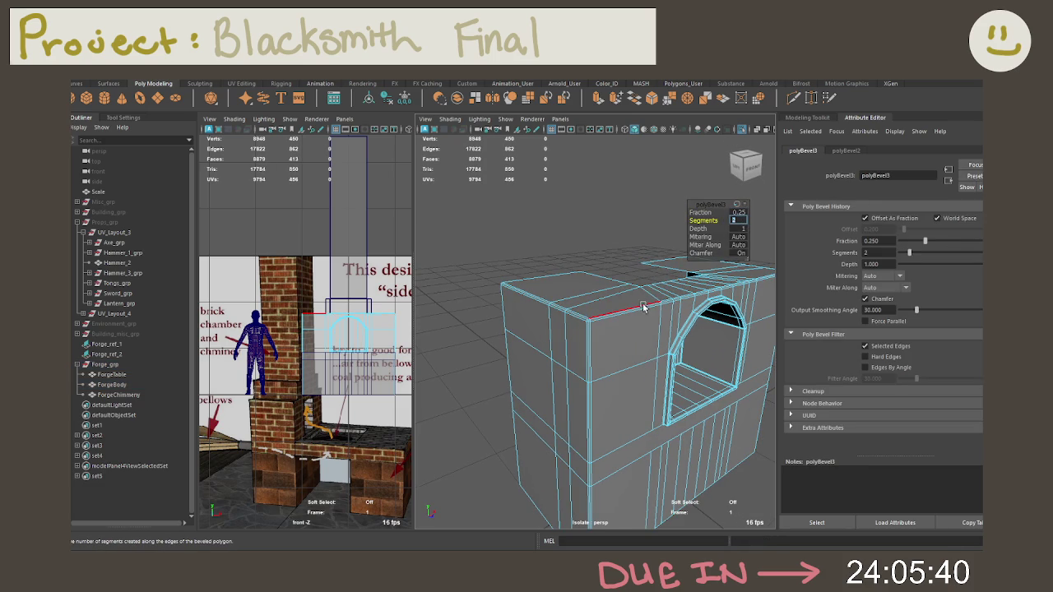
# Return to object mode and show all scene objects again
pyautogui.press('F8')
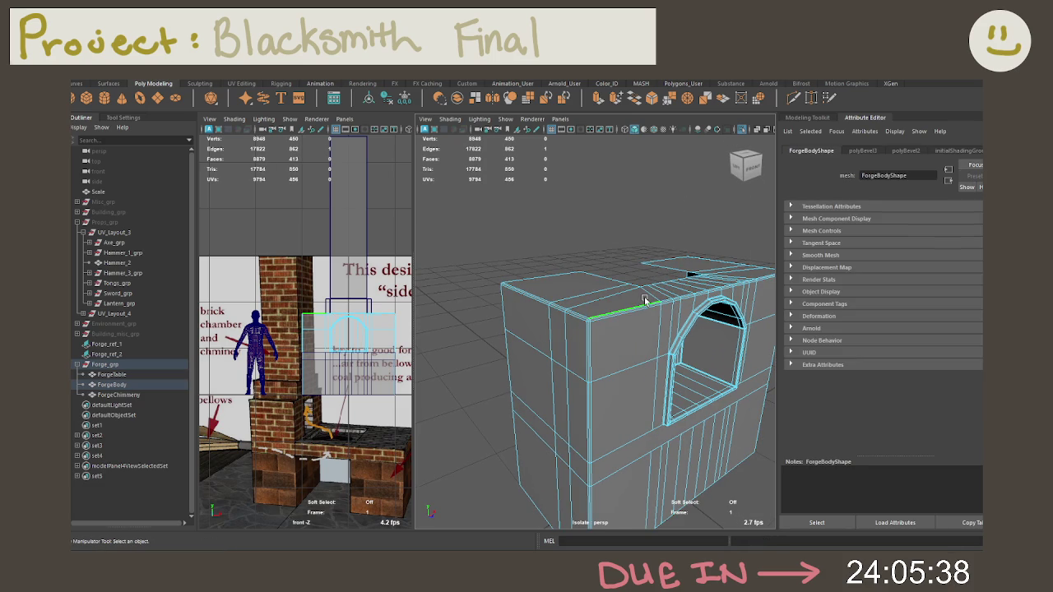
pyautogui.hotkey('ctrl', '1')
pyautogui.keyDown('alt'); pyautogui.moveTo(642, 298); pyautogui.dragTo(665, 283); pyautogui.keyUp('alt')
pyautogui.scroll(3, 640, 293)
pyautogui.moveTo(666, 283); pyautogui.dragTo(718, 222, button='right')
pyautogui.scroll(-2, 687, 237)
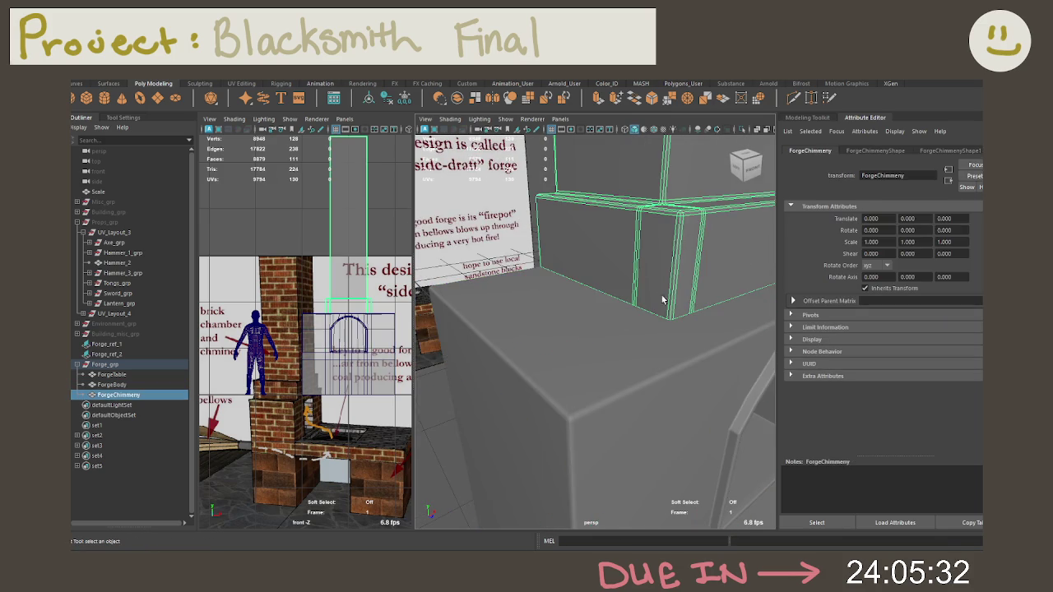
pyautogui.moveTo(653, 330)
pyautogui.keyDown('alt'); pyautogui.mouseDown()
pyautogui.moveTo(638, 319)
pyautogui.moveTo(645, 330)
pyautogui.moveTo(696, 333)
pyautogui.moveTo(674, 316)
pyautogui.moveTo(649, 348)
pyautogui.moveTo(600, 344)
pyautogui.mouseUp(); pyautogui.keyUp('alt')
# Isolate the forge body and delete the band of faces below the arch
pyautogui.click(696, 333)
pyautogui.click(621, 294)
pyautogui.hotkey('ctrl', '1')
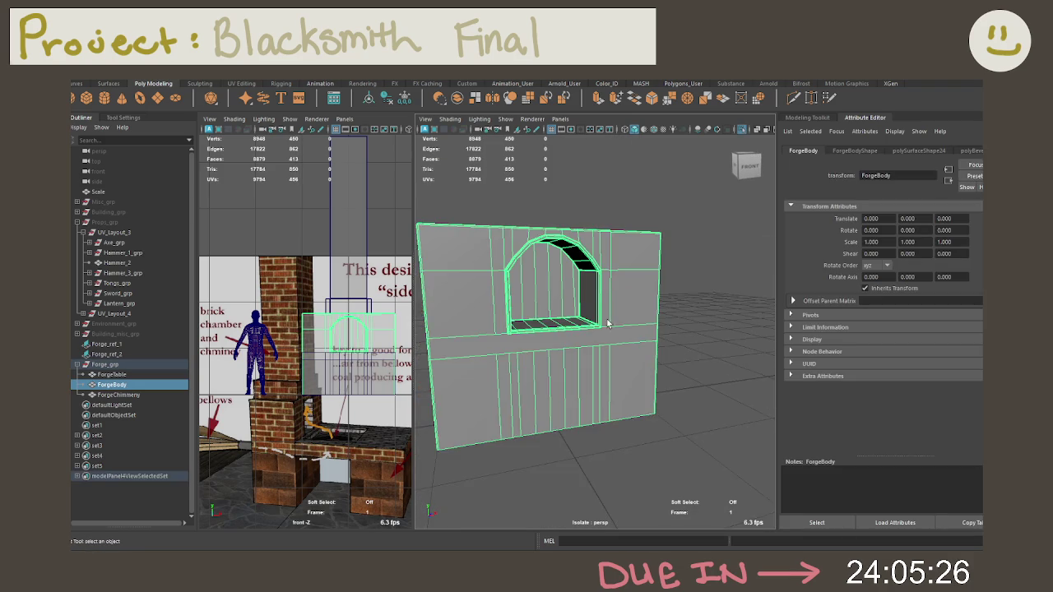
pyautogui.keyDown('alt'); pyautogui.moveTo(621, 294); pyautogui.dragTo(576, 288); pyautogui.keyUp('alt')
pyautogui.moveTo(541, 271); pyautogui.dragTo(535, 329, button='right')
pyautogui.click(518, 337)
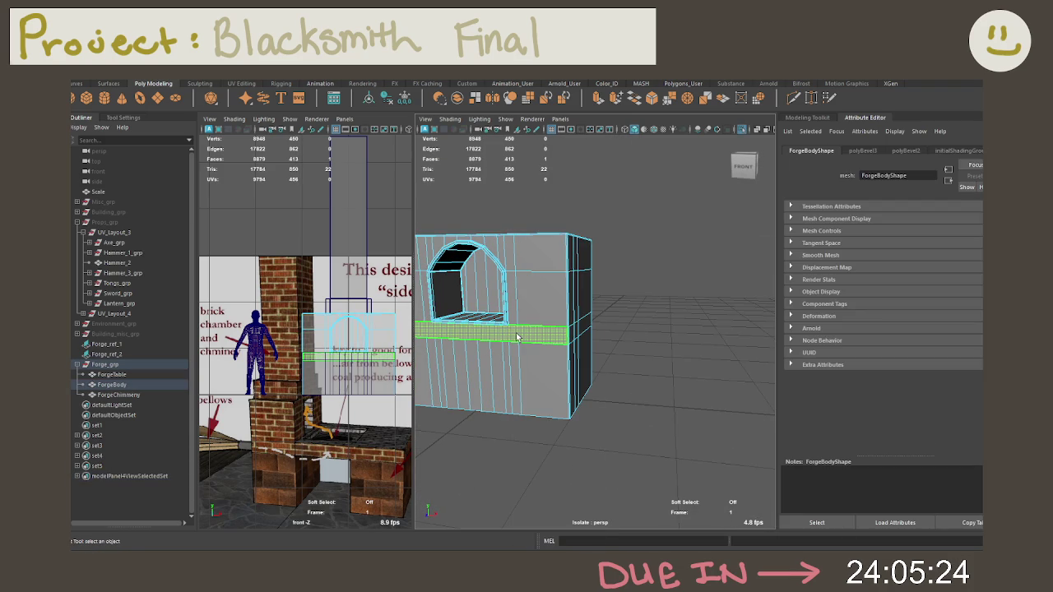
pyautogui.press('Delete')
# Show the whole scene again and select the forge table object
pyautogui.hotkey('ctrl', '1')
pyautogui.moveTo(518, 338)
pyautogui.keyDown('alt'); pyautogui.mouseDown()
pyautogui.moveTo(623, 339)
pyautogui.moveTo(612, 350)
pyautogui.mouseUp(); pyautogui.keyUp('alt')
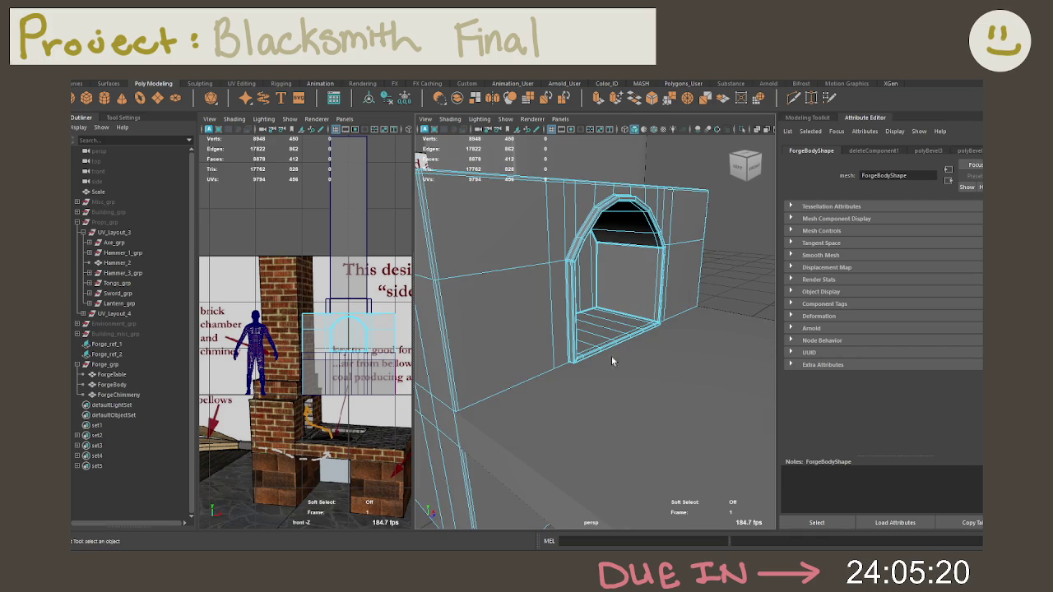
pyautogui.click(616, 372)
pyautogui.moveTo(616, 260); pyautogui.dragTo(669, 248, button='right')
pyautogui.click(663, 351)
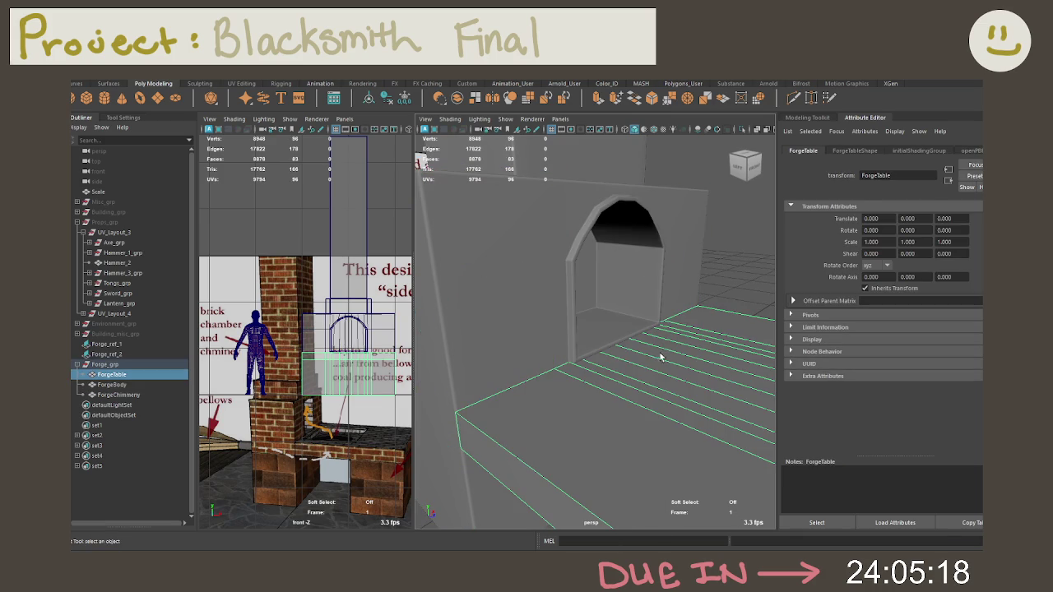
# Isolate the forge table and select the edges across its tabletop
pyautogui.hotkey('ctrl', '1')
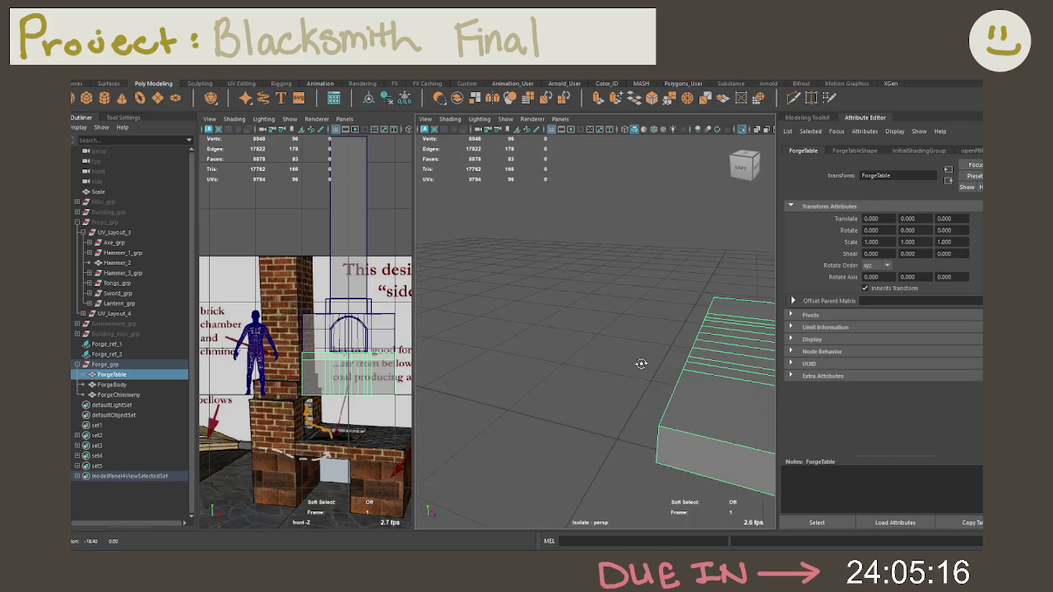
pyautogui.moveTo(683, 260); pyautogui.dragTo(683, 233, button='right')
pyautogui.moveTo(642, 271)
pyautogui.keyDown('alt'); pyautogui.mouseDown()
pyautogui.moveTo(579, 248)
pyautogui.moveTo(690, 447)
pyautogui.mouseUp(); pyautogui.keyUp('alt')
pyautogui.click(694, 347)
pyautogui.hotkey('ctrl', '1')
pyautogui.moveTo(693, 340)
pyautogui.keyDown('alt'); pyautogui.mouseDown()
pyautogui.moveTo(659, 352)
pyautogui.moveTo(669, 353)
pyautogui.moveTo(595, 309)
pyautogui.moveTo(593, 367)
pyautogui.mouseUp(); pyautogui.keyUp('alt')
pyautogui.press('w')
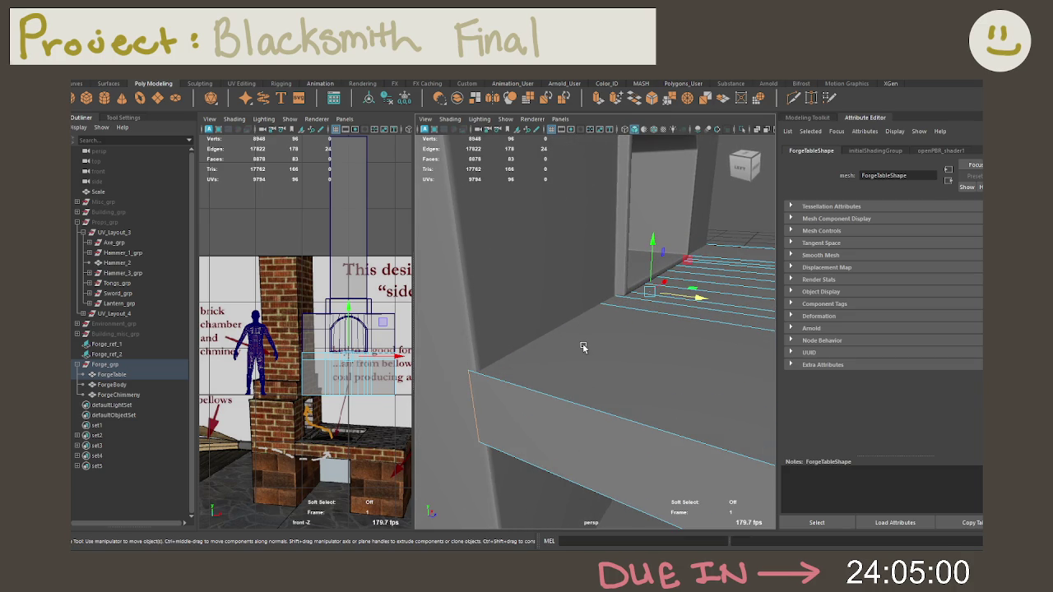
# Move the table's left vertical edge and select a corner vertex
pyautogui.click(488, 410)
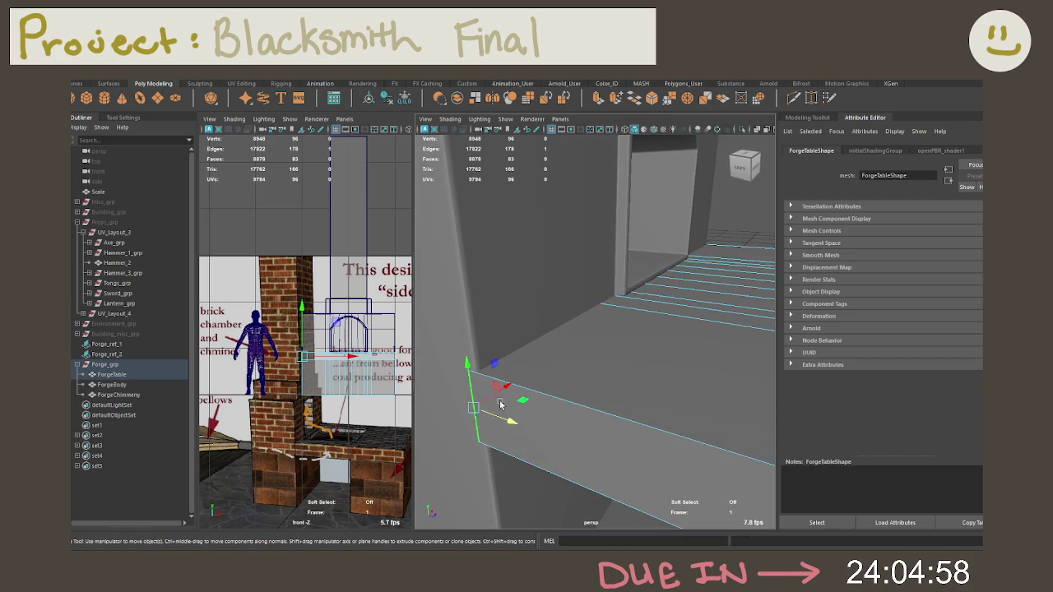
pyautogui.moveTo(502, 390)
pyautogui.mouseDown()
pyautogui.moveTo(510, 385)
pyautogui.moveTo(481, 402)
pyautogui.mouseUp()
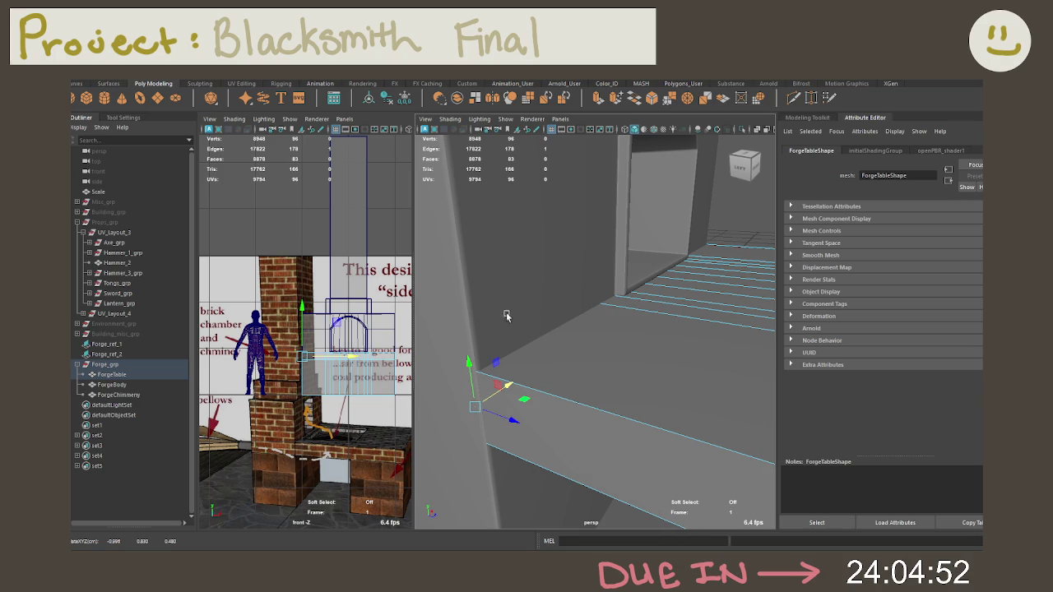
pyautogui.moveTo(642, 206)
pyautogui.keyDown('alt'); pyautogui.mouseDown()
pyautogui.moveTo(642, 260)
pyautogui.moveTo(599, 263)
pyautogui.moveTo(700, 272)
pyautogui.moveTo(645, 245)
pyautogui.moveTo(655, 251)
pyautogui.mouseUp(); pyautogui.keyUp('alt')
pyautogui.scroll(-5, 642, 260)
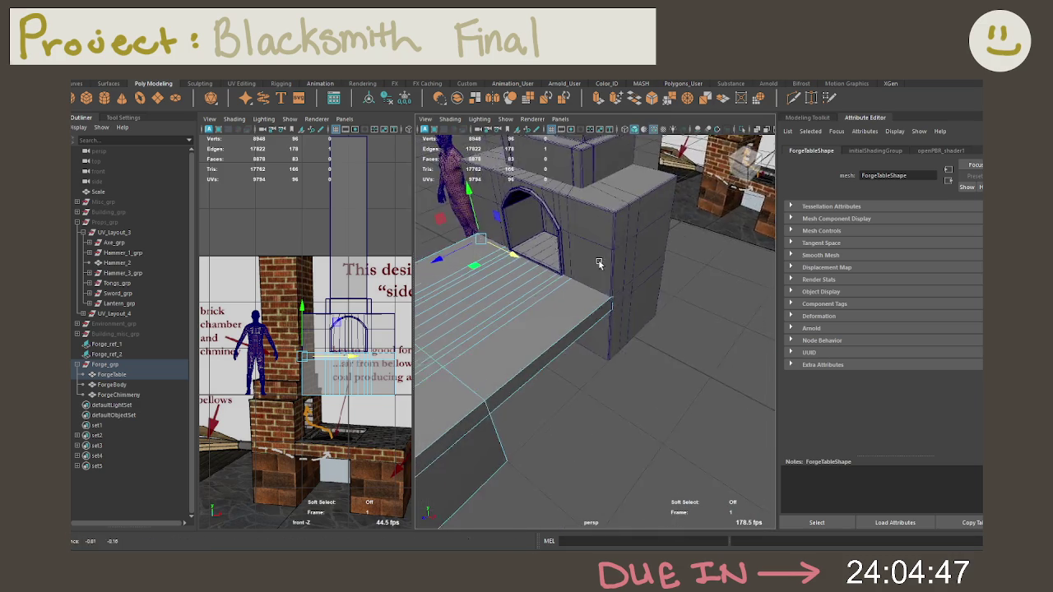
pyautogui.scroll(5, 599, 263)
pyautogui.click(646, 280)
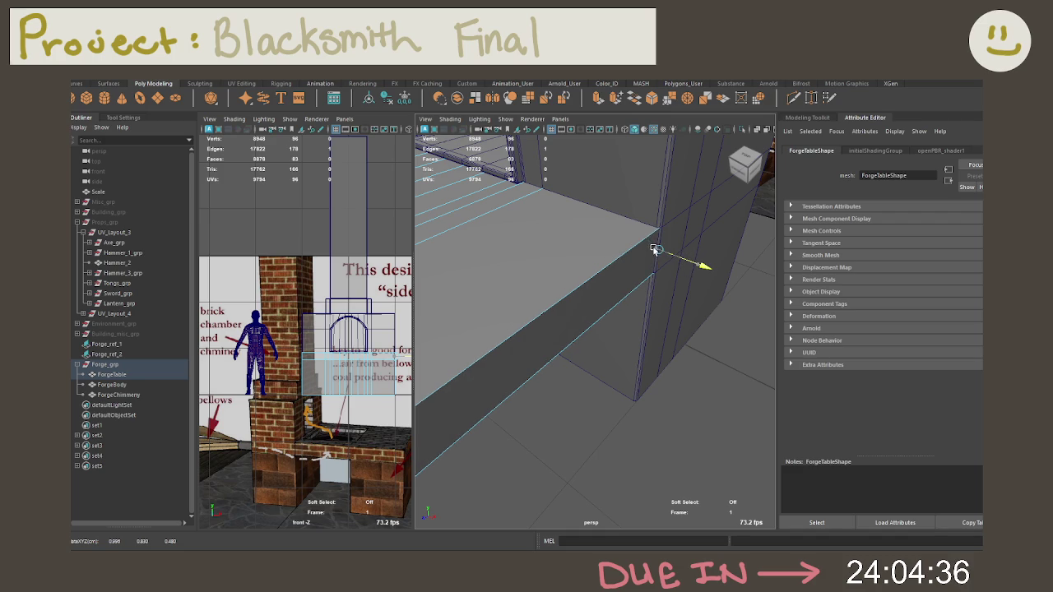
# Deselect the table's vertices and return ForgeTable to object mode
pyautogui.click(699, 390)
pyautogui.moveTo(666, 353)
pyautogui.keyDown('alt'); pyautogui.mouseDown()
pyautogui.moveTo(710, 307)
pyautogui.moveTo(686, 299)
pyautogui.moveTo(699, 322)
pyautogui.moveTo(648, 324)
pyautogui.mouseUp(); pyautogui.keyUp('alt')
pyautogui.moveTo(649, 323); pyautogui.dragTo(687, 251, button='right')
pyautogui.keyDown('alt'); pyautogui.moveTo(711, 307); pyautogui.dragTo(683, 315); pyautogui.keyUp('alt')
pyautogui.scroll(-2, 369, 391)
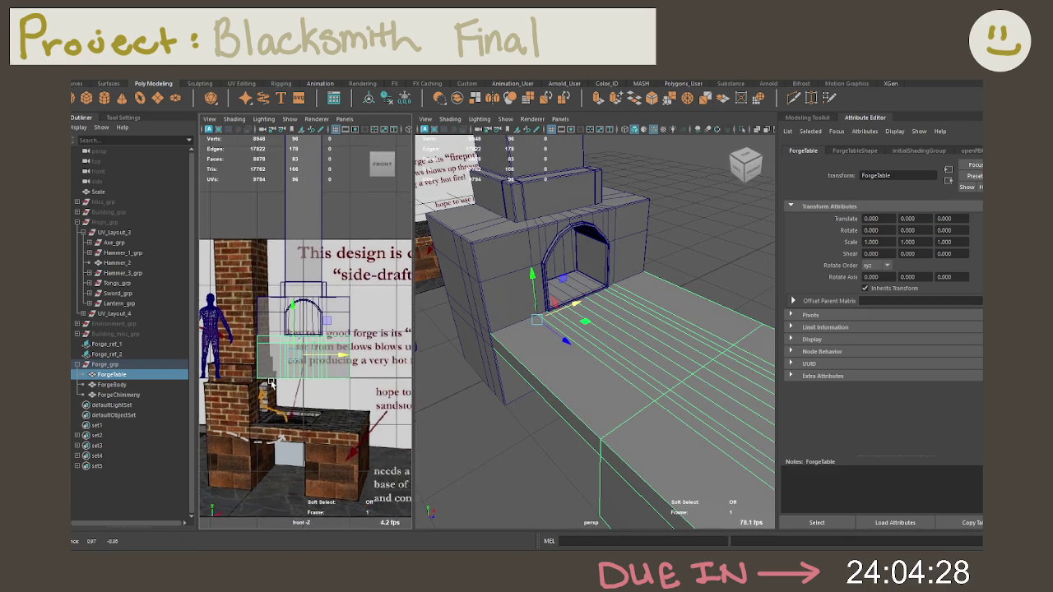
# Zoom the front view in on the brick forge reference photo
pyautogui.scroll(-2, 370, 391)
pyautogui.scroll(-2, 369, 391)
pyautogui.scroll(-3, 369, 391)
pyautogui.scroll(3, 362, 345)
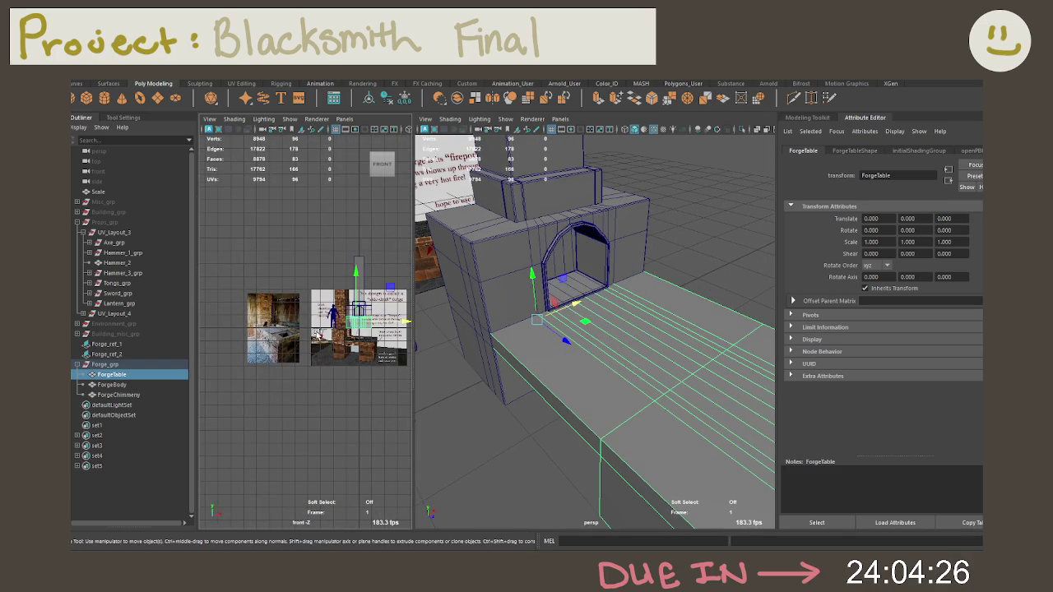
pyautogui.keyDown('alt'); pyautogui.moveTo(321, 352); pyautogui.dragTo(308, 354); pyautogui.keyUp('alt')
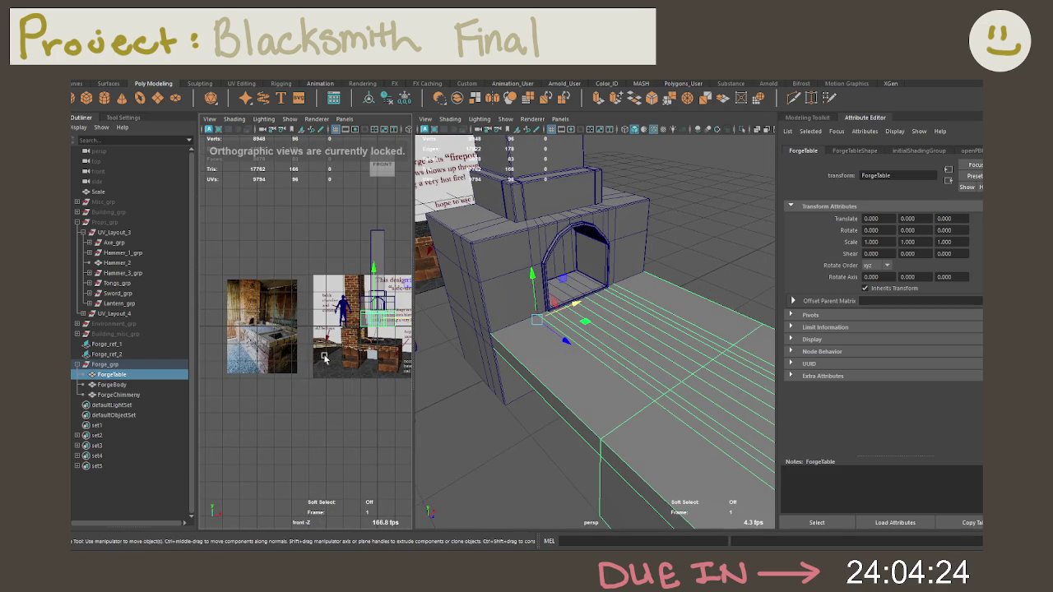
pyautogui.scroll(2, 313, 354)
pyautogui.scroll(2, 329, 354)
pyautogui.scroll(2, 359, 353)
pyautogui.scroll(2, 359, 353)
pyautogui.scroll(2, 340, 337)
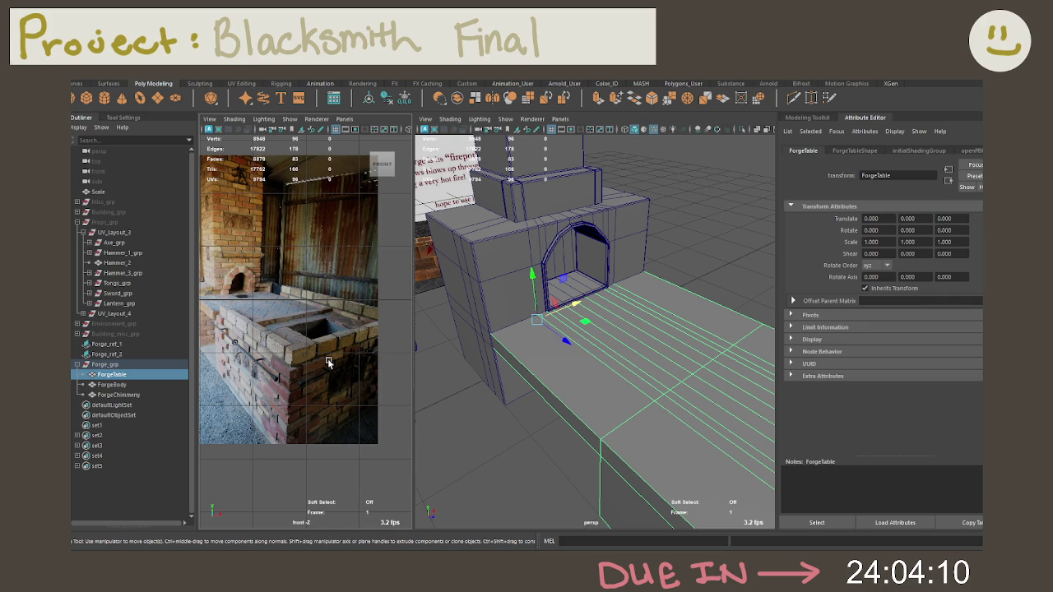
pyautogui.scroll(5, 346, 323)
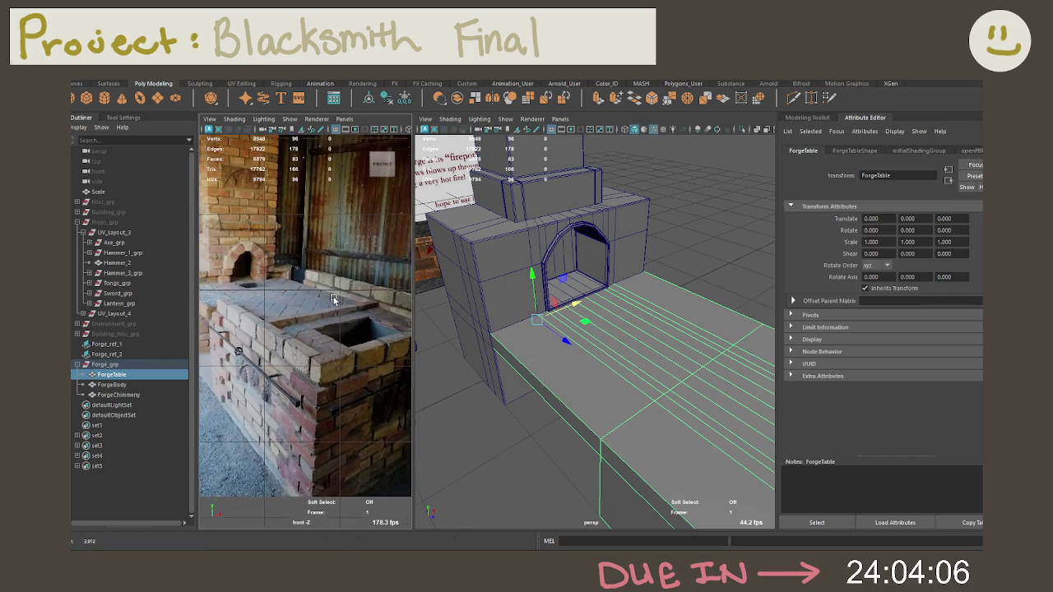
# Move in over the tabletop and put the table into edge editing
pyautogui.keyDown('alt'); pyautogui.moveTo(596, 346); pyautogui.dragTo(611, 330); pyautogui.keyUp('alt')
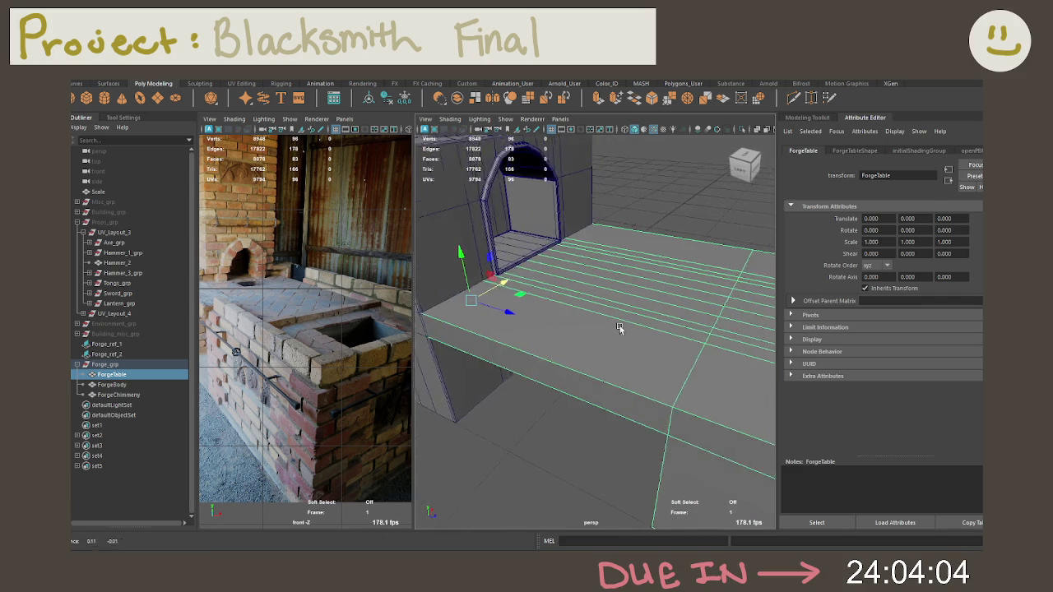
pyautogui.moveTo(611, 330); pyautogui.dragTo(612, 304, button='right')
pyautogui.keyDown('alt'); pyautogui.moveTo(642, 286); pyautogui.dragTo(592, 313); pyautogui.keyUp('alt')
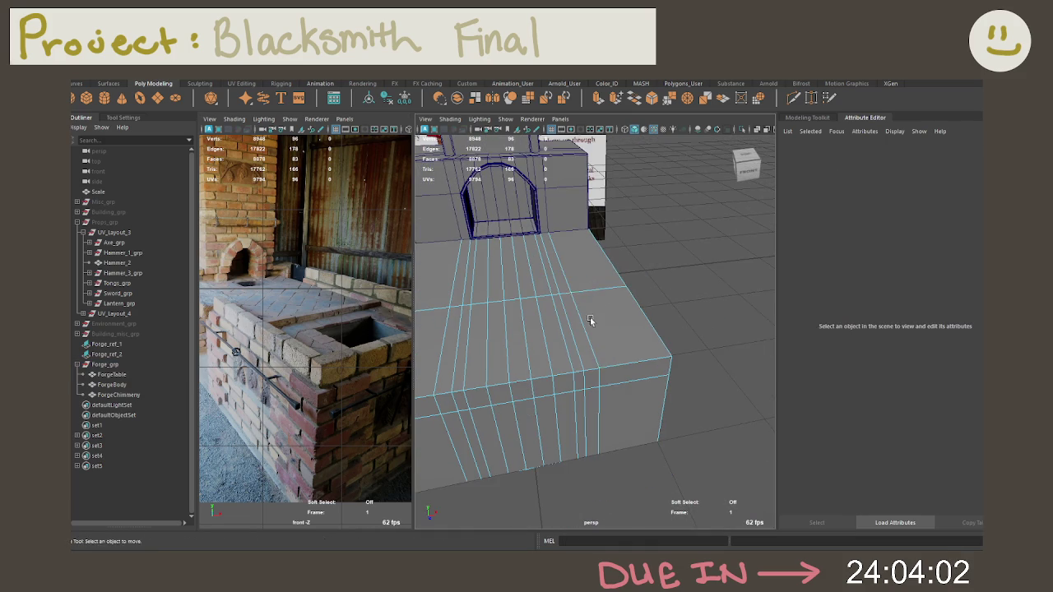
# Delete the two extra edge loops from the forge table
pyautogui.keyDown('shift'); pyautogui.doubleClick(455, 355); pyautogui.keyUp('shift')
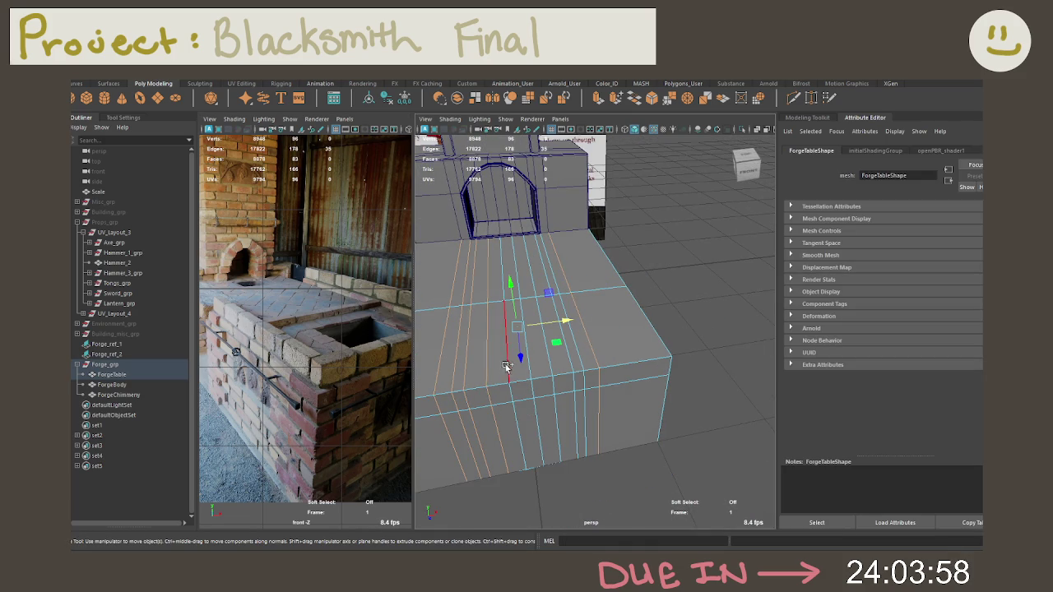
pyautogui.keyDown('shift'); pyautogui.doubleClick(573, 366); pyautogui.keyUp('shift')
pyautogui.hotkey('ctrl', 'Delete')
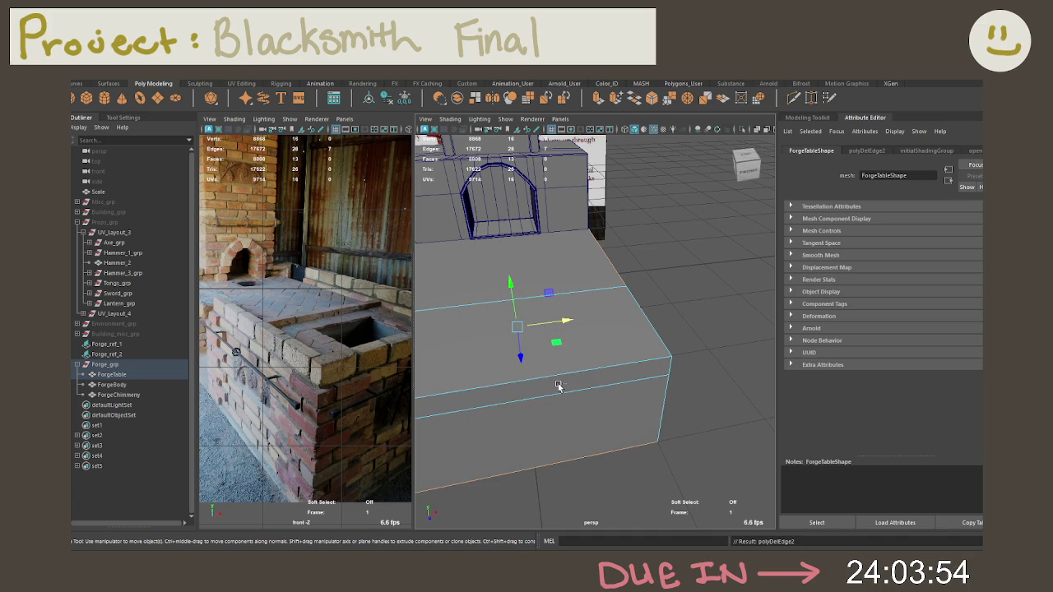
pyautogui.moveTo(558, 333)
pyautogui.keyDown('alt'); pyautogui.mouseDown()
pyautogui.moveTo(656, 364)
pyautogui.moveTo(684, 327)
pyautogui.moveTo(639, 328)
pyautogui.moveTo(651, 272)
pyautogui.mouseUp(); pyautogui.keyUp('alt')
# Check the table's faces from below, then reselect the ForgeTable object
pyautogui.moveTo(650, 271); pyautogui.dragTo(678, 268, button='right')
pyautogui.click(678, 267)
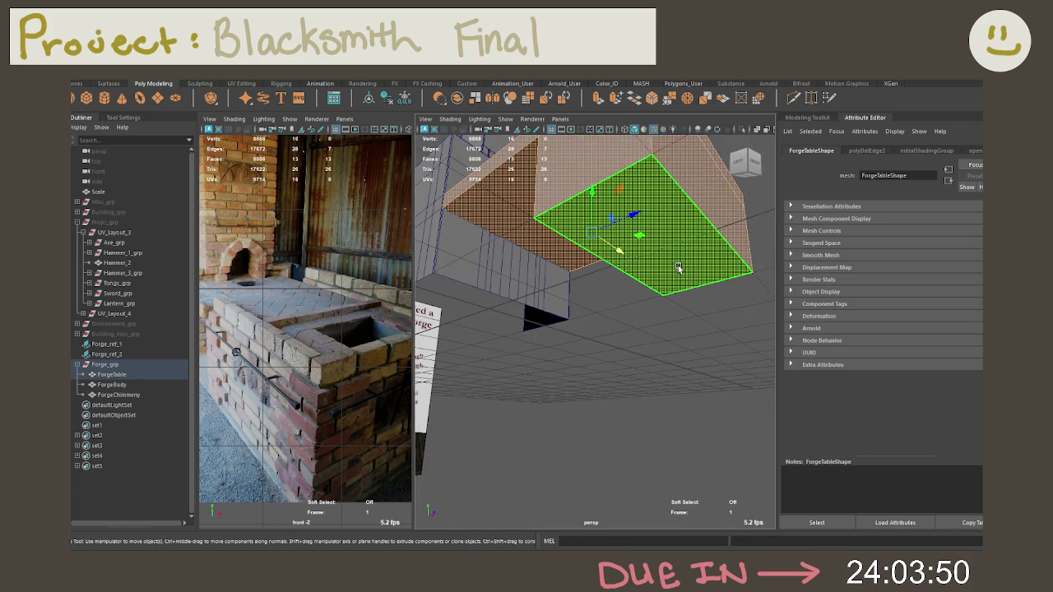
pyautogui.moveTo(679, 268)
pyautogui.keyDown('alt'); pyautogui.mouseDown()
pyautogui.moveTo(677, 318)
pyautogui.moveTo(671, 297)
pyautogui.mouseUp(); pyautogui.keyUp('alt')
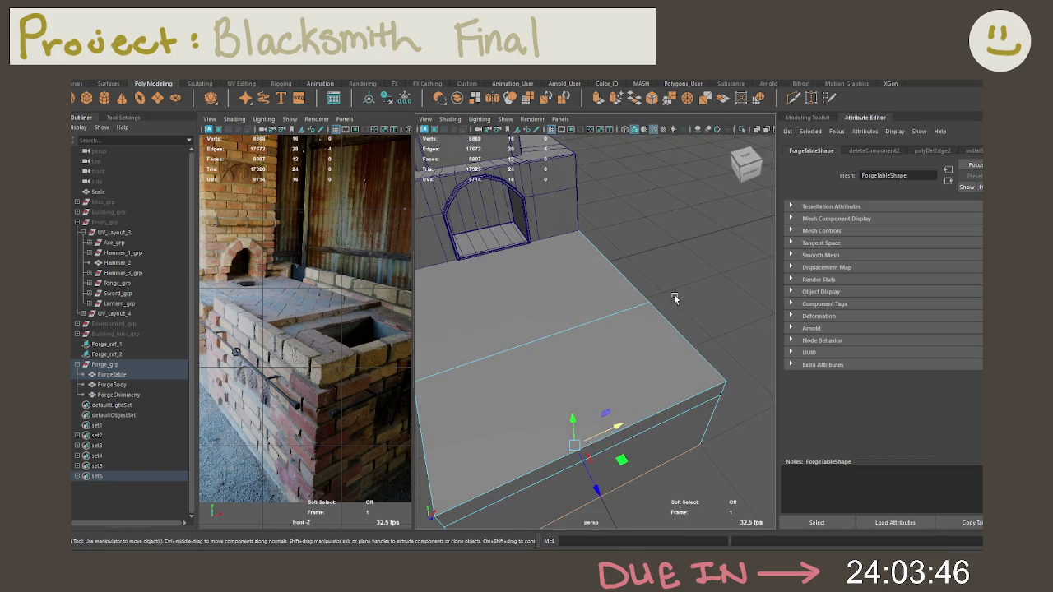
pyautogui.click(676, 295)
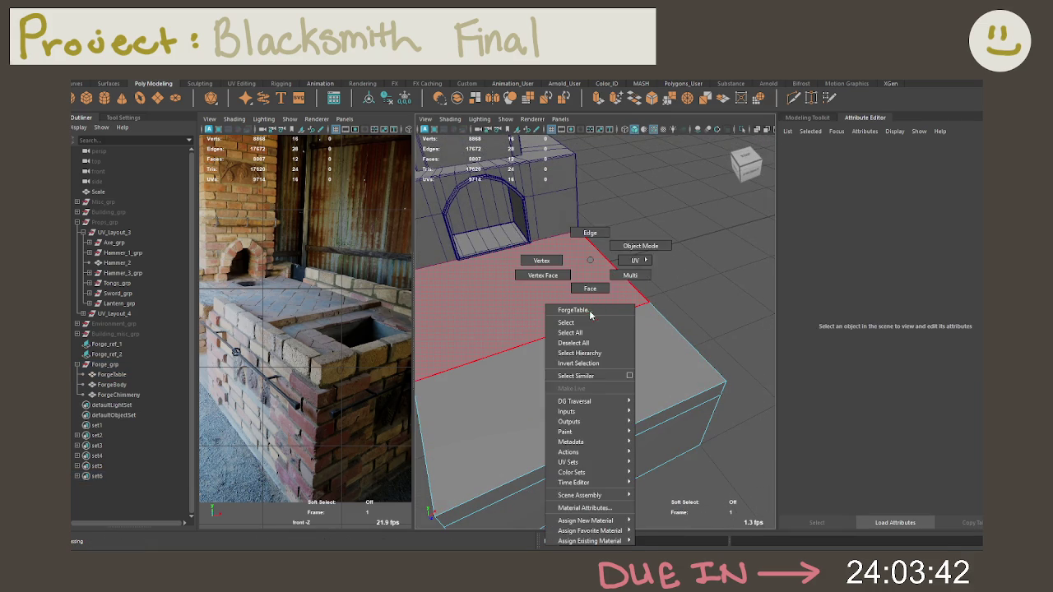
pyautogui.click(573, 284)
pyautogui.moveTo(574, 284)
pyautogui.keyDown('alt'); pyautogui.mouseDown()
pyautogui.moveTo(647, 270)
pyautogui.moveTo(617, 250)
pyautogui.moveTo(560, 251)
pyautogui.moveTo(594, 264)
pyautogui.mouseUp(); pyautogui.keyUp('alt')
# Select and adjust the forge table's edges in edge mode, then deselect
pyautogui.rightClick(594, 263)
pyautogui.moveTo(594, 264); pyautogui.dragTo(605, 248, button='right')
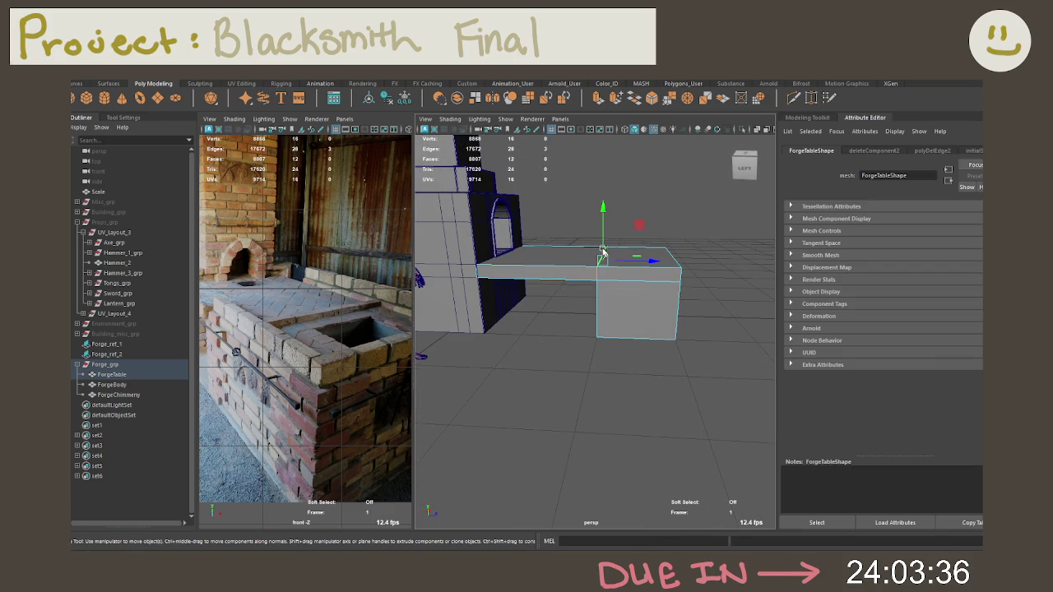
pyautogui.click(603, 296)
pyautogui.moveTo(609, 294)
pyautogui.keyDown('alt'); pyautogui.mouseDown()
pyautogui.moveTo(638, 305)
pyautogui.moveTo(632, 316)
pyautogui.mouseUp(); pyautogui.keyUp('alt')
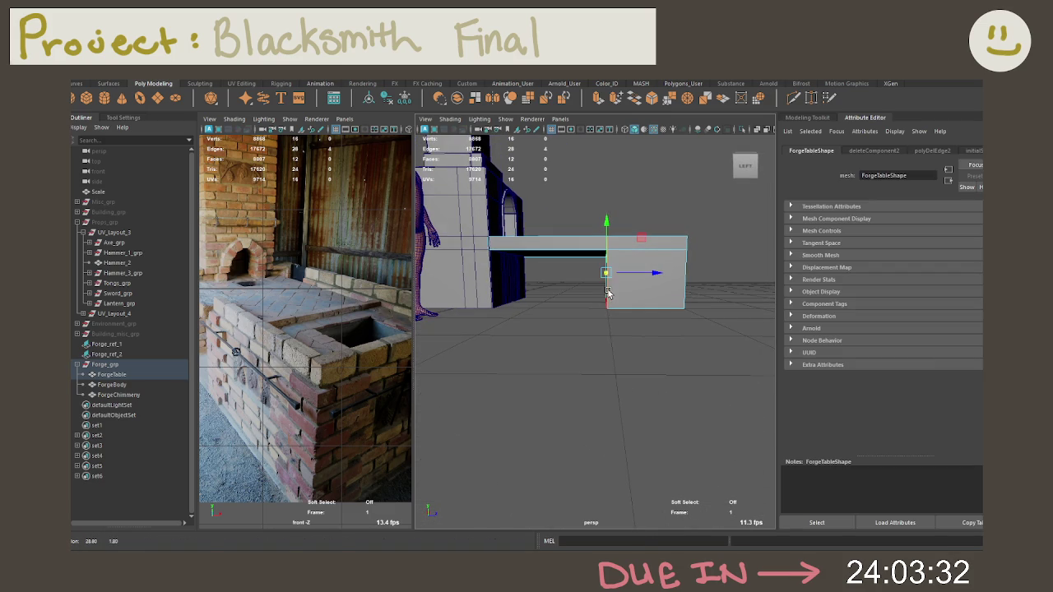
pyautogui.moveTo(541, 205); pyautogui.dragTo(470, 303)
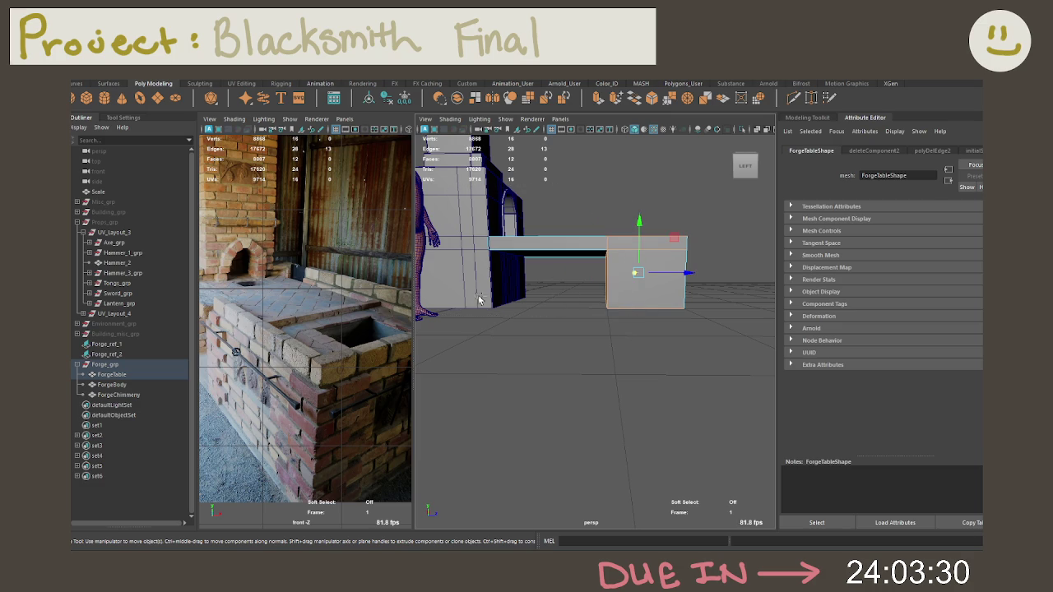
pyautogui.moveTo(655, 188); pyautogui.dragTo(762, 423)
pyautogui.moveTo(731, 361)
pyautogui.keyDown('alt'); pyautogui.mouseDown()
pyautogui.moveTo(673, 286)
pyautogui.moveTo(617, 366)
pyautogui.moveTo(630, 376)
pyautogui.moveTo(623, 385)
pyautogui.moveTo(625, 365)
pyautogui.moveTo(581, 353)
pyautogui.moveTo(552, 359)
pyautogui.moveTo(586, 370)
pyautogui.moveTo(573, 367)
pyautogui.mouseUp(); pyautogui.keyUp('alt')
pyautogui.click(584, 376)
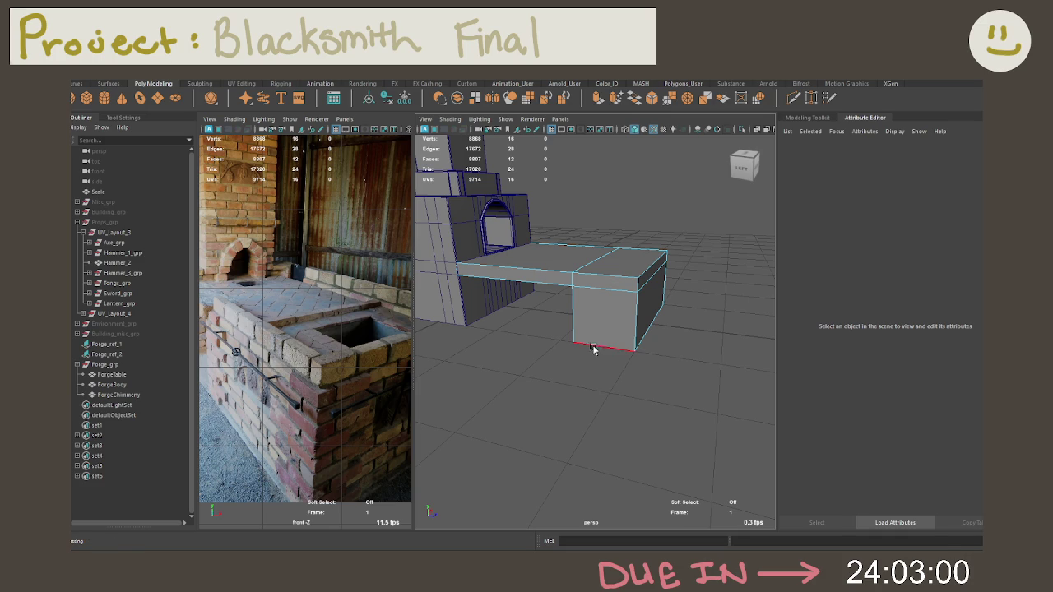
# Insert a new edge loop across the table's top and front with Multi-Cut
pyautogui.moveTo(542, 289)
pyautogui.keyDown('alt'); pyautogui.mouseDown()
pyautogui.moveTo(513, 260)
pyautogui.moveTo(535, 247)
pyautogui.mouseUp(); pyautogui.keyUp('alt')
pyautogui.rightClick(543, 294)
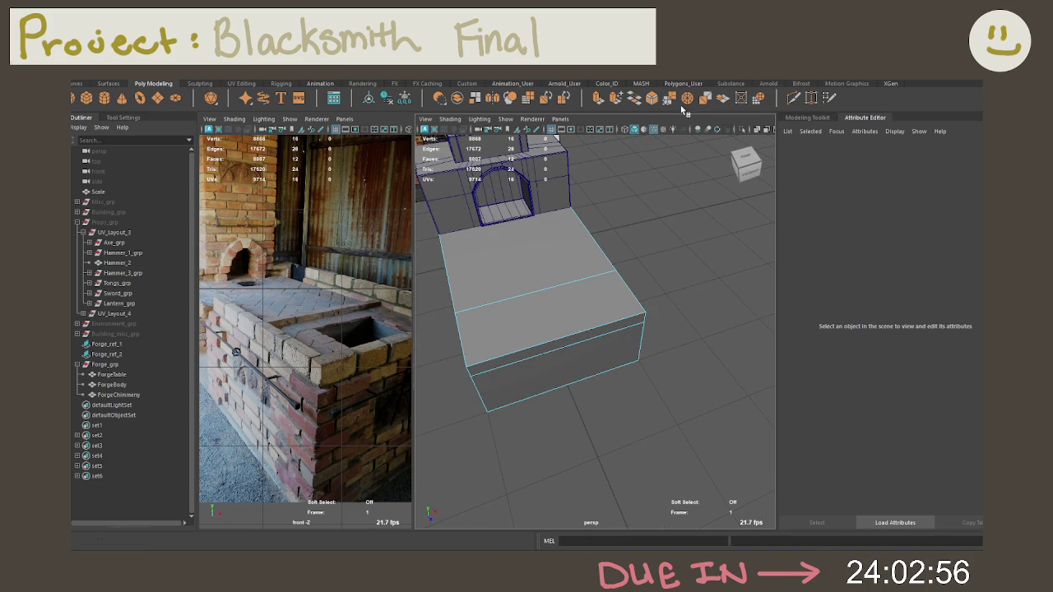
pyautogui.click(793, 97)
pyautogui.keyDown('ctrl'); pyautogui.click(537, 298); pyautogui.keyUp('ctrl')
pyautogui.keyDown('alt'); pyautogui.moveTo(560, 288); pyautogui.dragTo(683, 333); pyautogui.keyUp('alt')
# Add several Multi-Cut edge loops across the forge table top
pyautogui.scroll(3, 672, 331)
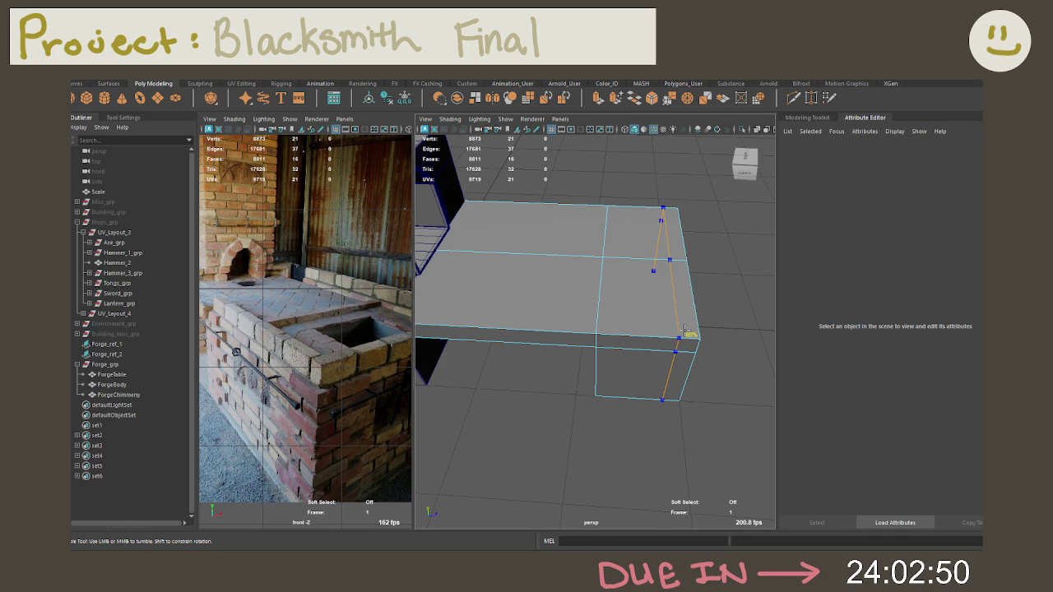
pyautogui.keyDown('ctrl'); pyautogui.click(682, 331); pyautogui.keyUp('ctrl')
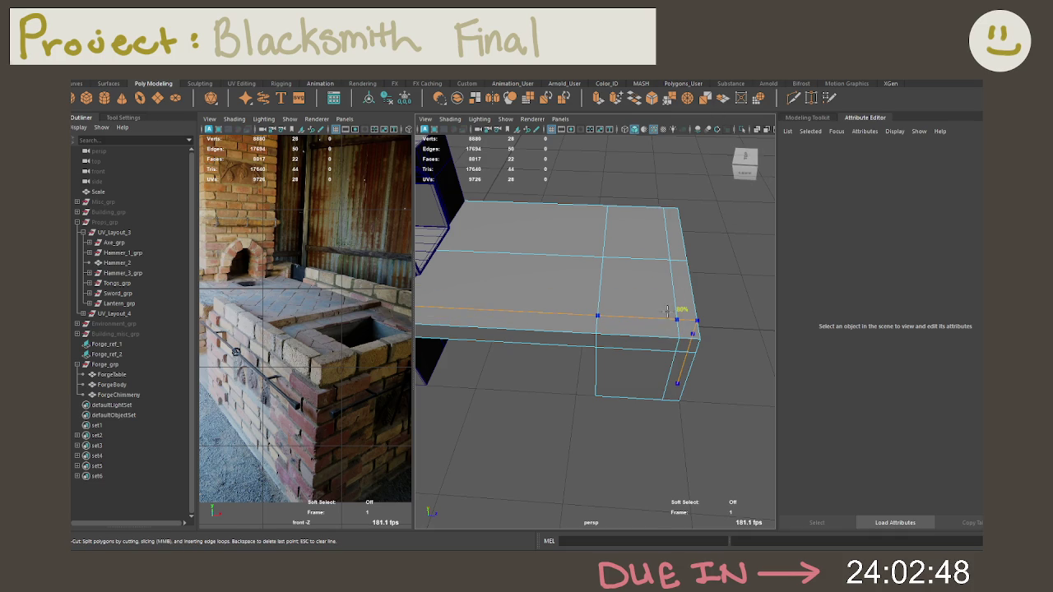
pyautogui.keyDown('ctrl'); pyautogui.click(670, 314); pyautogui.keyUp('ctrl')
pyautogui.keyDown('alt'); pyautogui.moveTo(670, 313); pyautogui.dragTo(599, 345); pyautogui.keyUp('alt')
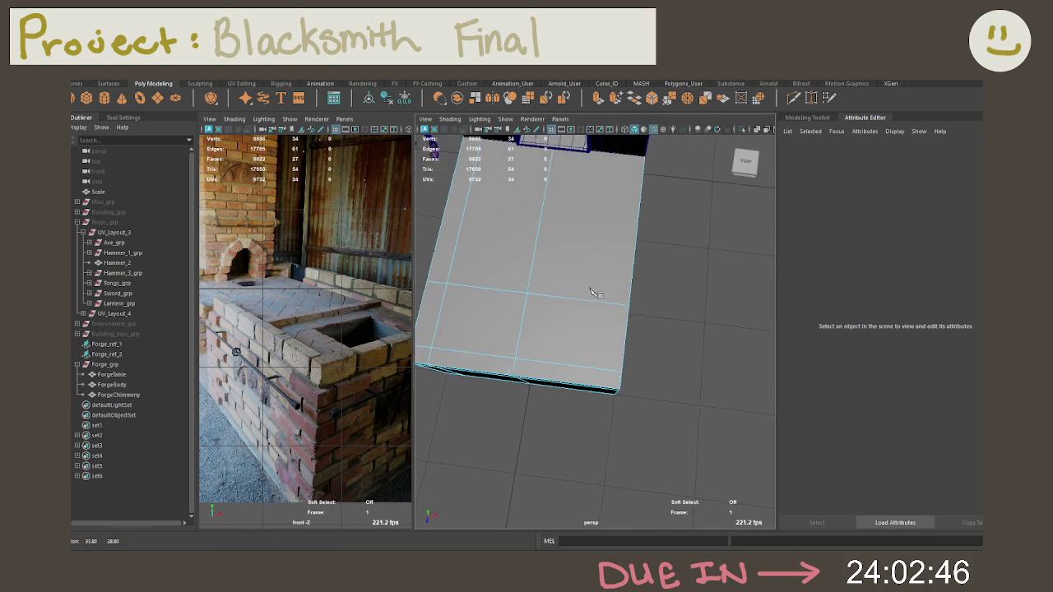
pyautogui.keyDown('ctrl'); pyautogui.click(601, 352); pyautogui.keyUp('ctrl')
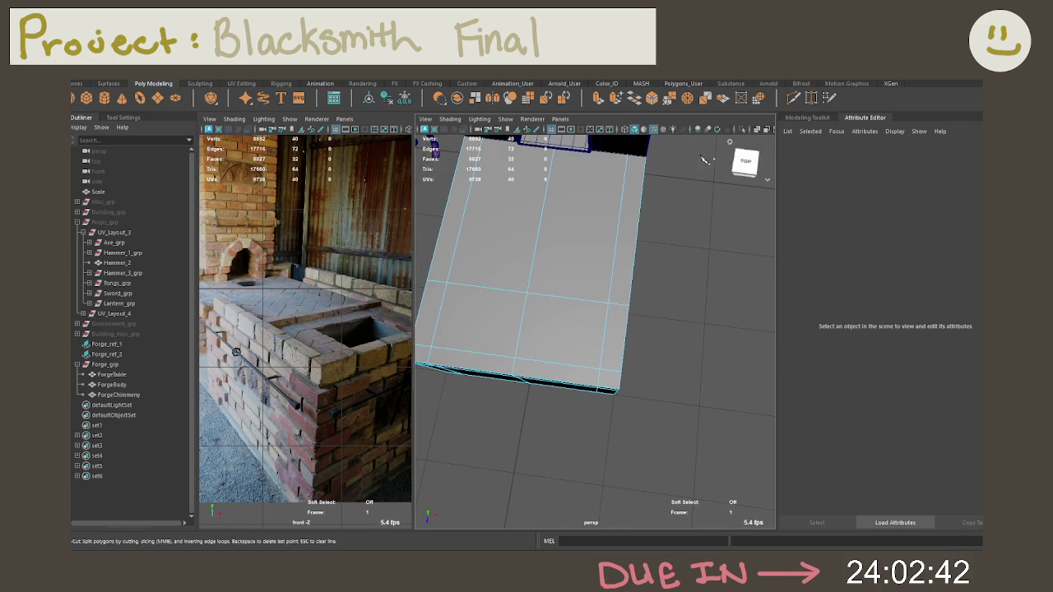
pyautogui.keyDown('alt'); pyautogui.moveTo(606, 242); pyautogui.dragTo(643, 243); pyautogui.keyUp('alt')
pyautogui.click(793, 102)
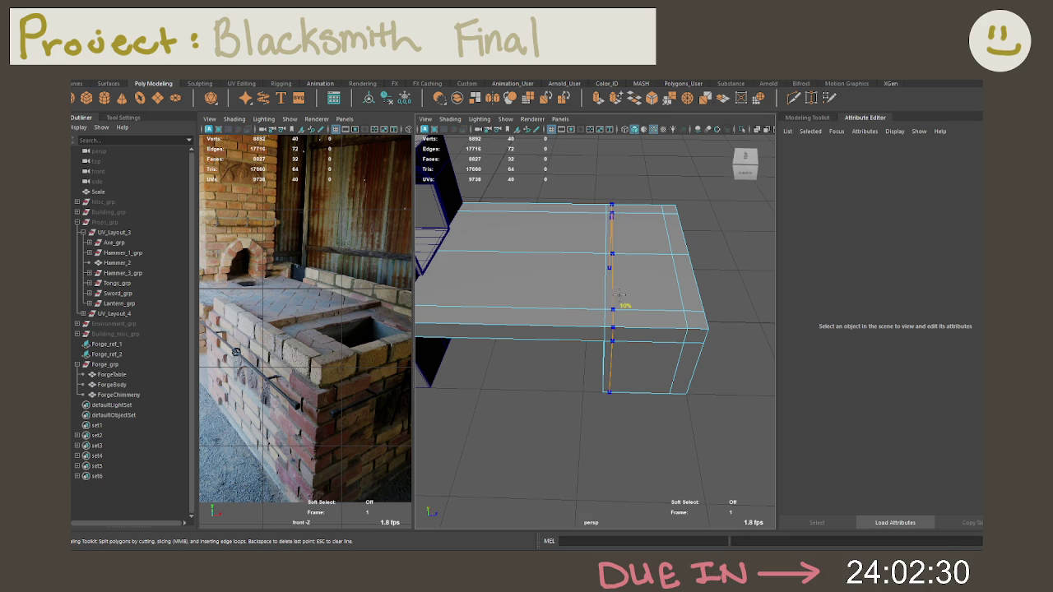
pyautogui.keyDown('ctrl'); pyautogui.click(631, 294); pyautogui.keyUp('ctrl')
pyautogui.moveTo(631, 293)
pyautogui.keyDown('alt'); pyautogui.mouseDown()
pyautogui.moveTo(648, 249)
pyautogui.moveTo(607, 230)
pyautogui.mouseUp(); pyautogui.keyUp('alt')
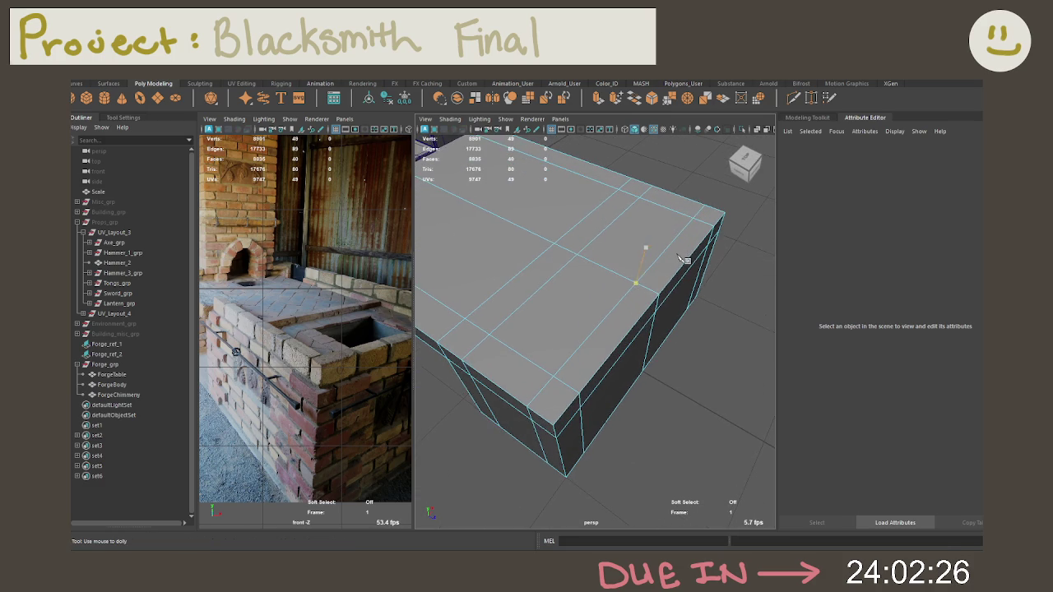
# Replace the last edge loop, then bevel the table top's middle edge at fraction 0.5
pyautogui.hotkey('ctrl', 'z')
pyautogui.scroll(3, 640, 244)
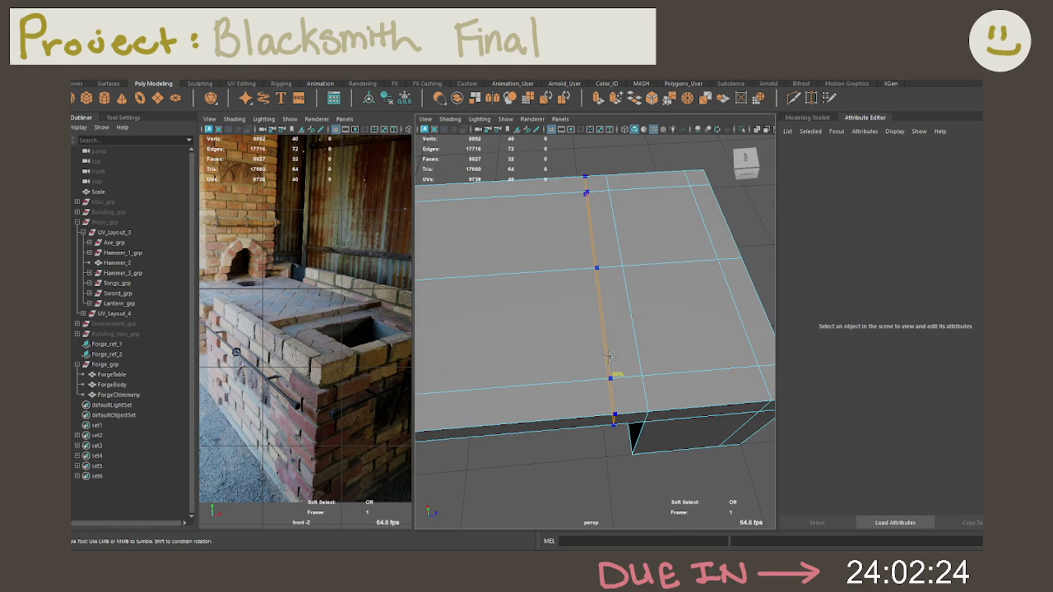
pyautogui.keyDown('ctrl'); pyautogui.click(613, 359); pyautogui.keyUp('ctrl')
pyautogui.keyDown('alt'); pyautogui.moveTo(611, 376); pyautogui.dragTo(612, 329); pyautogui.keyUp('alt')
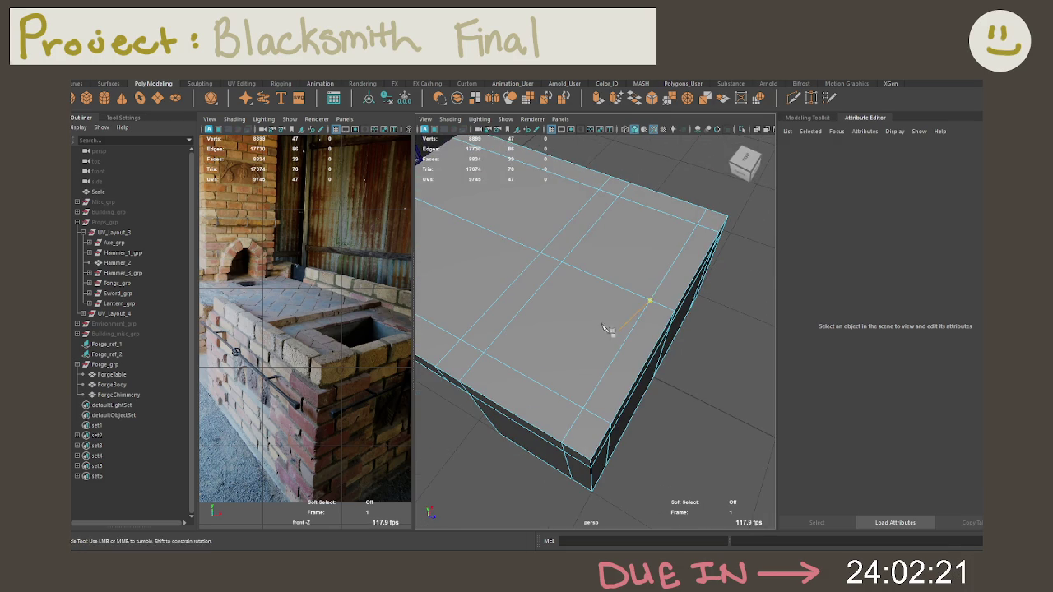
pyautogui.click(590, 277)
pyautogui.keyDown('alt'); pyautogui.moveTo(589, 277); pyautogui.dragTo(618, 255); pyautogui.keyUp('alt')
pyautogui.hotkey('ctrl', 'b')
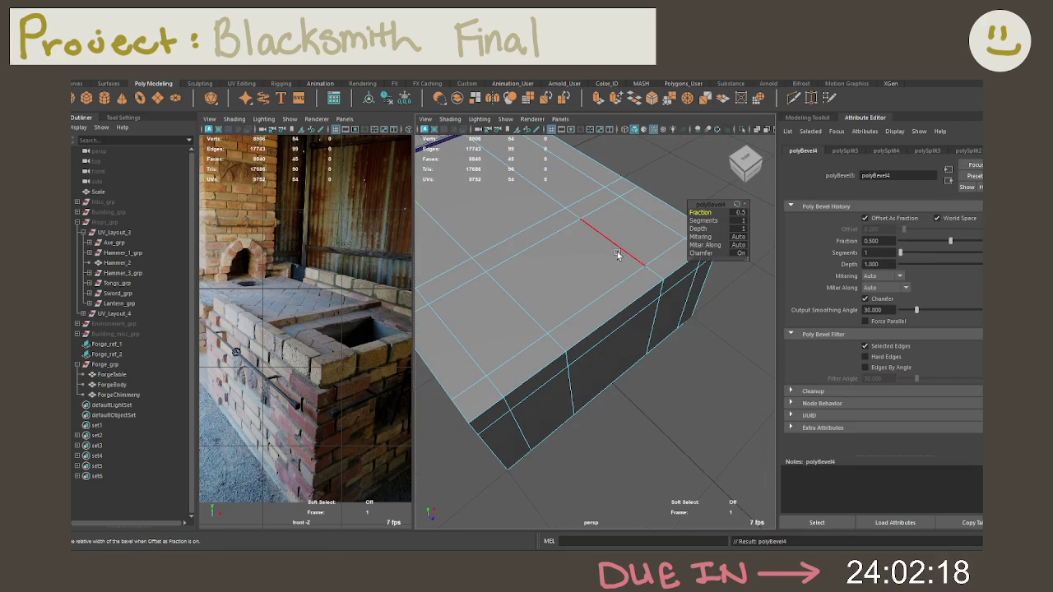
# Extrude the table's central top face inward to -0.383 thickness to sink a pit
pyautogui.moveTo(594, 255); pyautogui.dragTo(595, 278, button='right')
pyautogui.click(576, 276)
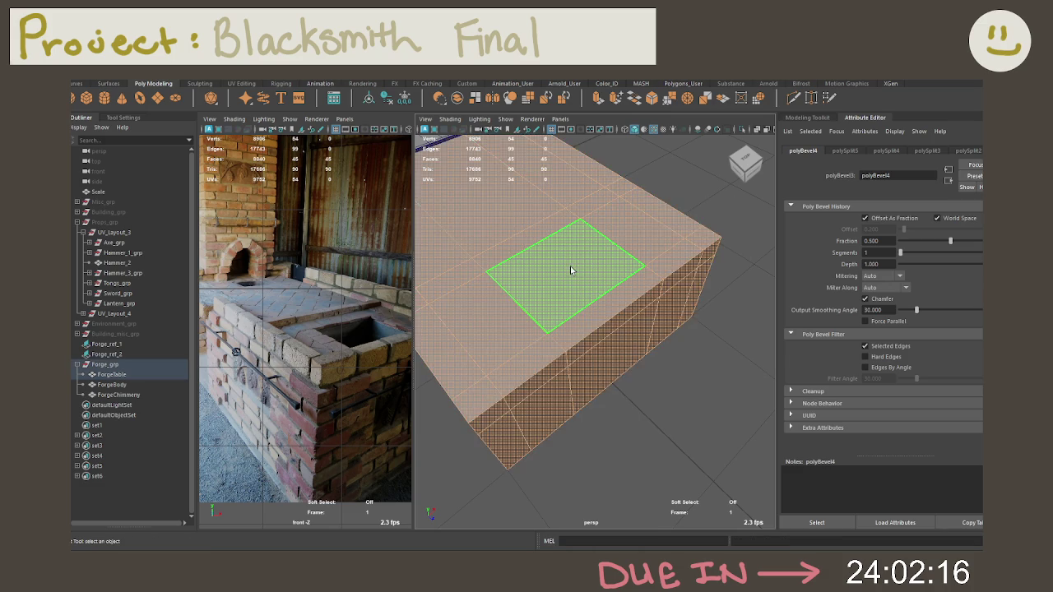
pyautogui.moveTo(576, 272)
pyautogui.keyDown('alt'); pyautogui.mouseDown()
pyautogui.moveTo(601, 270)
pyautogui.moveTo(611, 252)
pyautogui.mouseUp(); pyautogui.keyUp('alt')
pyautogui.click(607, 262)
pyautogui.press('w')
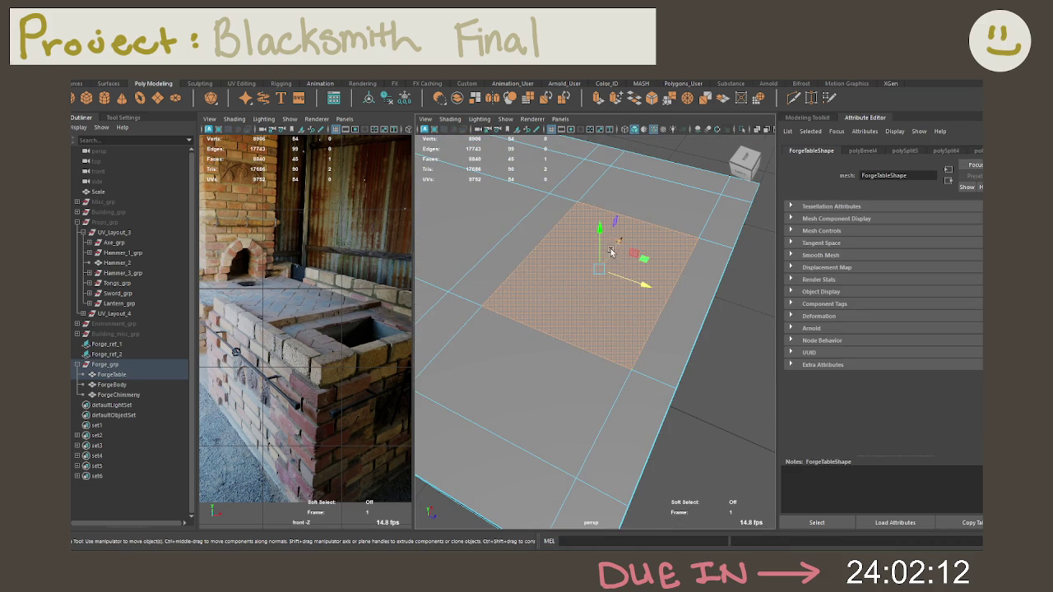
pyautogui.moveTo(598, 239)
pyautogui.keyDown('shift'); pyautogui.mouseDown()
pyautogui.moveTo(595, 374)
pyautogui.moveTo(546, 349)
pyautogui.moveTo(549, 384)
pyautogui.mouseUp(); pyautogui.keyUp('shift')
pyautogui.moveTo(537, 328)
pyautogui.mouseDown()
pyautogui.moveTo(533, 296)
pyautogui.moveTo(610, 275)
pyautogui.mouseUp()
pyautogui.hotkey('ctrl', 'z')
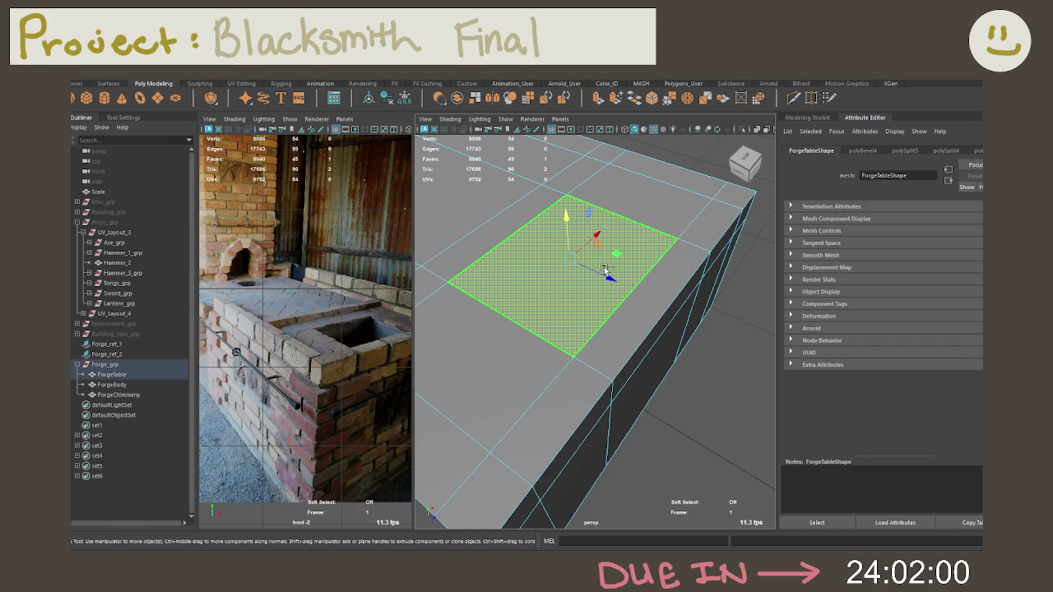
pyautogui.hotkey('ctrl', 'e')
pyautogui.moveTo(724, 213)
pyautogui.mouseDown()
pyautogui.moveTo(746, 214)
pyautogui.moveTo(503, 245)
pyautogui.moveTo(534, 219)
pyautogui.moveTo(471, 243)
pyautogui.mouseUp()
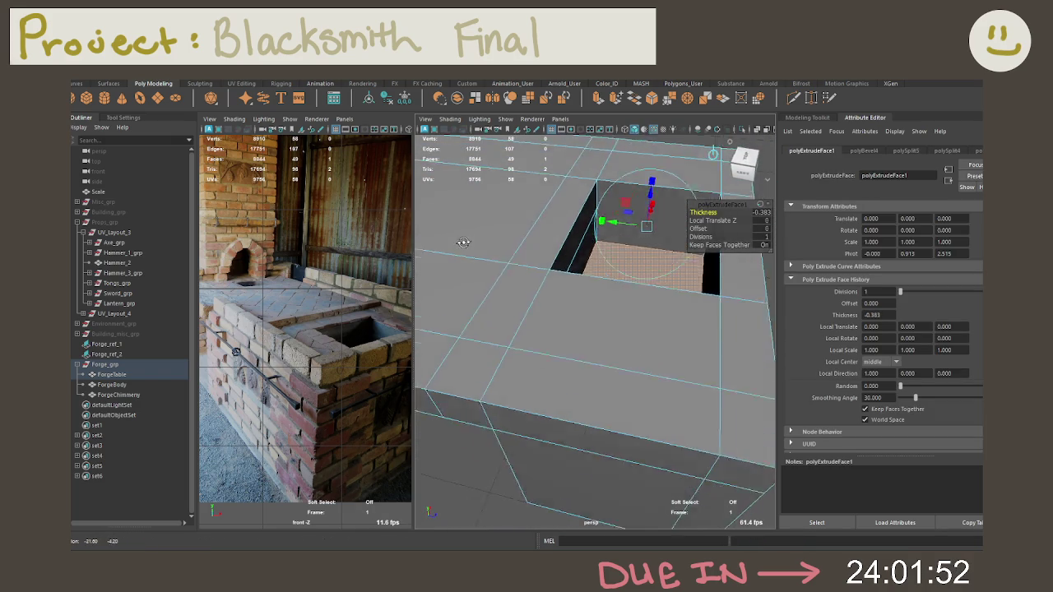
# Undo the old extrusion and re-extrude the top face with a 0.045 inset offset
pyautogui.hotkey('ctrl', 'z')
pyautogui.hotkey('ctrl', 'z')
pyautogui.hotkey('ctrl', 'z')
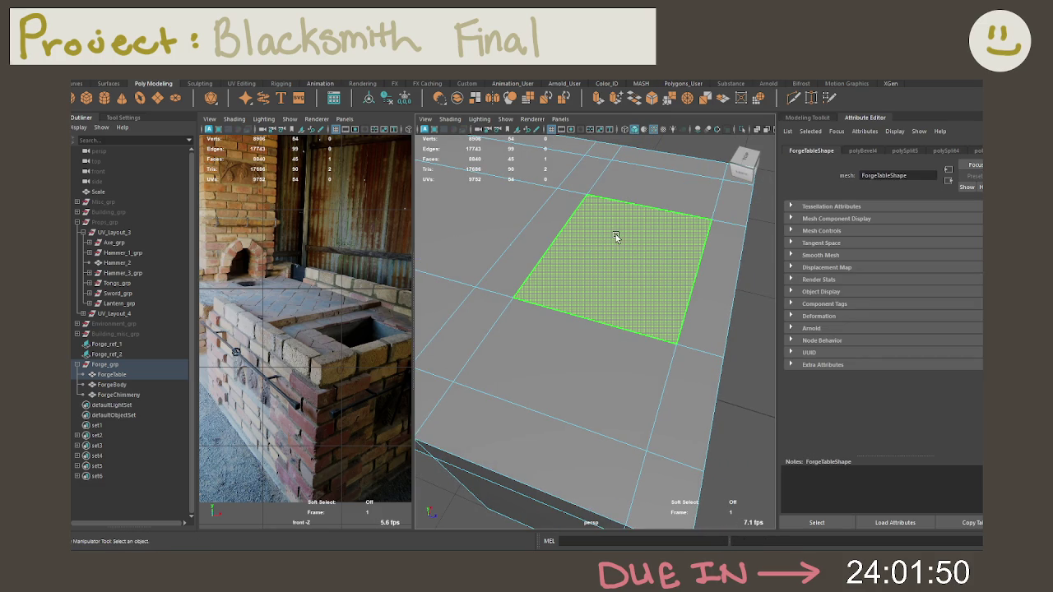
pyautogui.hotkey('ctrl', 'e')
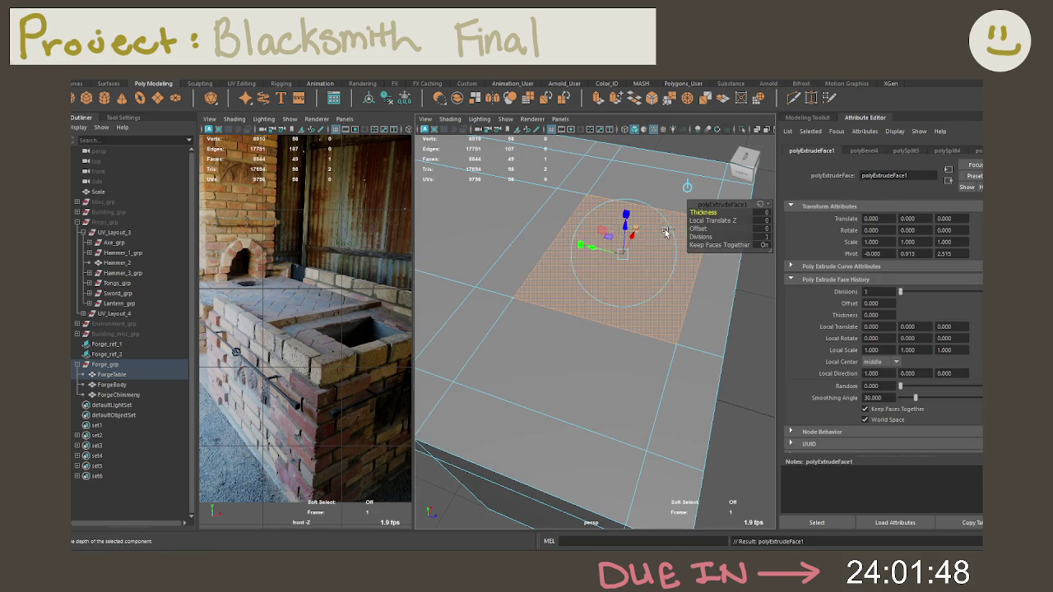
pyautogui.moveTo(701, 229); pyautogui.dragTo(727, 228)
pyautogui.click(759, 229)
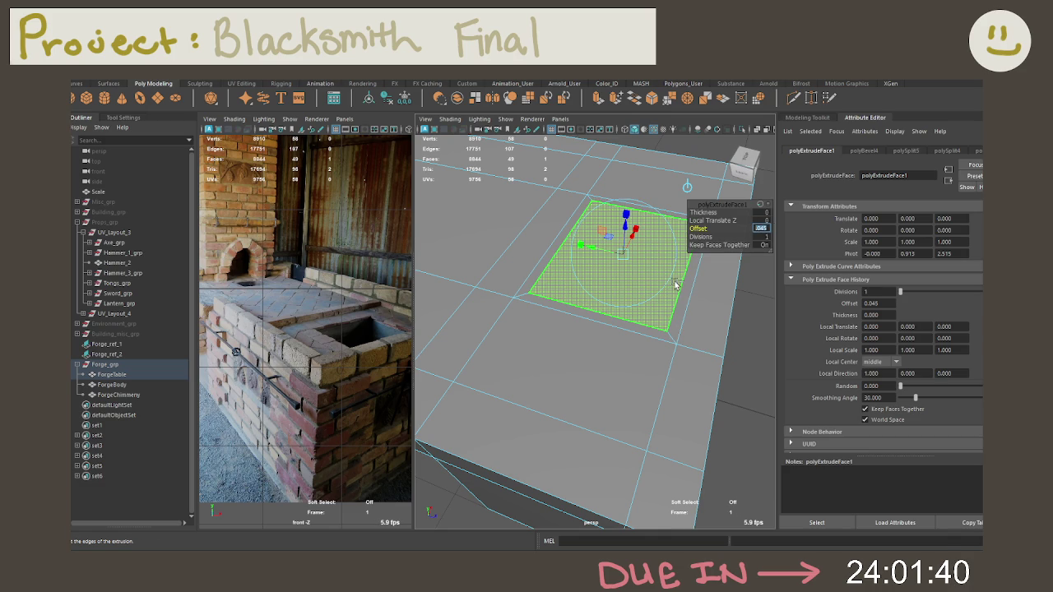
pyautogui.press('Return')
# Extrude the inset face again with thickness -0.5, then deselect it
pyautogui.hotkey('ctrl', 'e')
pyautogui.moveTo(719, 220); pyautogui.dragTo(519, 231, button='middle')
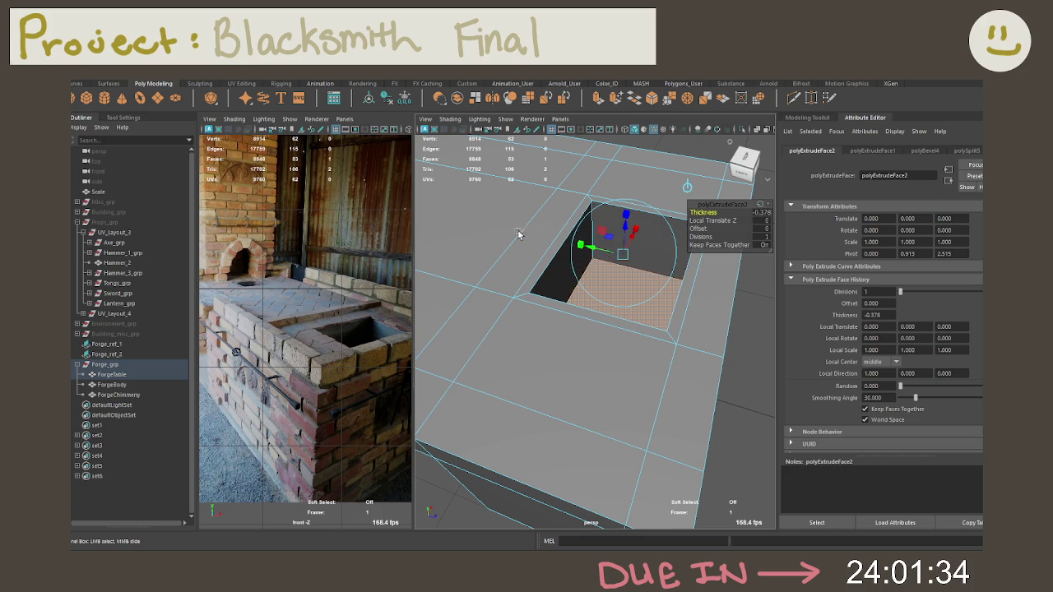
pyautogui.keyDown('alt'); pyautogui.moveTo(518, 231); pyautogui.dragTo(461, 271); pyautogui.keyUp('alt')
pyautogui.click(762, 212)
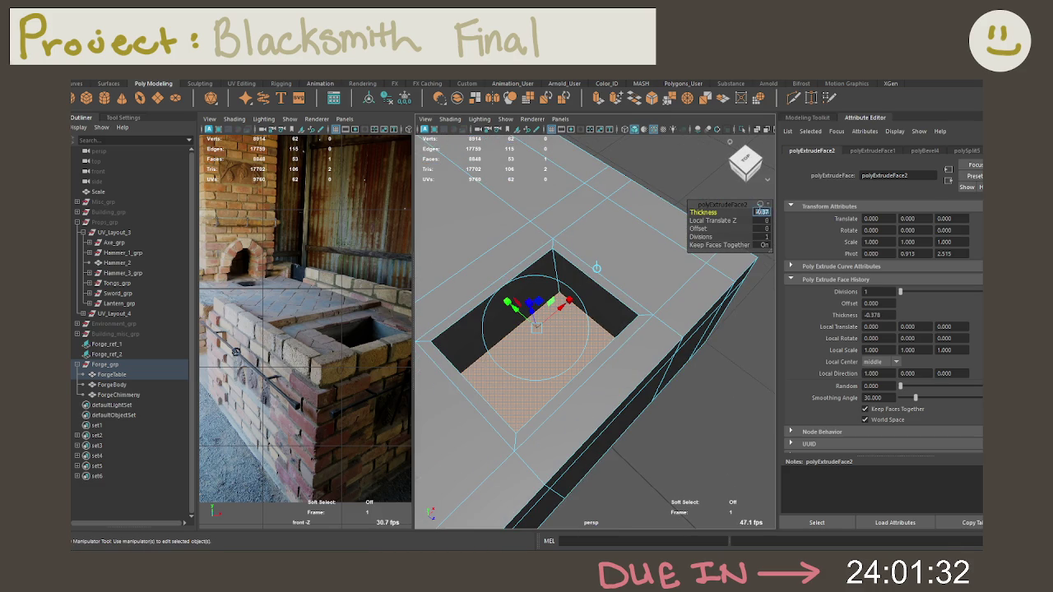
pyautogui.write('-0.5')
pyautogui.press('Return')
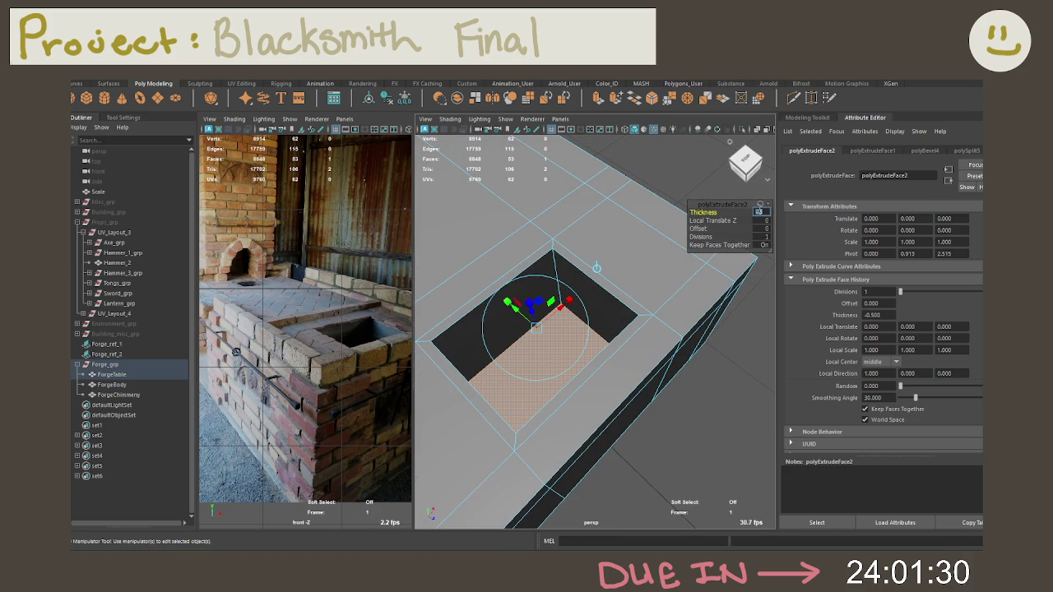
pyautogui.keyDown('alt'); pyautogui.moveTo(762, 212); pyautogui.dragTo(637, 285); pyautogui.keyUp('alt')
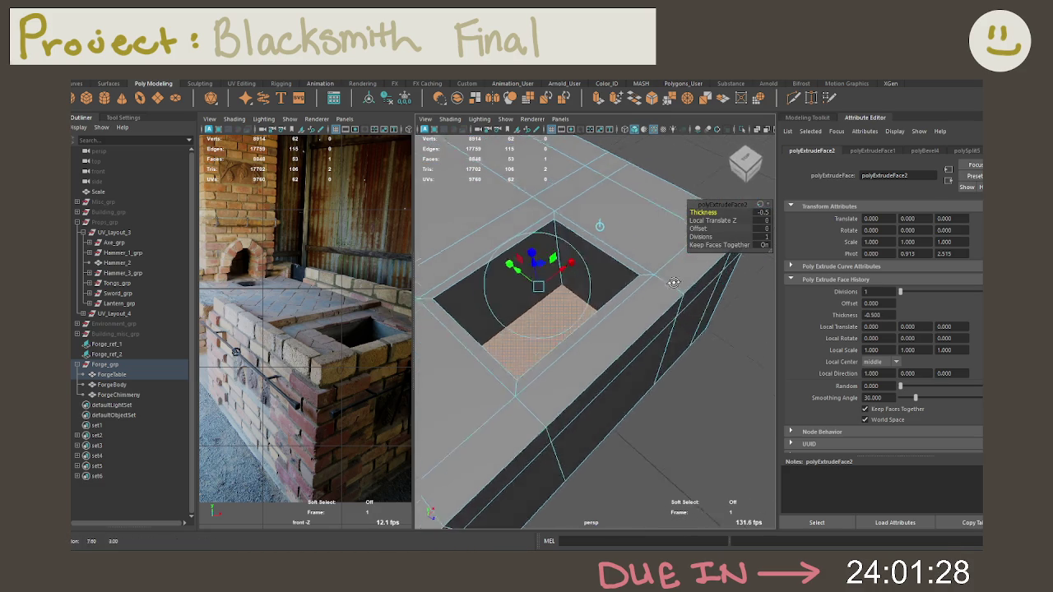
pyautogui.click(704, 280)
pyautogui.moveTo(703, 280)
pyautogui.keyDown('alt'); pyautogui.mouseDown()
pyautogui.moveTo(693, 271)
pyautogui.moveTo(689, 292)
pyautogui.moveTo(621, 274)
pyautogui.mouseUp(); pyautogui.keyUp('alt')
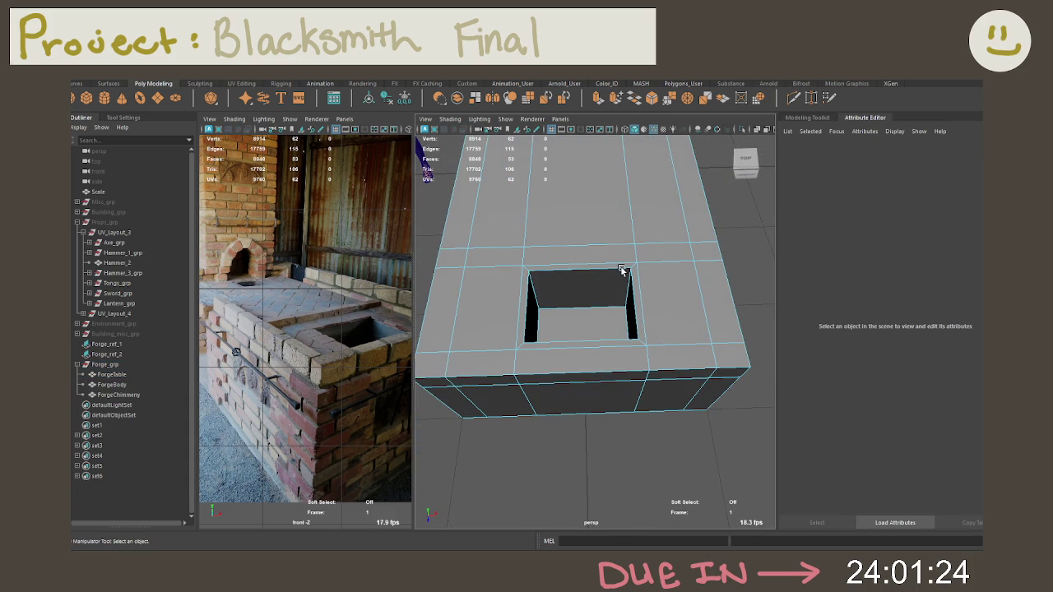
# Select the forge table in Edge mode and delete the stray edges crossing its top
pyautogui.scroll(5, 621, 271)
pyautogui.moveTo(557, 258); pyautogui.dragTo(540, 233, button='right')
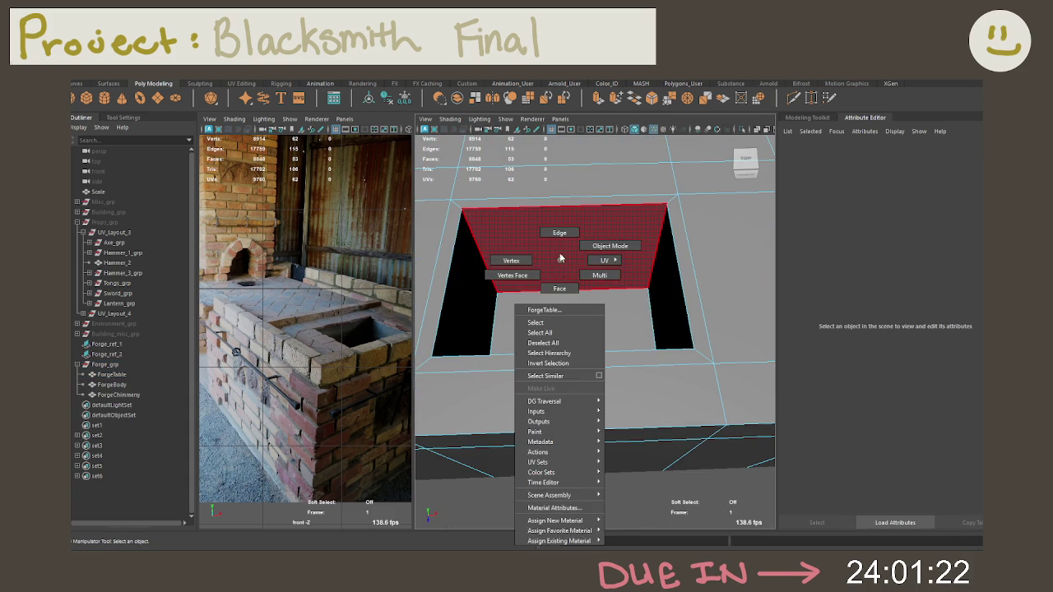
pyautogui.keyDown('alt'); pyautogui.moveTo(539, 233); pyautogui.dragTo(484, 281); pyautogui.keyUp('alt')
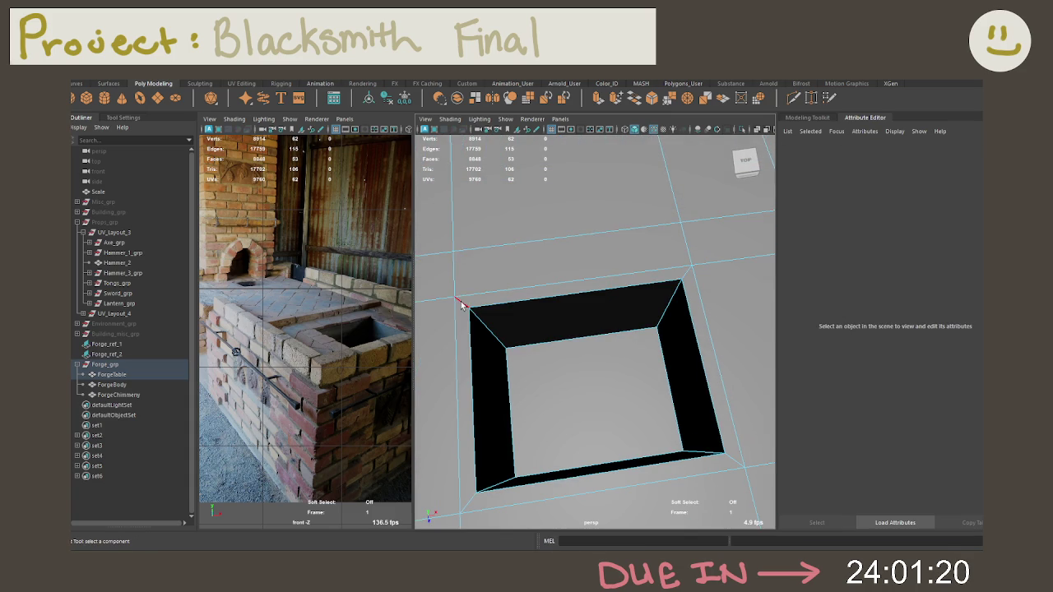
pyautogui.click(458, 301)
pyautogui.scroll(-3, 666, 283)
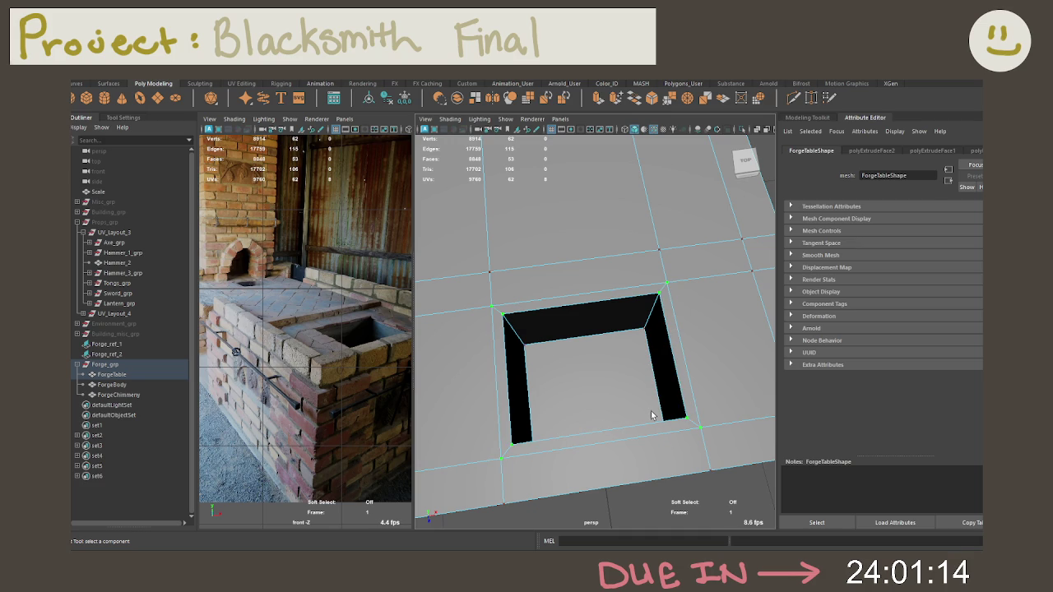
pyautogui.press('F9')
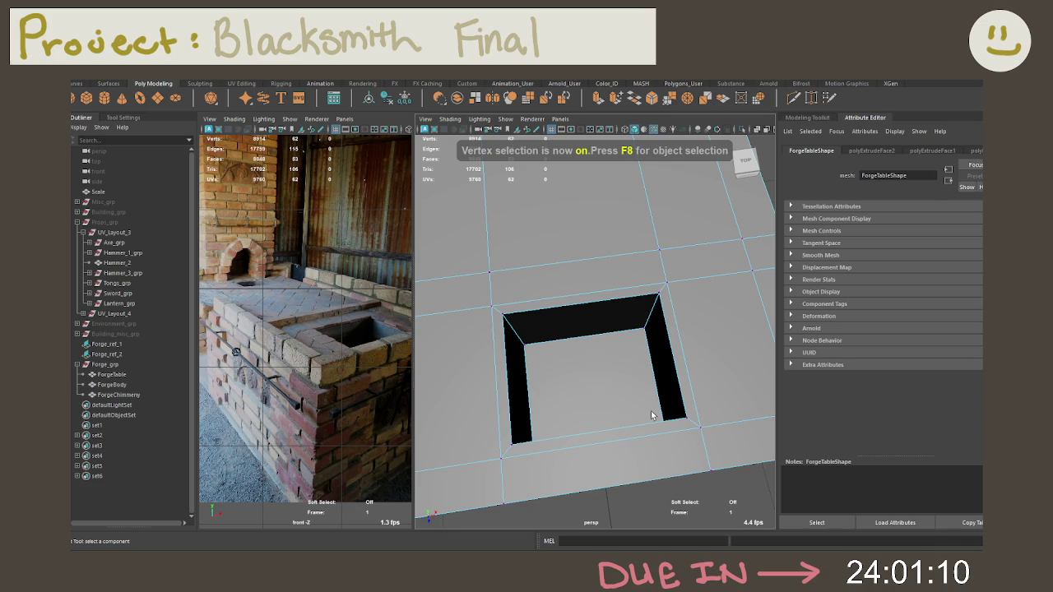
pyautogui.press('F8')
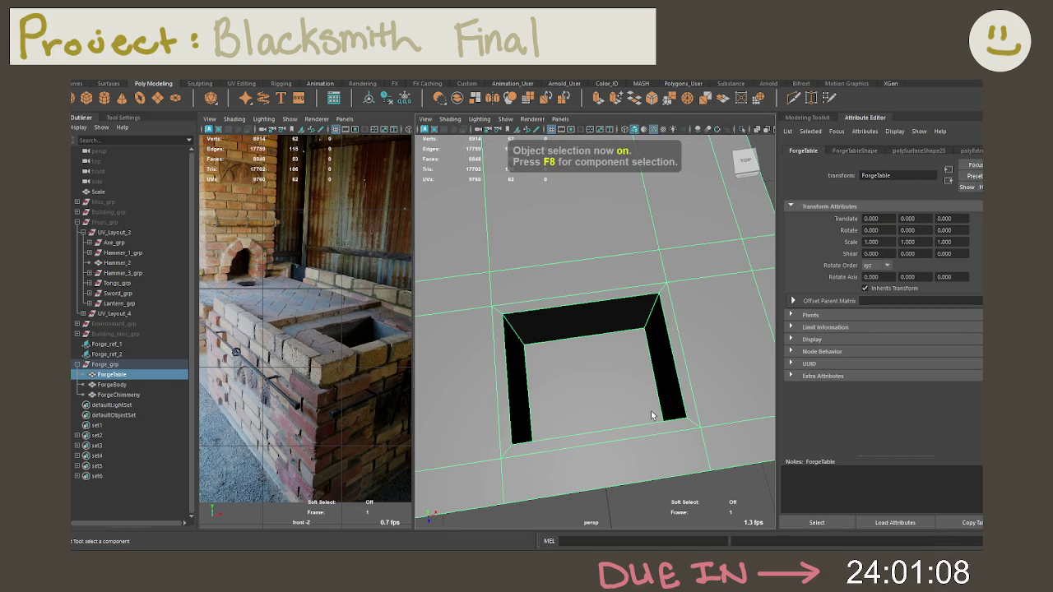
pyautogui.moveTo(657, 260); pyautogui.dragTo(660, 239, button='right')
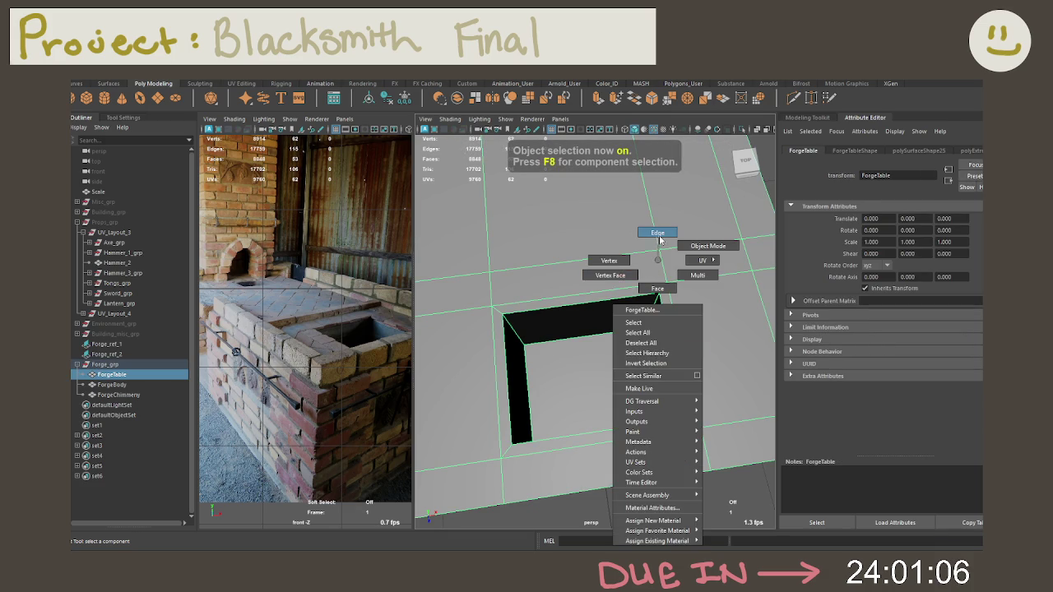
pyautogui.click(660, 240)
pyautogui.press('Delete')
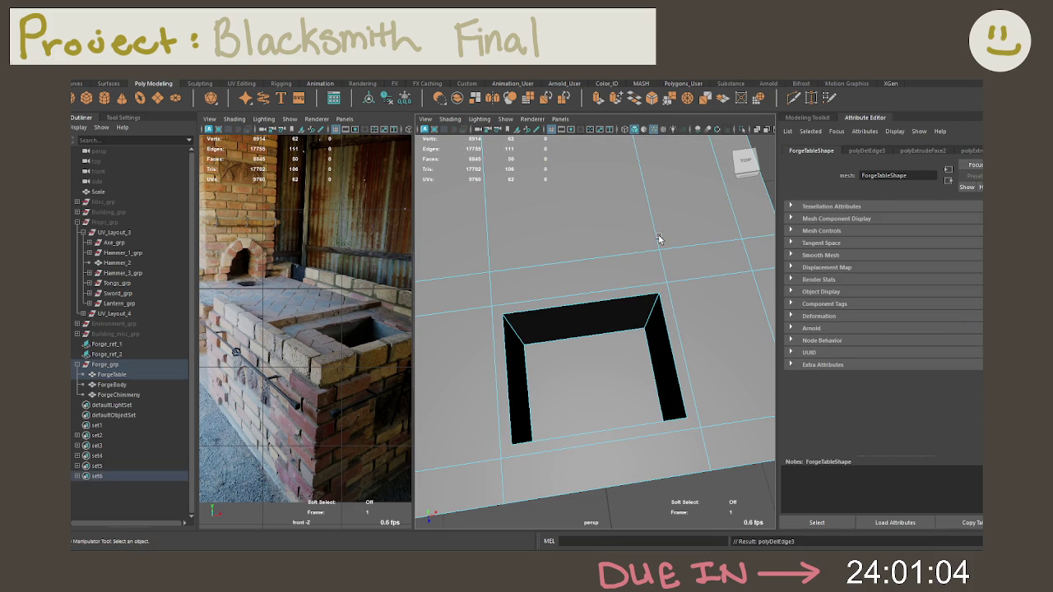
# Select the inner edge loop around the pit's opening
pyautogui.rightClick(602, 342)
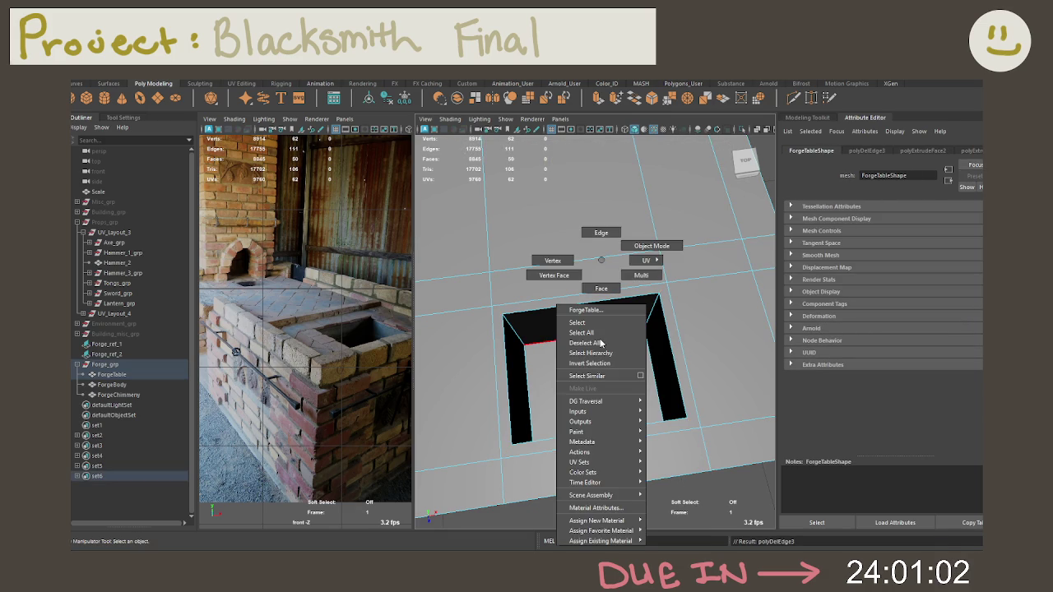
pyautogui.click(605, 248)
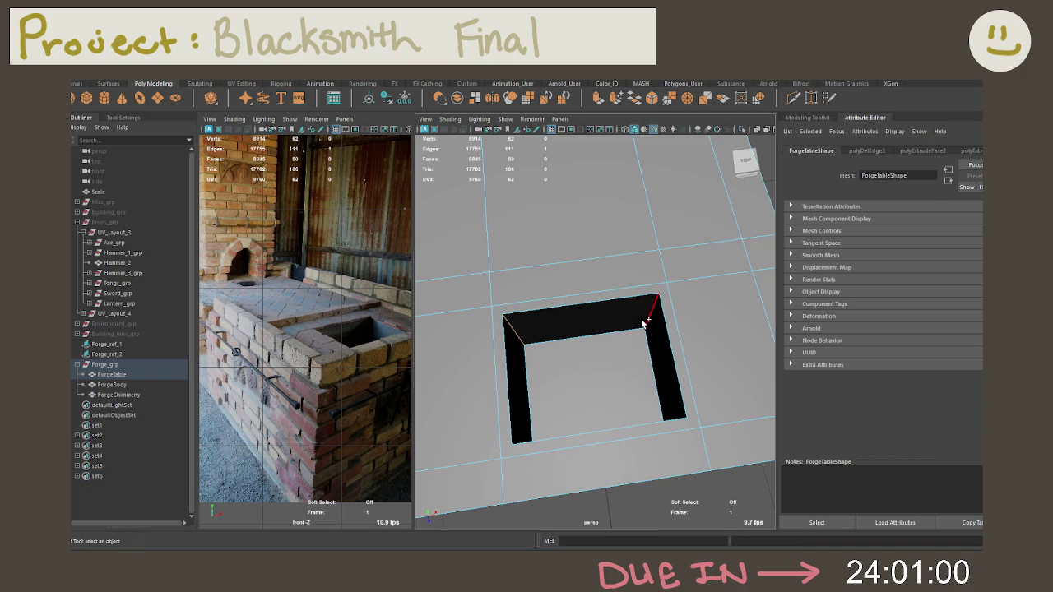
pyautogui.moveTo(626, 333)
pyautogui.keyDown('alt'); pyautogui.mouseDown()
pyautogui.moveTo(547, 295)
pyautogui.moveTo(548, 247)
pyautogui.moveTo(603, 253)
pyautogui.mouseUp(); pyautogui.keyUp('alt')
pyautogui.click(554, 255)
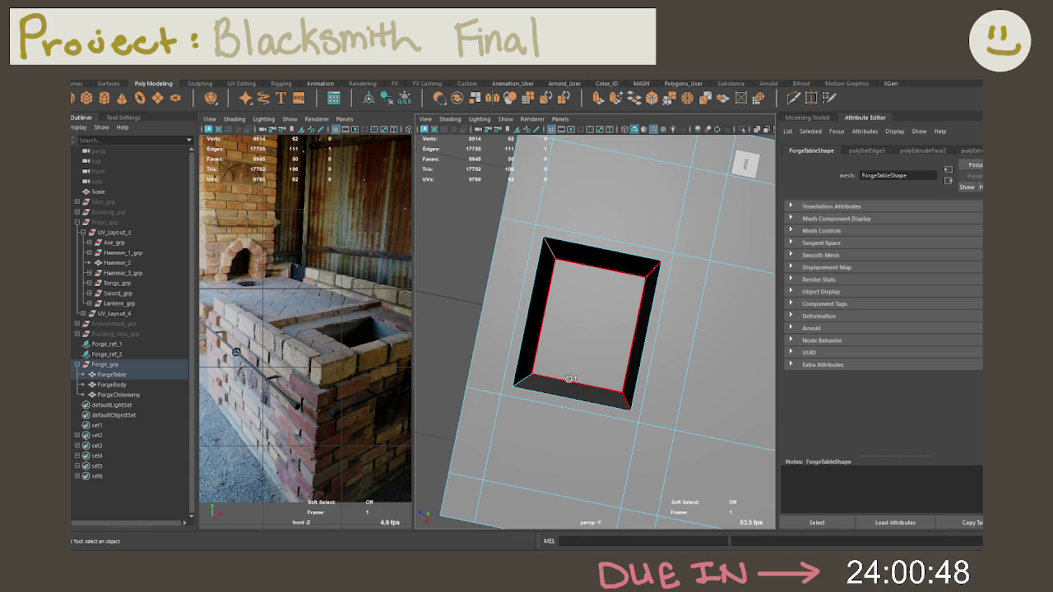
pyautogui.click(526, 369)
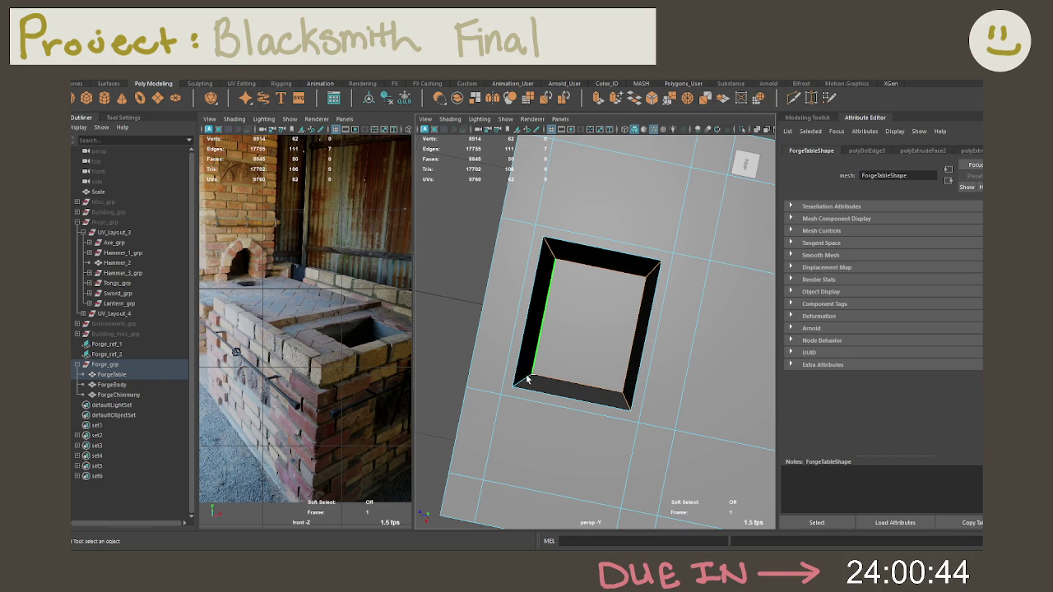
pyautogui.moveTo(555, 355)
pyautogui.keyDown('alt'); pyautogui.mouseDown()
pyautogui.moveTo(522, 266)
pyautogui.moveTo(577, 189)
pyautogui.moveTo(683, 200)
pyautogui.moveTo(664, 233)
pyautogui.moveTo(706, 201)
pyautogui.mouseUp(); pyautogui.keyUp('alt')
# Discard the trial bevels on the hole and delete the thin rim faces around the opening
pyautogui.hotkey('ctrl', 'b')
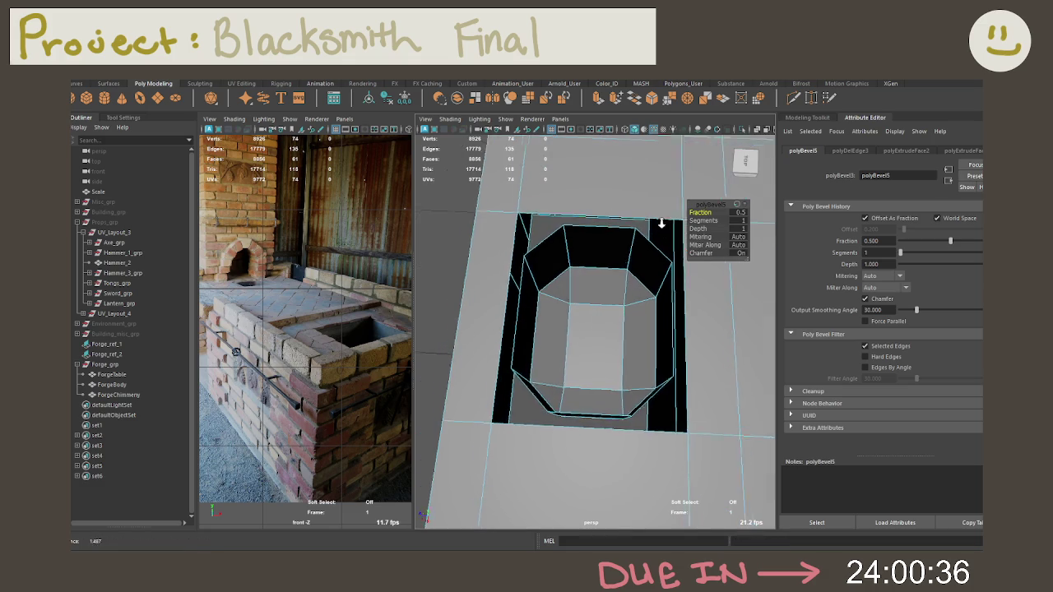
pyautogui.hotkey('ctrl', 'z')
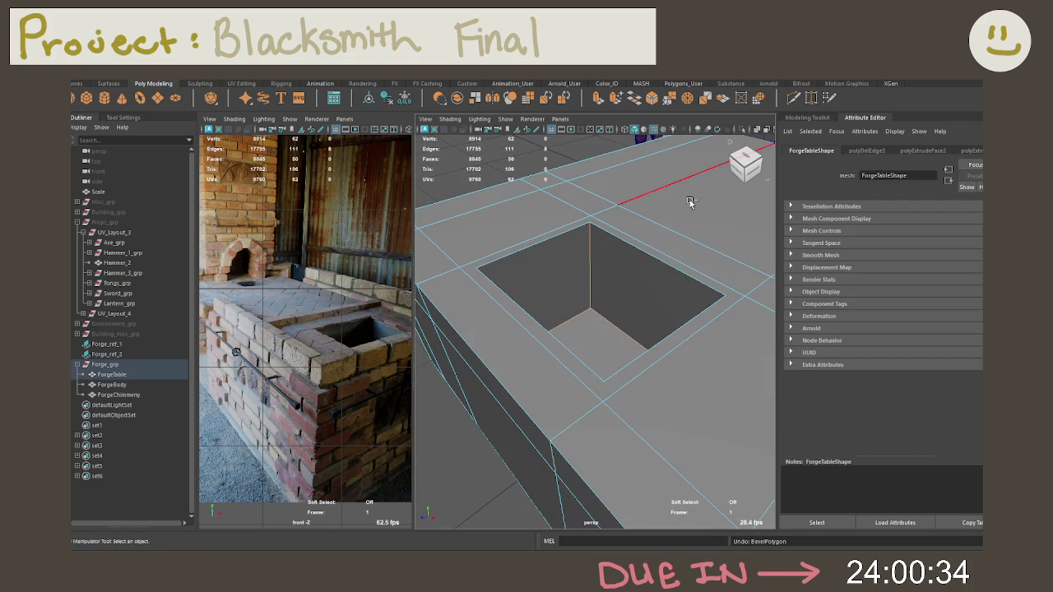
pyautogui.hotkey('ctrl', 'b')
pyautogui.moveTo(699, 212)
pyautogui.mouseDown()
pyautogui.moveTo(727, 213)
pyautogui.moveTo(700, 214)
pyautogui.mouseUp()
pyautogui.hotkey('ctrl', 'z')
pyautogui.moveTo(553, 247); pyautogui.dragTo(531, 261, button='right')
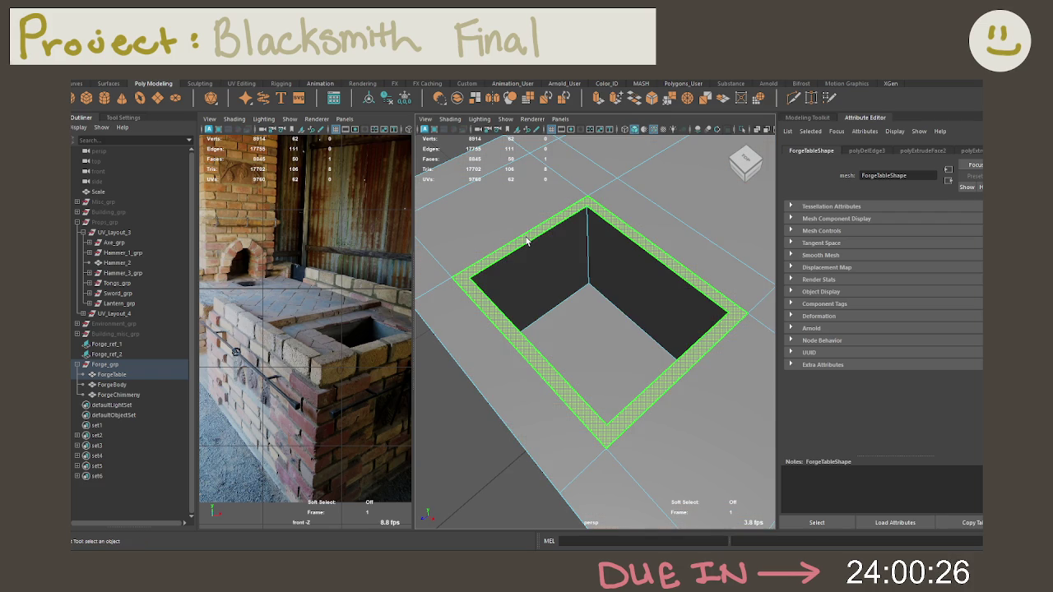
pyautogui.press('Delete')
# Select the pit's inner corner edges
pyautogui.rightClick(557, 251)
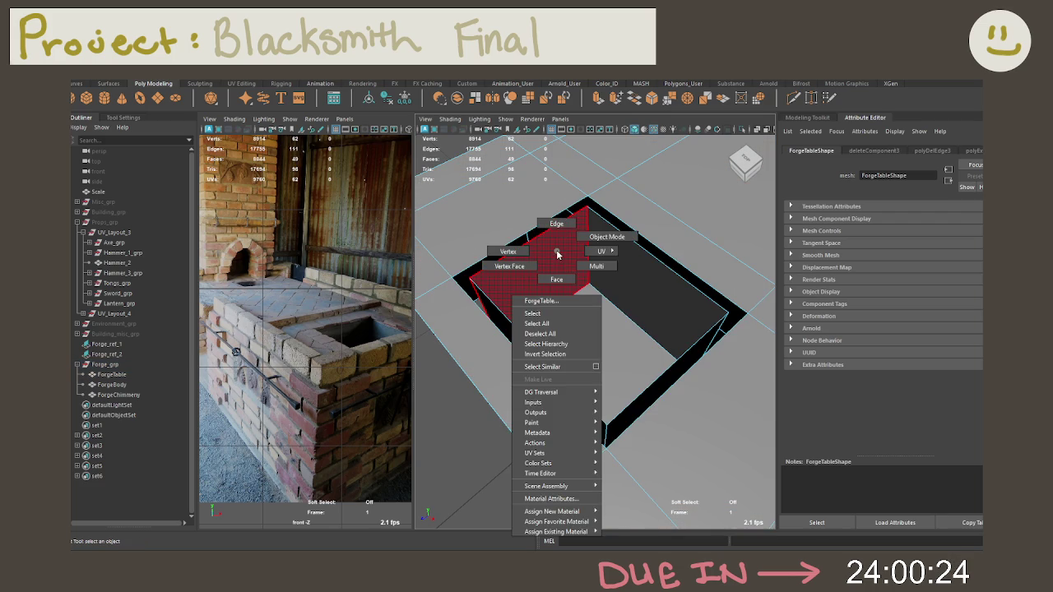
pyautogui.click(557, 278)
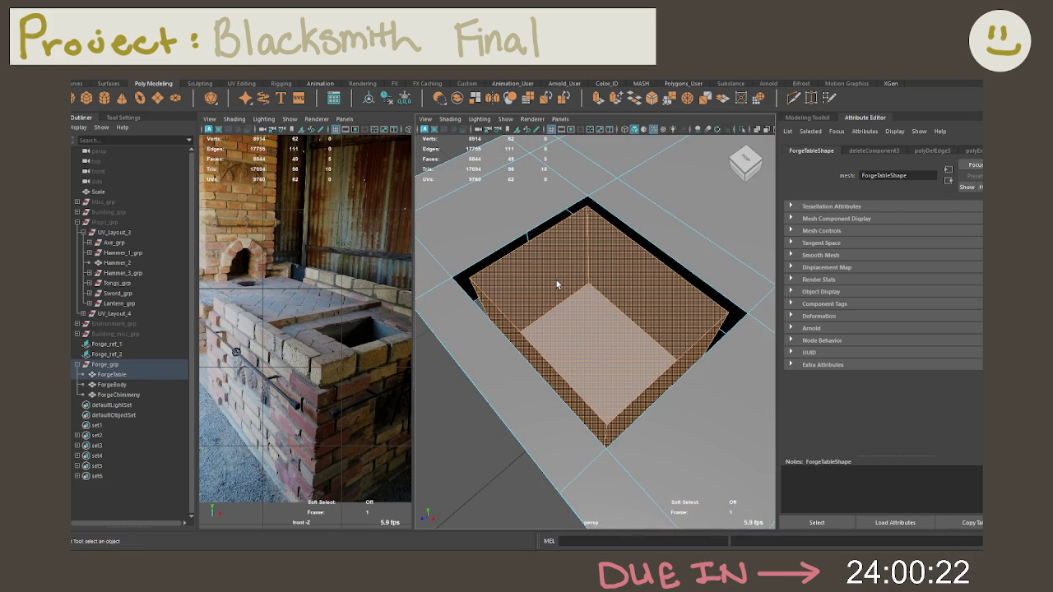
pyautogui.hotkey('ctrl', 'b')
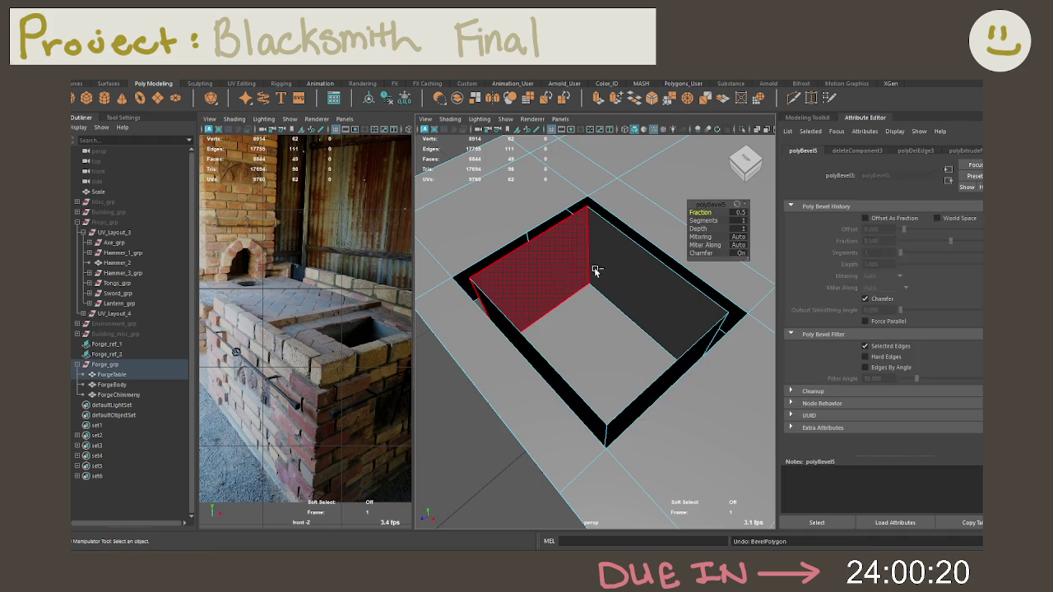
pyautogui.click(592, 274)
pyautogui.hotkey('ctrl', 'z')
pyautogui.keyDown('alt'); pyautogui.moveTo(601, 228); pyautogui.dragTo(545, 311); pyautogui.keyUp('alt')
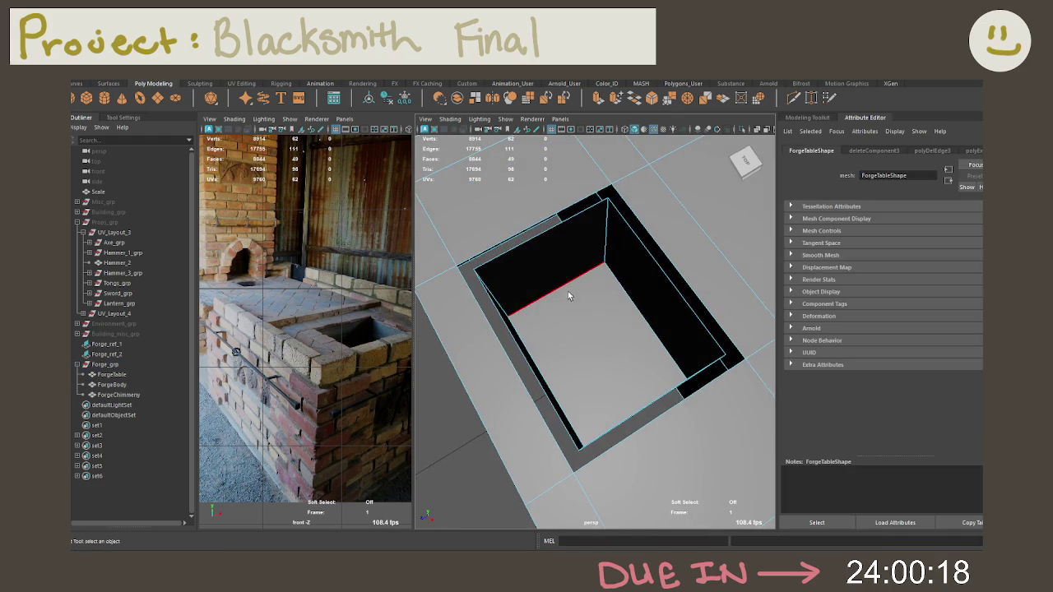
pyautogui.keyDown('shift'); pyautogui.click(625, 333); pyautogui.keyUp('shift')
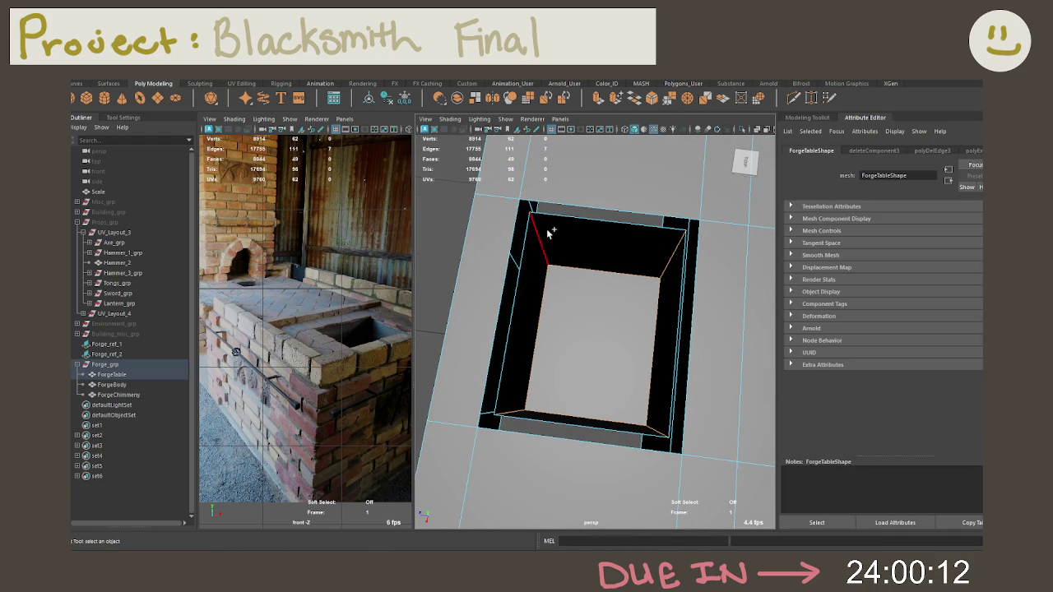
pyautogui.keyDown('alt'); pyautogui.moveTo(543, 234); pyautogui.dragTo(585, 224); pyautogui.keyUp('alt')
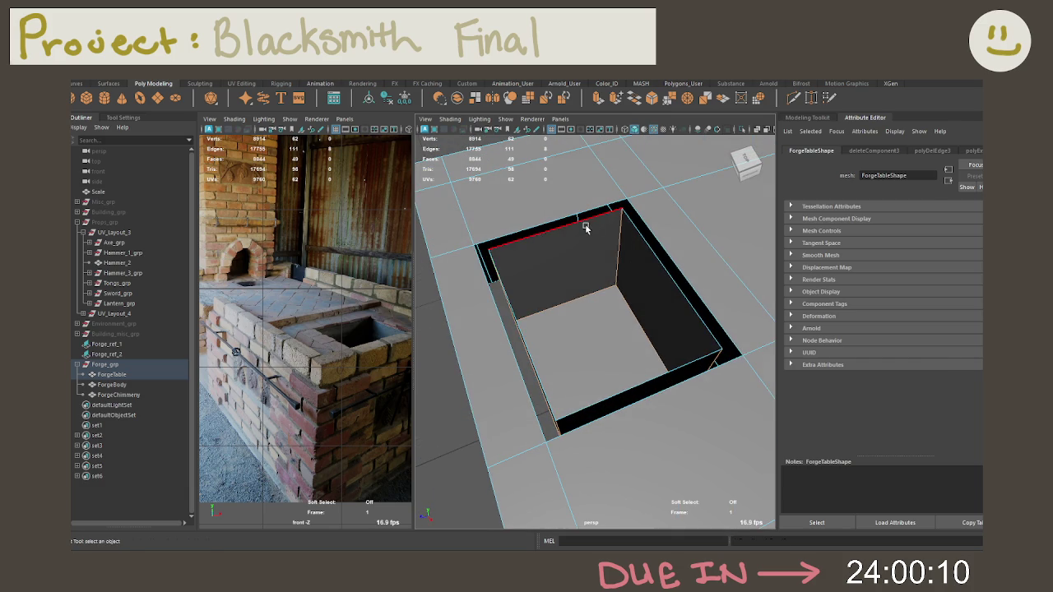
# Bevel the pit's corner edges at about 0.3 fraction with 2 segments
pyautogui.hotkey('ctrl', 'b')
pyautogui.moveTo(696, 216); pyautogui.dragTo(597, 227)
pyautogui.click(739, 213)
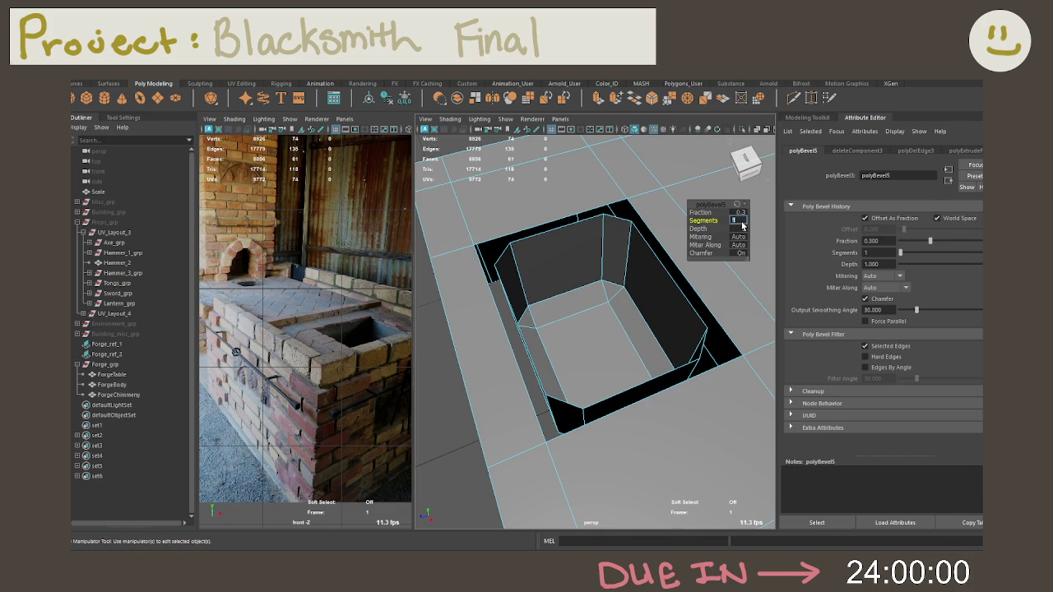
pyautogui.write('2')
pyautogui.press('Return')
pyautogui.keyDown('alt'); pyautogui.moveTo(682, 254); pyautogui.dragTo(511, 269); pyautogui.keyUp('alt')
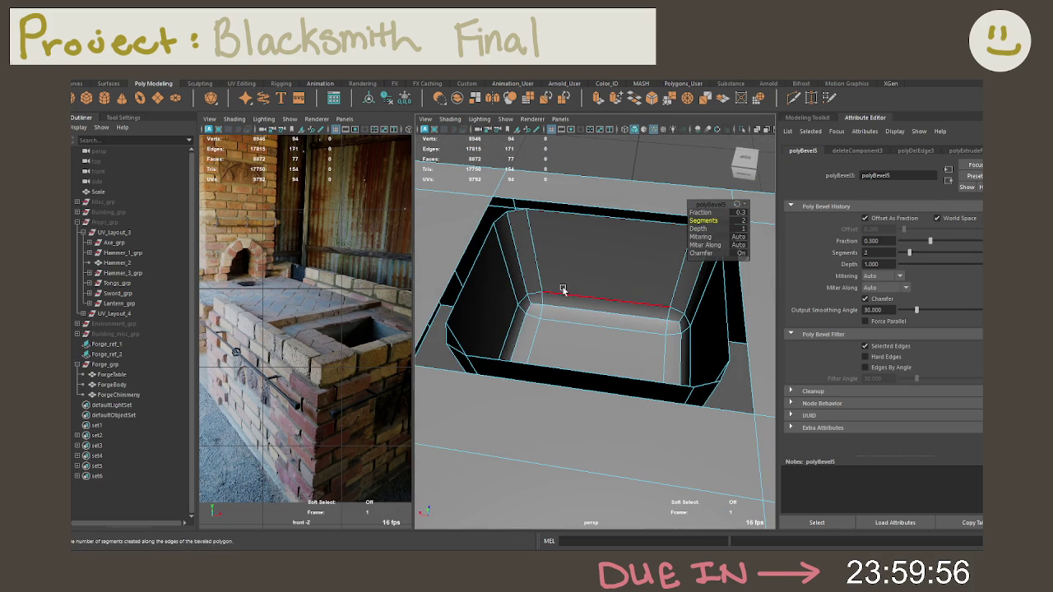
# Undo the previous bevel on the hole's edges
pyautogui.click(566, 298)
pyautogui.moveTo(568, 321)
pyautogui.keyDown('alt'); pyautogui.mouseDown()
pyautogui.moveTo(557, 331)
pyautogui.moveTo(596, 277)
pyautogui.mouseUp(); pyautogui.keyUp('alt')
pyautogui.press('w')
pyautogui.click(580, 269)
pyautogui.moveTo(580, 269)
pyautogui.keyDown('alt'); pyautogui.mouseDown()
pyautogui.moveTo(575, 307)
pyautogui.moveTo(593, 349)
pyautogui.moveTo(597, 299)
pyautogui.mouseUp(); pyautogui.keyUp('alt')
pyautogui.hotkey('ctrl', 'z')
pyautogui.hotkey('ctrl', 'z')
pyautogui.hotkey('ctrl', 'z')
pyautogui.hotkey('ctrl', 'z')
pyautogui.hotkey('ctrl', 'z')
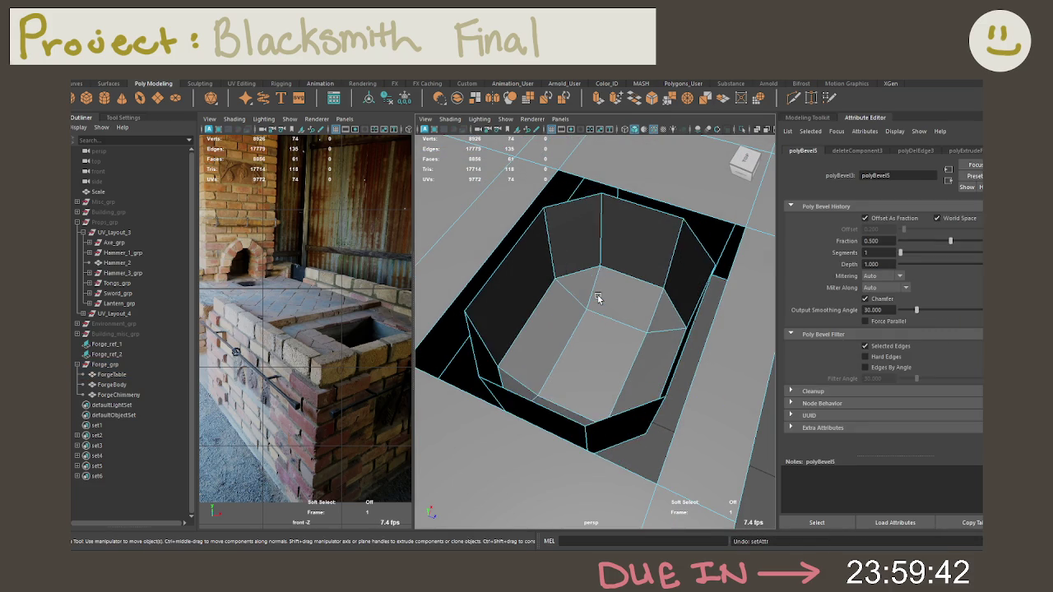
pyautogui.hotkey('ctrl', 'z')
pyautogui.keyDown('alt'); pyautogui.moveTo(597, 283); pyautogui.dragTo(619, 265); pyautogui.keyUp('alt')
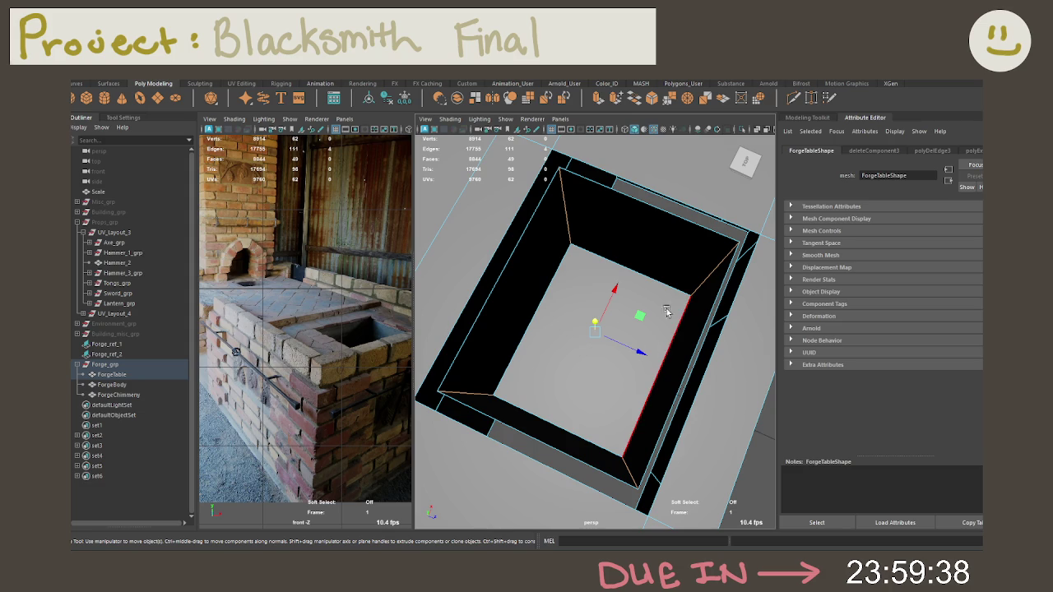
# Bevel the hole's inner rim edge loop with a 0.1 fraction
pyautogui.hotkey('ctrl', 'b')
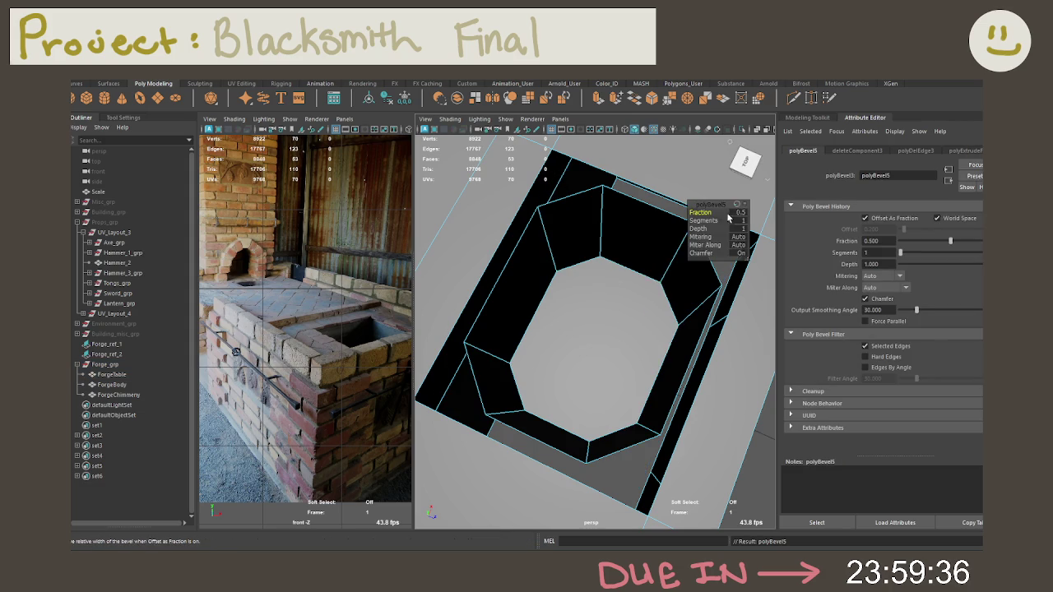
pyautogui.write('.3')
pyautogui.press('Return')
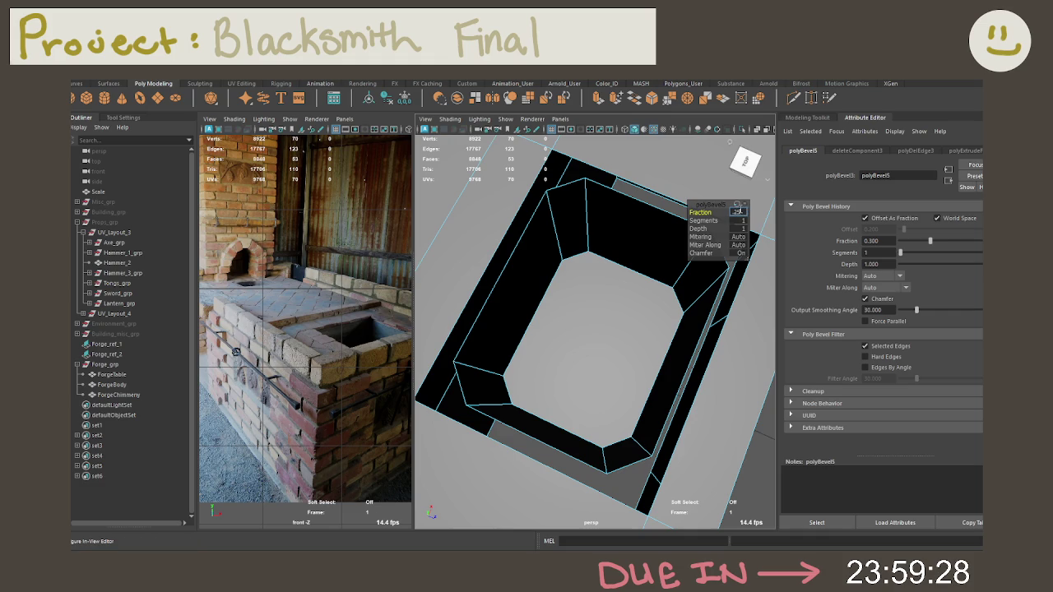
pyautogui.press('Return')
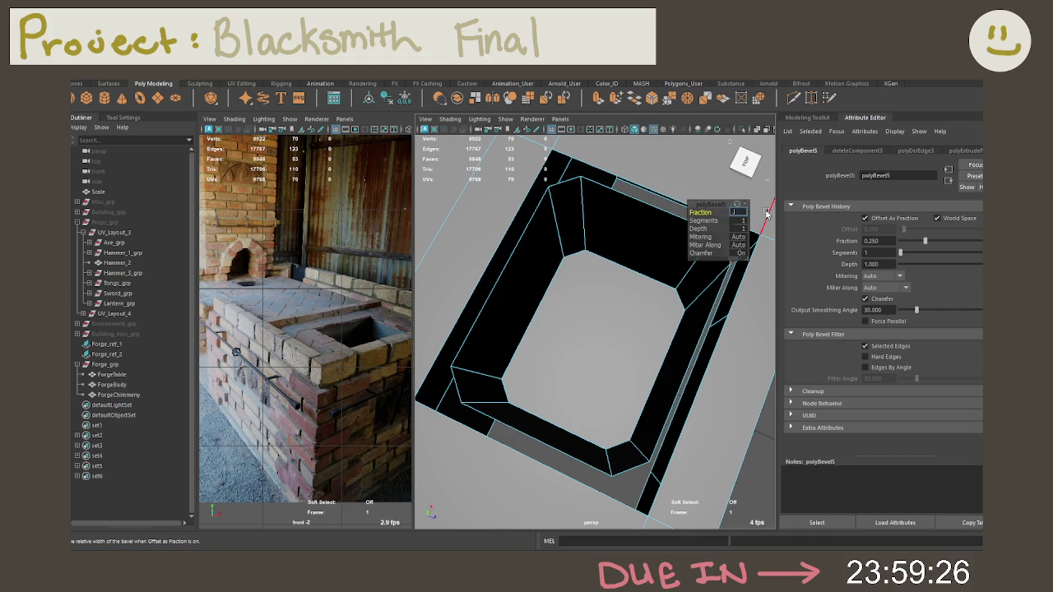
pyautogui.press('Return')
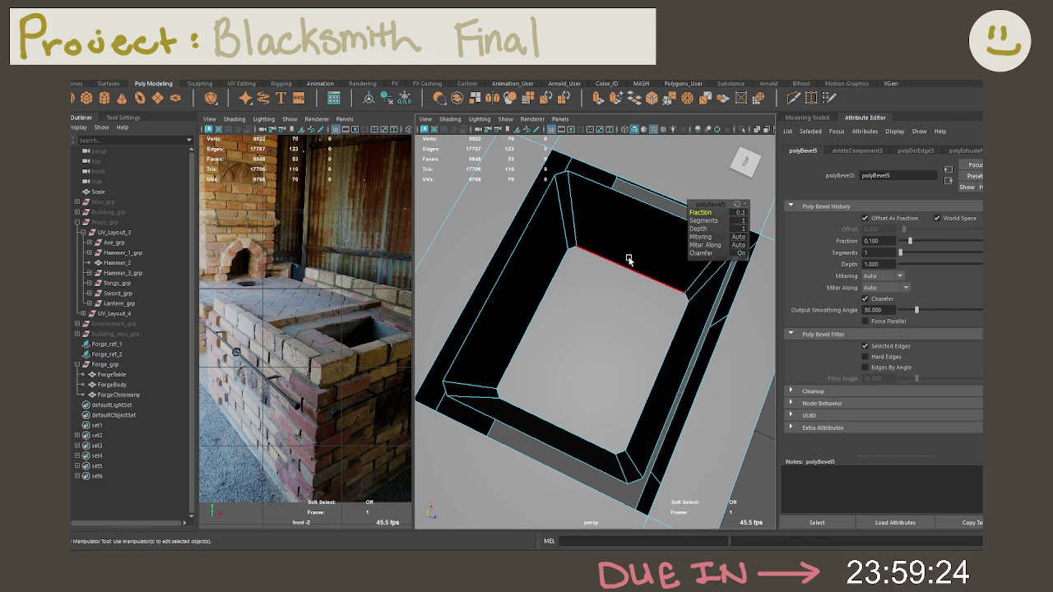
# Bevel the border edges around the hole's floor with 2 segments
pyautogui.click(592, 262)
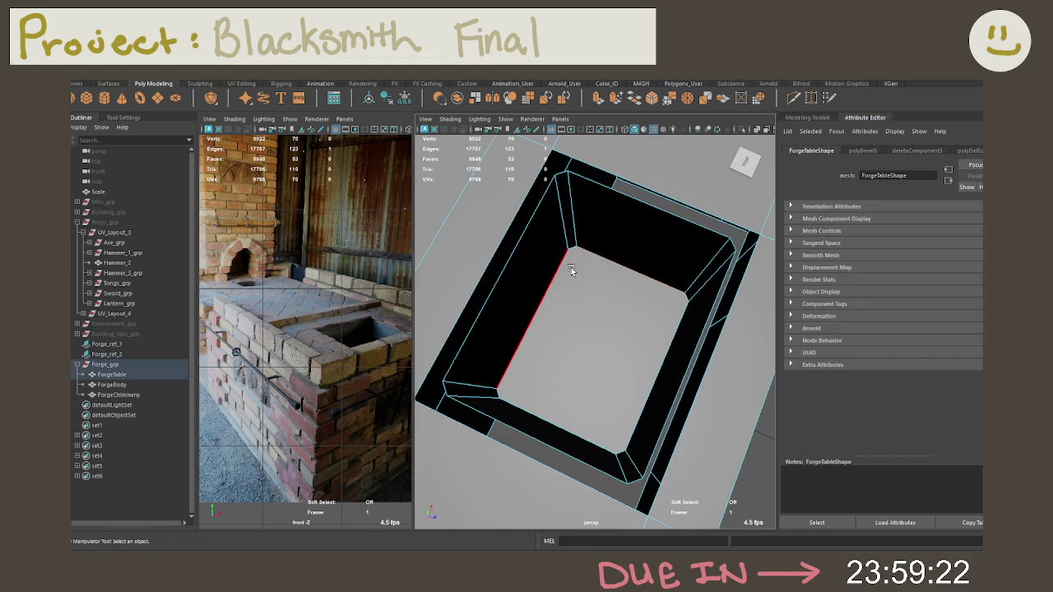
pyautogui.keyDown('shift'); pyautogui.moveTo(566, 284); pyautogui.dragTo(583, 287, button='right'); pyautogui.keyUp('shift')
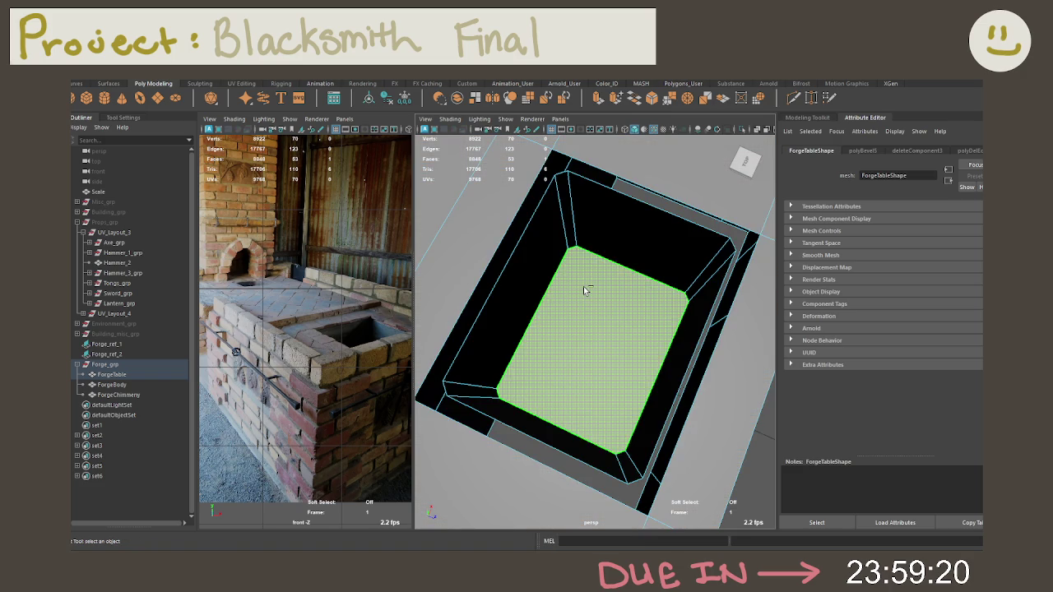
pyautogui.click(701, 220)
pyautogui.moveTo(701, 220); pyautogui.dragTo(973, 218, button='middle')
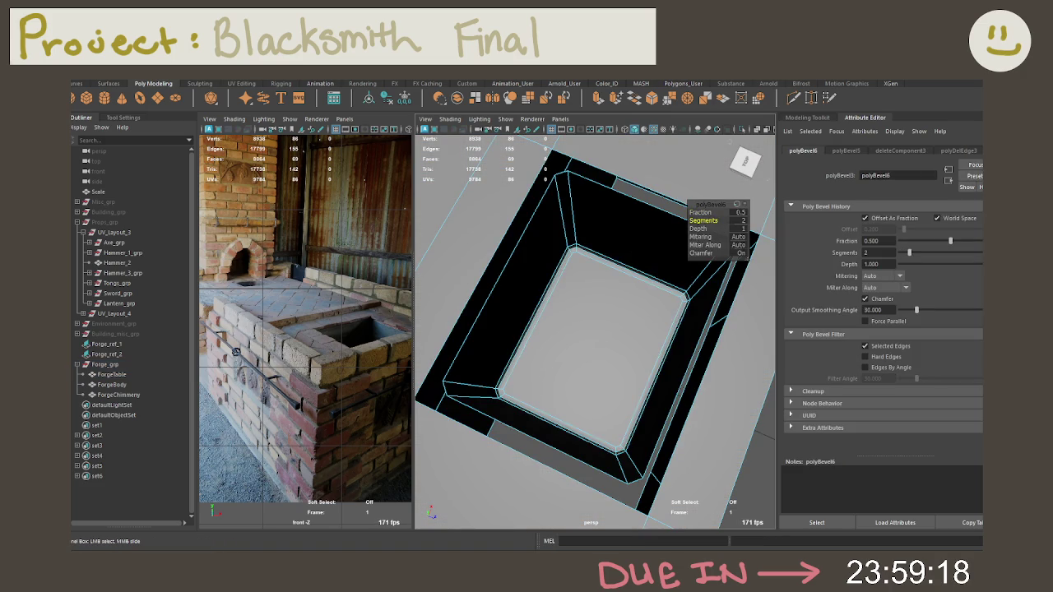
pyautogui.moveTo(766, 242)
pyautogui.keyDown('alt'); pyautogui.mouseDown()
pyautogui.moveTo(576, 269)
pyautogui.moveTo(525, 292)
pyautogui.moveTo(605, 243)
pyautogui.mouseUp(); pyautogui.keyUp('alt')
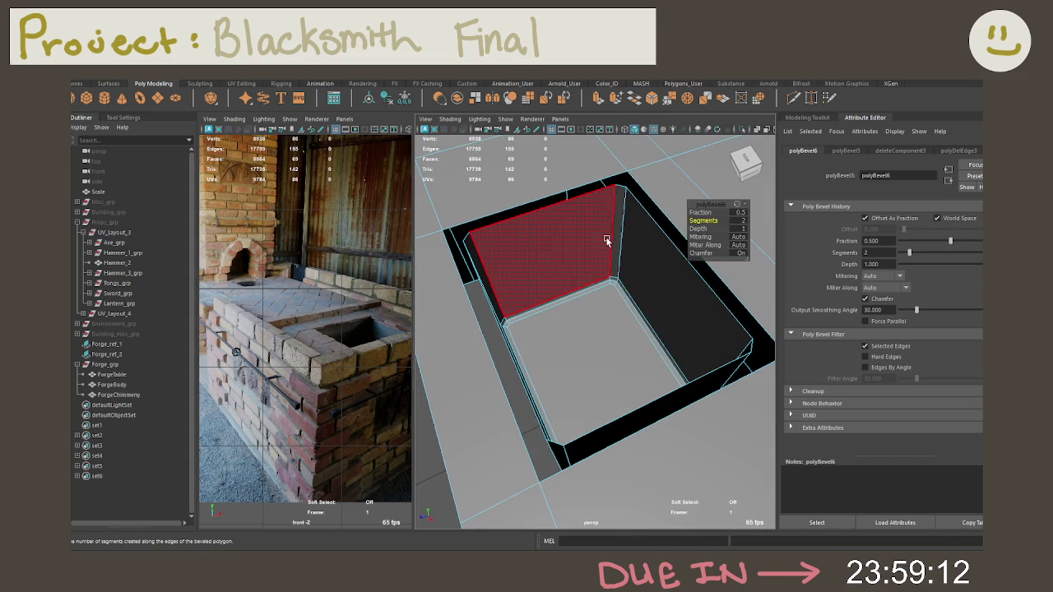
# Return to Object mode, select ForgeTable and frame it
pyautogui.rightClick(607, 240)
pyautogui.click(657, 224)
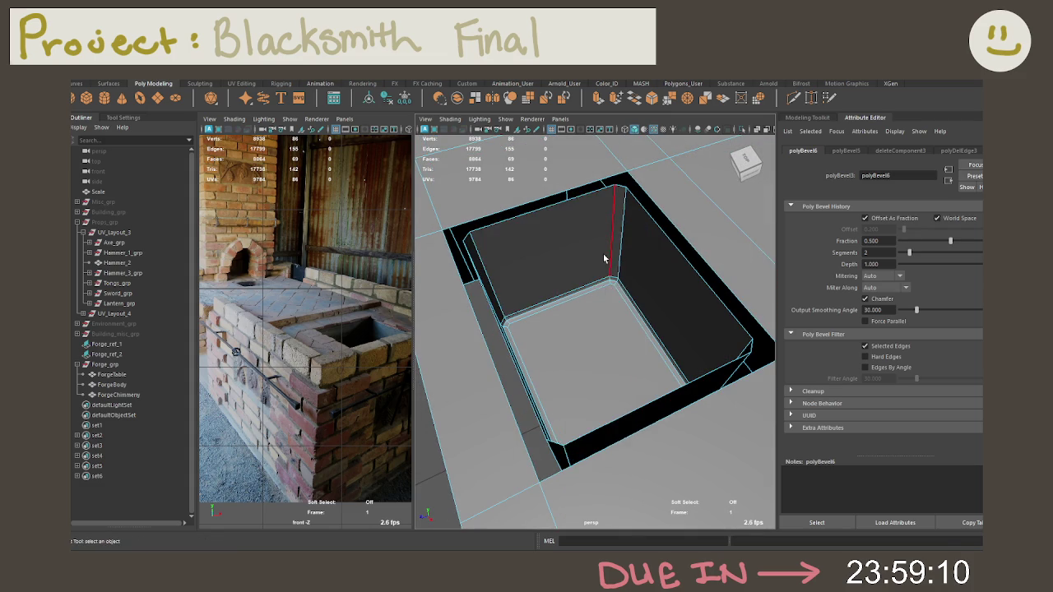
pyautogui.scroll(-3, 625, 238)
pyautogui.moveTo(625, 238)
pyautogui.keyDown('alt'); pyautogui.mouseDown()
pyautogui.moveTo(577, 232)
pyautogui.moveTo(665, 216)
pyautogui.mouseUp(); pyautogui.keyUp('alt')
pyautogui.scroll(-3, 576, 233)
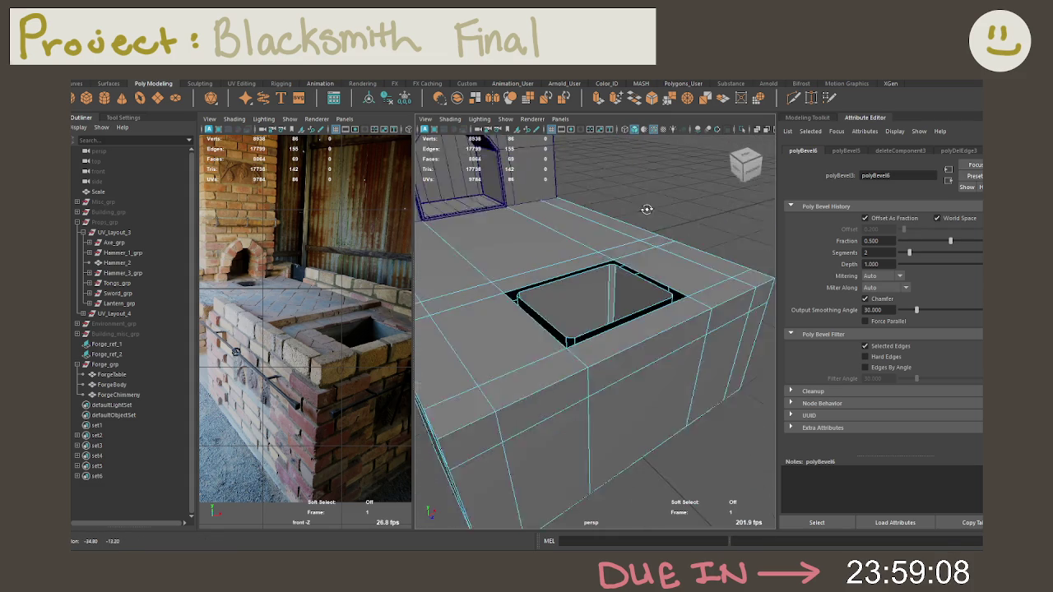
pyautogui.rightClick(581, 355)
pyautogui.click(602, 289)
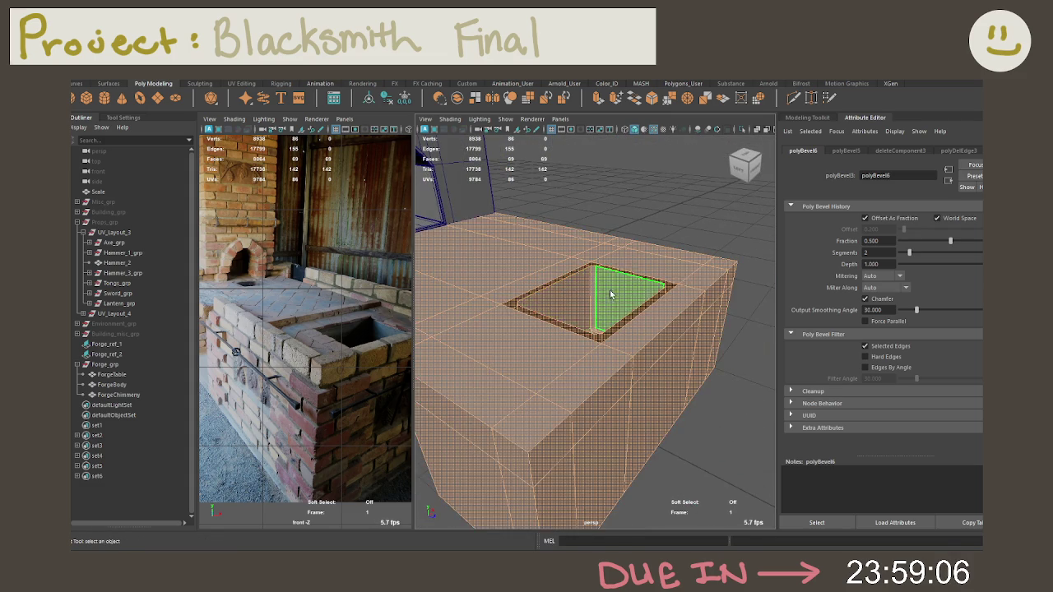
pyautogui.press('f')
pyautogui.keyDown('alt'); pyautogui.moveTo(584, 286); pyautogui.dragTo(471, 264); pyautogui.keyUp('alt')
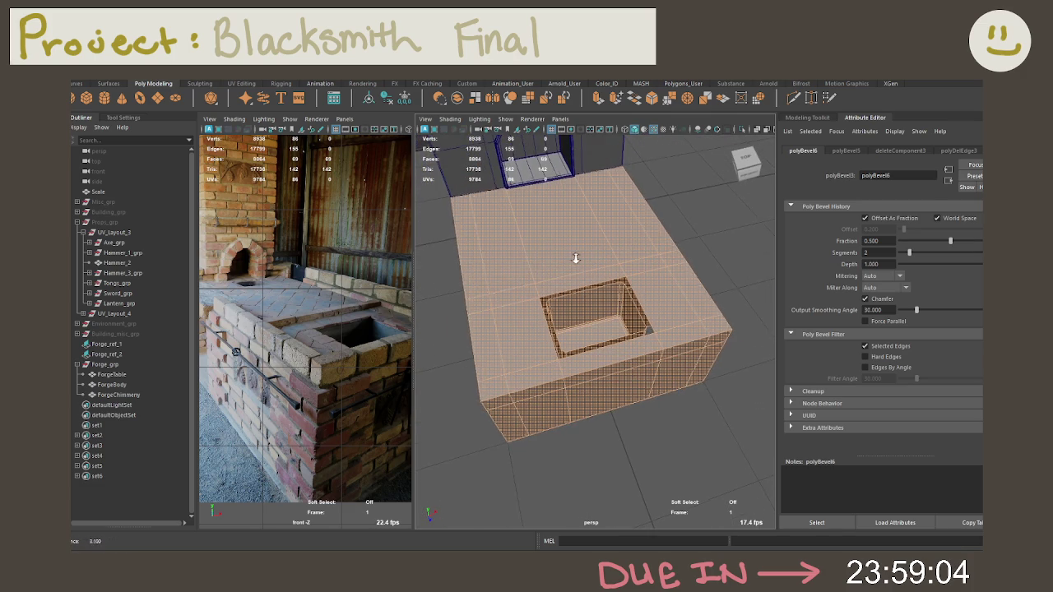
# Insert an edge loop through the table top's left strip and slide it into place
pyautogui.moveTo(470, 301); pyautogui.dragTo(483, 341, button='right')
pyautogui.click(482, 340)
pyautogui.keyDown('shift'); pyautogui.click(550, 388); pyautogui.keyUp('shift')
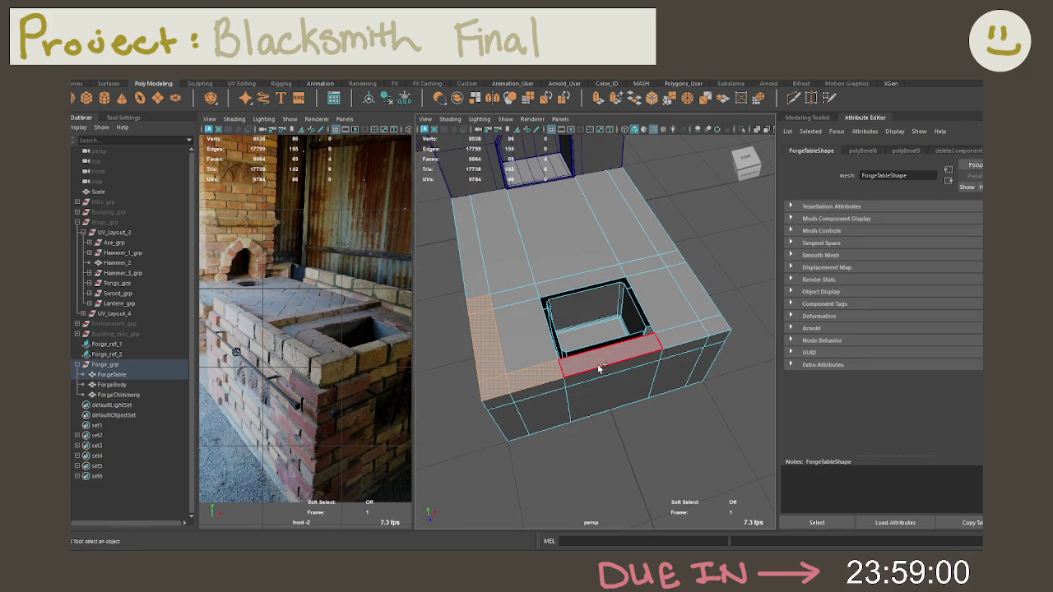
pyautogui.keyDown('alt'); pyautogui.moveTo(604, 356); pyautogui.dragTo(524, 303); pyautogui.keyUp('alt')
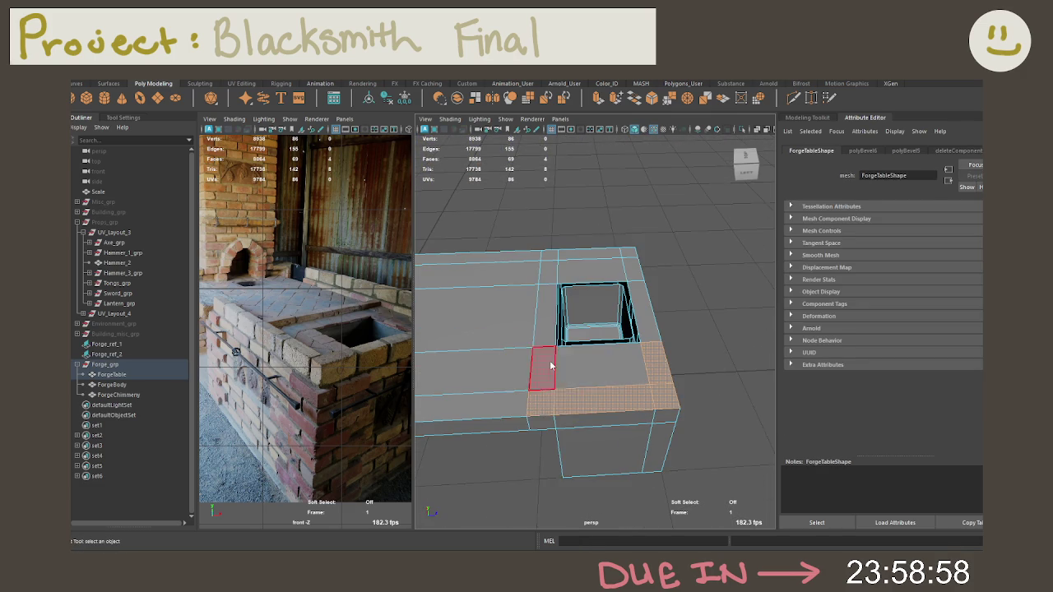
pyautogui.click(527, 362)
pyautogui.press('w')
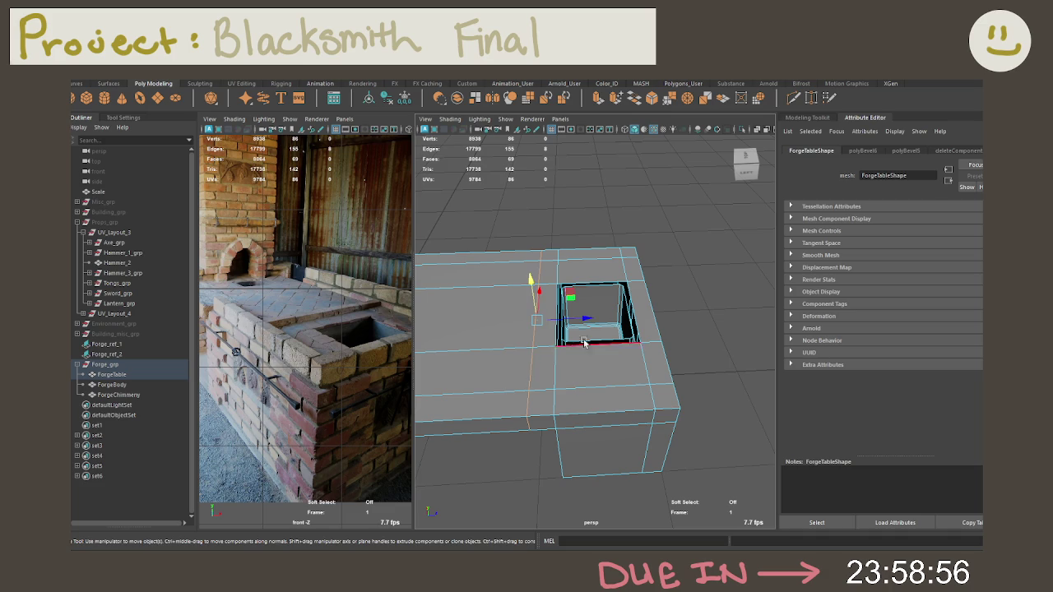
pyautogui.moveTo(579, 318); pyautogui.dragTo(559, 318)
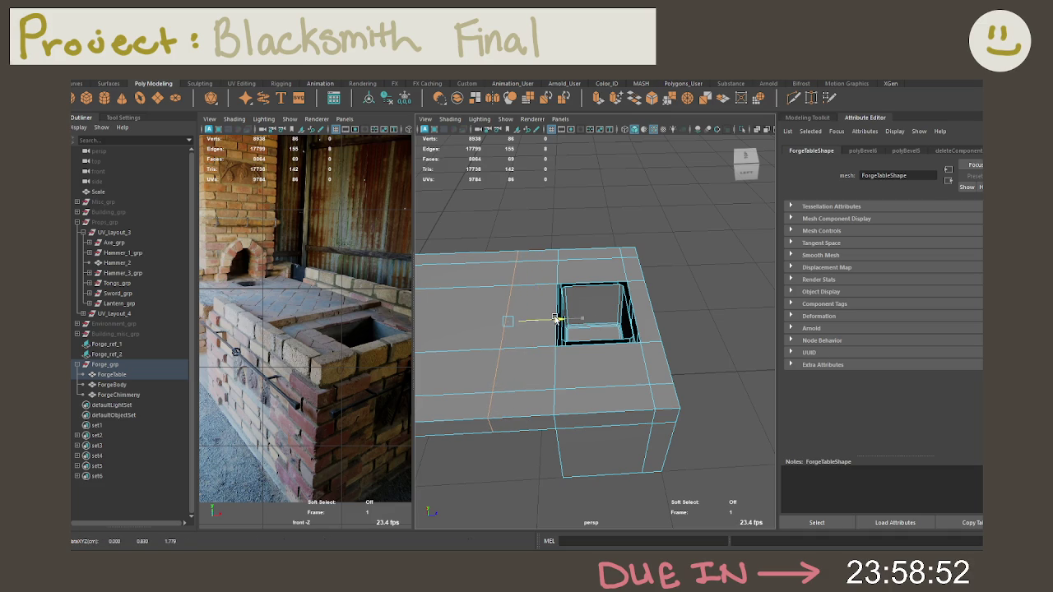
pyautogui.moveTo(553, 319); pyautogui.dragTo(559, 319)
# Select the ring of top border faces around the table and extrude them
pyautogui.moveTo(545, 268); pyautogui.dragTo(564, 279, button='right')
pyautogui.click(593, 371)
pyautogui.keyDown('alt'); pyautogui.moveTo(543, 366); pyautogui.dragTo(601, 358); pyautogui.keyUp('alt')
pyautogui.keyDown('shift'); pyautogui.click(568, 415); pyautogui.keyUp('shift')
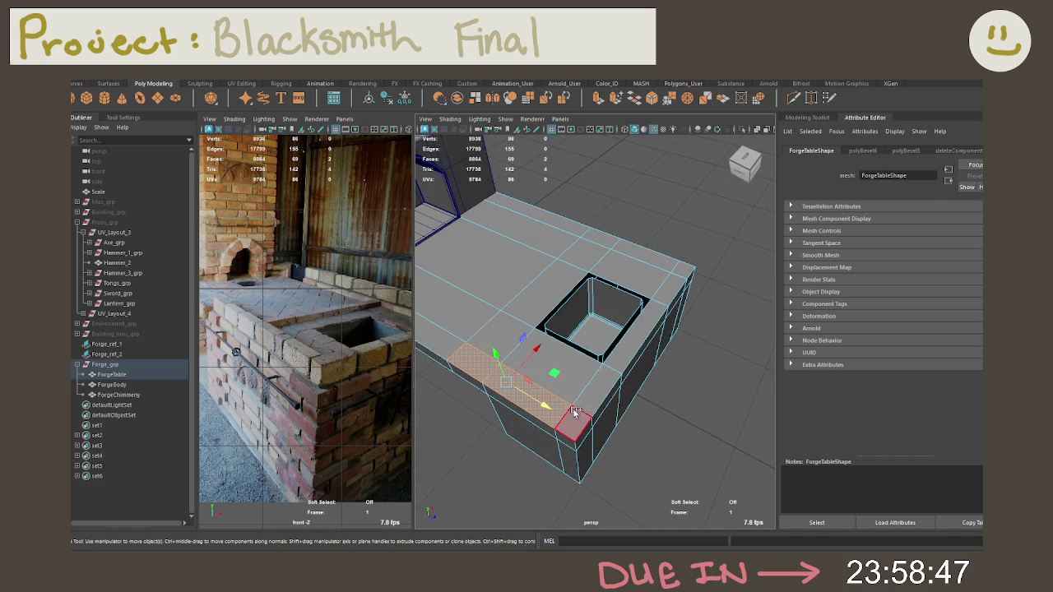
pyautogui.keyDown('shift'); pyautogui.click(637, 352); pyautogui.keyUp('shift')
pyautogui.keyDown('shift'); pyautogui.click(675, 292); pyautogui.keyUp('shift')
pyautogui.keyDown('shift'); pyautogui.click(663, 254); pyautogui.keyUp('shift')
pyautogui.keyDown('shift'); pyautogui.click(604, 238); pyautogui.keyUp('shift')
pyautogui.moveTo(605, 238)
pyautogui.keyDown('alt'); pyautogui.mouseDown()
pyautogui.moveTo(637, 252)
pyautogui.moveTo(596, 204)
pyautogui.moveTo(658, 216)
pyautogui.mouseUp(); pyautogui.keyUp('alt')
pyautogui.hotkey('ctrl', 'e')
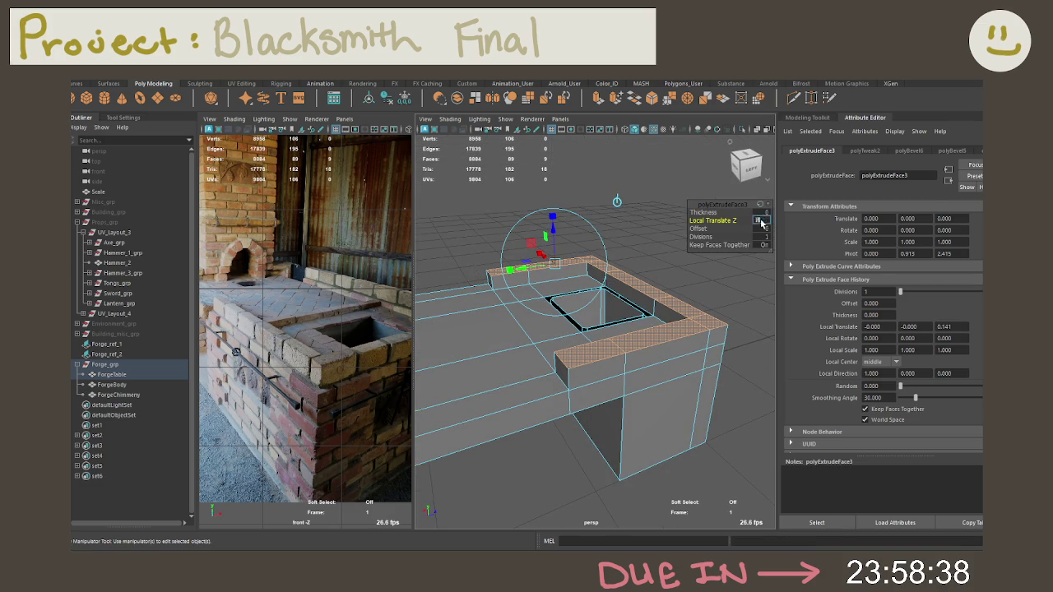
# Set the border extrusion height to 0.15 to form a lip, then deselect
pyautogui.write('5')
pyautogui.press('Return')
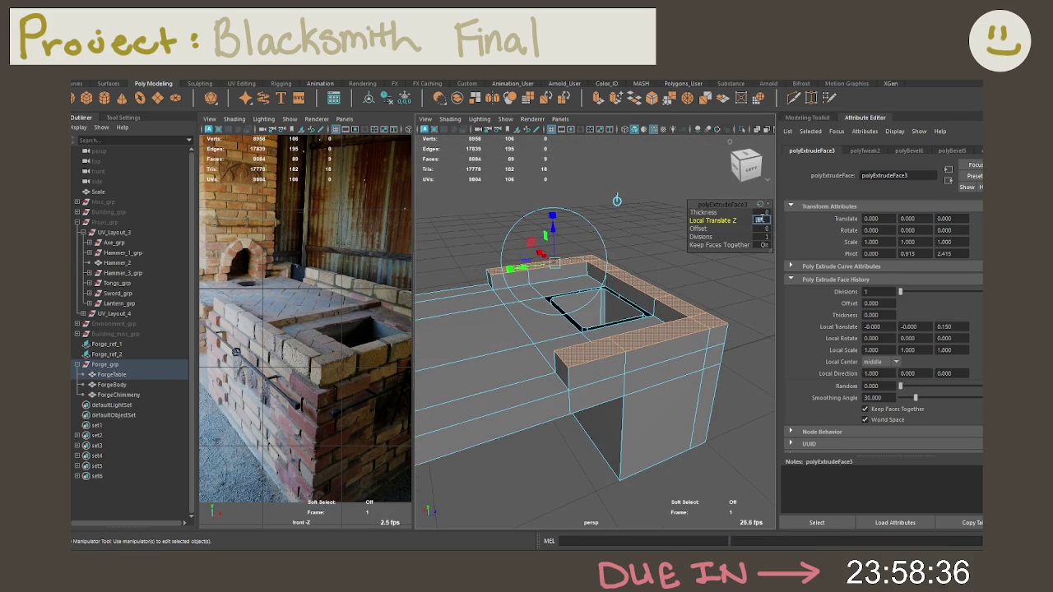
pyautogui.click(630, 200)
pyautogui.moveTo(629, 200)
pyautogui.keyDown('alt'); pyautogui.mouseDown()
pyautogui.moveTo(602, 210)
pyautogui.moveTo(587, 277)
pyautogui.moveTo(606, 258)
pyautogui.moveTo(671, 270)
pyautogui.moveTo(447, 252)
pyautogui.moveTo(828, 268)
pyautogui.mouseUp(); pyautogui.keyUp('alt')
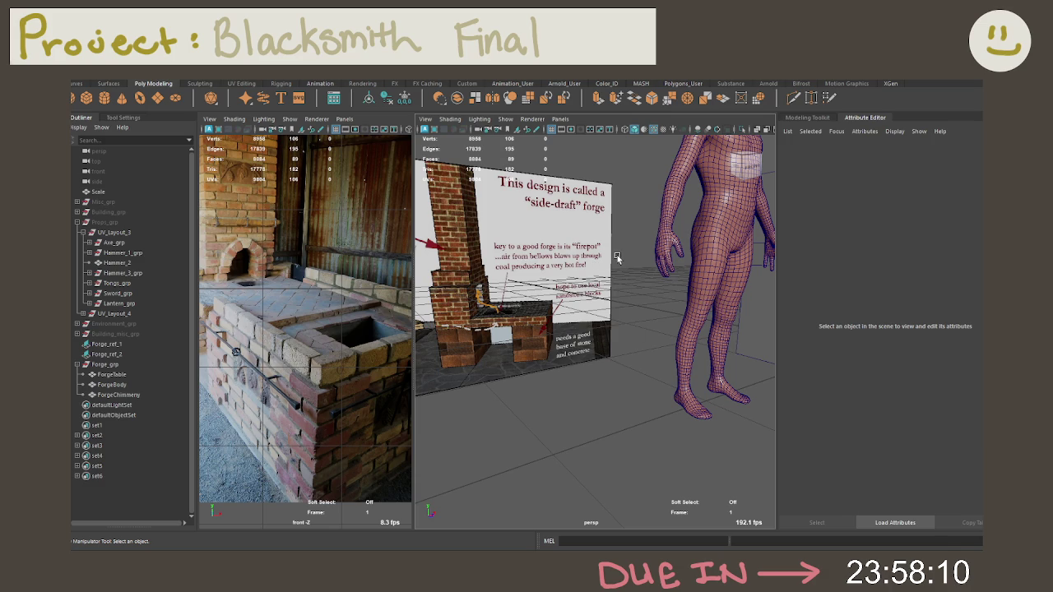
# Add a Multi-Cut edge loop across the forge's floor block
pyautogui.keyDown('alt'); pyautogui.moveTo(686, 264); pyautogui.dragTo(622, 286); pyautogui.keyUp('alt')
pyautogui.moveTo(622, 286)
pyautogui.keyDown('alt'); pyautogui.mouseDown(button='right')
pyautogui.moveTo(571, 294)
pyautogui.moveTo(492, 241)
pyautogui.mouseUp(button='right'); pyautogui.keyUp('alt')
pyautogui.moveTo(492, 241)
pyautogui.keyDown('alt'); pyautogui.mouseDown()
pyautogui.moveTo(535, 269)
pyautogui.moveTo(533, 289)
pyautogui.moveTo(411, 286)
pyautogui.moveTo(630, 306)
pyautogui.moveTo(640, 331)
pyautogui.moveTo(645, 287)
pyautogui.mouseUp(); pyautogui.keyUp('alt')
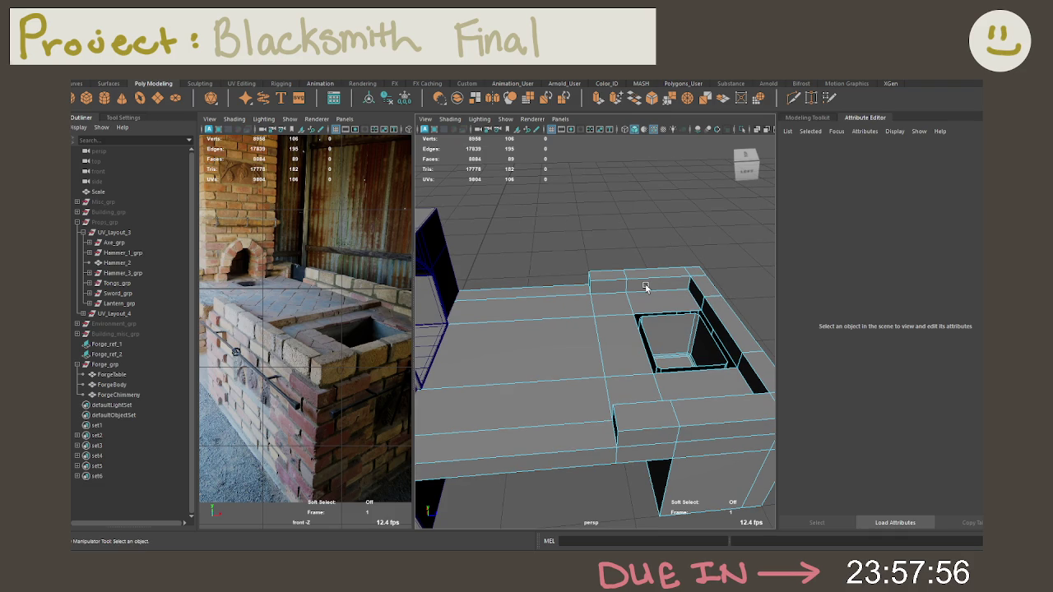
pyautogui.click(793, 97)
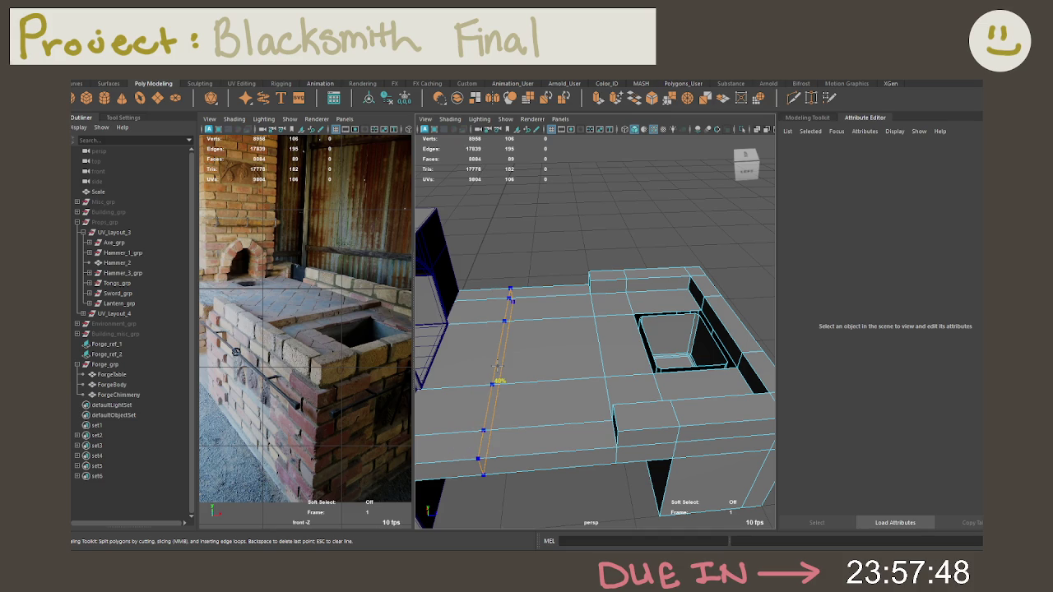
pyautogui.keyDown('ctrl'); pyautogui.click(498, 381); pyautogui.keyUp('ctrl')
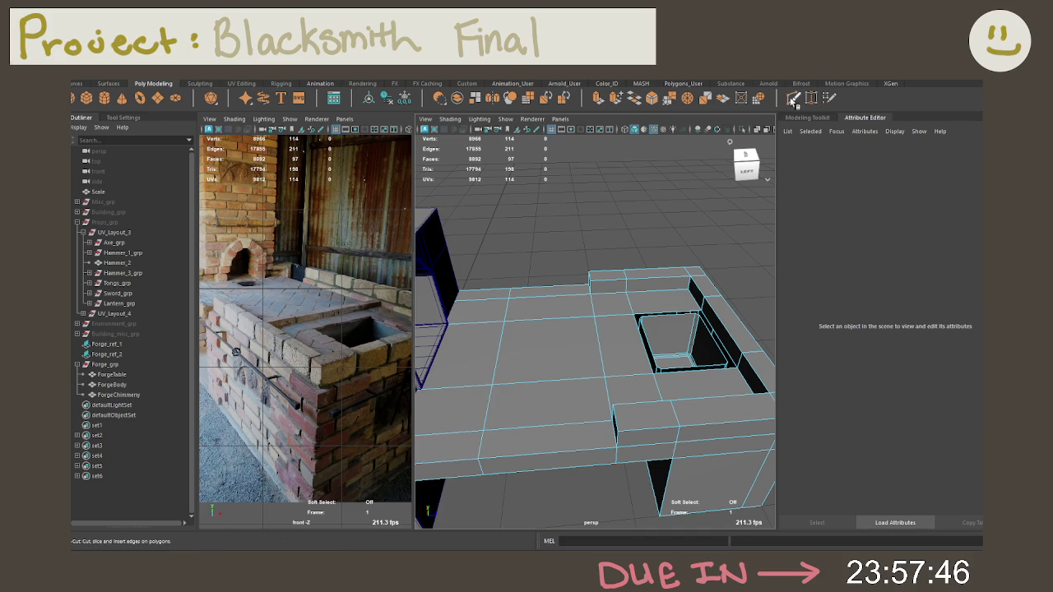
# Select an edge on the floor block and bevel it
pyautogui.press('q')
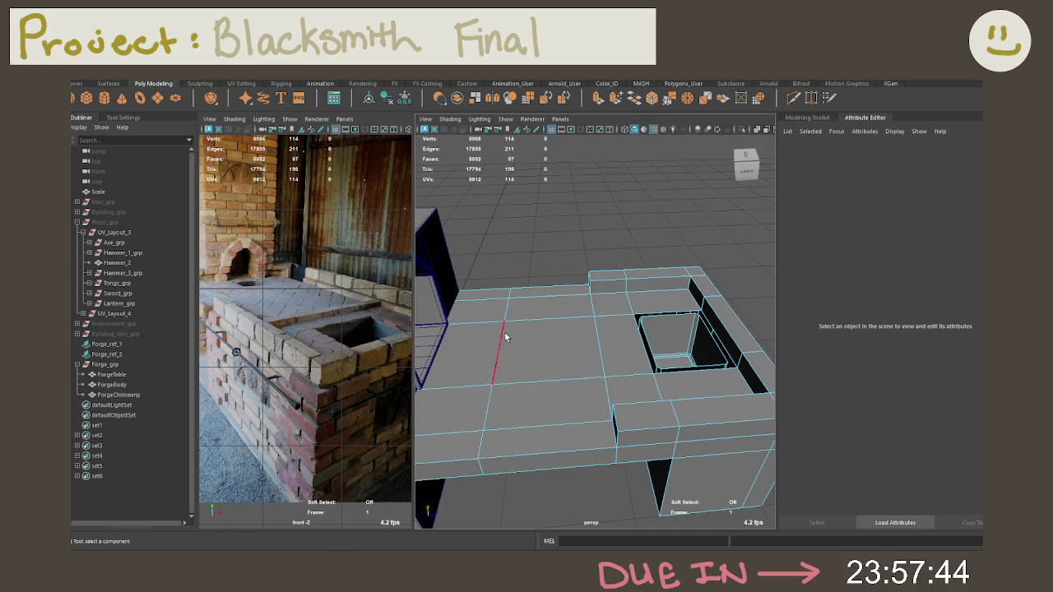
pyautogui.click(507, 337)
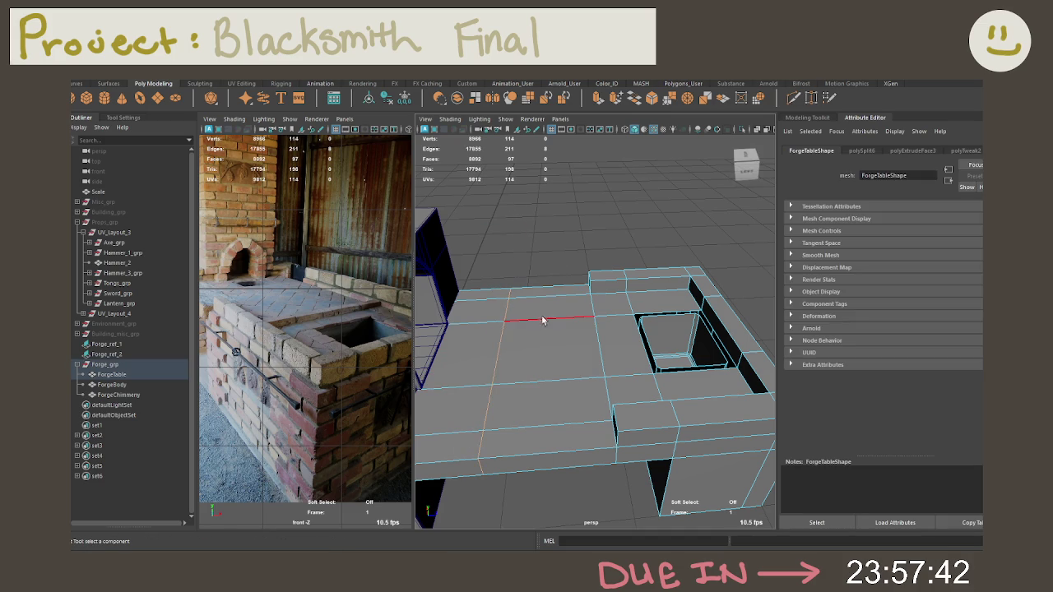
pyautogui.keyDown('alt'); pyautogui.moveTo(534, 326); pyautogui.dragTo(539, 342); pyautogui.keyUp('alt')
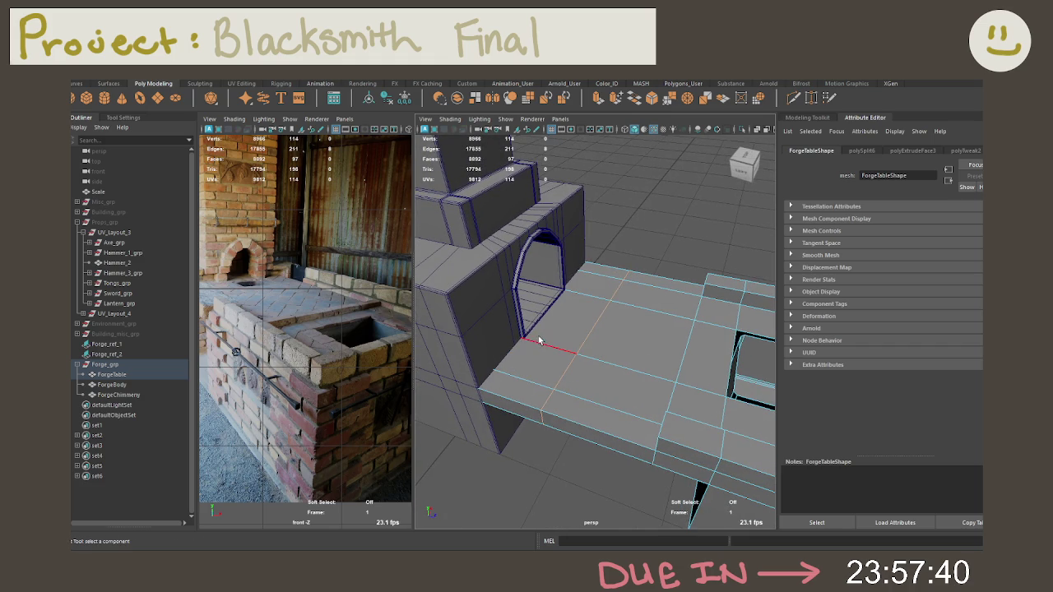
pyautogui.hotkey('ctrl', 'b')
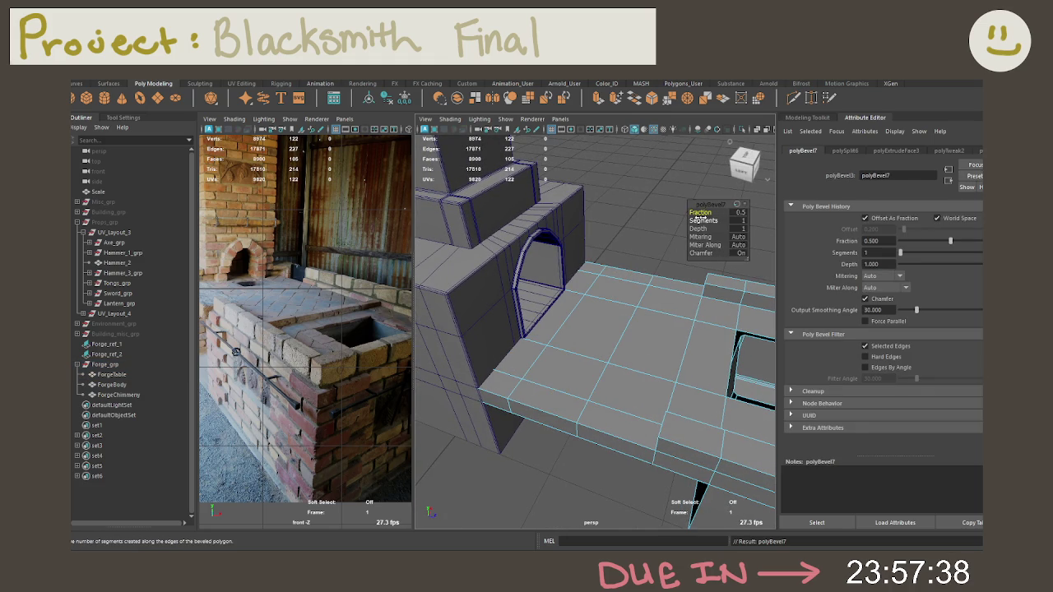
# Inset the forge table's top face with an offset extrude and delete the surrounding ring of faces
pyautogui.moveTo(696, 218); pyautogui.dragTo(699, 213, button='middle')
pyautogui.moveTo(685, 212)
pyautogui.keyDown('alt'); pyautogui.mouseDown()
pyautogui.moveTo(576, 291)
pyautogui.moveTo(617, 287)
pyautogui.moveTo(564, 338)
pyautogui.moveTo(586, 293)
pyautogui.mouseUp(); pyautogui.keyUp('alt')
pyautogui.moveTo(587, 293); pyautogui.dragTo(585, 290, button='right')
pyautogui.click(581, 303)
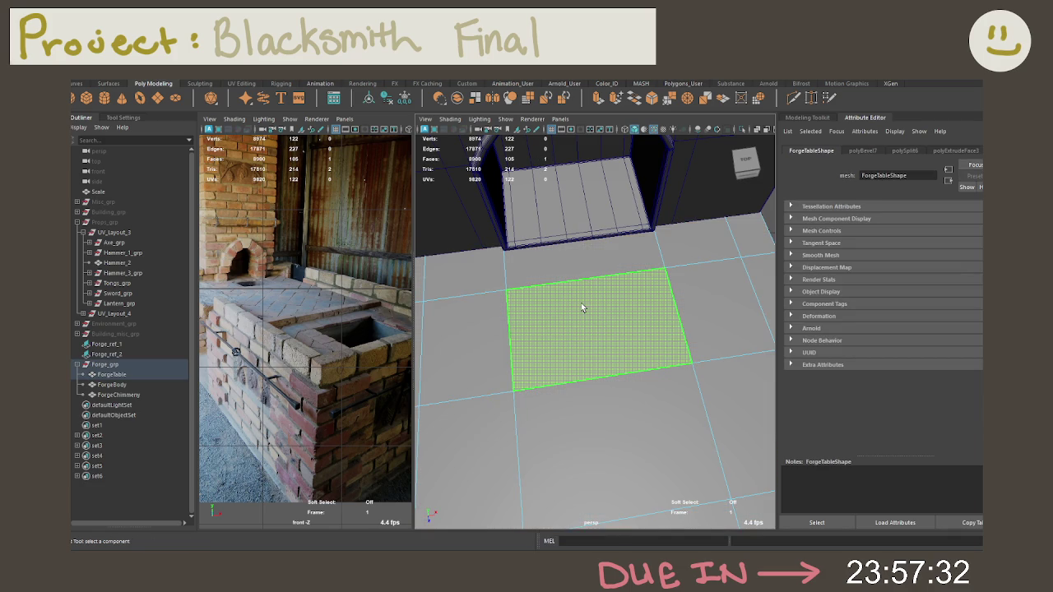
pyautogui.hotkey('ctrl', 'e')
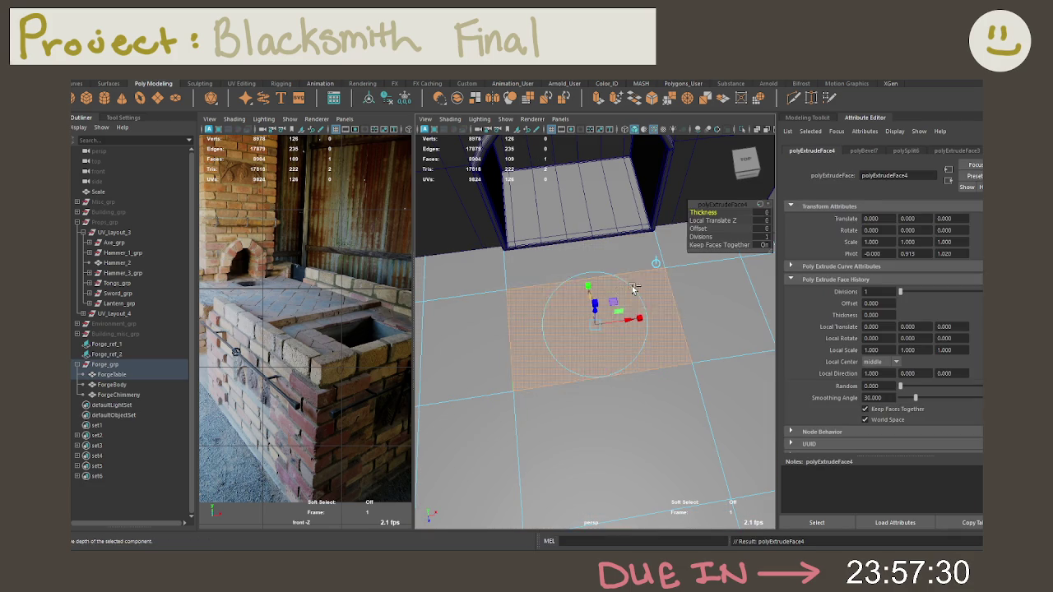
pyautogui.click(698, 229)
pyautogui.moveTo(719, 229); pyautogui.dragTo(778, 224)
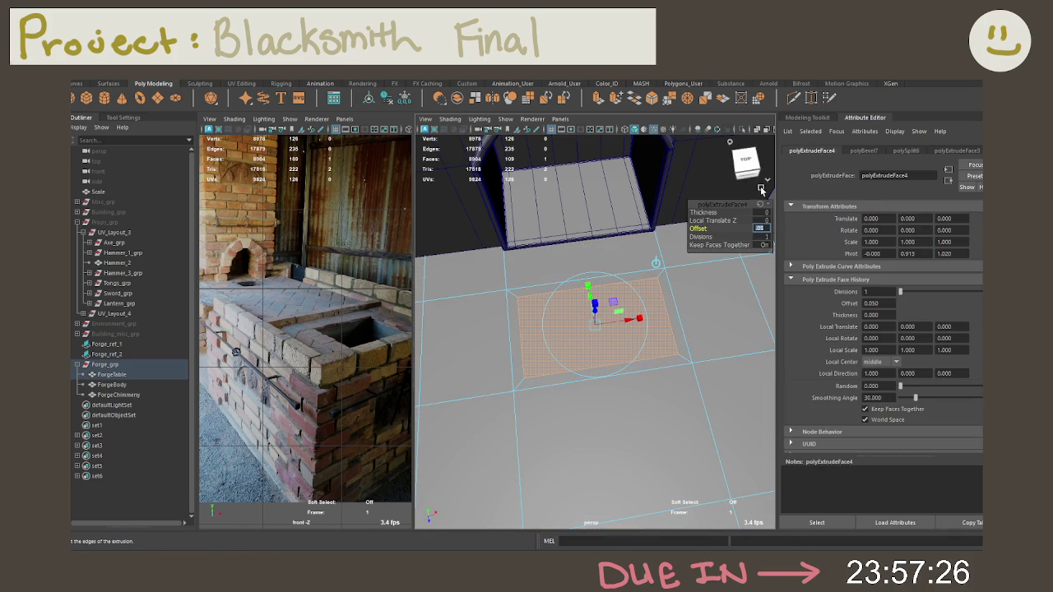
pyautogui.click(520, 350)
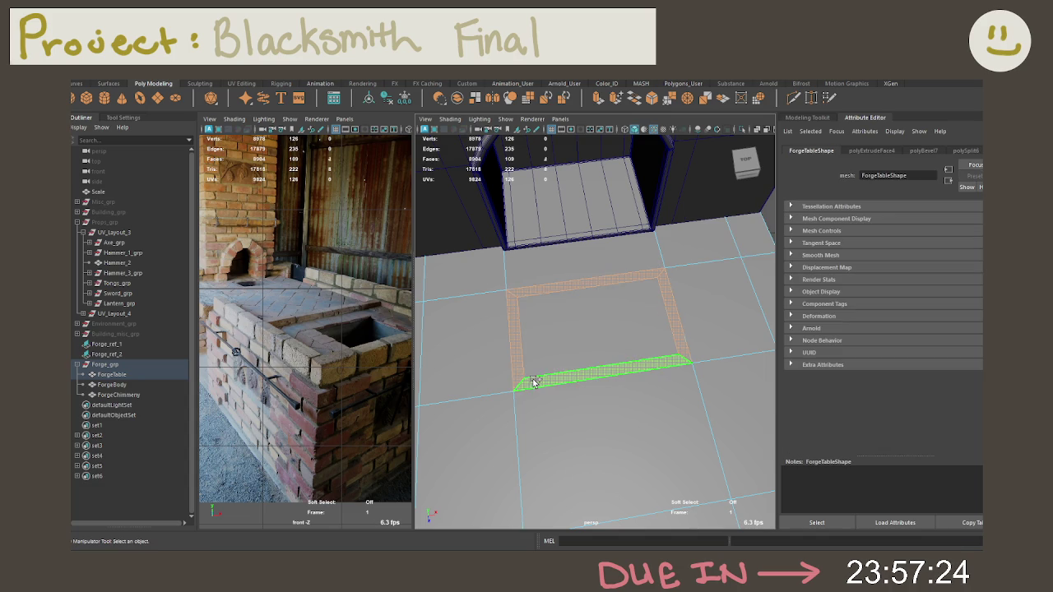
pyautogui.press('Delete')
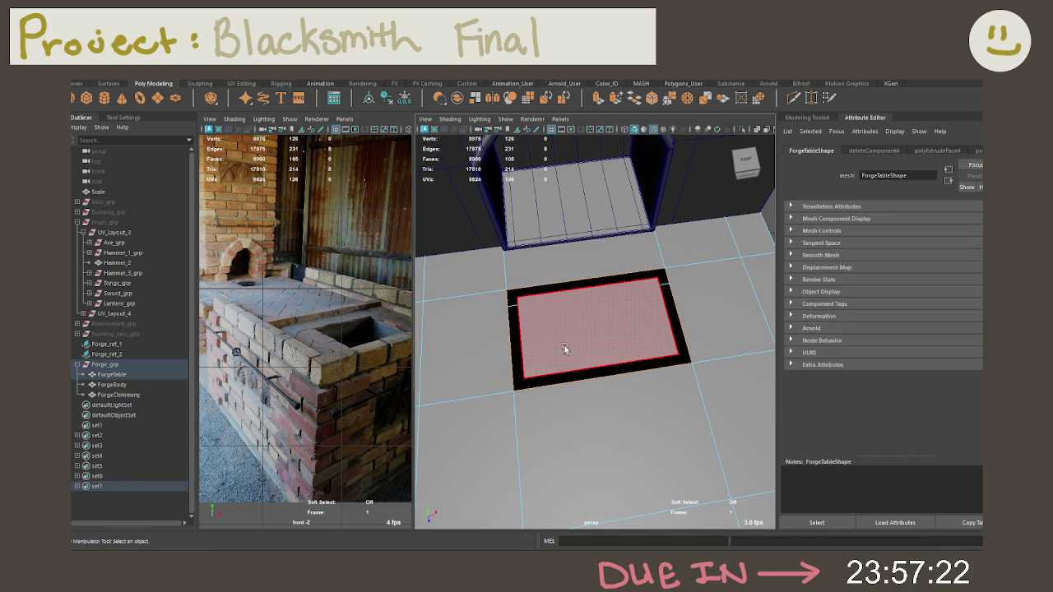
# Extrude the inner table-top face, undo a trial push-down pit, then extrude it again
pyautogui.click(594, 311)
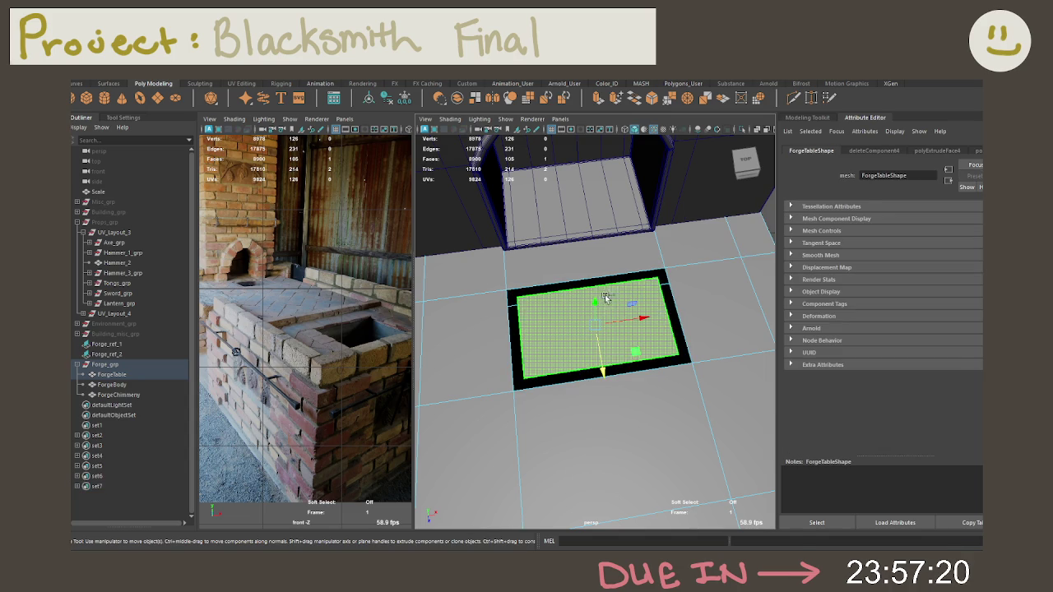
pyautogui.hotkey('ctrl', 'e')
pyautogui.keyDown('alt'); pyautogui.moveTo(648, 299); pyautogui.dragTo(590, 339); pyautogui.keyUp('alt')
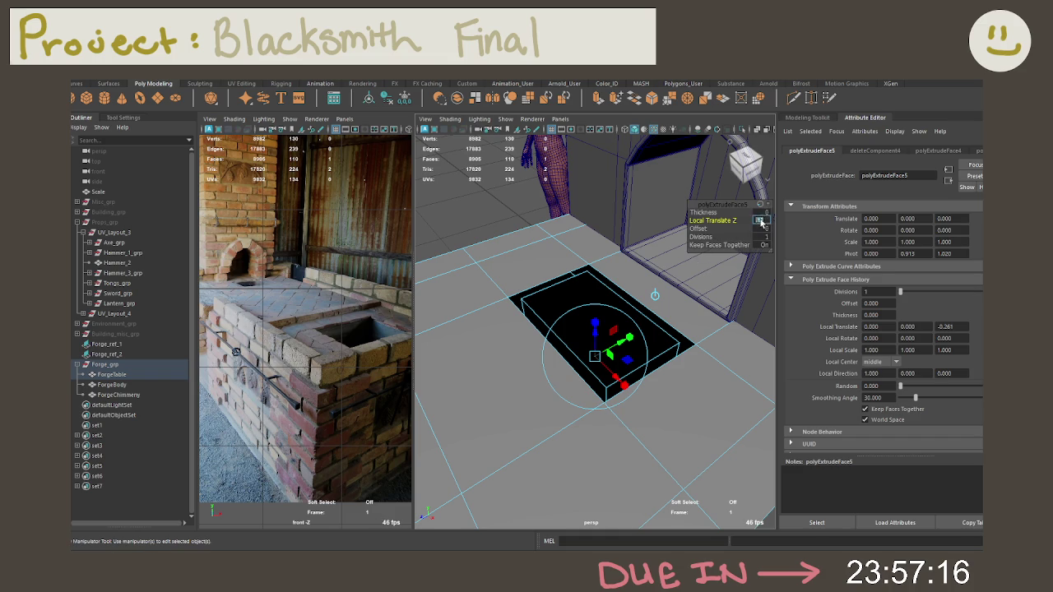
pyautogui.moveTo(756, 238)
pyautogui.keyDown('alt'); pyautogui.mouseDown()
pyautogui.moveTo(667, 303)
pyautogui.moveTo(636, 294)
pyautogui.mouseUp(); pyautogui.keyUp('alt')
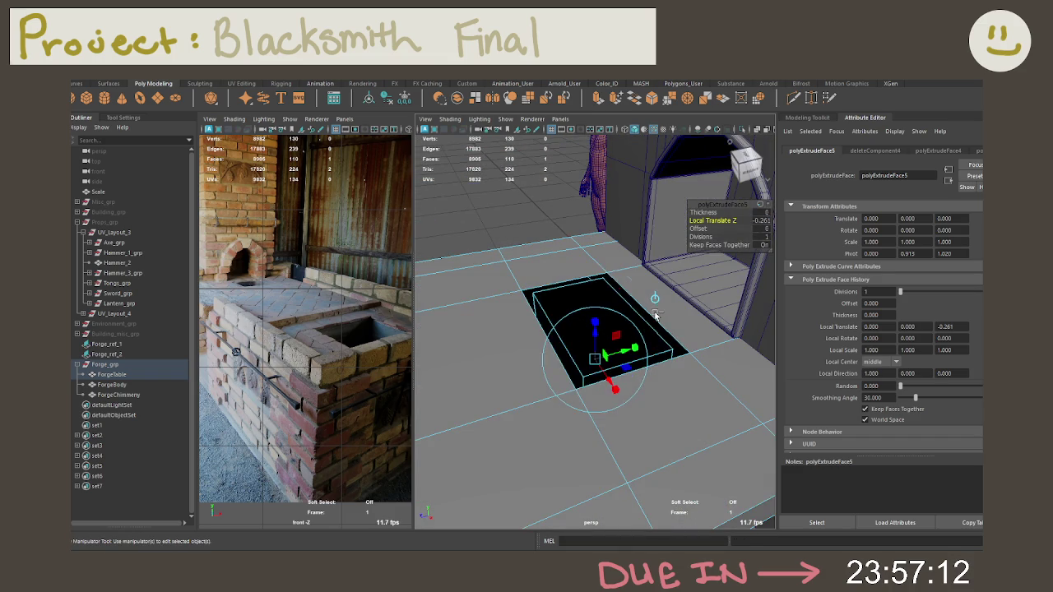
pyautogui.hotkey('ctrl', 'z')
pyautogui.hotkey('ctrl', 'z')
pyautogui.hotkey('ctrl', 'z')
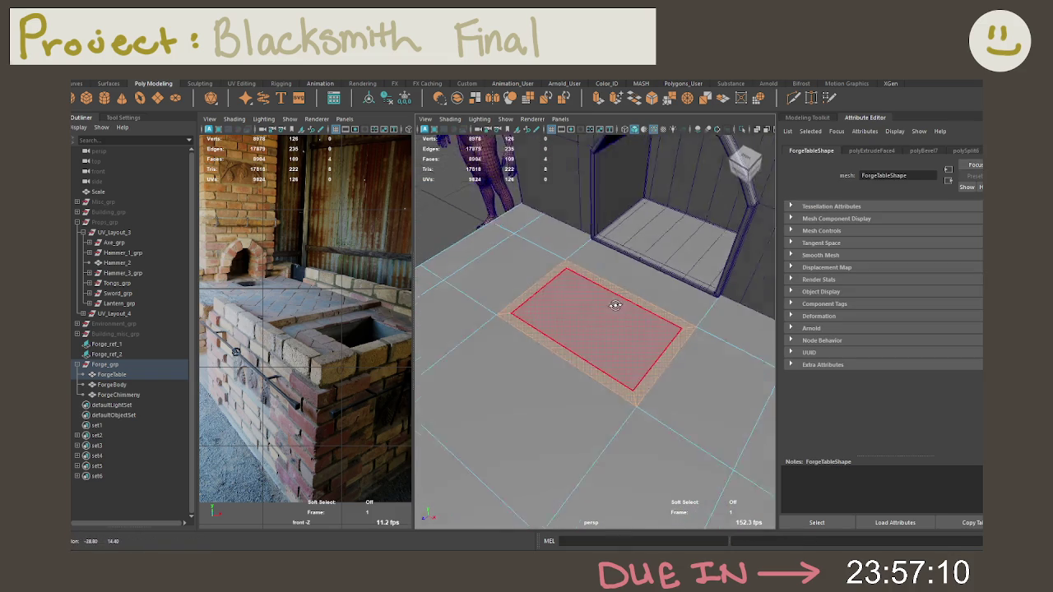
pyautogui.hotkey('ctrl', 'z')
pyautogui.hotkey('ctrl', 'z')
pyautogui.hotkey('ctrl', 'z')
pyautogui.hotkey('ctrl', 'z')
pyautogui.moveTo(653, 324)
pyautogui.keyDown('alt'); pyautogui.mouseDown()
pyautogui.moveTo(583, 305)
pyautogui.moveTo(593, 301)
pyautogui.moveTo(593, 309)
pyautogui.mouseUp(); pyautogui.keyUp('alt')
pyautogui.hotkey('ctrl', 'e')
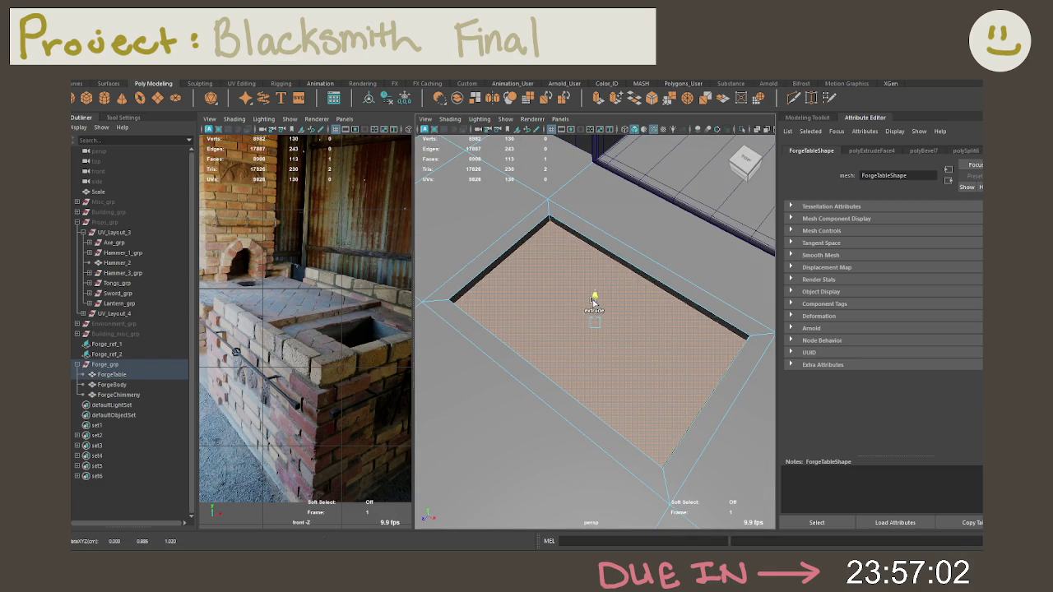
# Edit and commit the table-top extrusion's pivot Z value
pyautogui.hotkey('ctrl', 'e')
pyautogui.scroll(5, 581, 326)
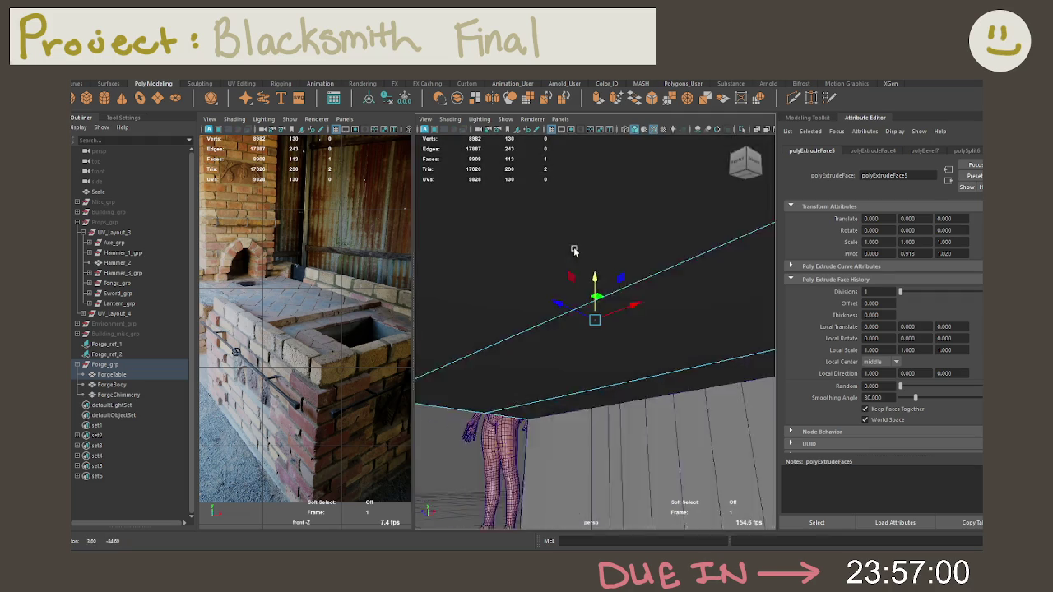
pyautogui.moveTo(630, 254)
pyautogui.keyDown('alt'); pyautogui.mouseDown()
pyautogui.moveTo(550, 283)
pyautogui.moveTo(693, 303)
pyautogui.mouseUp(); pyautogui.keyUp('alt')
pyautogui.scroll(-5, 549, 283)
pyautogui.scroll(2, 692, 304)
pyautogui.scroll(4, 704, 292)
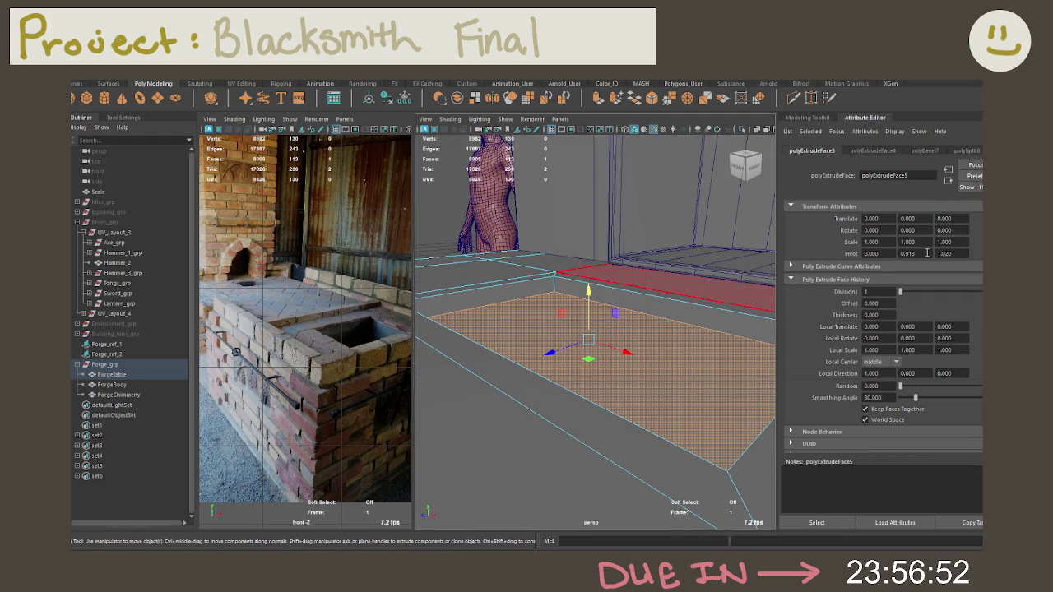
pyautogui.press('Return')
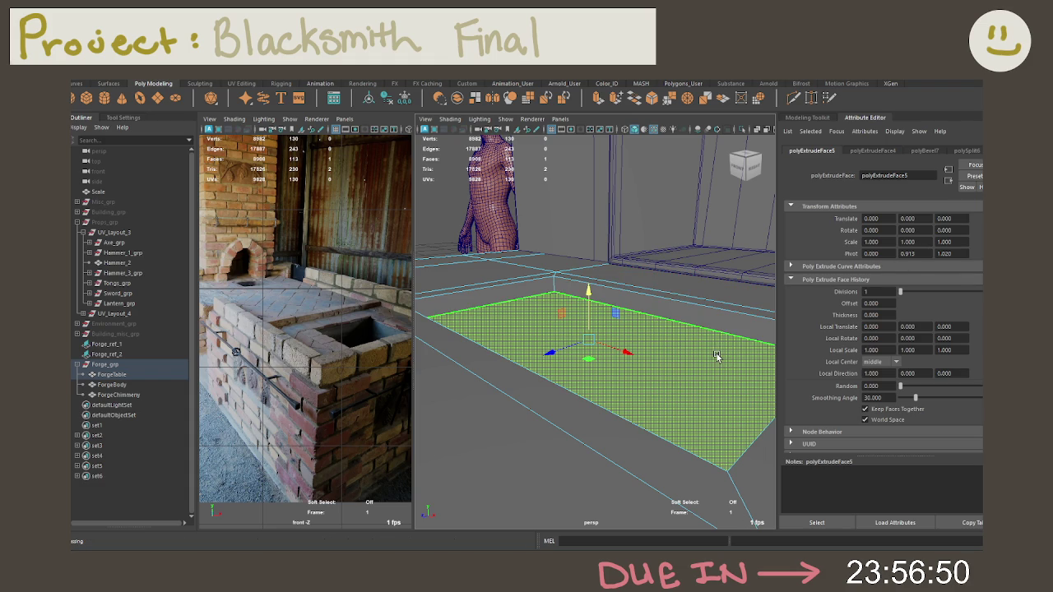
# Reselect and frame the table-top face, preview smoothing with 3 then 1, and zoom out
pyautogui.click(683, 378)
pyautogui.press('f')
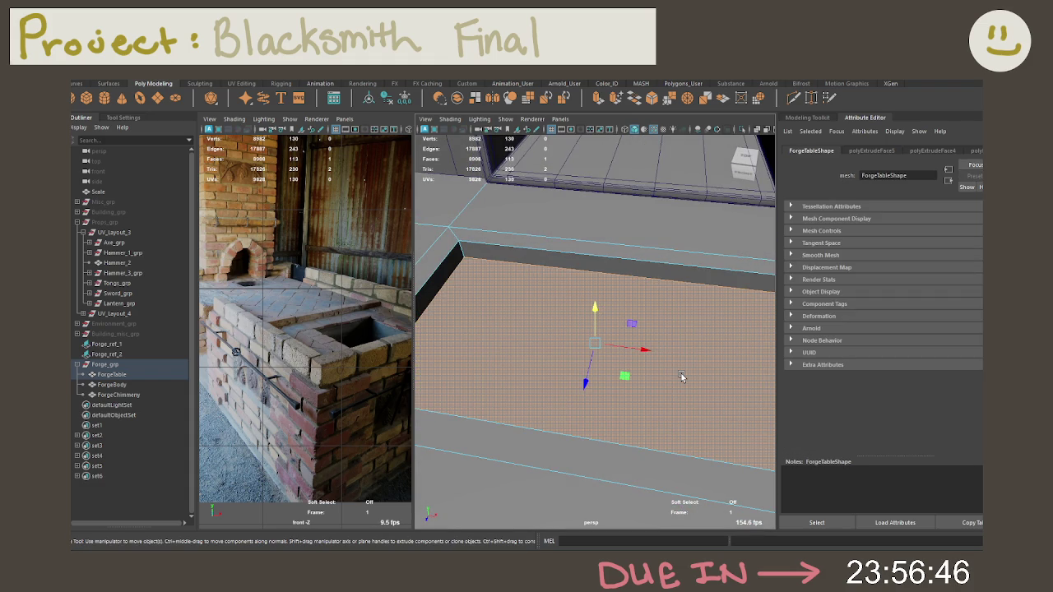
pyautogui.keyDown('alt'); pyautogui.moveTo(700, 330); pyautogui.dragTo(533, 294); pyautogui.keyUp('alt')
pyautogui.scroll(-3, 671, 318)
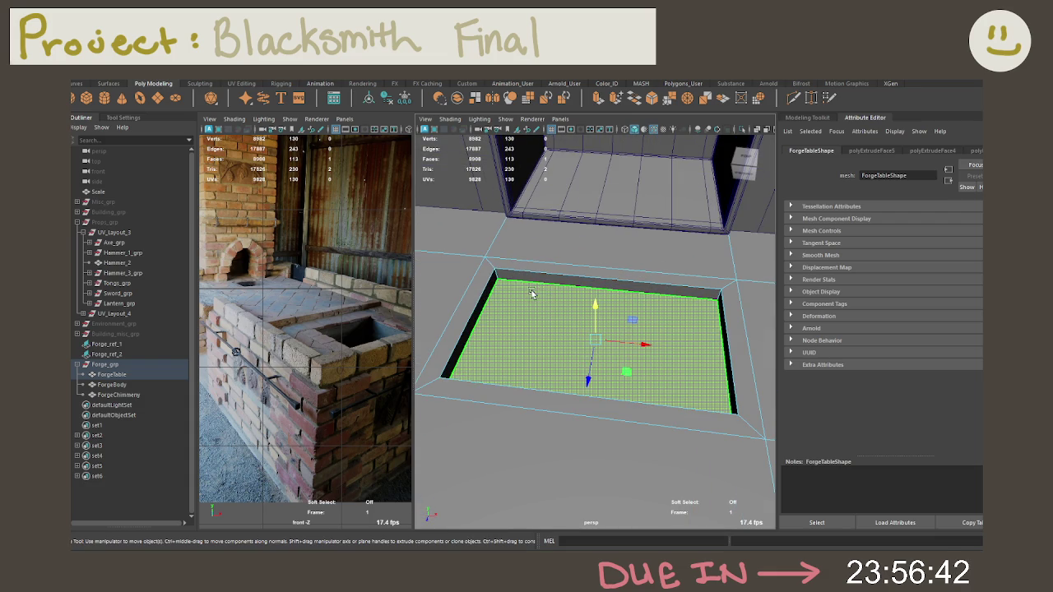
pyautogui.press('3')
pyautogui.press('1')
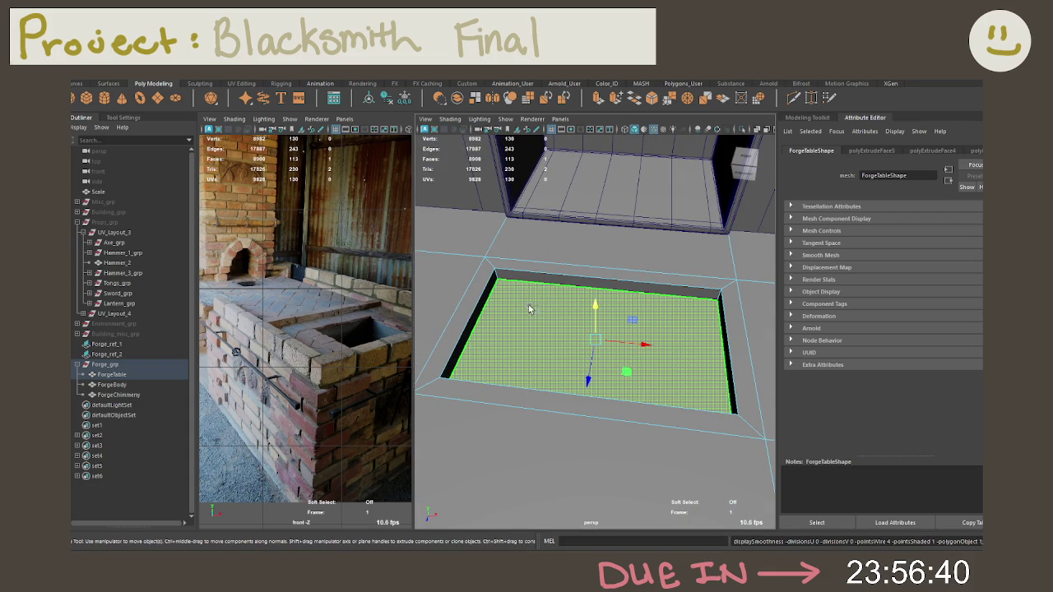
pyautogui.scroll(-5, 330, 305)
pyautogui.scroll(3, 330, 305)
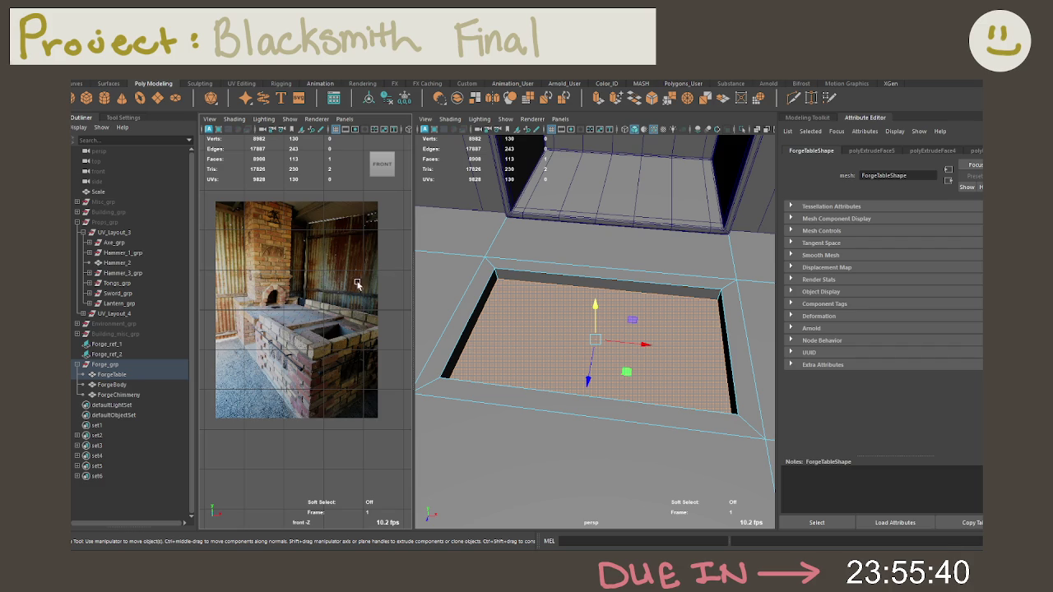
# Tumble and zoom the view to a lower side angle on the forge table
pyautogui.moveTo(512, 285)
pyautogui.keyDown('alt'); pyautogui.mouseDown()
pyautogui.moveTo(532, 270)
pyautogui.moveTo(620, 255)
pyautogui.moveTo(561, 248)
pyautogui.moveTo(592, 259)
pyautogui.moveTo(627, 252)
pyautogui.mouseUp(); pyautogui.keyUp('alt')
pyautogui.scroll(3, 560, 248)
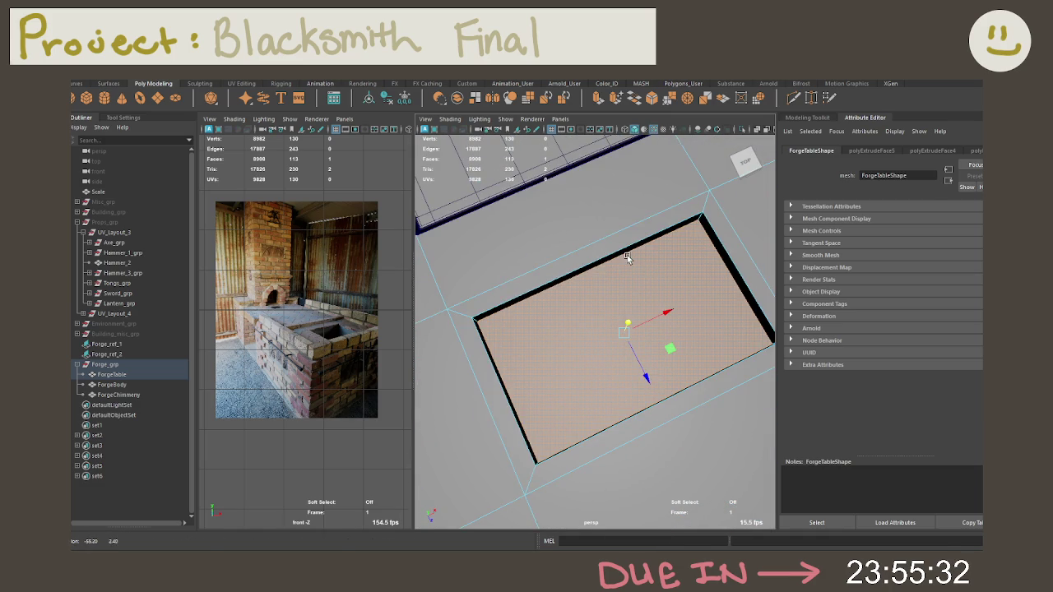
pyautogui.moveTo(541, 260); pyautogui.dragTo(545, 219, button='right')
pyautogui.moveTo(460, 308)
pyautogui.keyDown('alt'); pyautogui.mouseDown()
pyautogui.moveTo(611, 301)
pyautogui.moveTo(611, 317)
pyautogui.moveTo(638, 328)
pyautogui.moveTo(587, 324)
pyautogui.moveTo(646, 321)
pyautogui.mouseUp(); pyautogui.keyUp('alt')
pyautogui.scroll(3, 639, 329)
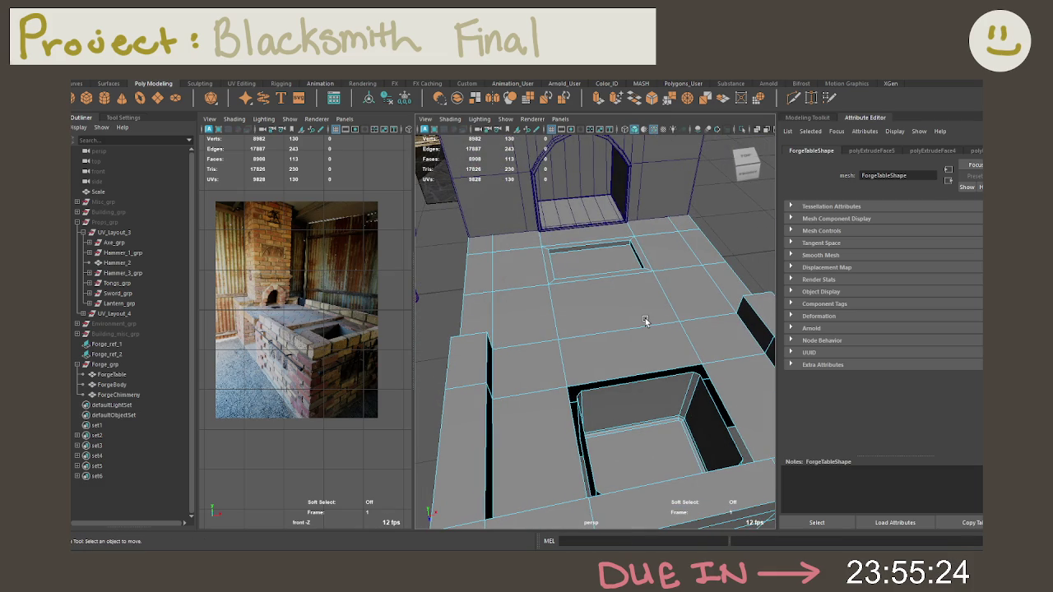
pyautogui.moveTo(647, 323)
pyautogui.keyDown('alt'); pyautogui.mouseDown()
pyautogui.moveTo(684, 327)
pyautogui.moveTo(741, 299)
pyautogui.moveTo(713, 311)
pyautogui.moveTo(735, 242)
pyautogui.moveTo(759, 268)
pyautogui.moveTo(676, 334)
pyautogui.moveTo(628, 265)
pyautogui.mouseUp(); pyautogui.keyUp('alt')
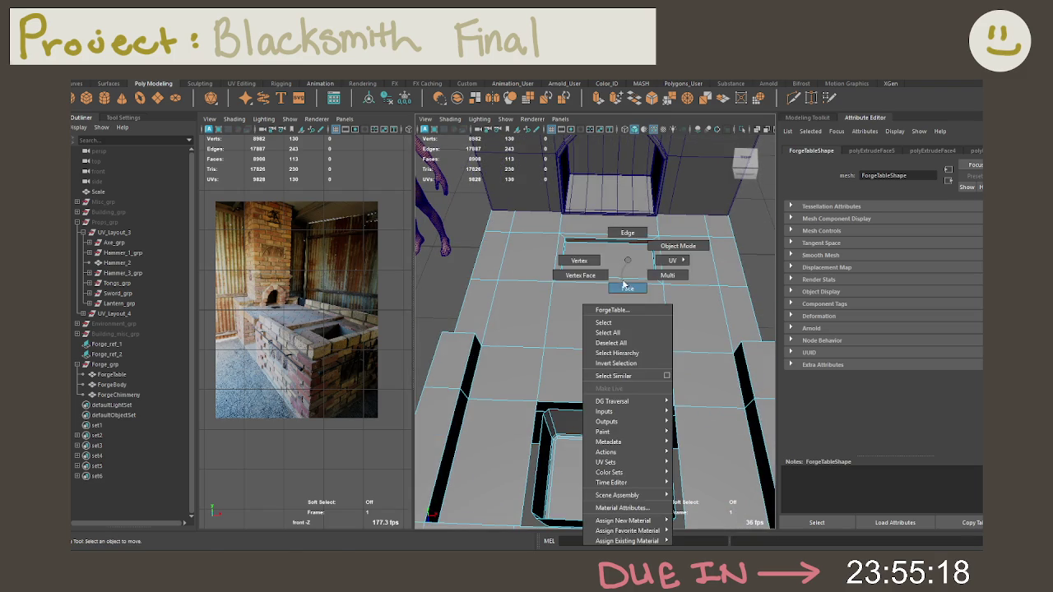
# Extract the inset table-top panel face with Extract Faces, then select ForgeTable in the Outliner
pyautogui.moveTo(627, 266); pyautogui.dragTo(679, 275, button='right')
pyautogui.click(620, 263)
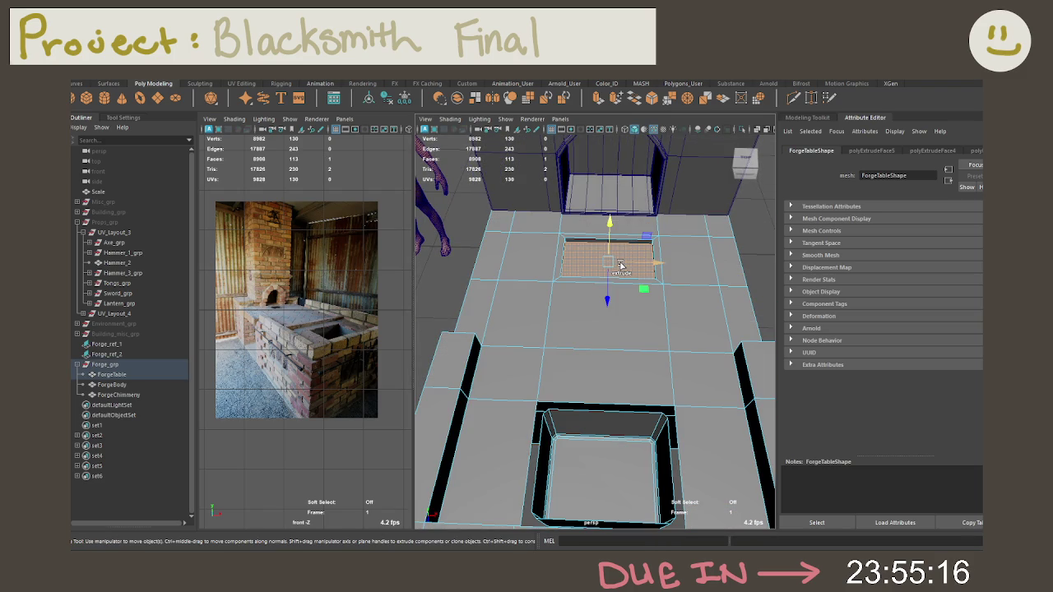
pyautogui.keyDown('shift'); pyautogui.rightClick(621, 265); pyautogui.keyUp('shift')
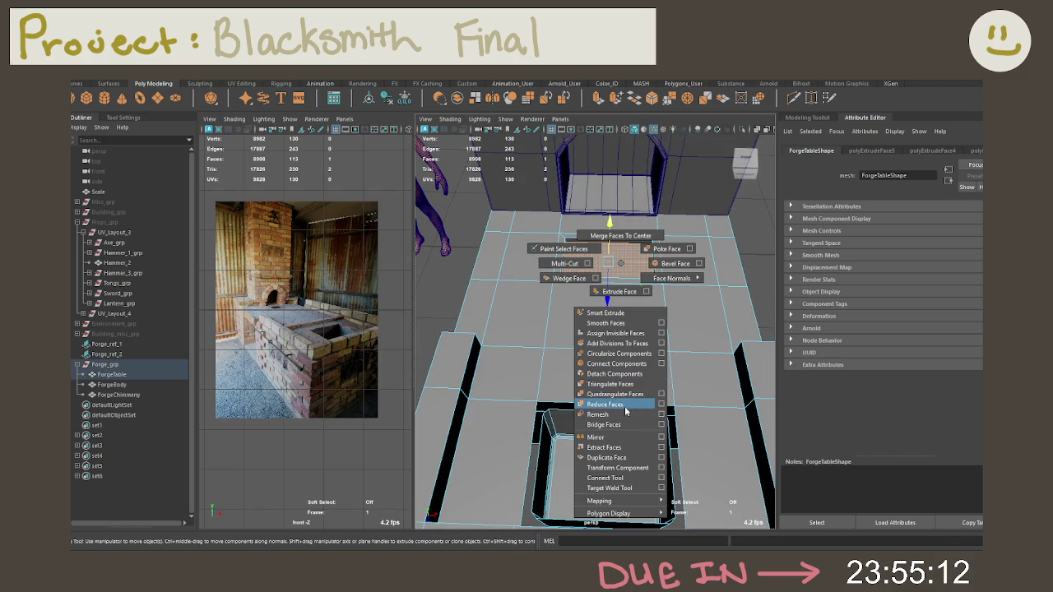
pyautogui.keyDown('shift'); pyautogui.moveTo(613, 456); pyautogui.dragTo(612, 456, button='right'); pyautogui.keyUp('shift')
pyautogui.scroll(-5, 650, 308)
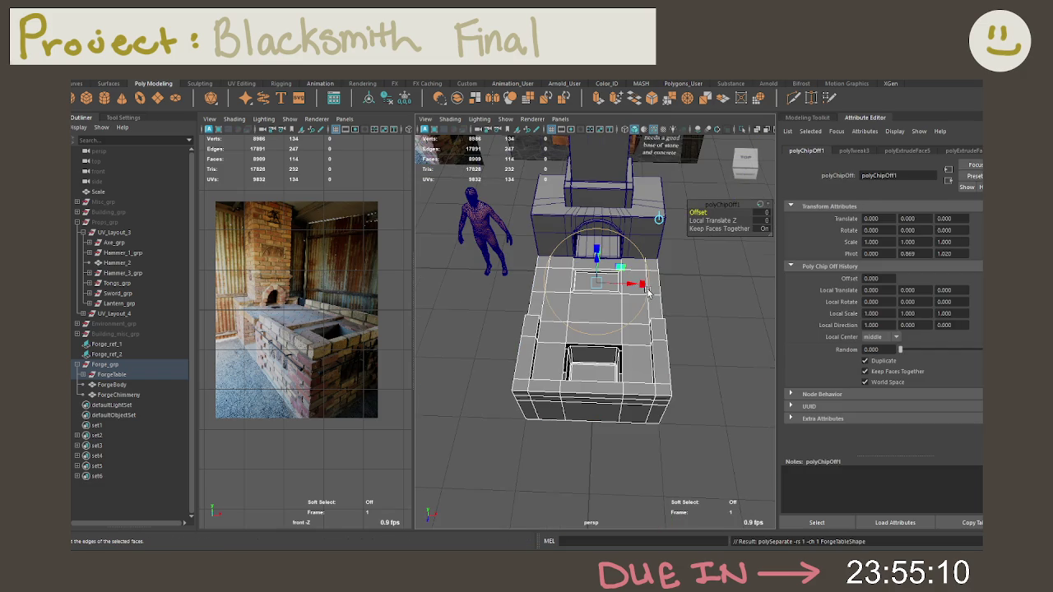
pyautogui.click(679, 302)
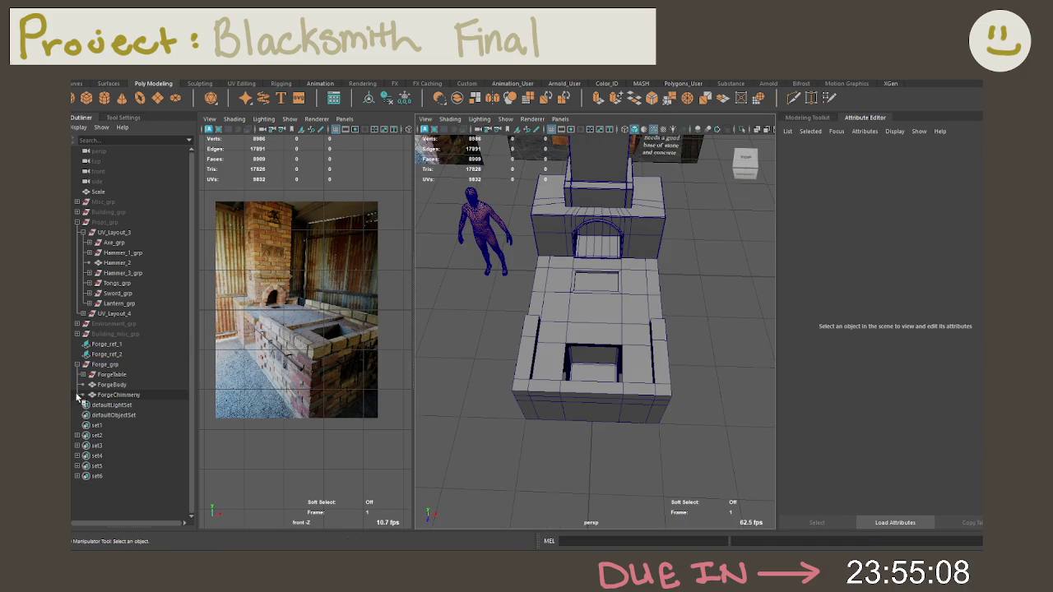
pyautogui.click(105, 375)
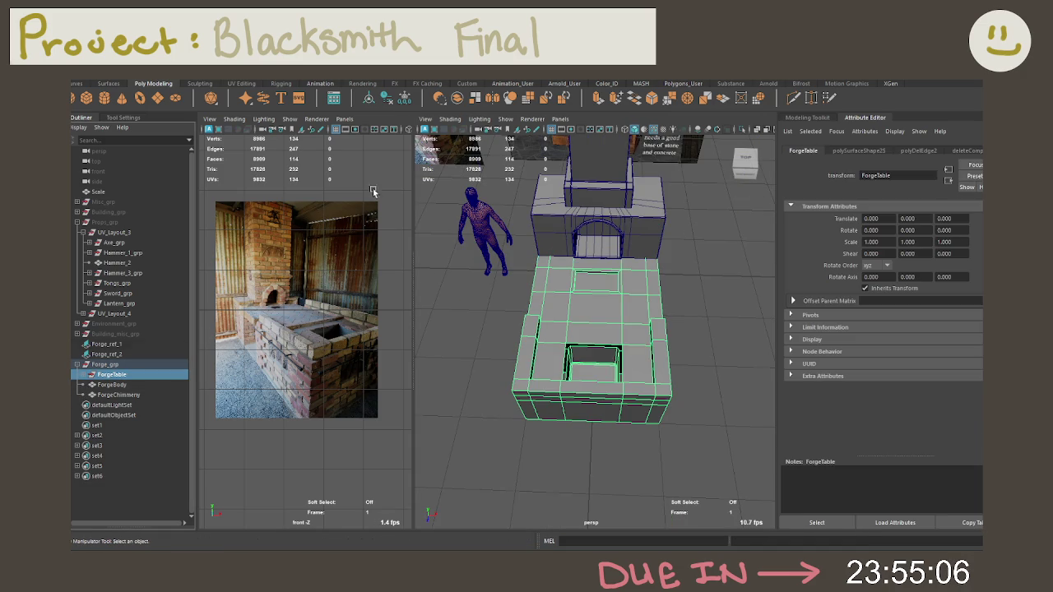
# Freeze ForgeTable, move its two extracted pieces under Forge_grp, and delete the empty ForgeTable node
pyautogui.click(386, 98)
pyautogui.click(404, 98)
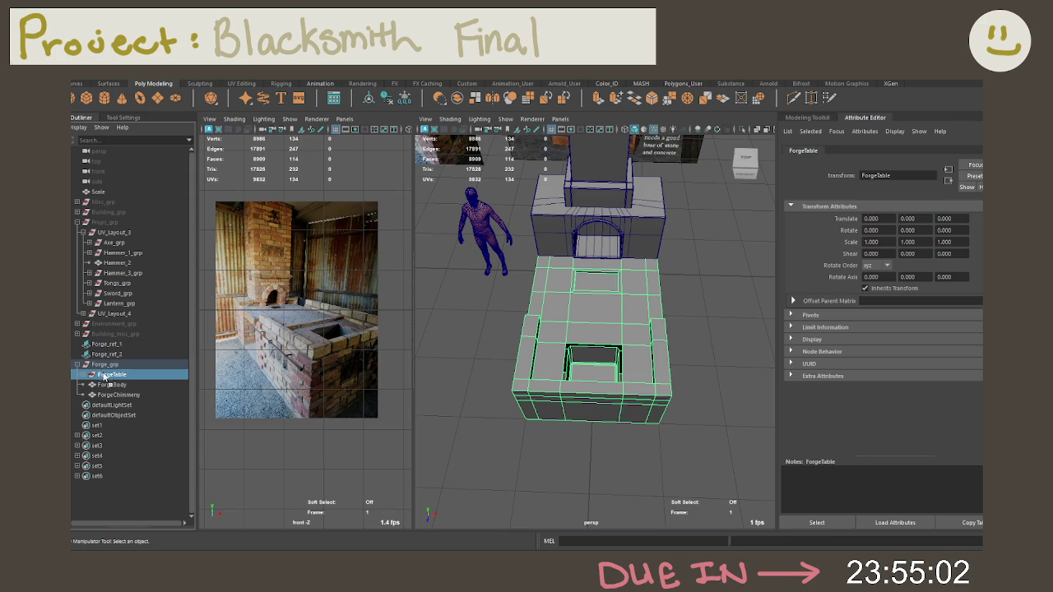
pyautogui.moveTo(100, 374); pyautogui.dragTo(109, 366, button='middle')
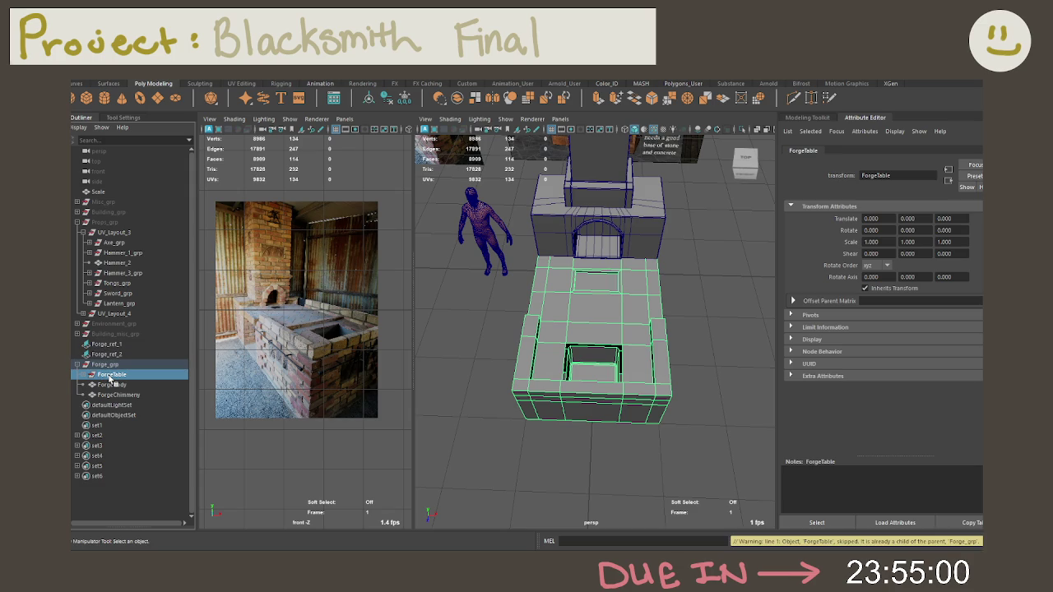
pyautogui.moveTo(95, 372); pyautogui.dragTo(88, 370, button='middle')
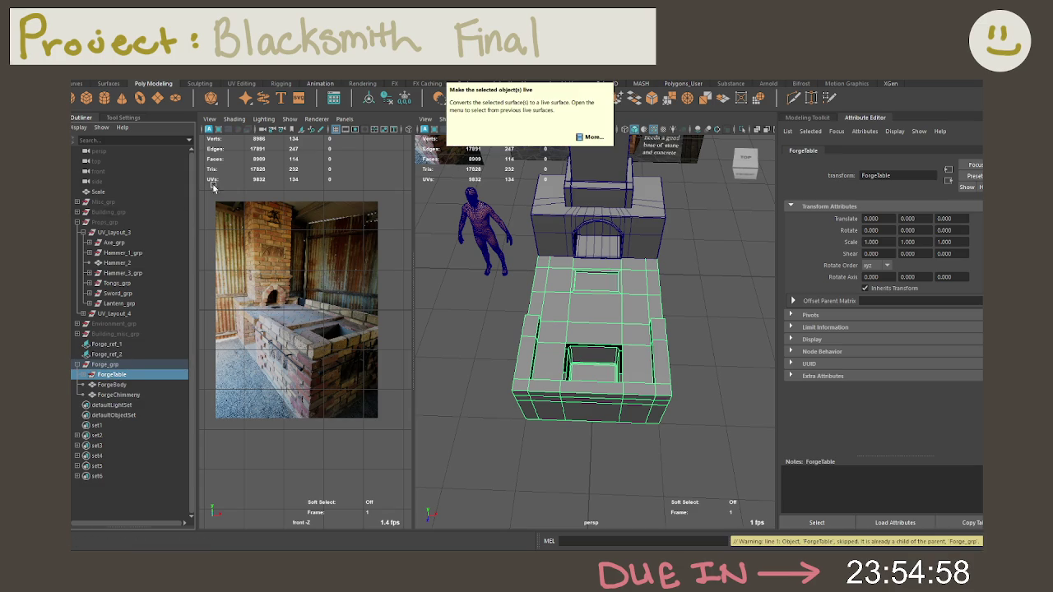
pyautogui.click(82, 375)
pyautogui.click(123, 385)
pyautogui.keyDown('shift'); pyautogui.click(134, 395); pyautogui.keyUp('shift')
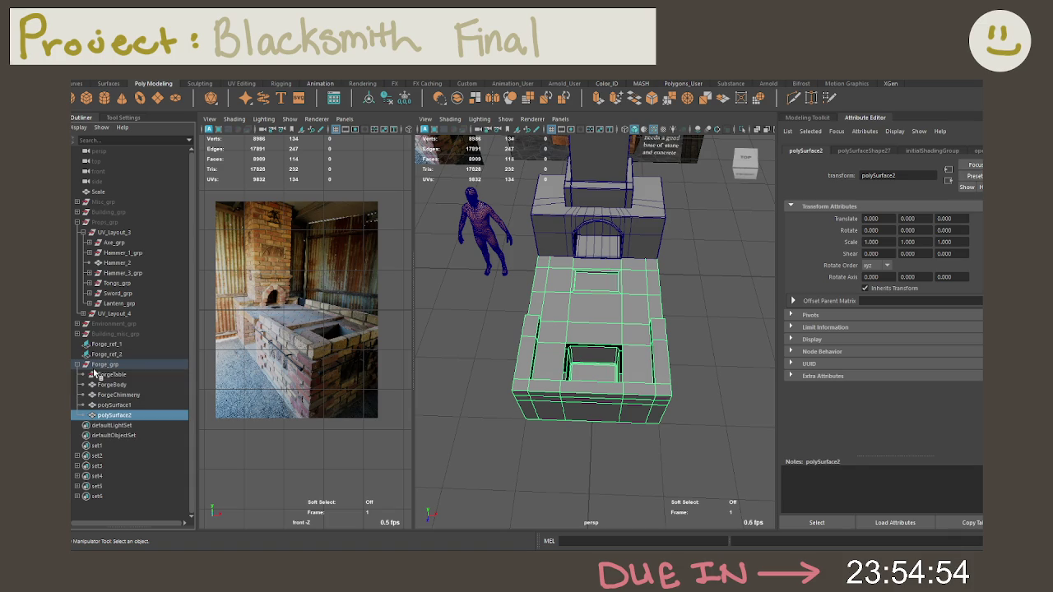
pyautogui.moveTo(134, 395); pyautogui.dragTo(106, 365, button='middle')
pyautogui.click(107, 375)
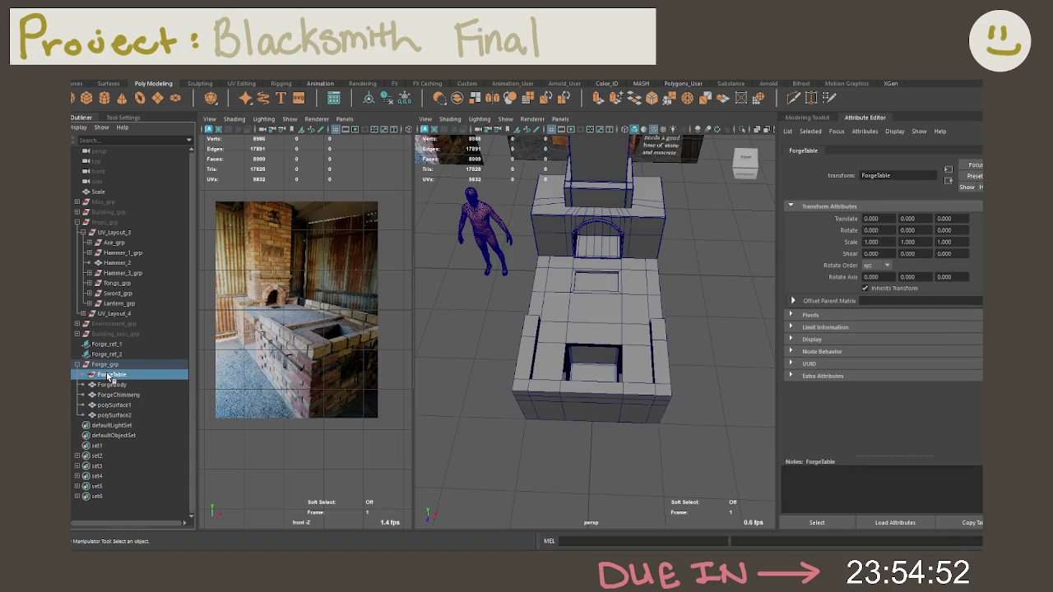
pyautogui.press('Delete')
# Rename polySurface1 to ForgeVent and polySurface2 to ForgeBody1 in the Outliner
pyautogui.click(114, 395)
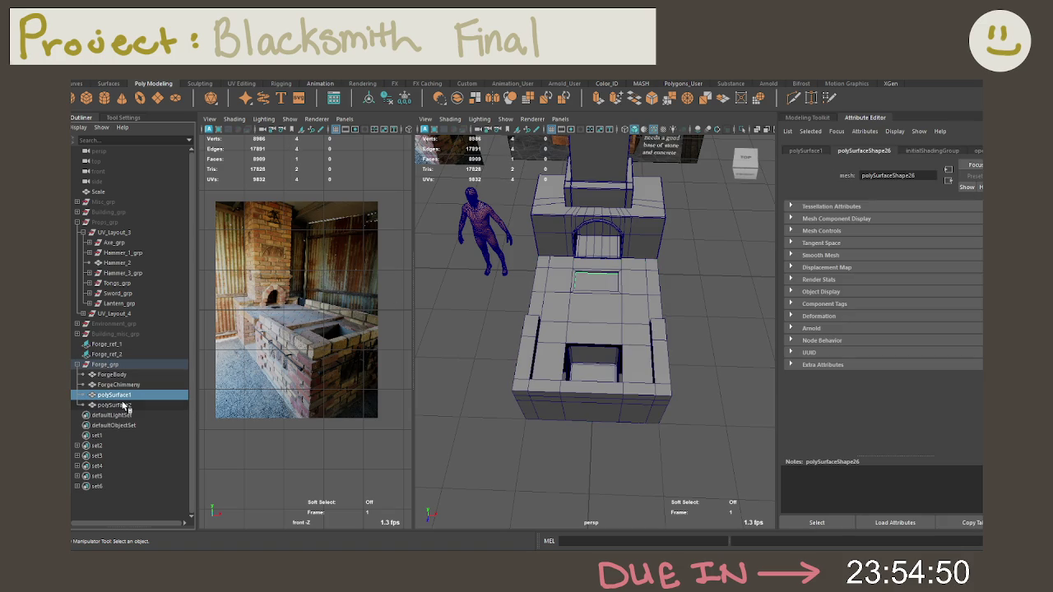
pyautogui.doubleClick(124, 396)
pyautogui.write('V')
pyautogui.press('Return')
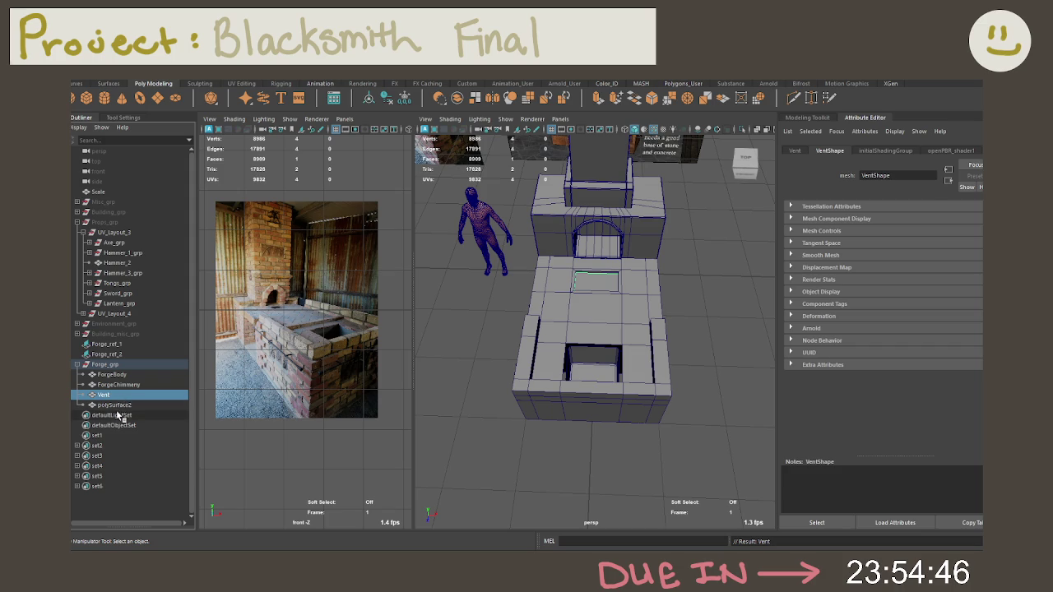
pyautogui.doubleClick(120, 405)
pyautogui.write('ForgeB')
pyautogui.press('Return')
pyautogui.doubleClick(105, 395)
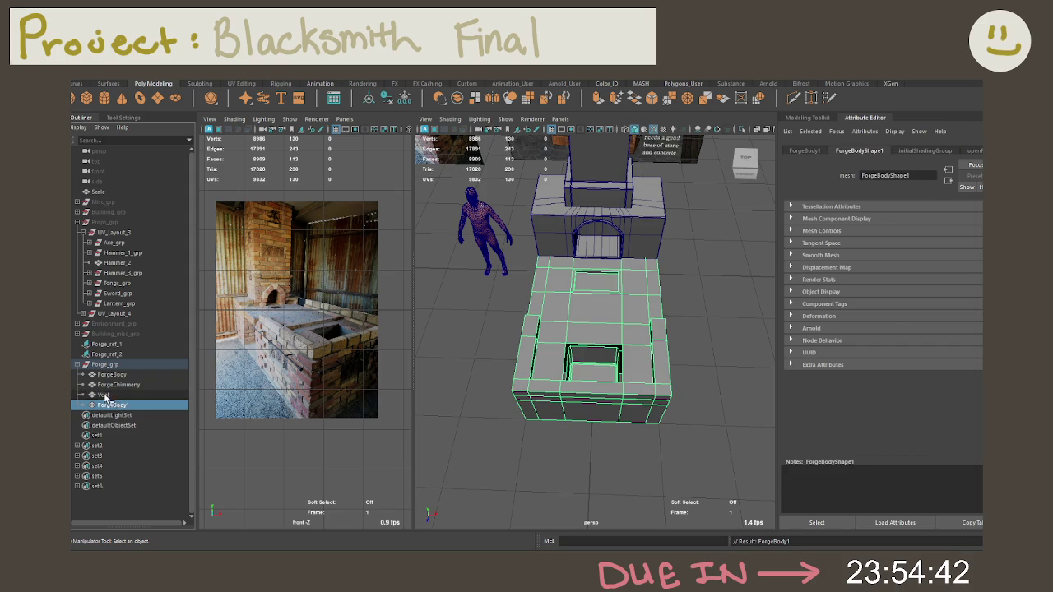
pyautogui.write('orgeVen')
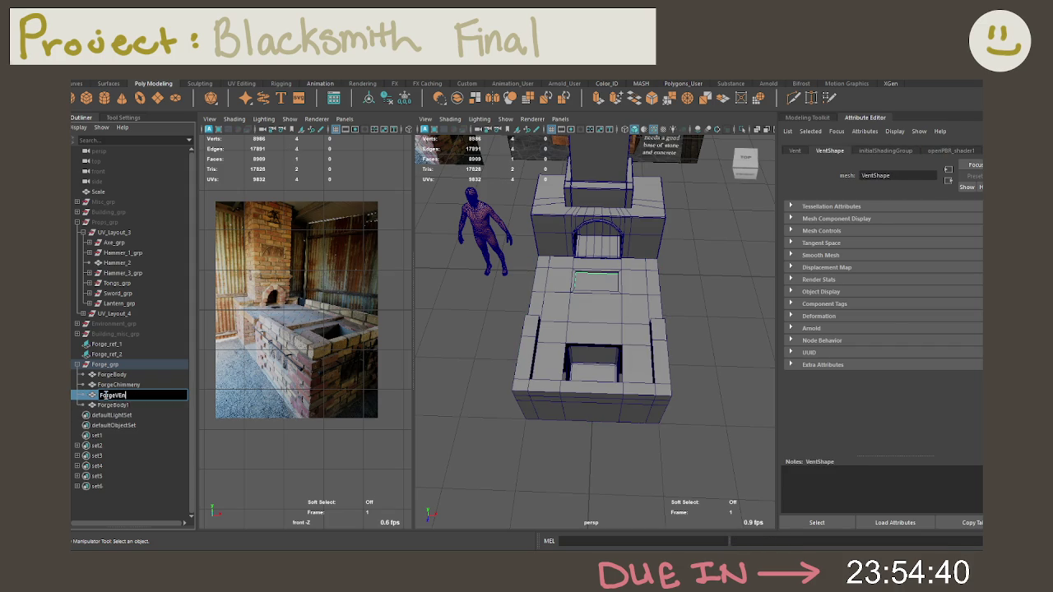
pyautogui.write('t')
pyautogui.press('Return')
pyautogui.doubleClick(106, 396)
pyautogui.write('Fo')
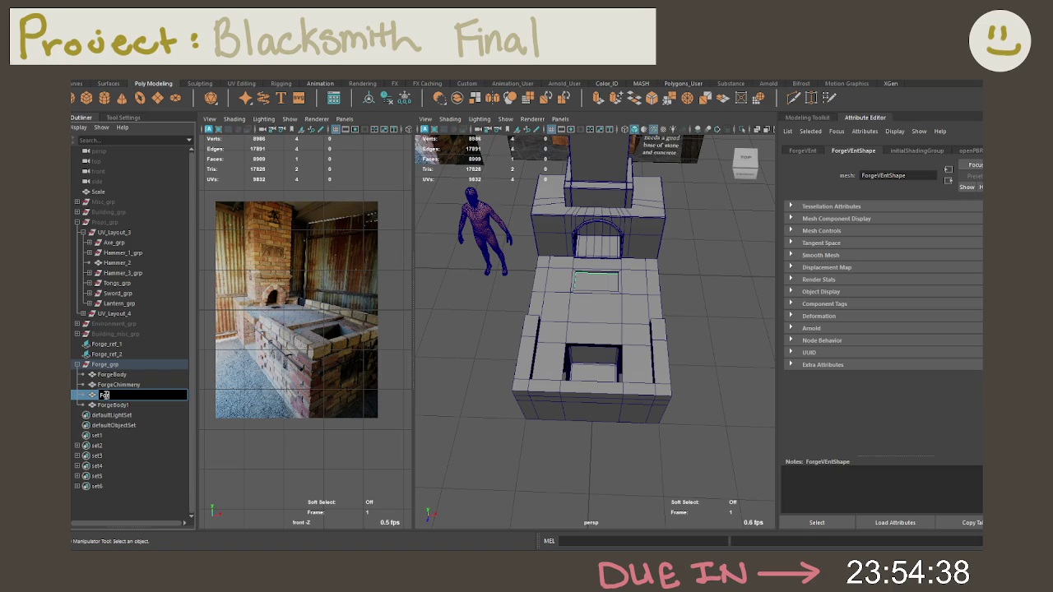
pyautogui.write('rgeVent')
pyautogui.press('Return')
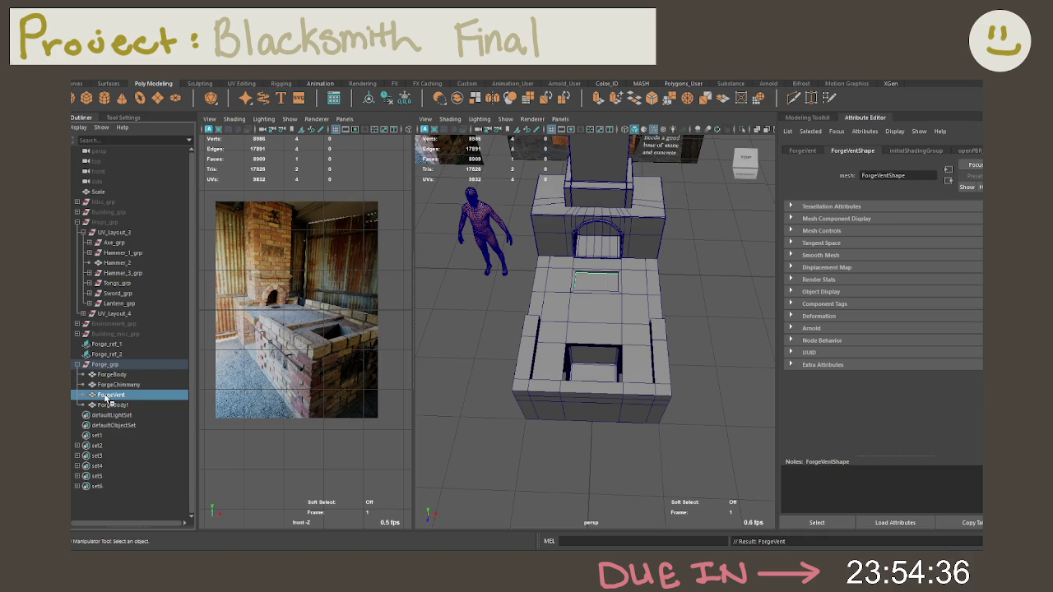
# Extrude the ForgeVent face with a local Z offset of 0.030
pyautogui.press('f')
pyautogui.keyDown('alt'); pyautogui.moveTo(563, 323); pyautogui.dragTo(597, 308); pyautogui.keyUp('alt')
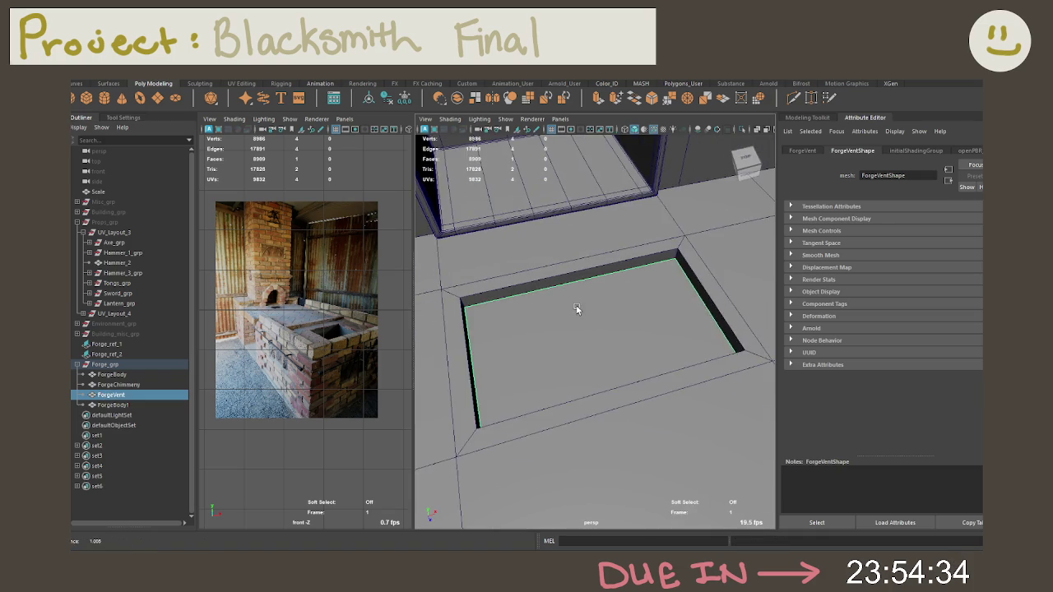
pyautogui.rightClick(596, 309)
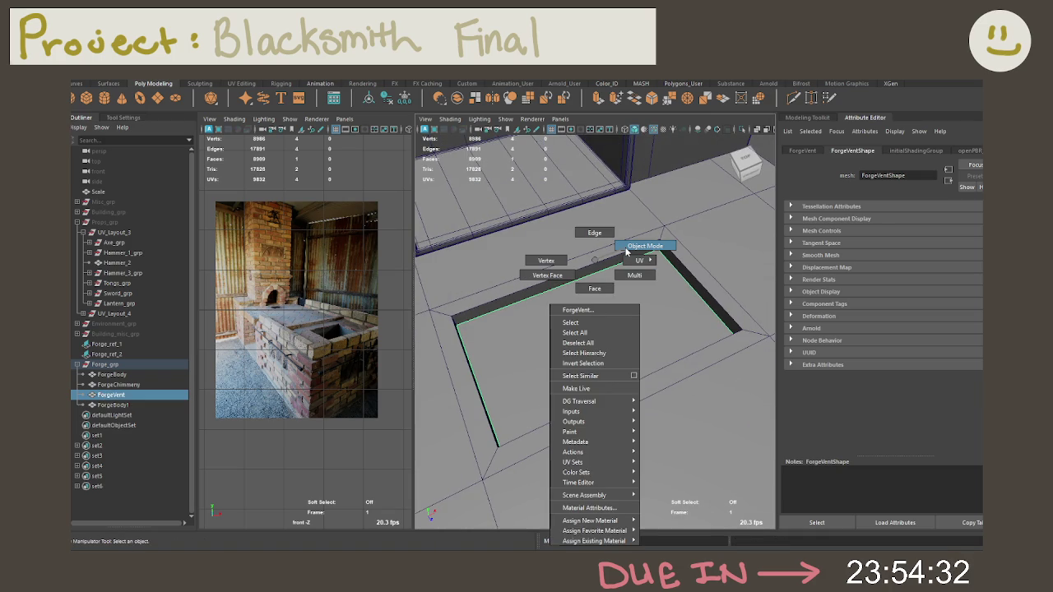
pyautogui.click(634, 246)
pyautogui.hotkey('ctrl', 'e')
pyautogui.moveTo(600, 296); pyautogui.dragTo(594, 308)
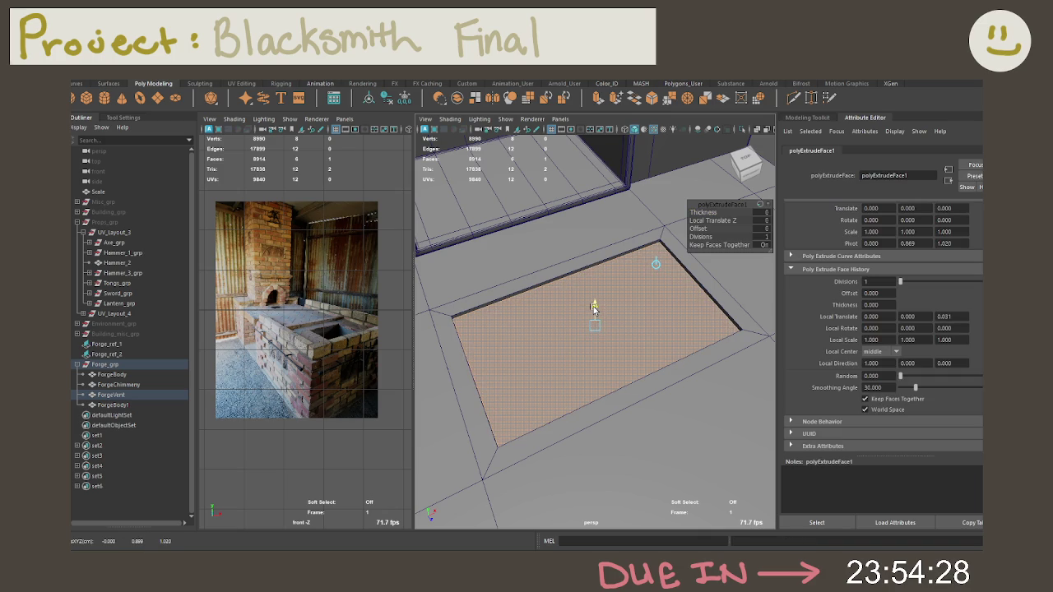
pyautogui.click(762, 220)
pyautogui.write('.')
pyautogui.press('Return')
# Return ForgeVent to object mode, freeze its transformations, and isolate it in view
pyautogui.press('q')
pyautogui.moveTo(566, 267); pyautogui.dragTo(616, 245, button='right')
pyautogui.click(404, 98)
pyautogui.moveTo(553, 204)
pyautogui.keyDown('alt'); pyautogui.mouseDown()
pyautogui.moveTo(588, 252)
pyautogui.moveTo(500, 235)
pyautogui.moveTo(583, 266)
pyautogui.moveTo(551, 293)
pyautogui.mouseUp(); pyautogui.keyUp('alt')
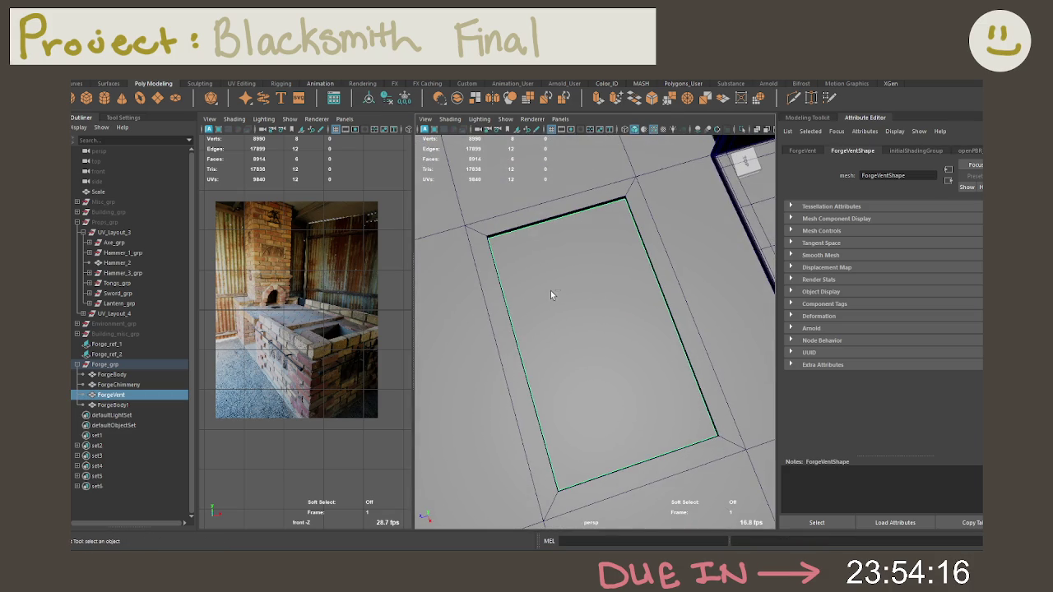
pyautogui.hotkey('ctrl', '1')
pyautogui.moveTo(557, 260)
pyautogui.mouseDown(button='right')
pyautogui.moveTo(557, 296)
pyautogui.moveTo(599, 244)
pyautogui.mouseUp(button='right')
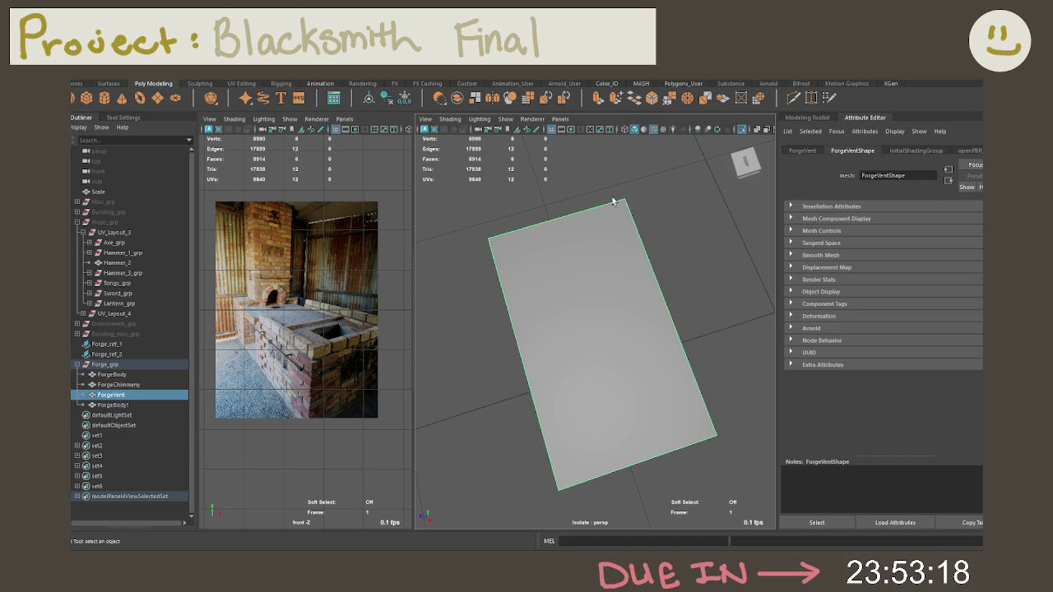
# Orbit around the isolated ForgeVent slab and switch it to edge mode
pyautogui.moveTo(544, 278)
pyautogui.keyDown('alt'); pyautogui.mouseDown()
pyautogui.moveTo(649, 271)
pyautogui.moveTo(574, 258)
pyautogui.mouseUp(); pyautogui.keyUp('alt')
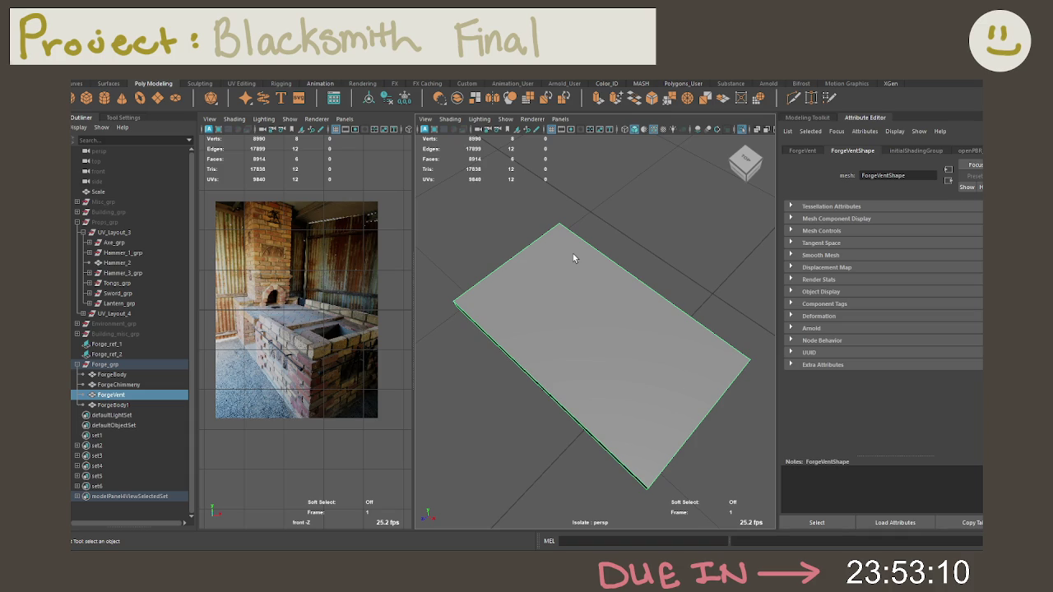
pyautogui.moveTo(528, 264)
pyautogui.keyDown('alt'); pyautogui.mouseDown()
pyautogui.moveTo(579, 237)
pyautogui.moveTo(600, 283)
pyautogui.moveTo(611, 272)
pyautogui.mouseUp(); pyautogui.keyUp('alt')
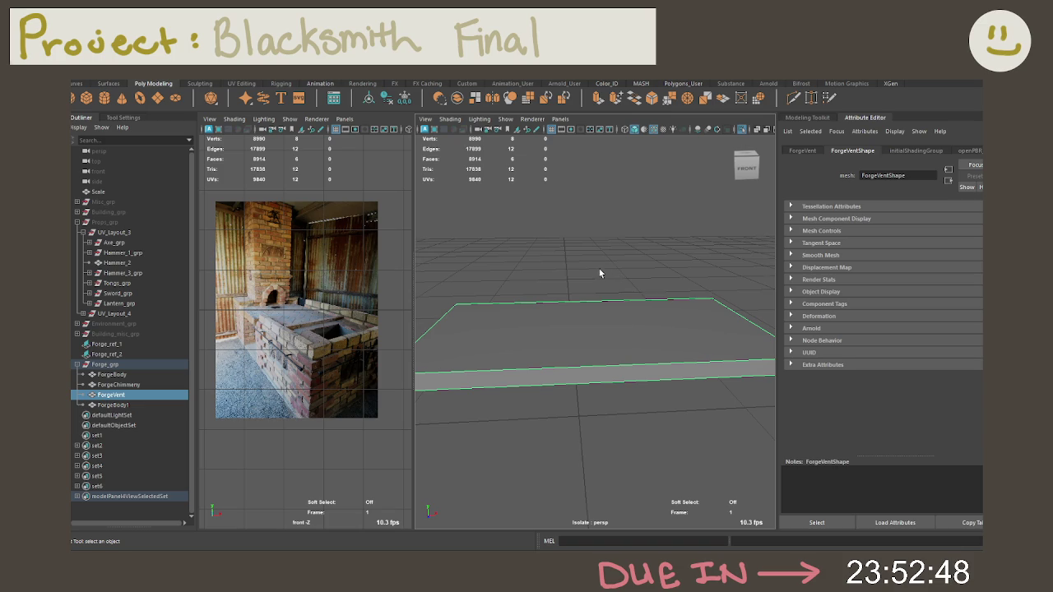
pyautogui.keyDown('alt'); pyautogui.moveTo(599, 273); pyautogui.dragTo(596, 308); pyautogui.keyUp('alt')
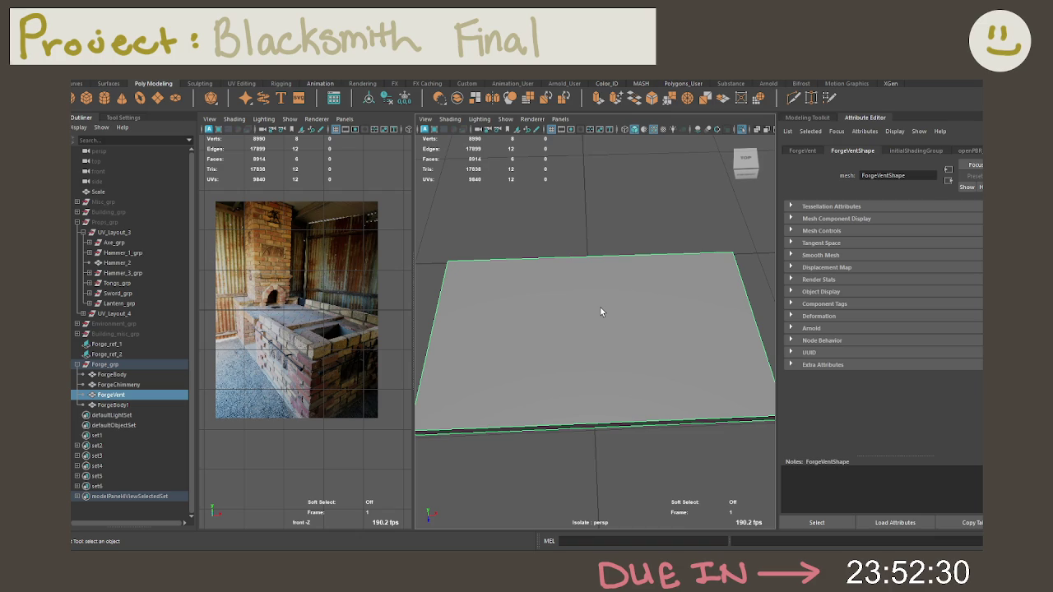
pyautogui.moveTo(631, 296)
pyautogui.keyDown('alt'); pyautogui.mouseDown()
pyautogui.moveTo(585, 275)
pyautogui.moveTo(626, 288)
pyautogui.mouseUp(); pyautogui.keyUp('alt')
pyautogui.moveTo(547, 321)
pyautogui.mouseDown(button='right')
pyautogui.moveTo(564, 324)
pyautogui.moveTo(568, 404)
pyautogui.mouseUp(button='right')
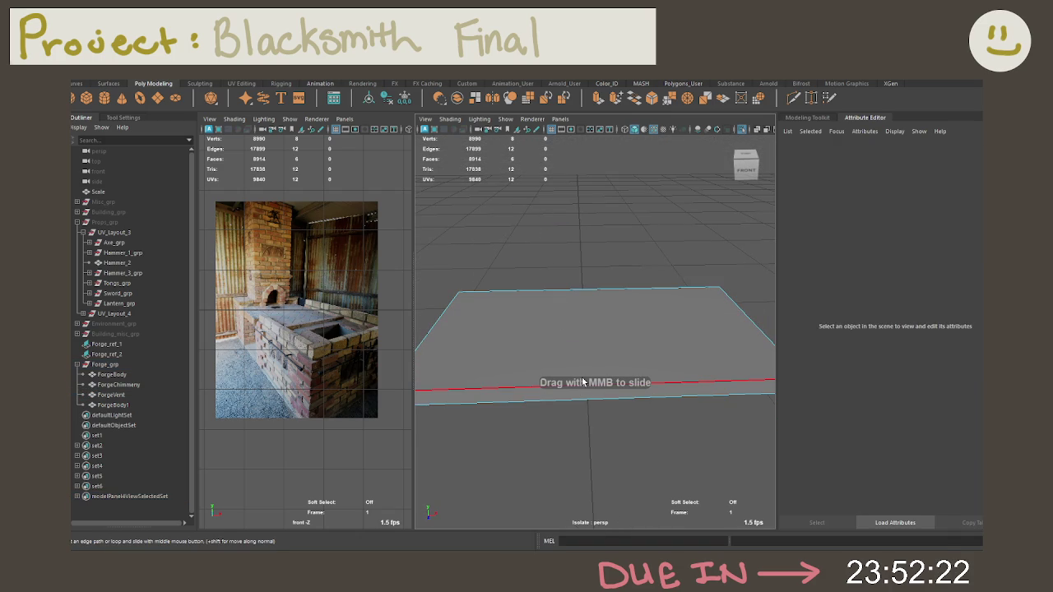
# Insert 14 evenly spaced edge loops across the vent slab, undoing an overly dense cross pass
pyautogui.keyDown('shift'); pyautogui.rightClick(578, 346); pyautogui.keyUp('shift')
pyautogui.keyDown('shift'); pyautogui.moveTo(579, 349); pyautogui.dragTo(576, 414, button='right'); pyautogui.keyUp('shift')
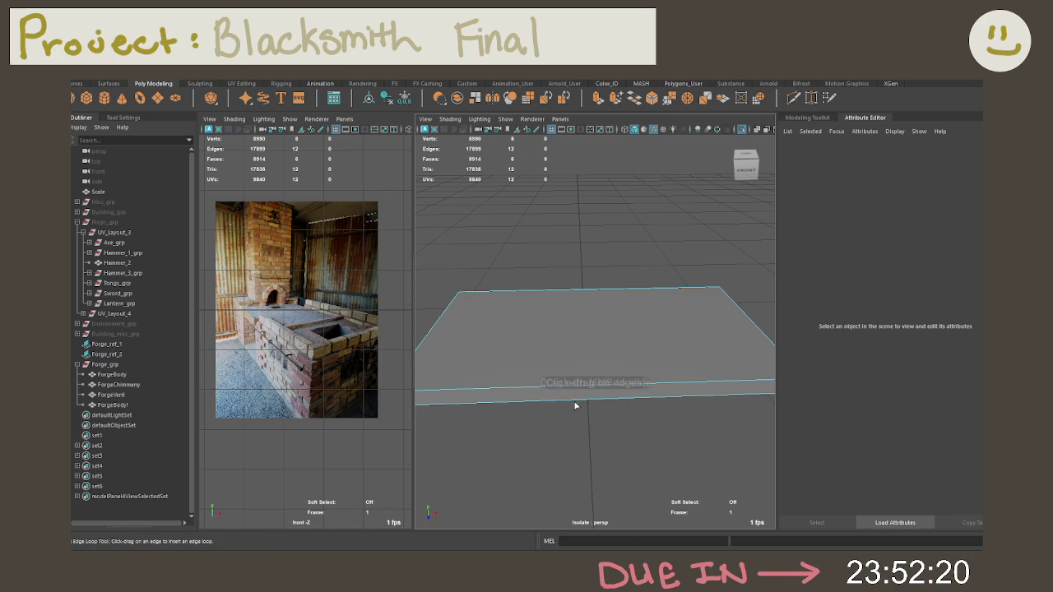
pyautogui.click(534, 384)
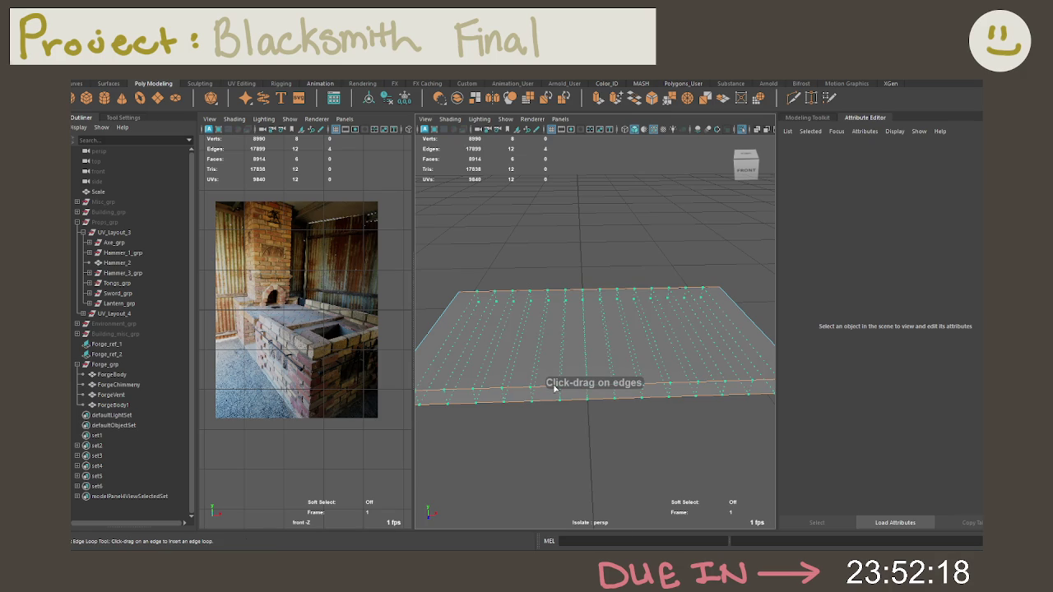
pyautogui.keyDown('alt'); pyautogui.moveTo(520, 327); pyautogui.dragTo(604, 378); pyautogui.keyUp('alt')
pyautogui.click(512, 338)
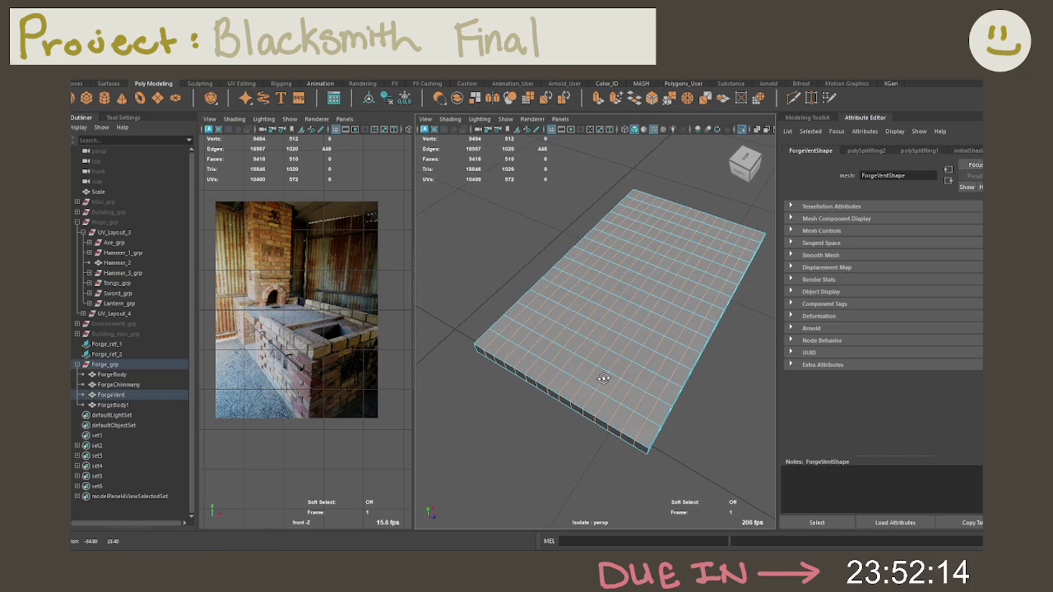
pyautogui.hotkey('ctrl', 'z')
# Set the edge loop count to 7 and insert the cross loops on the slab
pyautogui.click(123, 117)
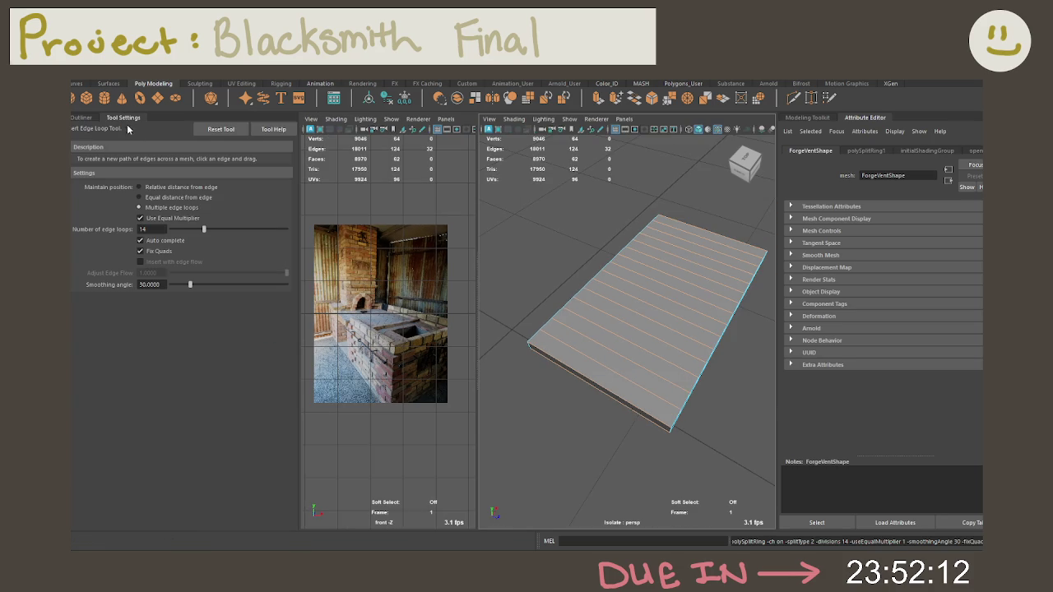
pyautogui.doubleClick(159, 229)
pyautogui.write('7')
pyautogui.press('Return')
pyautogui.click(576, 372)
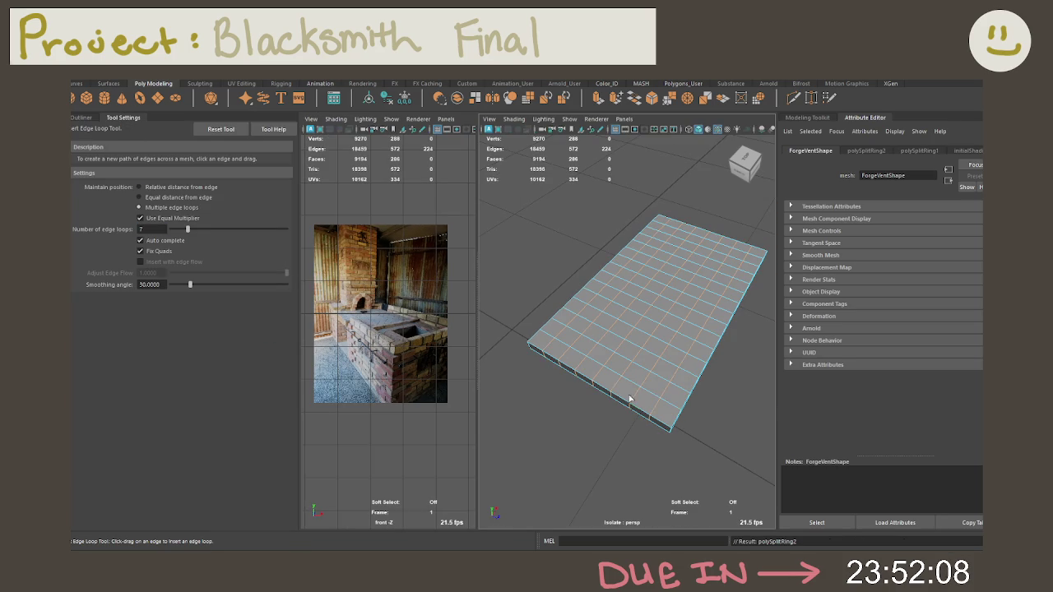
pyautogui.click(89, 118)
# Inspect the gridded slab from several angles, toggle its selection, and undo the last change
pyautogui.moveTo(574, 306); pyautogui.dragTo(577, 290, button='right')
pyautogui.keyDown('alt'); pyautogui.moveTo(569, 327); pyautogui.dragTo(503, 326); pyautogui.keyUp('alt')
pyautogui.keyDown('shift'); pyautogui.moveTo(586, 311); pyautogui.dragTo(588, 305, button='right'); pyautogui.keyUp('shift')
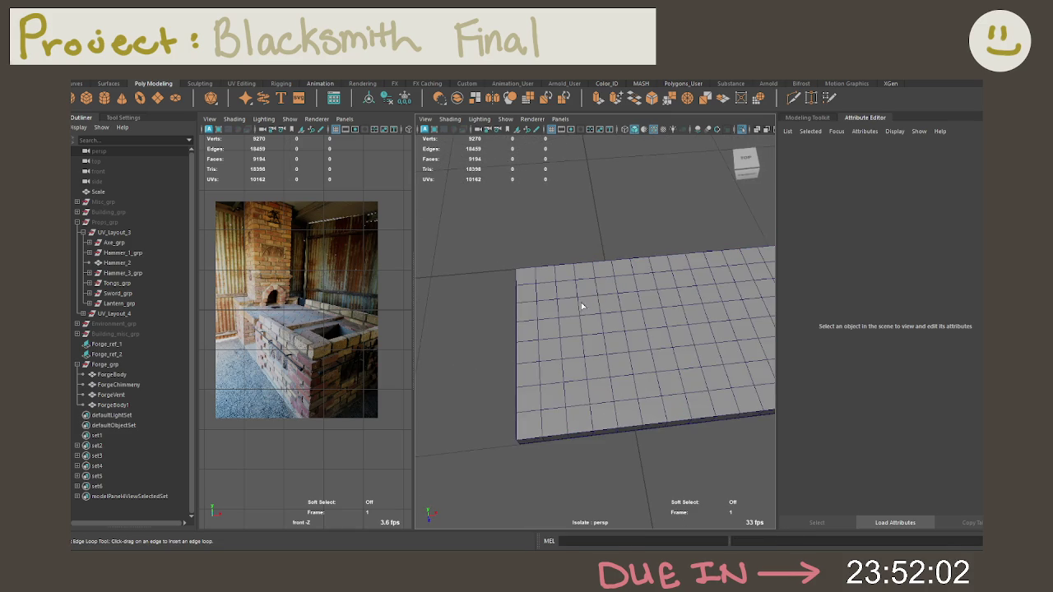
pyautogui.keyDown('alt'); pyautogui.moveTo(588, 306); pyautogui.dragTo(539, 304); pyautogui.keyUp('alt')
pyautogui.scroll(-3, 607, 284)
pyautogui.click(612, 298)
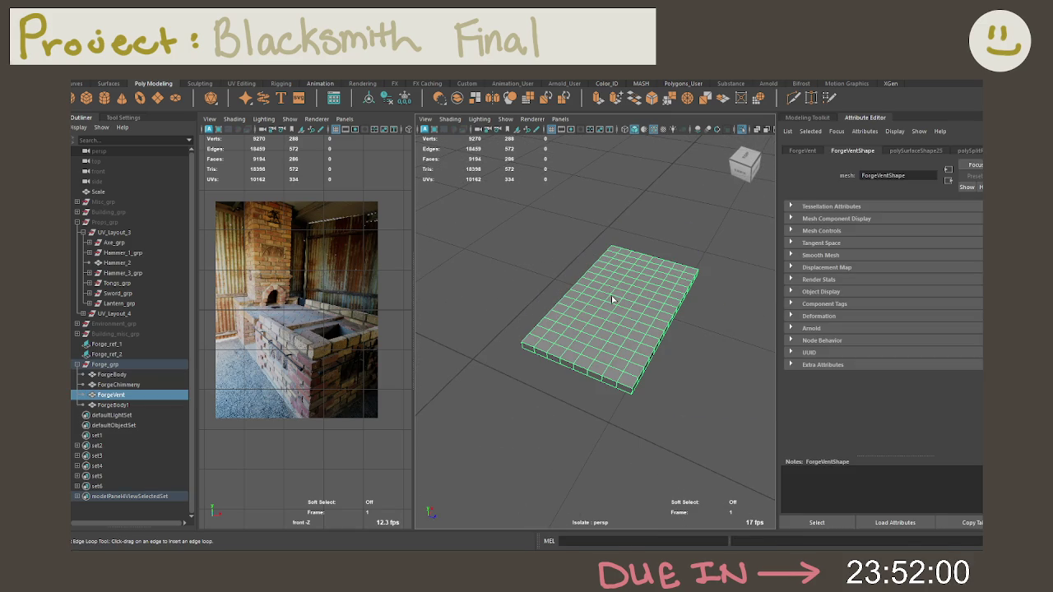
pyautogui.click(612, 298)
pyautogui.hotkey('ctrl', 'z')
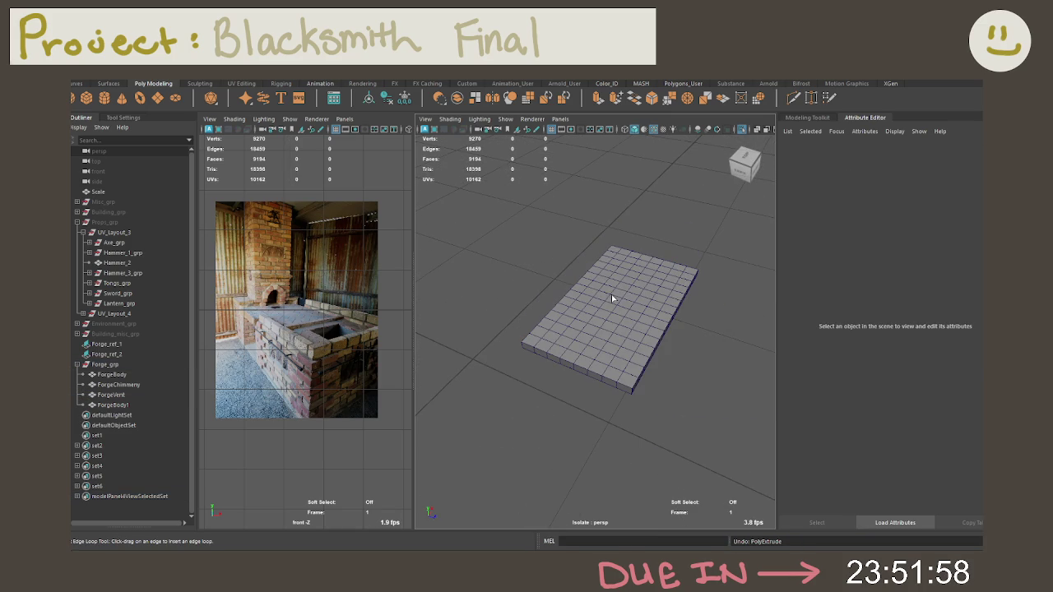
# Switch the slab's editing modes and reselect it, undoing an accidental extra edge-loop pass
pyautogui.hotkey('ctrl', 'z')
pyautogui.moveTo(623, 315); pyautogui.dragTo(668, 245, button='right')
pyautogui.rightClick(623, 296)
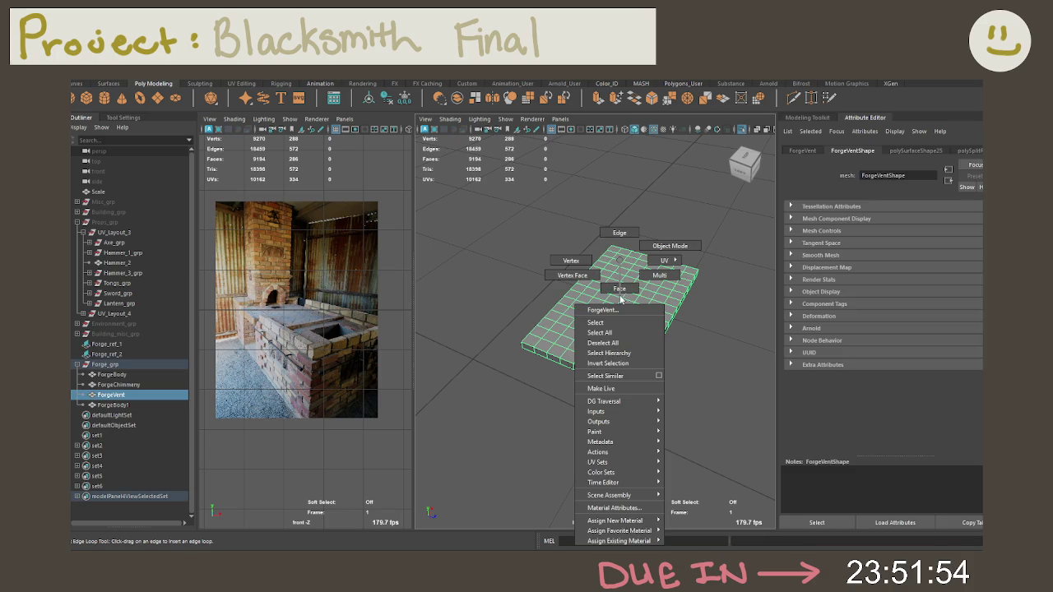
pyautogui.moveTo(490, 198); pyautogui.dragTo(706, 405)
pyautogui.rightClick(625, 313)
pyautogui.moveTo(484, 219); pyautogui.dragTo(702, 384)
pyautogui.keyDown('alt'); pyautogui.moveTo(639, 353); pyautogui.dragTo(619, 338); pyautogui.keyUp('alt')
pyautogui.hotkey('ctrl', 'z')
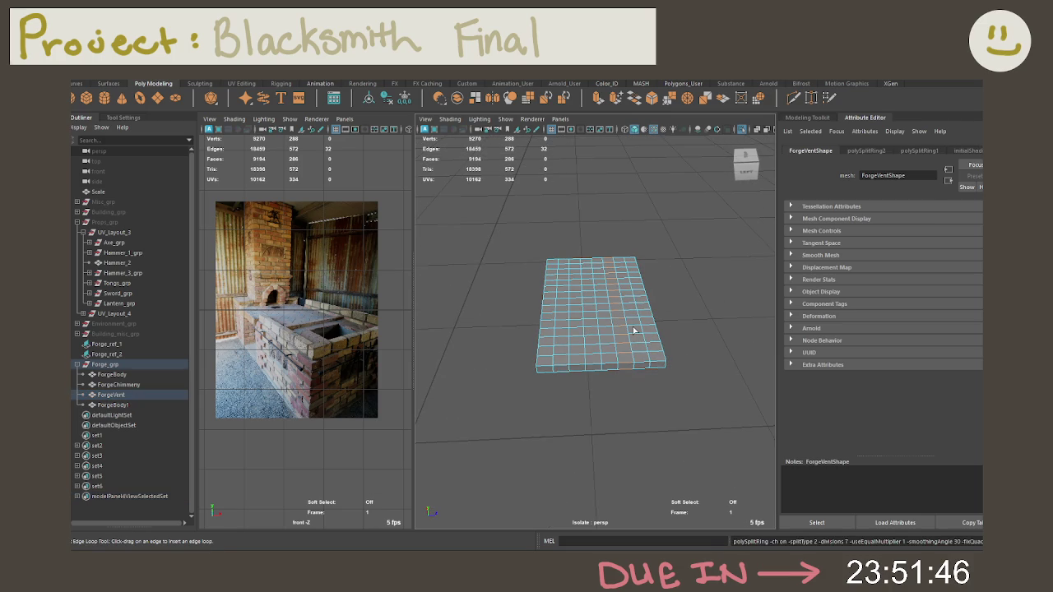
pyautogui.hotkey('ctrl', 'z')
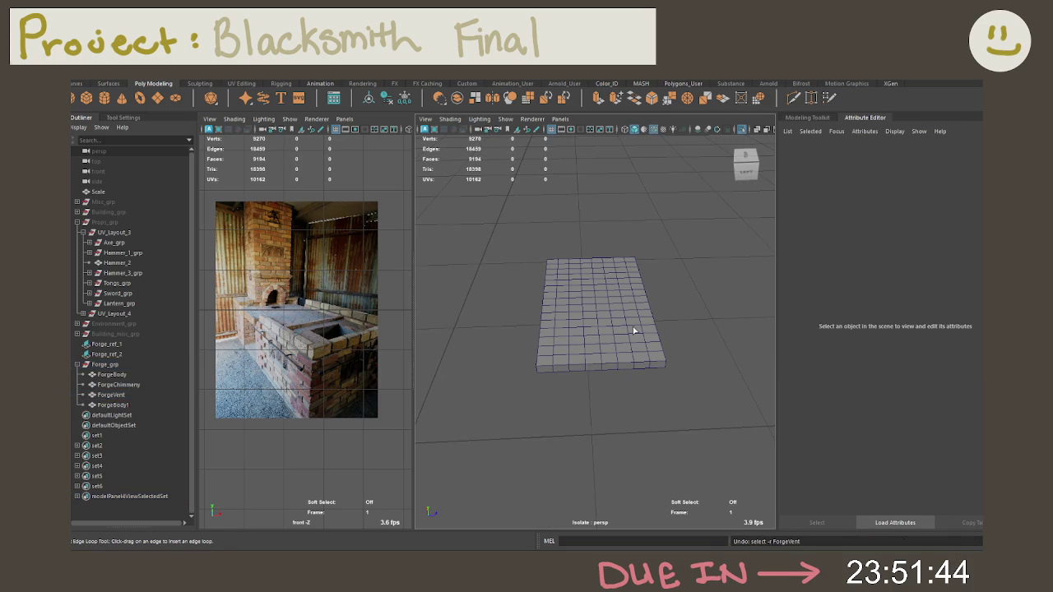
# Enter face mode on the vent slab and marquee-select all its faces
pyautogui.click(594, 317)
pyautogui.moveTo(584, 306); pyautogui.dragTo(601, 279, button='right')
pyautogui.moveTo(486, 210); pyautogui.dragTo(765, 419)
pyautogui.keyDown('alt'); pyautogui.moveTo(689, 357); pyautogui.dragTo(658, 354); pyautogui.keyUp('alt')
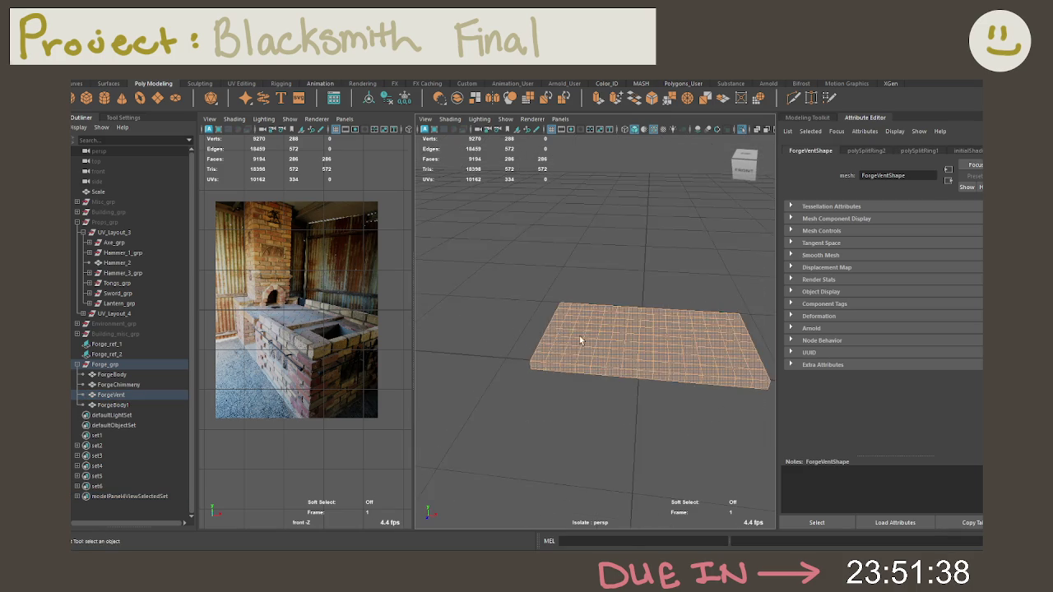
pyautogui.moveTo(658, 354)
pyautogui.keyDown('alt'); pyautogui.mouseDown(button='right')
pyautogui.moveTo(637, 352)
pyautogui.moveTo(616, 329)
pyautogui.mouseUp(button='right'); pyautogui.keyUp('alt')
pyautogui.moveTo(616, 329)
pyautogui.keyDown('alt'); pyautogui.mouseDown()
pyautogui.moveTo(639, 324)
pyautogui.moveTo(640, 354)
pyautogui.mouseUp(); pyautogui.keyUp('alt')
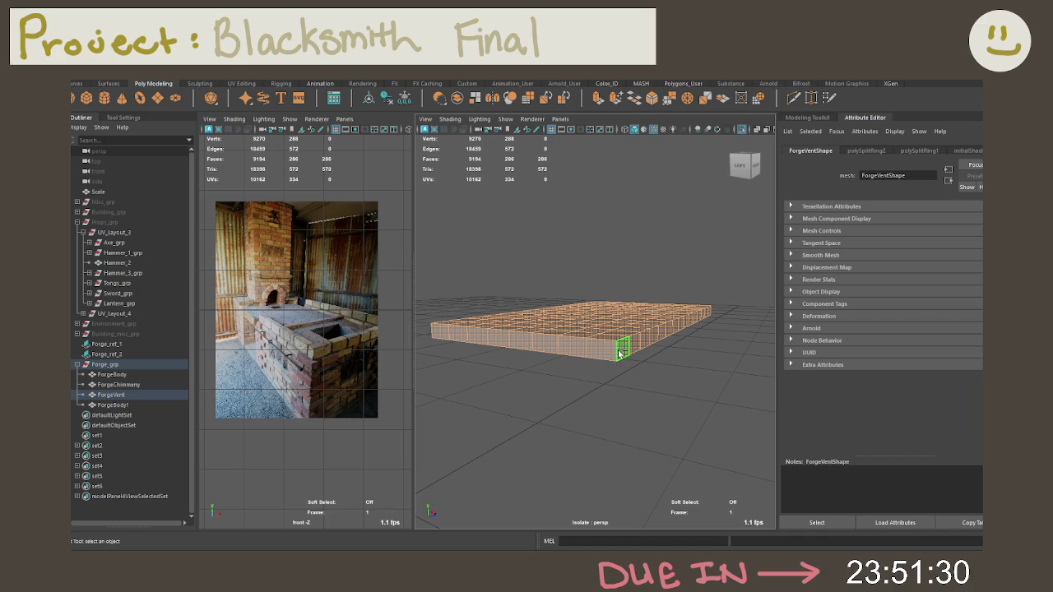
# Deselect the side and top faces to keep the 120 underside faces, then delete them
pyautogui.doubleClick(619, 354)
pyautogui.moveTo(619, 354)
pyautogui.keyDown('alt'); pyautogui.mouseDown()
pyautogui.moveTo(611, 336)
pyautogui.moveTo(631, 259)
pyautogui.mouseUp(); pyautogui.keyUp('alt')
pyautogui.keyDown('ctrl'); pyautogui.click(611, 324); pyautogui.keyUp('ctrl')
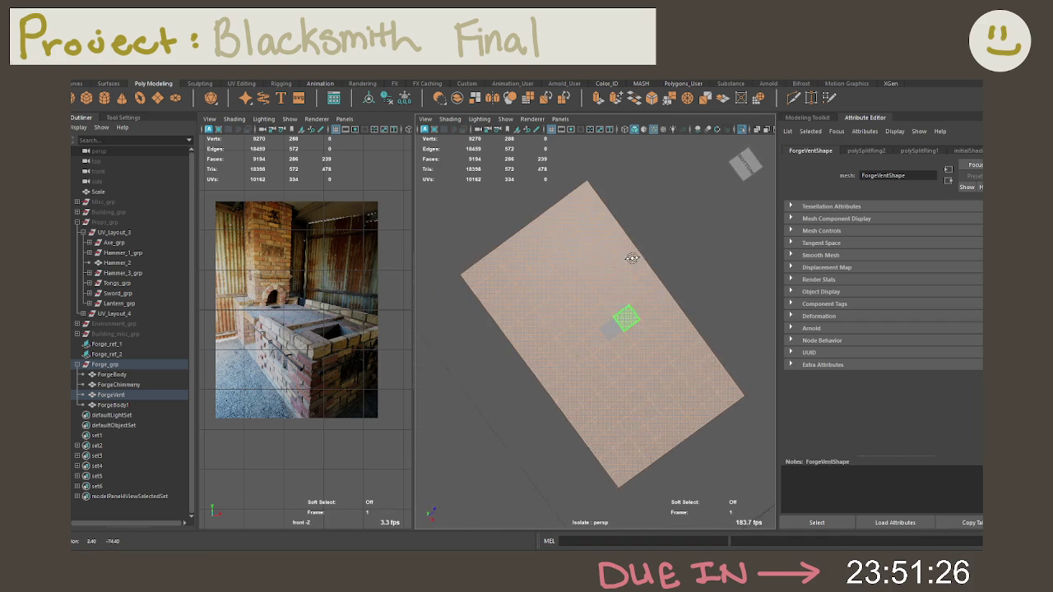
pyautogui.moveTo(592, 196)
pyautogui.mouseDown()
pyautogui.moveTo(477, 278)
pyautogui.moveTo(682, 341)
pyautogui.moveTo(720, 391)
pyautogui.moveTo(692, 432)
pyautogui.moveTo(629, 473)
pyautogui.moveTo(503, 286)
pyautogui.moveTo(547, 342)
pyautogui.moveTo(597, 449)
pyautogui.moveTo(556, 368)
pyautogui.moveTo(535, 279)
pyautogui.moveTo(607, 251)
pyautogui.moveTo(585, 353)
pyautogui.moveTo(642, 350)
pyautogui.moveTo(605, 379)
pyautogui.moveTo(646, 376)
pyautogui.moveTo(626, 387)
pyautogui.moveTo(687, 416)
pyautogui.moveTo(642, 418)
pyautogui.moveTo(688, 358)
pyautogui.moveTo(657, 295)
pyautogui.mouseUp()
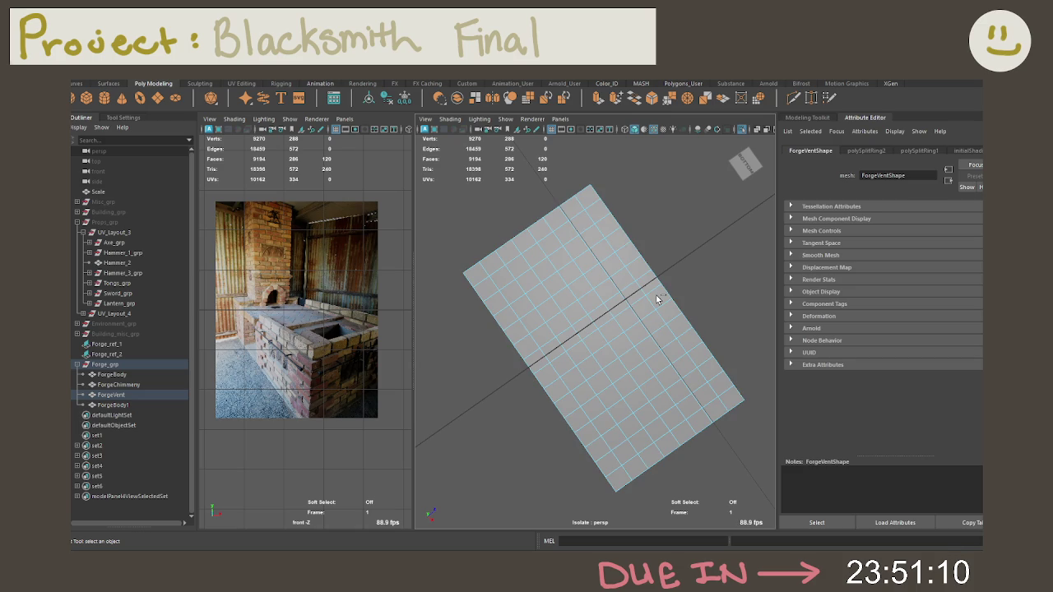
pyautogui.press('Delete')
pyautogui.moveTo(656, 295)
pyautogui.keyDown('alt'); pyautogui.mouseDown()
pyautogui.moveTo(639, 386)
pyautogui.moveTo(589, 412)
pyautogui.mouseUp(); pyautogui.keyUp('alt')
# Redo the face deletion on ForgeVent, then marquee-select all faces of the flat plane in face mode
pyautogui.hotkey('ctrl', 'z')
pyautogui.moveTo(670, 371)
pyautogui.keyDown('alt'); pyautogui.mouseDown()
pyautogui.moveTo(592, 352)
pyautogui.moveTo(544, 309)
pyautogui.mouseUp(); pyautogui.keyUp('alt')
pyautogui.moveTo(486, 263); pyautogui.dragTo(661, 376)
pyautogui.moveTo(667, 272)
pyautogui.keyDown('alt'); pyautogui.mouseDown()
pyautogui.moveTo(651, 352)
pyautogui.moveTo(508, 255)
pyautogui.moveTo(517, 278)
pyautogui.moveTo(512, 270)
pyautogui.moveTo(731, 429)
pyautogui.moveTo(663, 360)
pyautogui.moveTo(680, 398)
pyautogui.moveTo(611, 351)
pyautogui.mouseUp(); pyautogui.keyUp('alt')
pyautogui.press('Delete')
pyautogui.moveTo(604, 259); pyautogui.dragTo(664, 242, button='right')
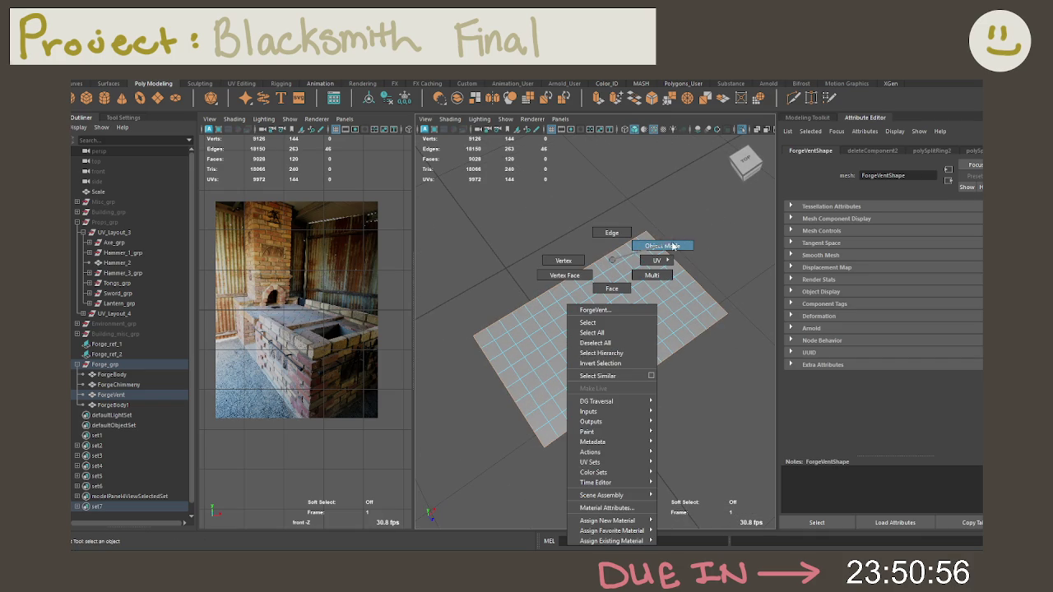
pyautogui.moveTo(444, 227); pyautogui.dragTo(672, 388)
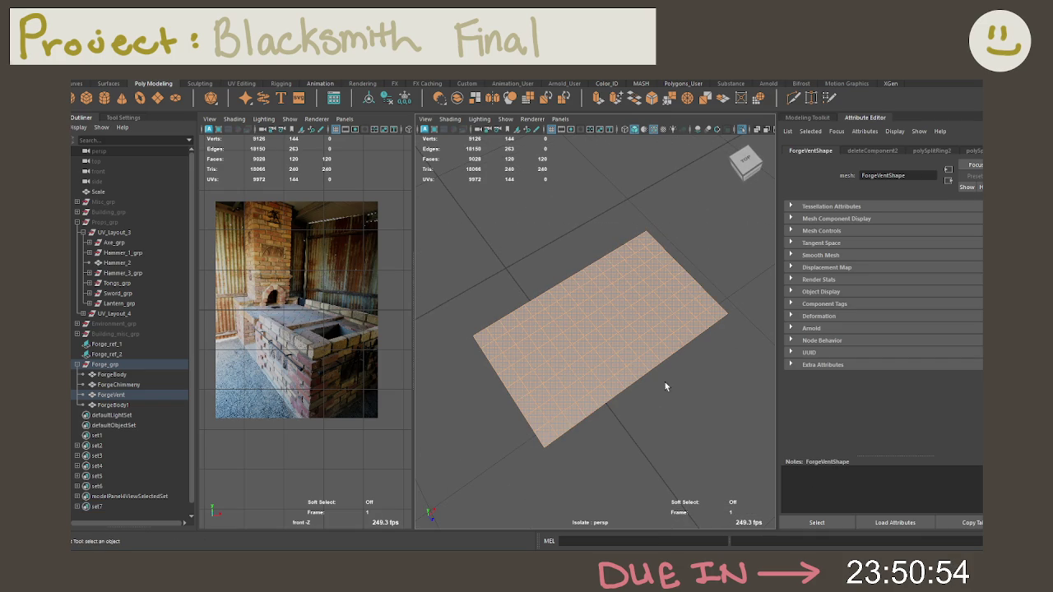
# Extrude the vent faces with a 0.05 offset and Keep Faces Together turned off
pyautogui.hotkey('ctrl', 'e')
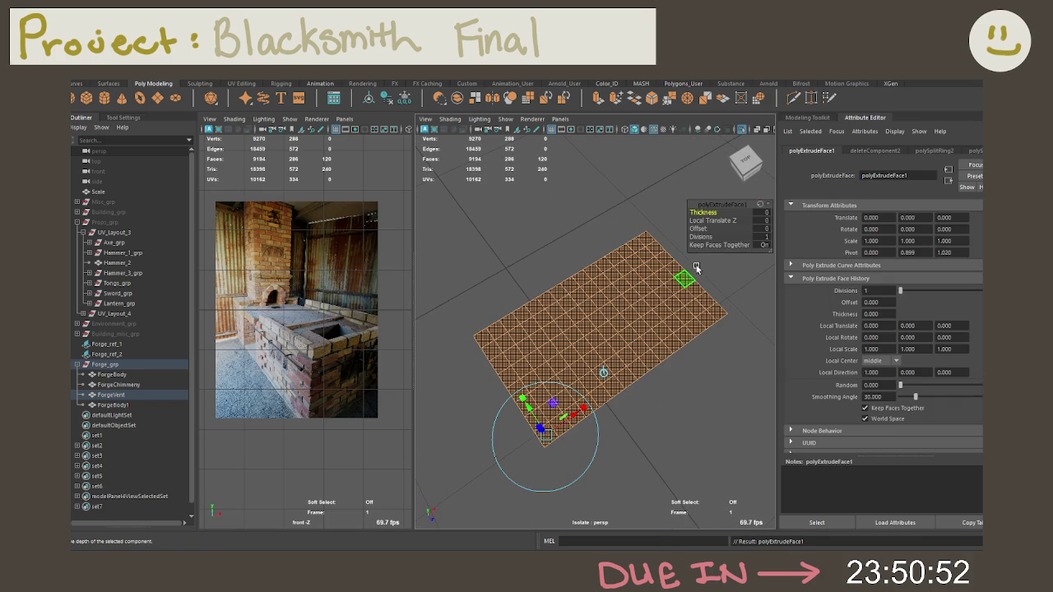
pyautogui.click(763, 228)
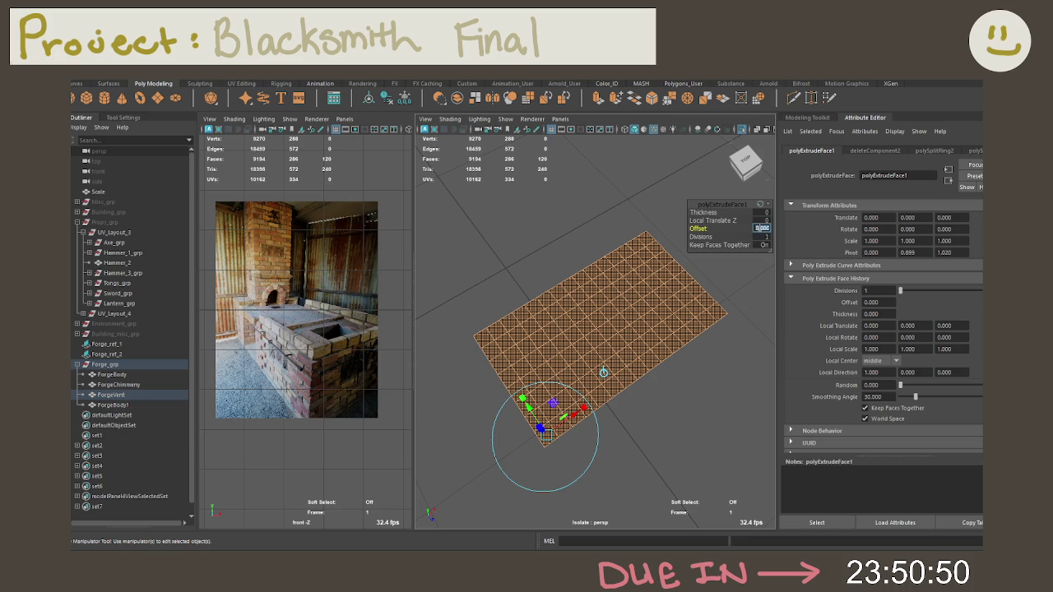
pyautogui.write('0.05')
pyautogui.press('Return')
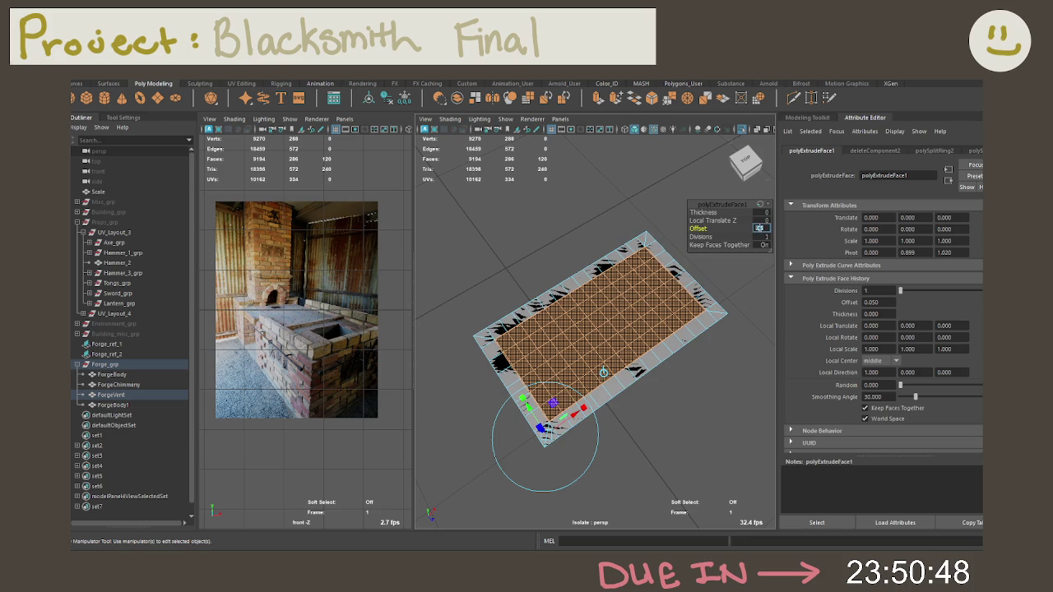
pyautogui.click(720, 245)
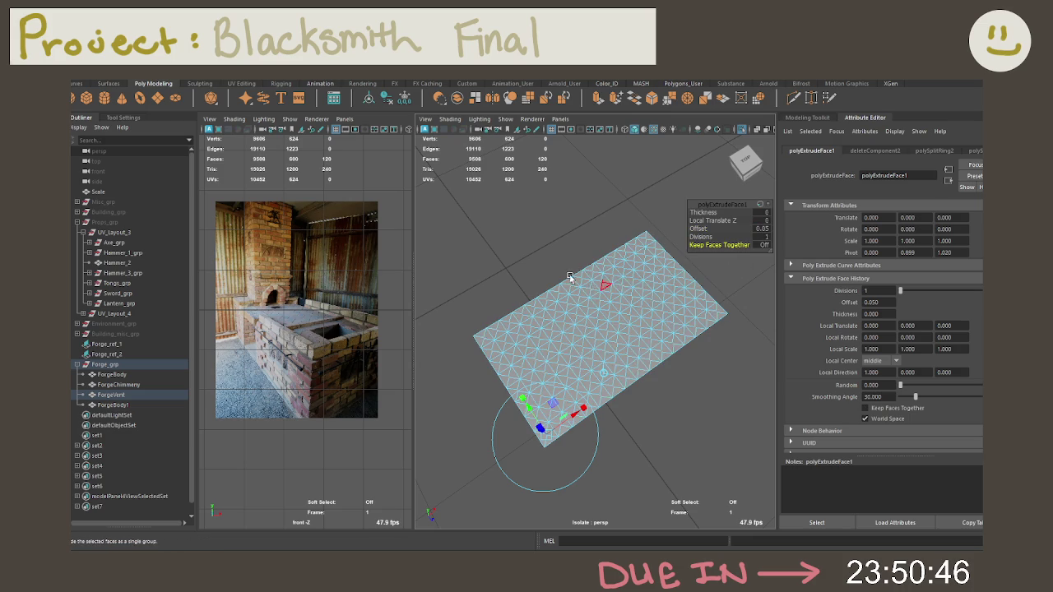
pyautogui.scroll(3, 631, 301)
pyautogui.scroll(2, 554, 276)
pyautogui.scroll(2, 554, 276)
pyautogui.scroll(2, 568, 284)
pyautogui.scroll(-1, 576, 288)
pyautogui.scroll(-1, 589, 280)
# Reduce the inset offset to 0.007, then delete the inset faces to open square holes
pyautogui.click(762, 227)
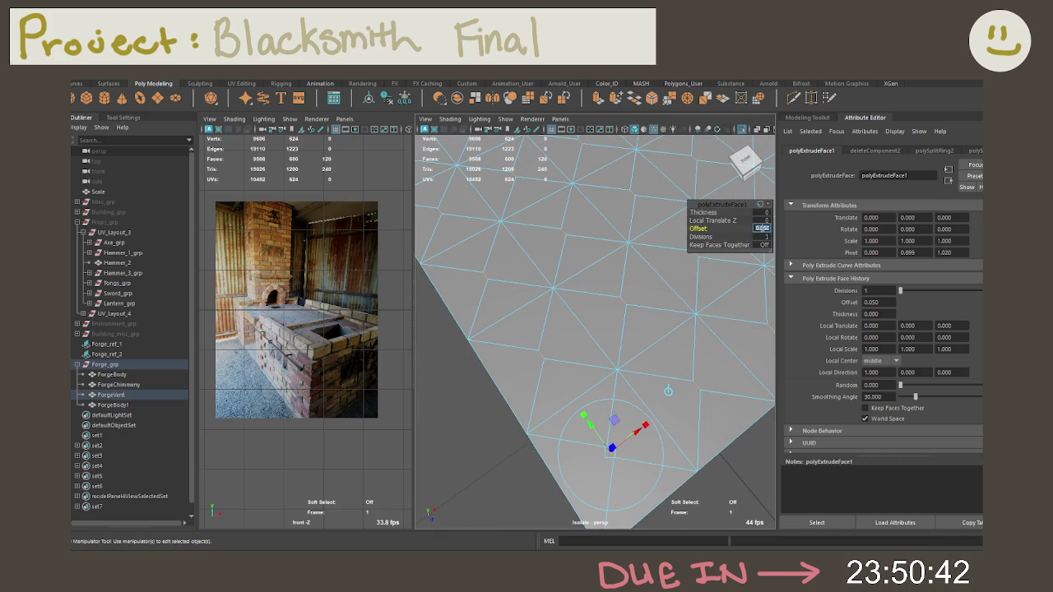
pyautogui.write('2')
pyautogui.press('Return')
pyautogui.write('.00')
pyautogui.write('5')
pyautogui.press('Return')
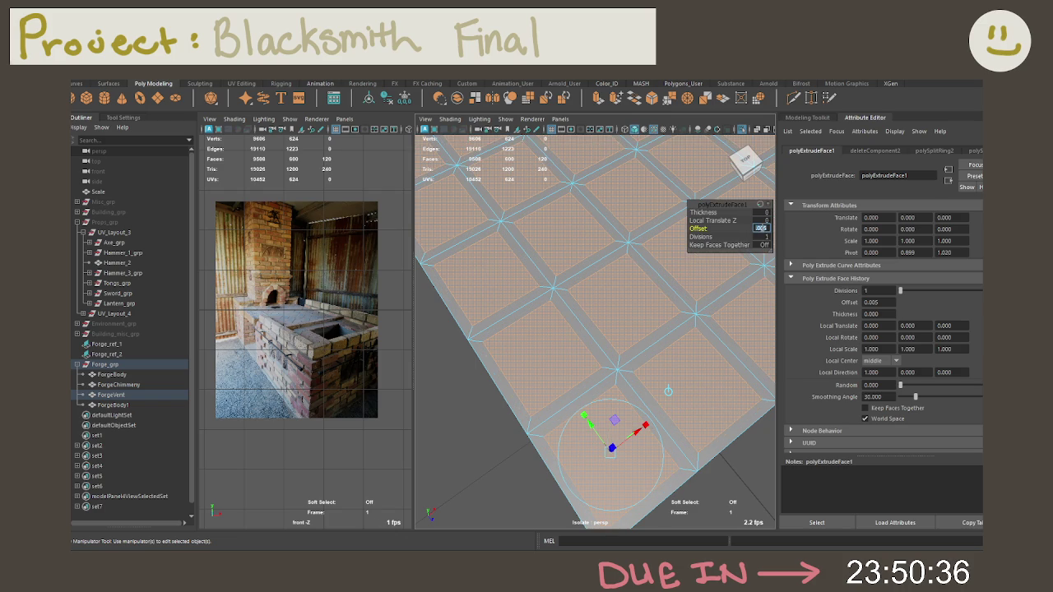
pyautogui.write('011')
pyautogui.press('Return')
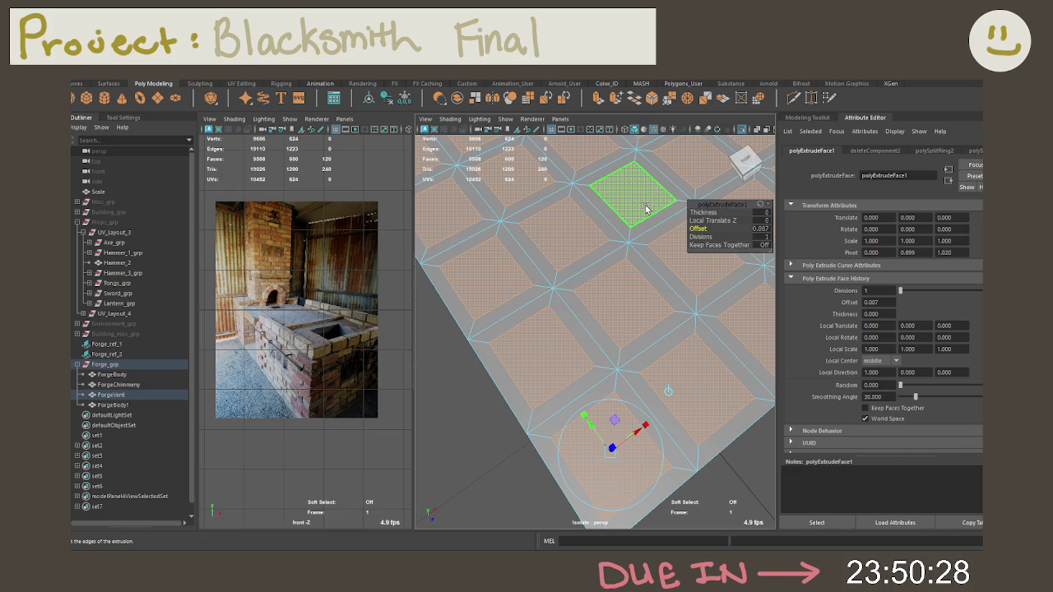
pyautogui.press('Delete')
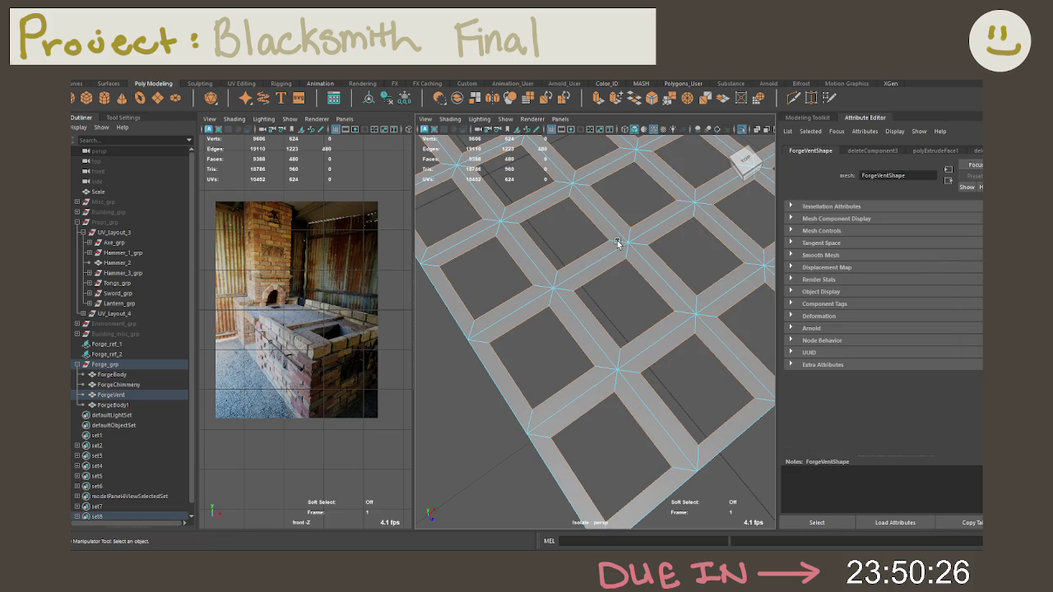
# Extrude all of ForgeVent's faces outward by Local Translate Z 0.01
pyautogui.scroll(-5, 621, 267)
pyautogui.click(647, 312)
pyautogui.moveTo(651, 265); pyautogui.dragTo(696, 249, button='right')
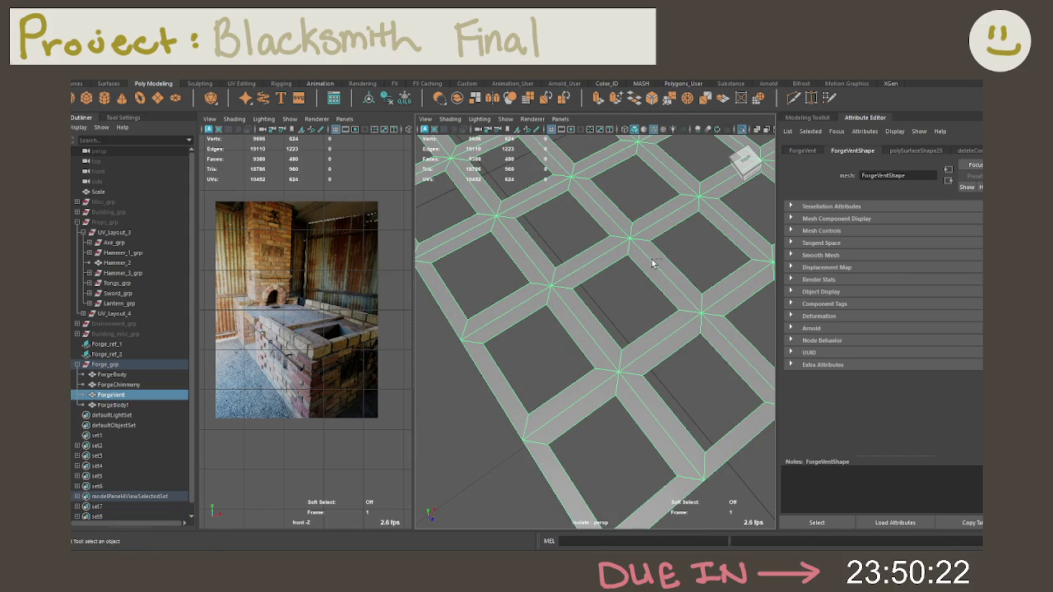
pyautogui.hotkey('ctrl', 'F11')
pyautogui.hotkey('ctrl', 'e')
pyautogui.keyDown('alt'); pyautogui.moveTo(652, 259); pyautogui.dragTo(564, 216); pyautogui.keyUp('alt')
pyautogui.moveTo(524, 181); pyautogui.dragTo(523, 170)
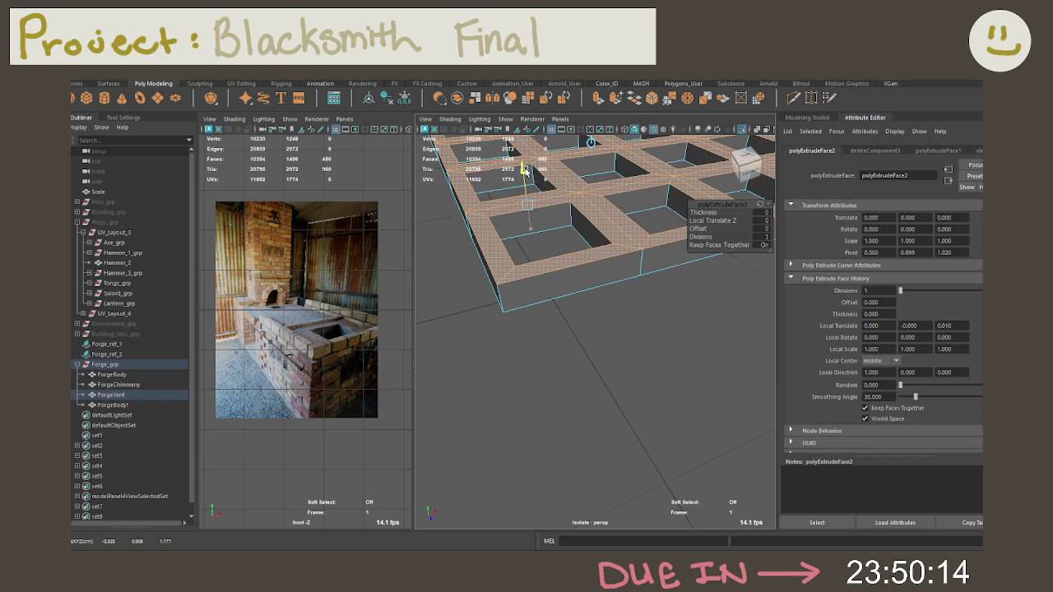
pyautogui.press('t')
pyautogui.click(760, 221)
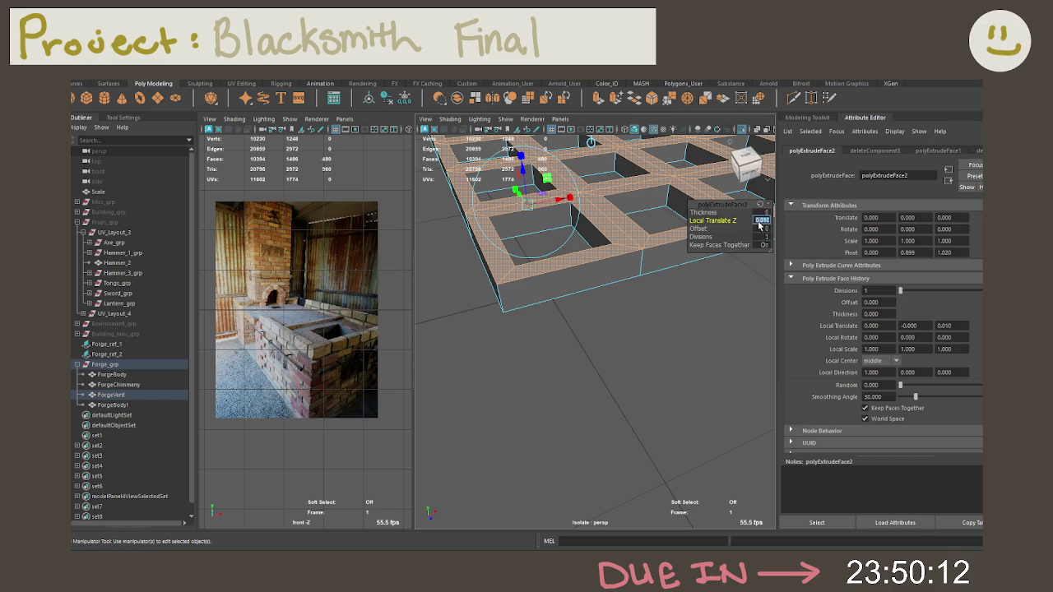
# Freeze ForgeVent's transformations and clear its construction history
pyautogui.press('F8')
pyautogui.click(675, 254)
pyautogui.scroll(3, 675, 254)
pyautogui.scroll(-2, 674, 254)
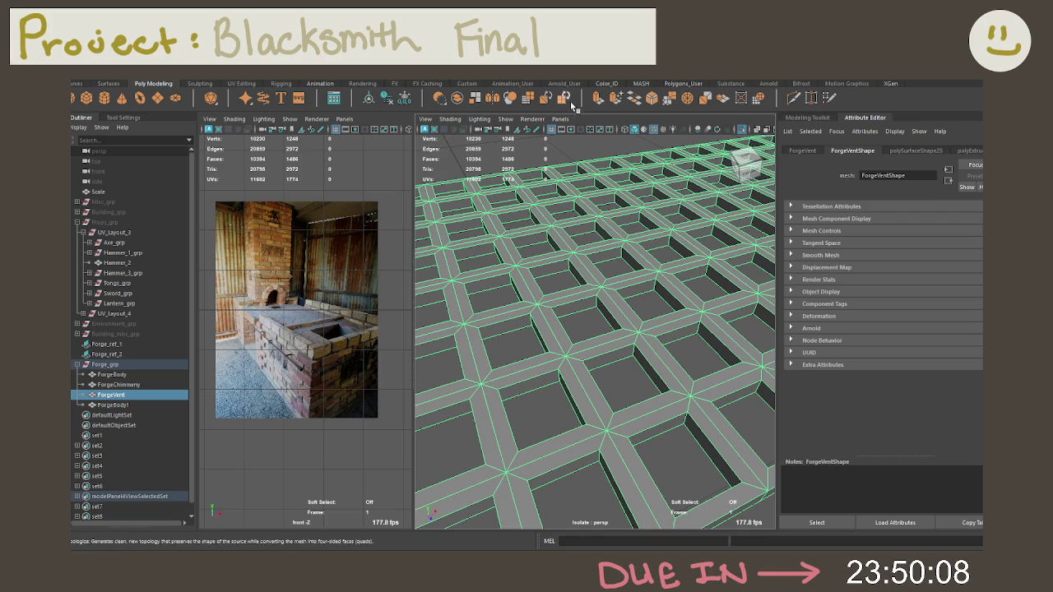
pyautogui.click(387, 97)
pyautogui.click(405, 97)
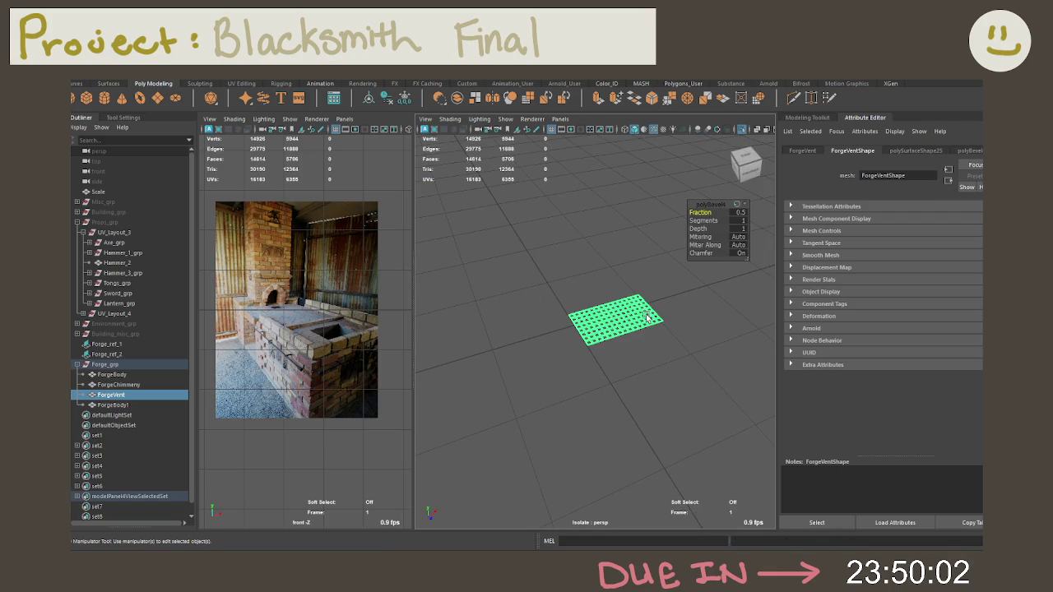
# Undo the trial bevel and restore the 0.01-extruded grid, back in face selection
pyautogui.scroll(5, 625, 330)
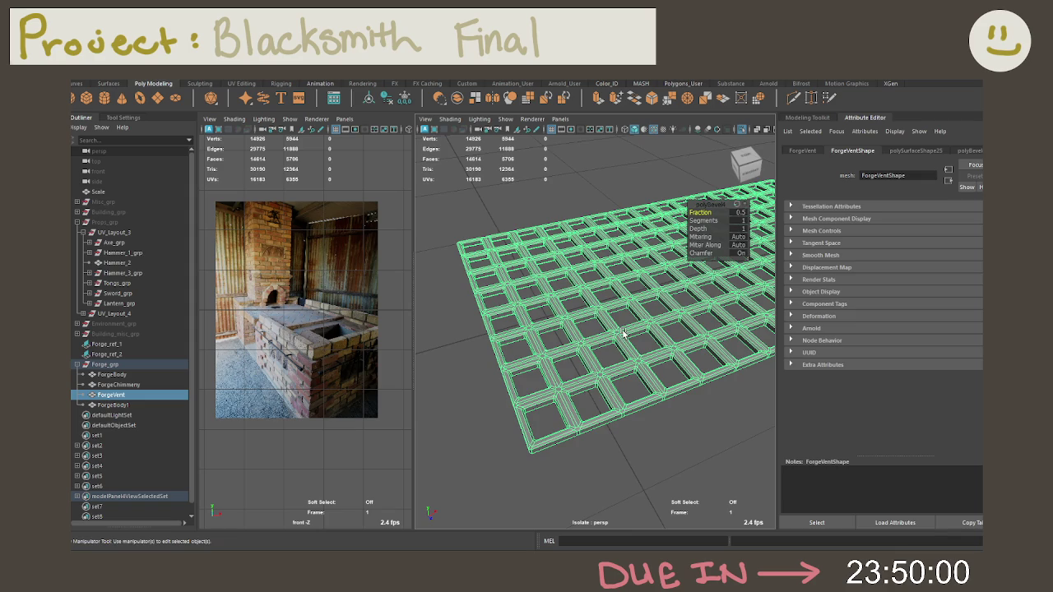
pyautogui.scroll(2, 623, 334)
pyautogui.scroll(2, 634, 329)
pyautogui.hotkey('ctrl', 'z')
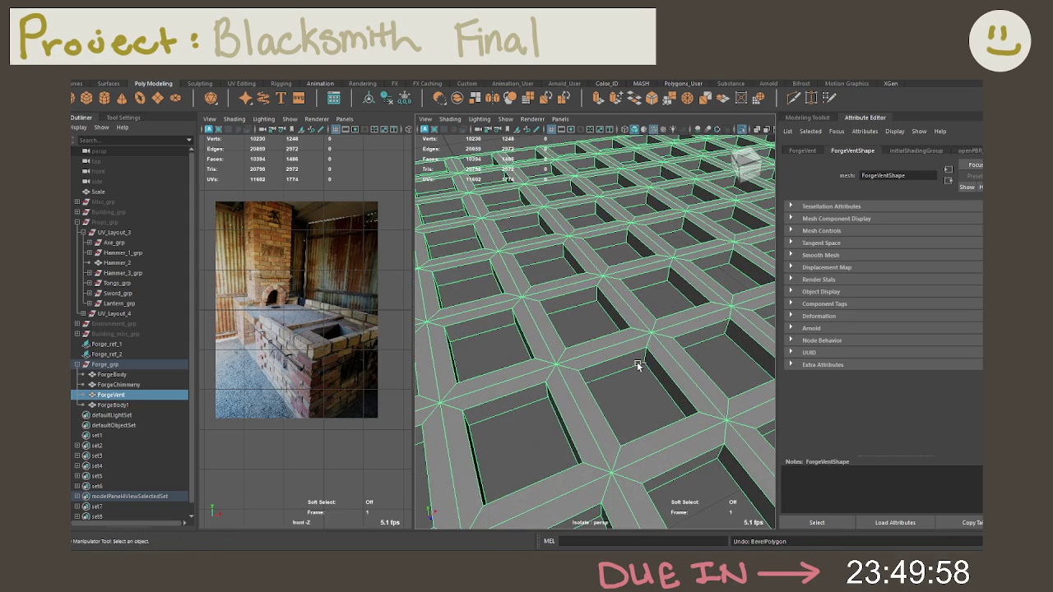
pyautogui.hotkey('ctrl', 'z')
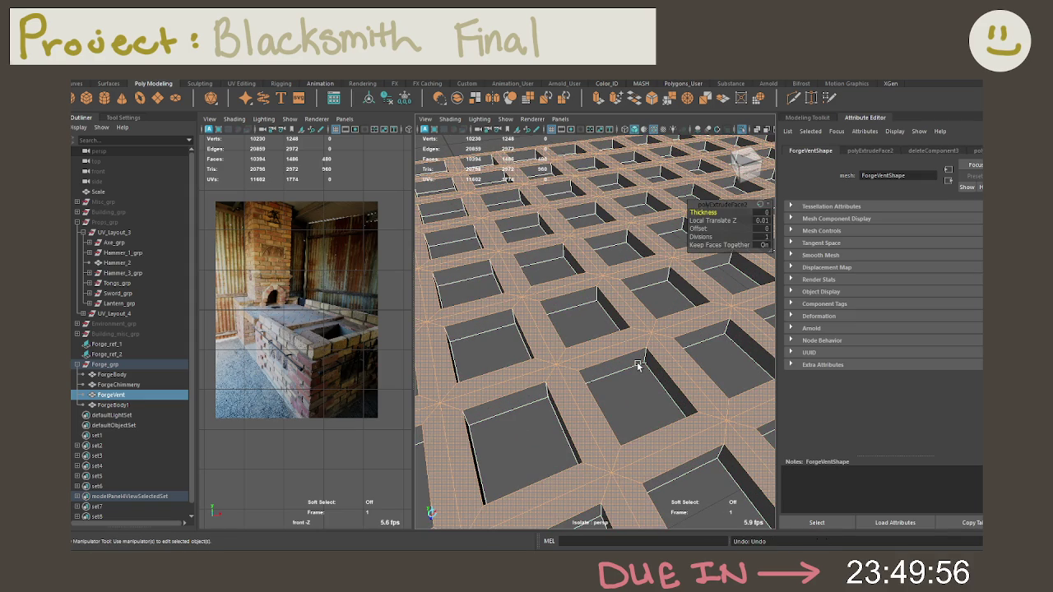
pyautogui.hotkey('ctrl', 'z')
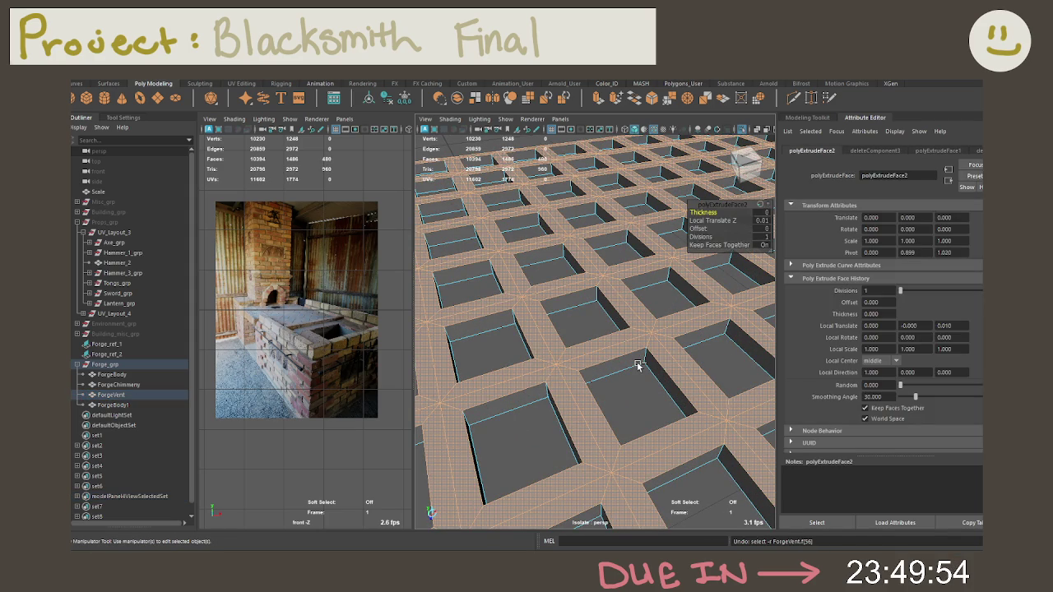
pyautogui.hotkey('ctrl', 'z')
pyautogui.hotkey('ctrl', 'z')
pyautogui.hotkey('shift', 'z')
pyautogui.hotkey('shift', 'z')
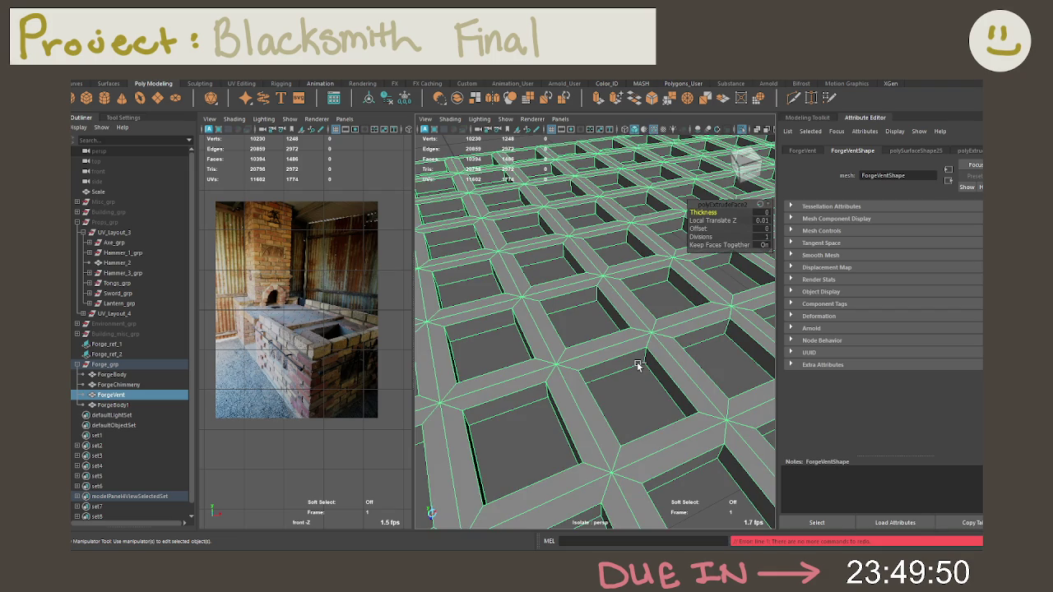
pyautogui.press('t')
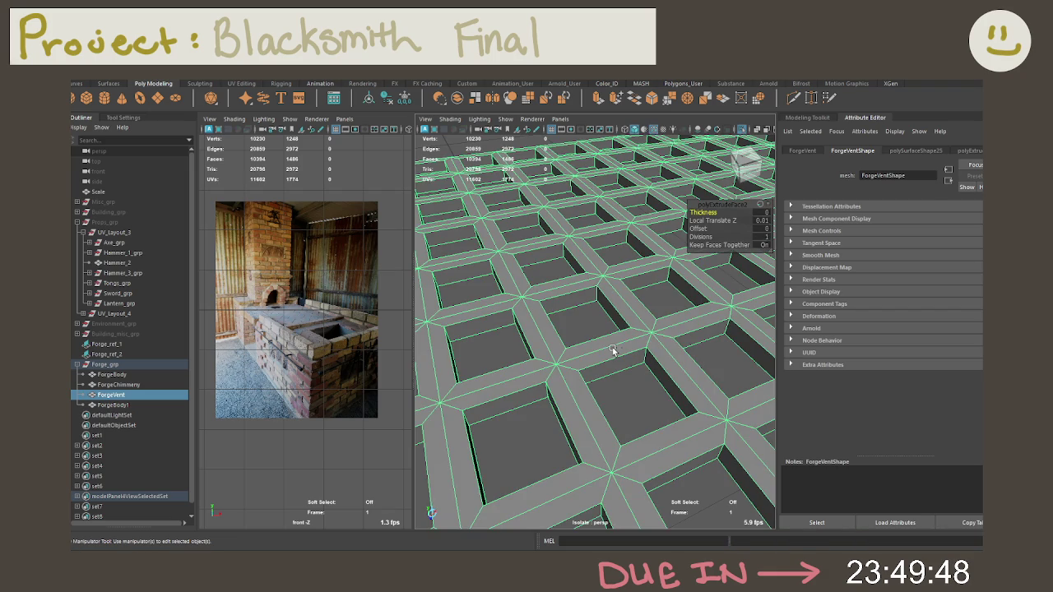
pyautogui.hotkey('ctrl', 'e')
pyautogui.hotkey('ctrl', 'z')
pyautogui.hotkey('ctrl', 'z')
pyautogui.press('t')
pyautogui.moveTo(627, 299)
pyautogui.mouseDown(button='right')
pyautogui.moveTo(621, 265)
pyautogui.moveTo(599, 304)
pyautogui.moveTo(589, 280)
pyautogui.moveTo(646, 306)
pyautogui.mouseUp(button='right')
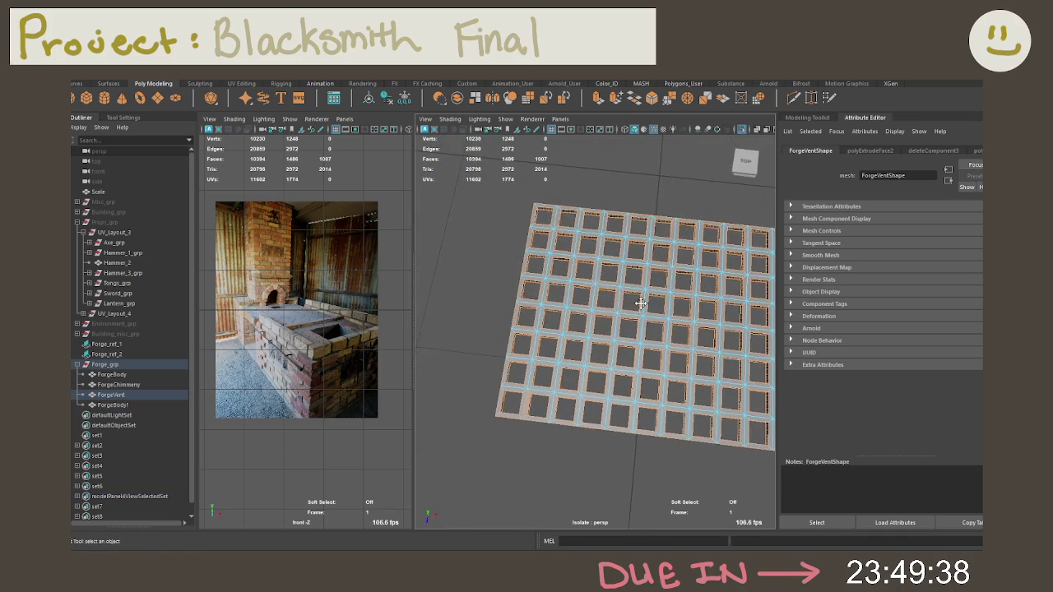
# From top view, select only the grate's top faces using camera-based selection, then disable it
pyautogui.click(745, 161)
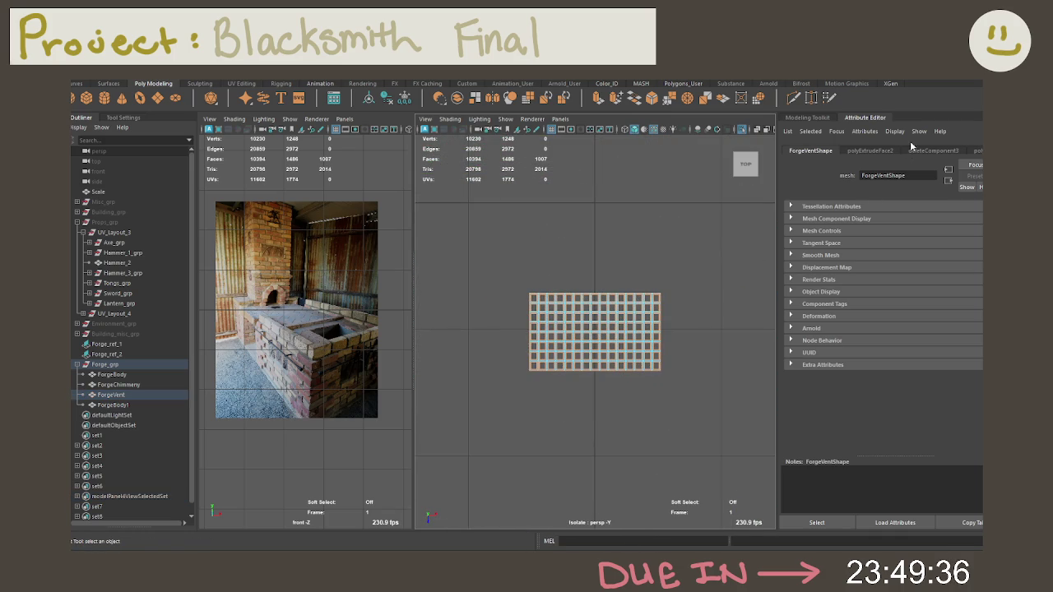
pyautogui.click(813, 119)
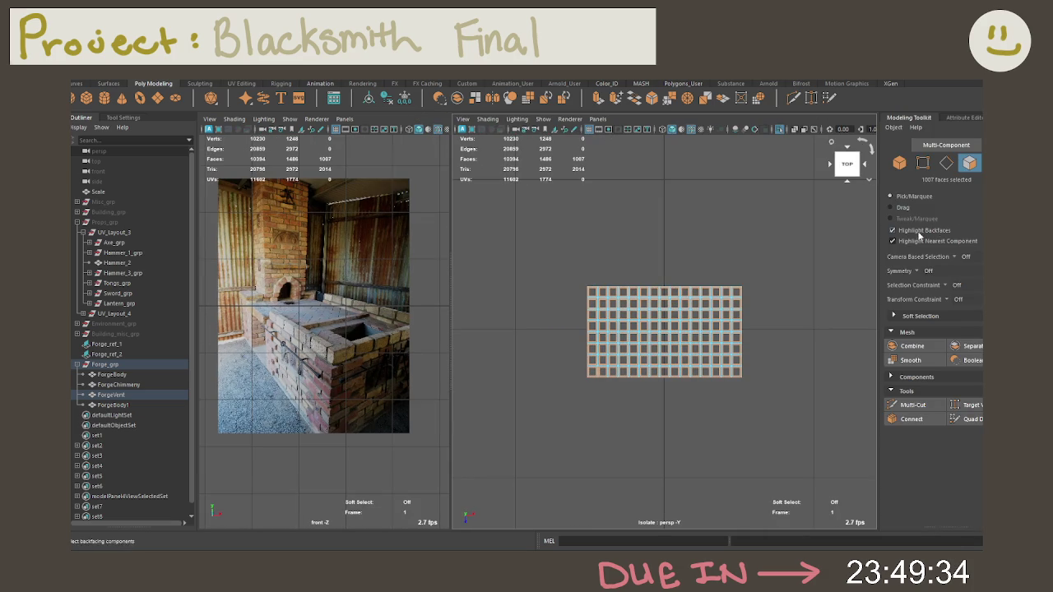
pyautogui.click(956, 258)
pyautogui.click(967, 276)
pyautogui.moveTo(497, 245); pyautogui.dragTo(941, 542)
pyautogui.click(955, 257)
pyautogui.click(967, 265)
pyautogui.scroll(3, 665, 316)
pyautogui.moveTo(665, 315)
pyautogui.keyDown('alt'); pyautogui.mouseDown()
pyautogui.moveTo(714, 241)
pyautogui.moveTo(789, 260)
pyautogui.moveTo(640, 249)
pyautogui.mouseUp(); pyautogui.keyUp('alt')
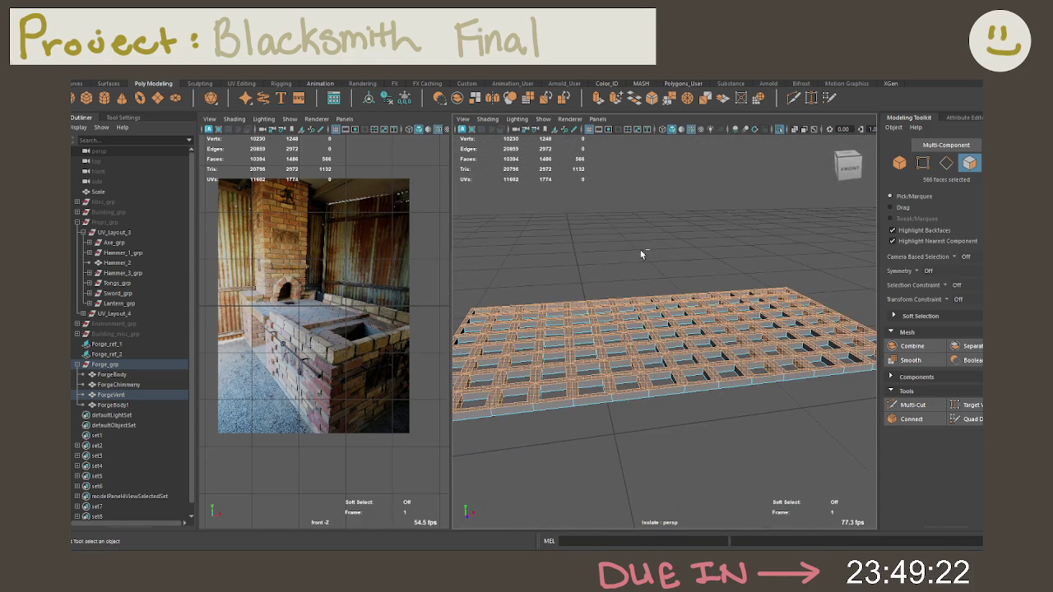
# Bevel the selected top faces and adjust the bevel's segment count
pyautogui.hotkey('ctrl', 'b')
pyautogui.scroll(3, 670, 342)
pyautogui.scroll(3, 670, 341)
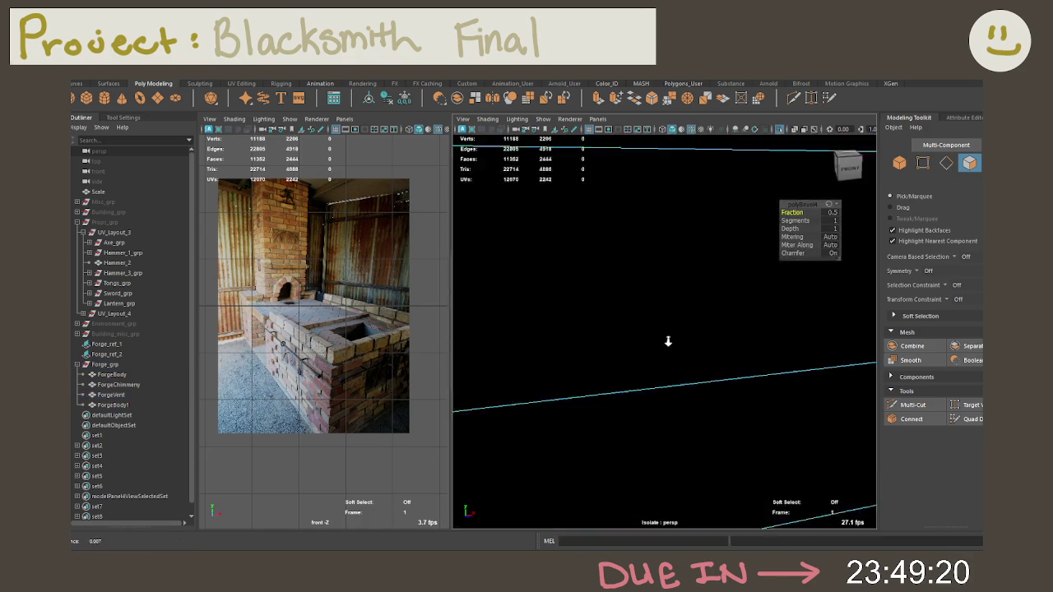
pyautogui.scroll(-5, 670, 341)
pyautogui.keyDown('alt'); pyautogui.moveTo(670, 342); pyautogui.dragTo(749, 263); pyautogui.keyUp('alt')
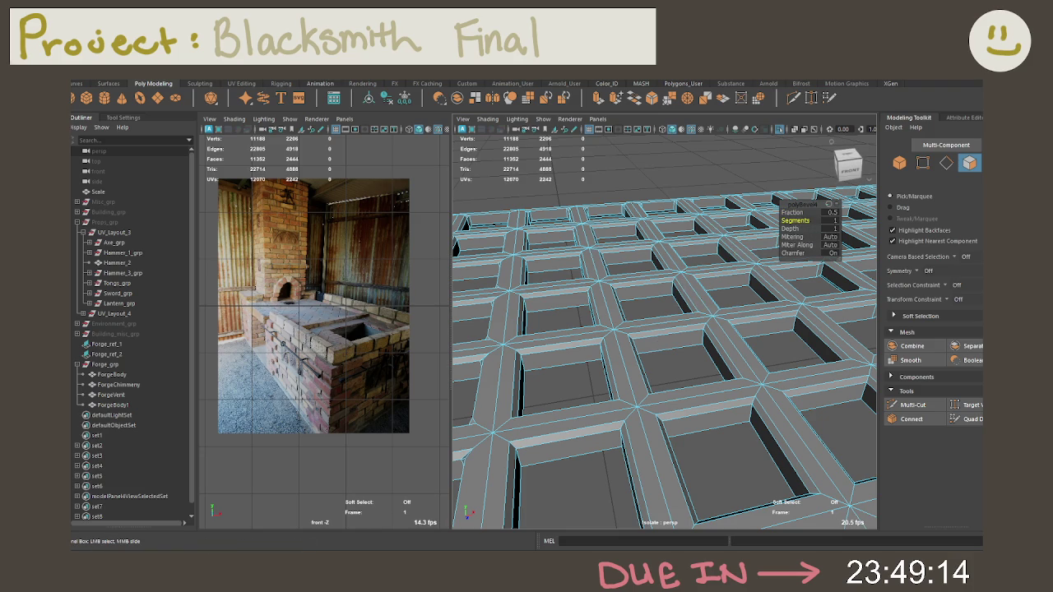
pyautogui.click(830, 220)
pyautogui.write('2')
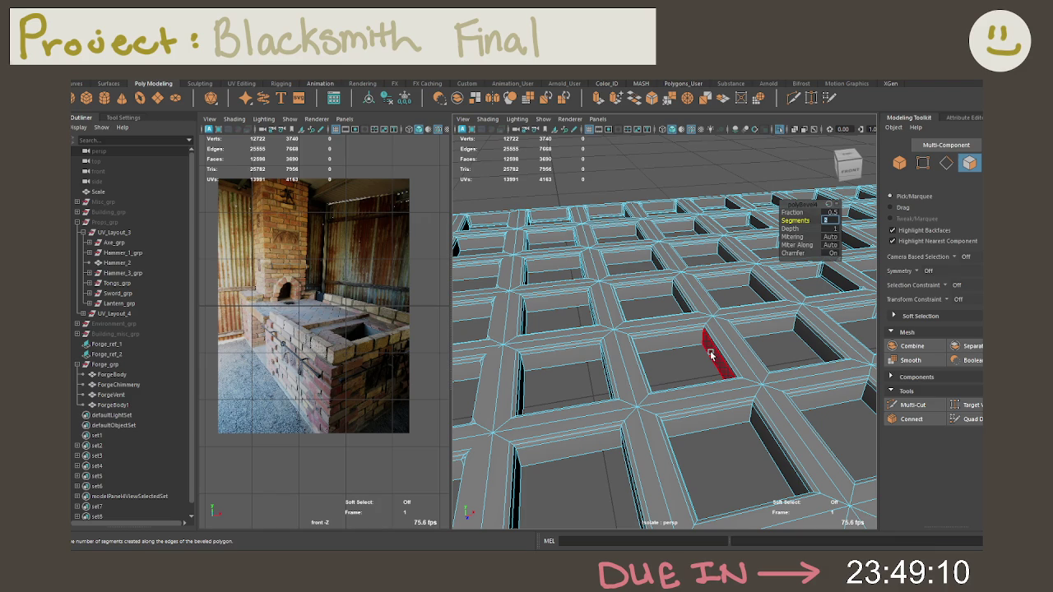
pyautogui.moveTo(708, 385)
pyautogui.keyDown('alt'); pyautogui.mouseDown()
pyautogui.moveTo(685, 382)
pyautogui.moveTo(658, 341)
pyautogui.mouseUp(); pyautogui.keyUp('alt')
pyautogui.scroll(3, 685, 381)
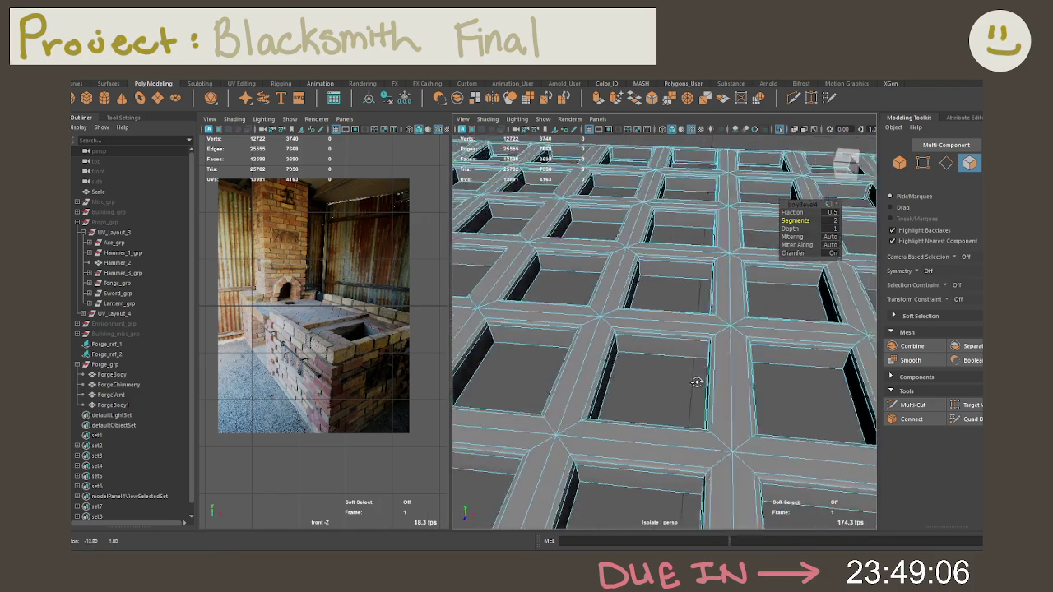
# Preview the vent smoothed, then undo back to the unbevelled grate
pyautogui.rightClick(654, 338)
pyautogui.click(700, 245)
pyautogui.moveTo(701, 245)
pyautogui.keyDown('alt'); pyautogui.mouseDown()
pyautogui.moveTo(680, 288)
pyautogui.moveTo(666, 390)
pyautogui.moveTo(642, 372)
pyautogui.moveTo(682, 382)
pyautogui.mouseUp(); pyautogui.keyUp('alt')
pyautogui.press('3')
pyautogui.press('1')
pyautogui.hotkey('ctrl', 'z')
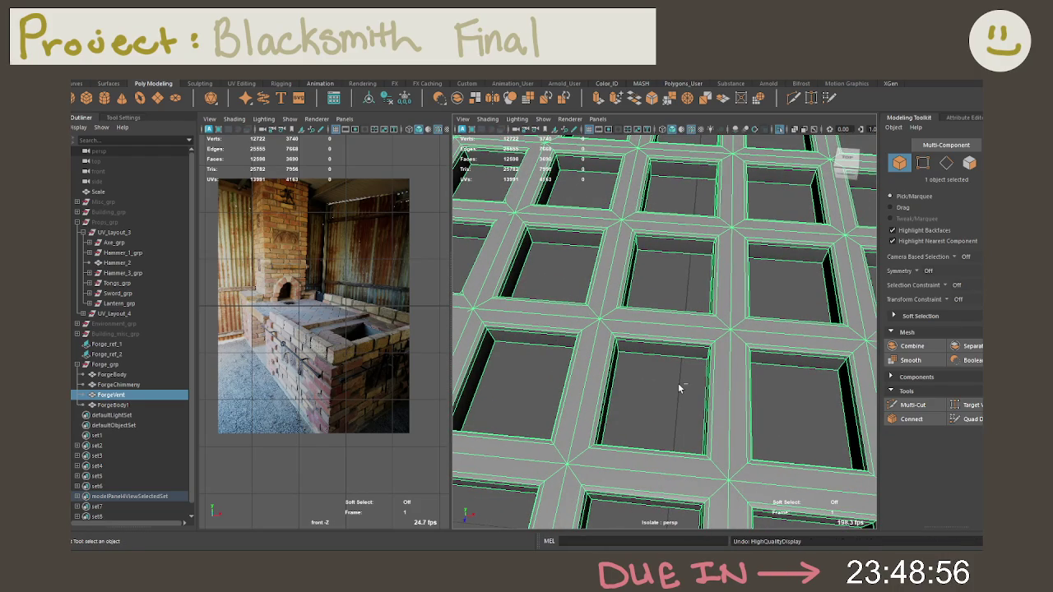
pyautogui.hotkey('ctrl', 'z')
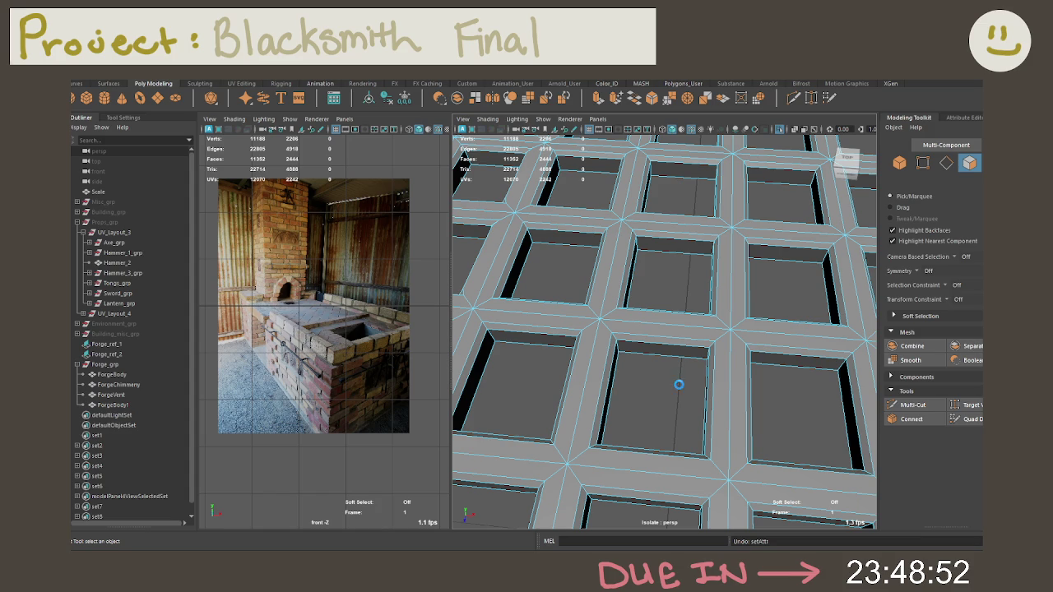
pyautogui.hotkey('ctrl', 'z')
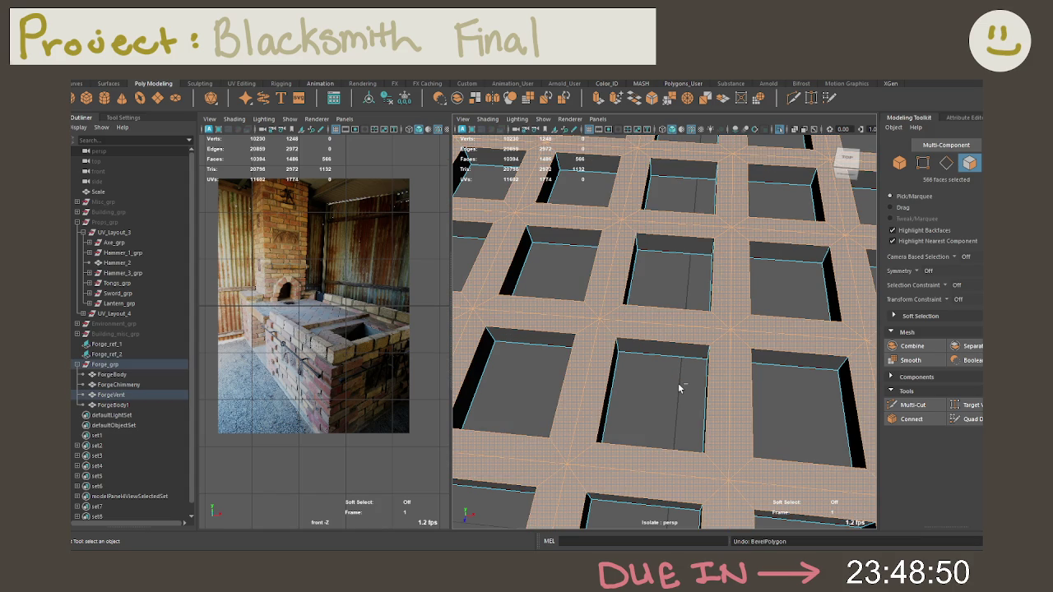
pyautogui.rightClick(650, 261)
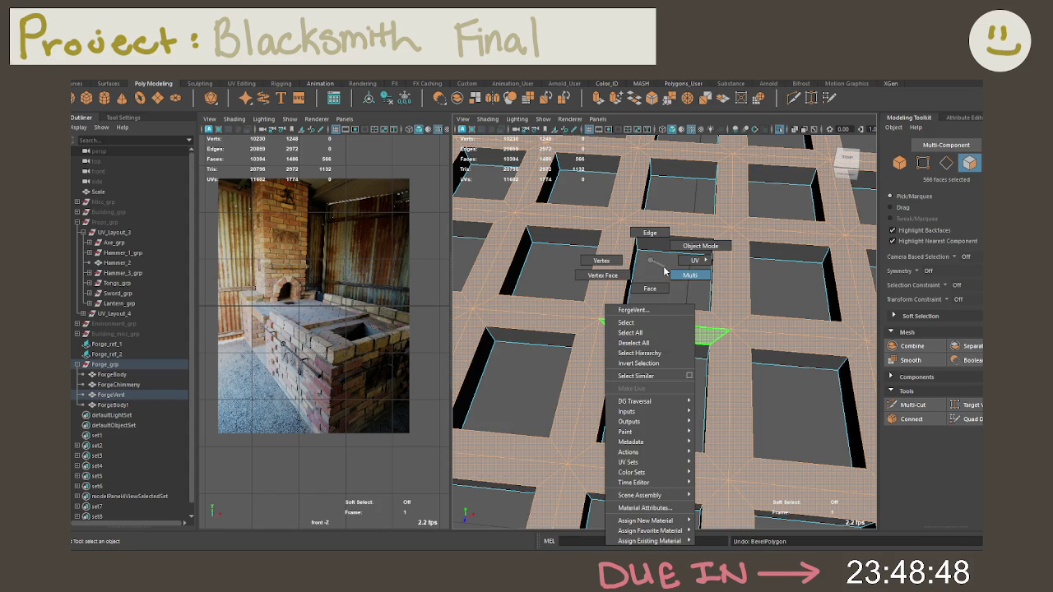
# Isolate the grate and delete its underside faces, selected from Bottom view with camera-based selection
pyautogui.hotkey('ctrl', '1')
pyautogui.press('f')
pyautogui.moveTo(691, 333)
pyautogui.keyDown('alt'); pyautogui.mouseDown()
pyautogui.moveTo(683, 290)
pyautogui.moveTo(609, 181)
pyautogui.mouseUp(); pyautogui.keyUp('alt')
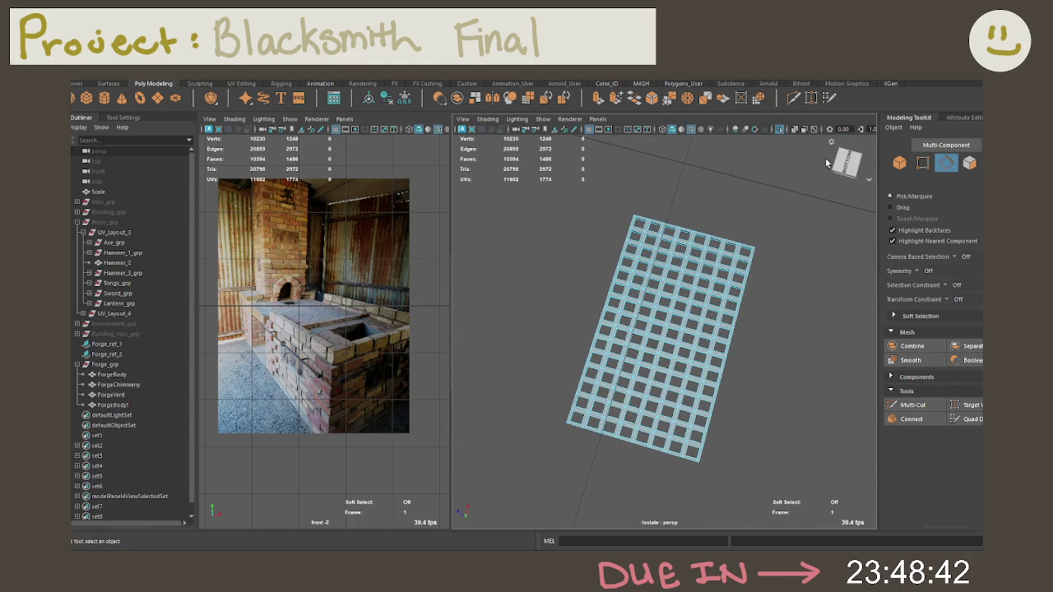
pyautogui.click(853, 162)
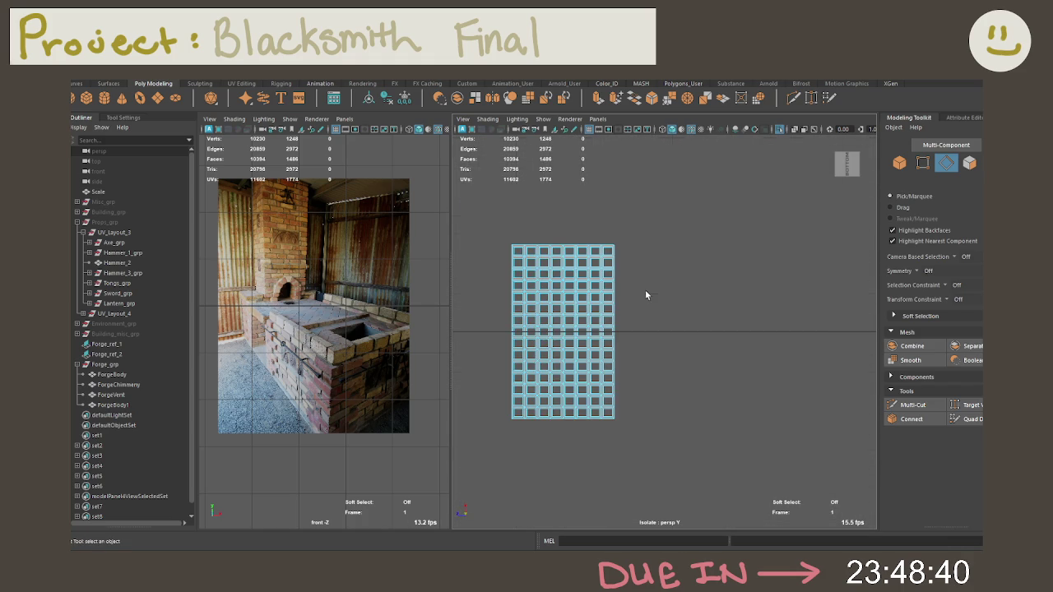
pyautogui.moveTo(563, 317); pyautogui.dragTo(674, 292, button='right')
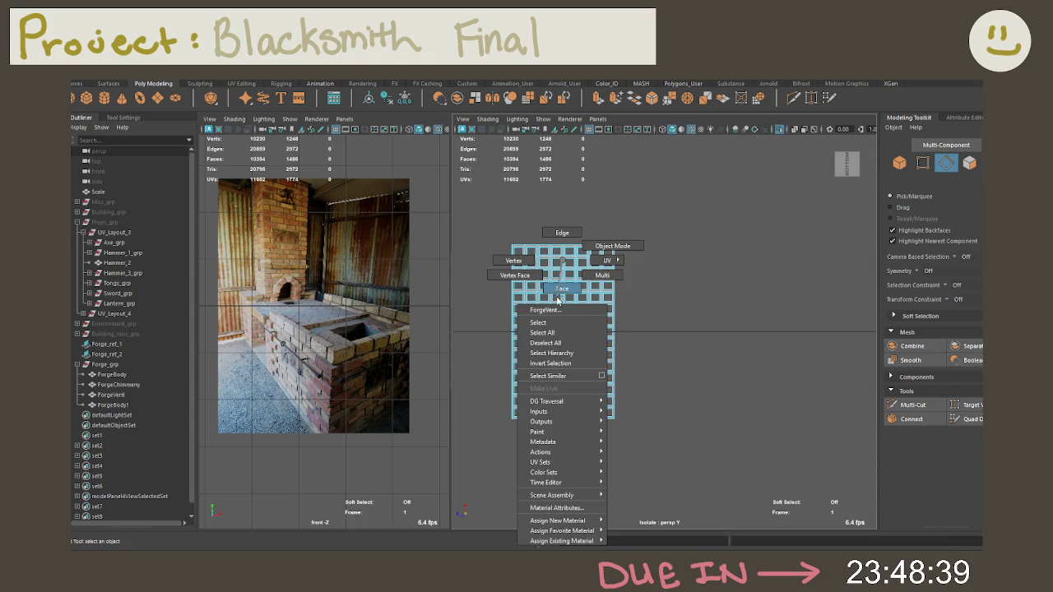
pyautogui.click(956, 257)
pyautogui.click(968, 277)
pyautogui.moveTo(646, 267); pyautogui.dragTo(741, 272)
pyautogui.moveTo(552, 191); pyautogui.dragTo(775, 477)
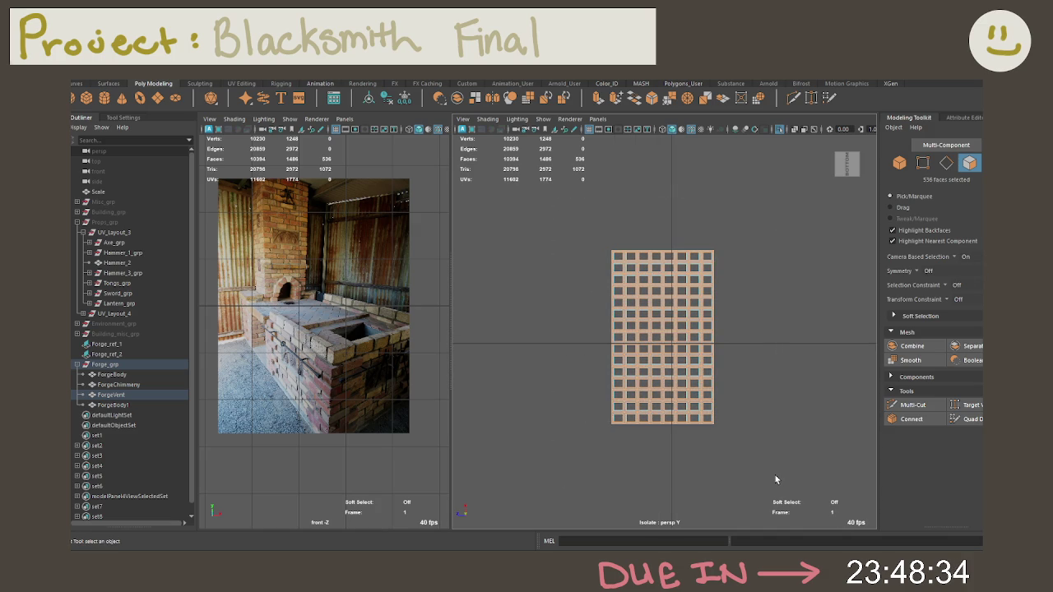
pyautogui.press('Delete')
# Select every edge of the grate and apply a 0.5-fraction, 1-segment chamfer bevel
pyautogui.keyDown('alt'); pyautogui.moveTo(699, 326); pyautogui.dragTo(701, 464); pyautogui.keyUp('alt')
pyautogui.rightClick(663, 260)
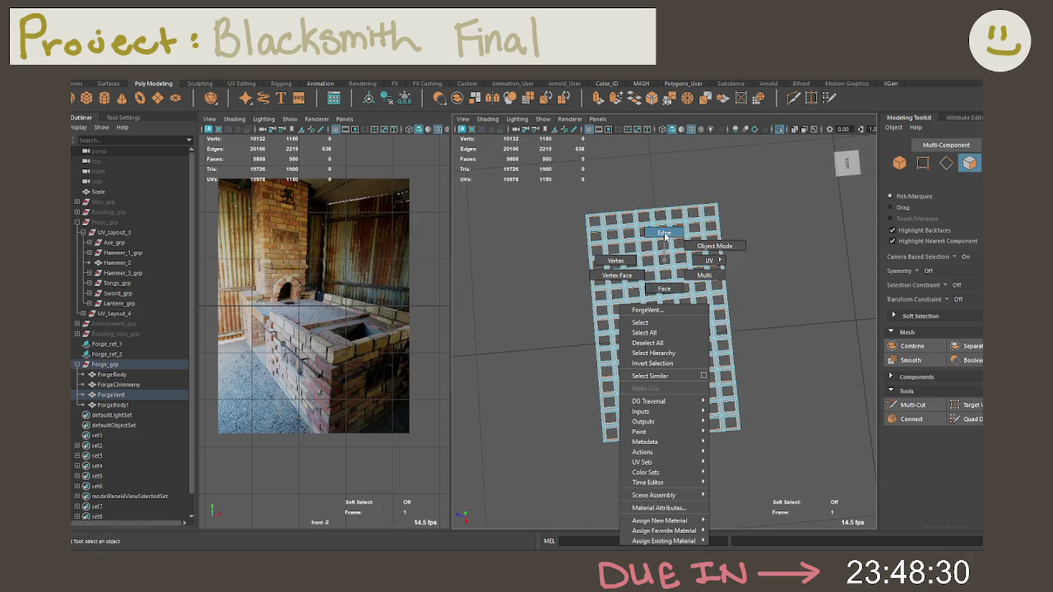
pyautogui.click(665, 235)
pyautogui.hotkey('ctrl', '1')
pyautogui.keyDown('alt'); pyautogui.moveTo(708, 271); pyautogui.dragTo(725, 267); pyautogui.keyUp('alt')
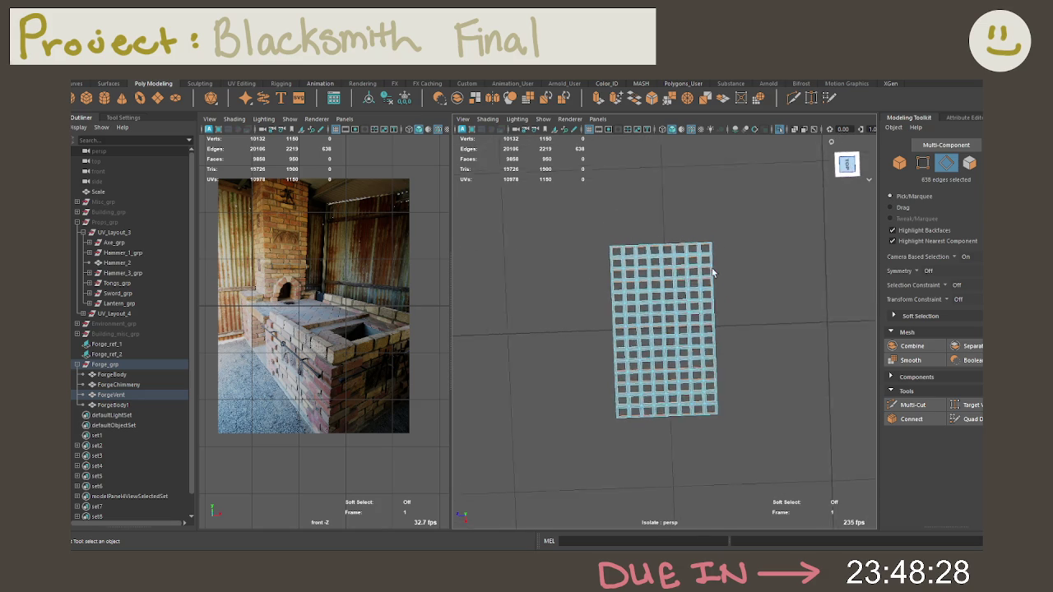
pyautogui.moveTo(545, 188); pyautogui.dragTo(741, 401)
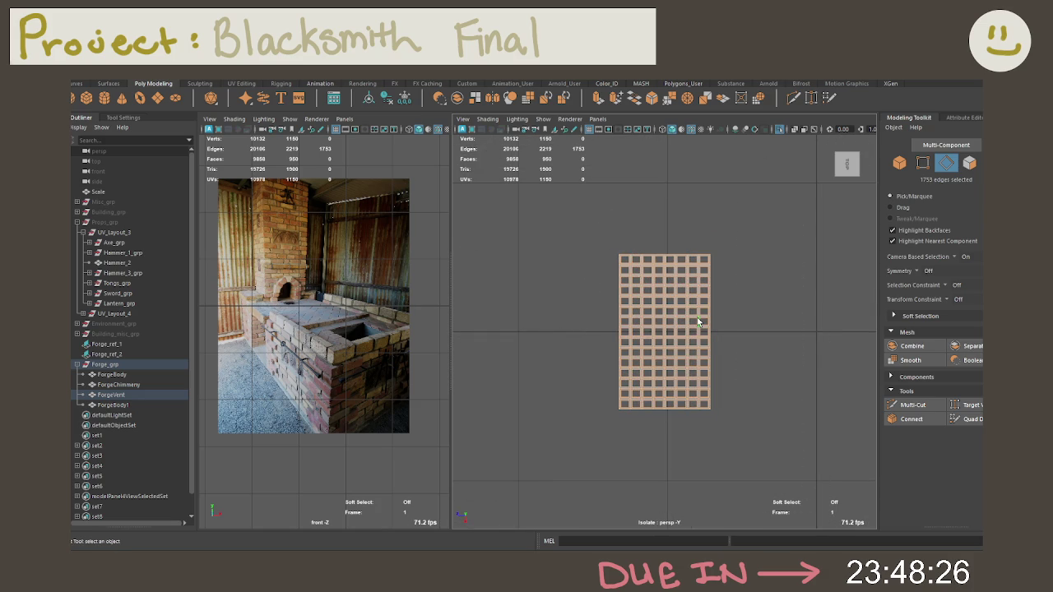
pyautogui.moveTo(698, 322)
pyautogui.keyDown('alt'); pyautogui.mouseDown()
pyautogui.moveTo(749, 347)
pyautogui.moveTo(685, 352)
pyautogui.moveTo(694, 393)
pyautogui.moveTo(671, 422)
pyautogui.mouseUp(); pyautogui.keyUp('alt')
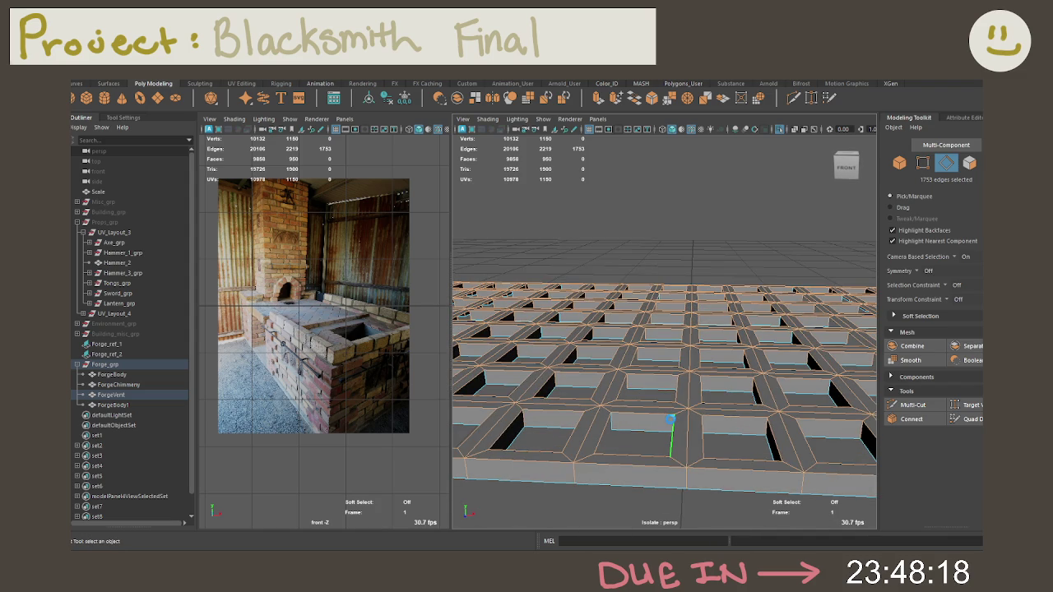
pyautogui.hotkey('ctrl', 'b')
pyautogui.moveTo(684, 378)
pyautogui.keyDown('alt'); pyautogui.mouseDown()
pyautogui.moveTo(696, 404)
pyautogui.moveTo(698, 494)
pyautogui.mouseUp(); pyautogui.keyUp('alt')
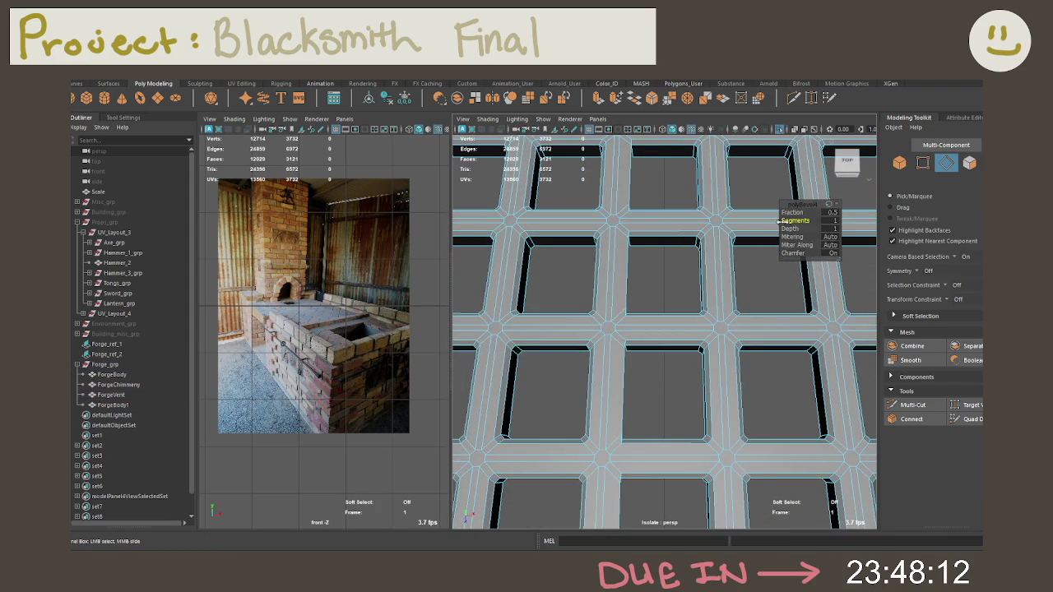
# Try 2 bevel segments, then undo both the bevel and the underside-face deletion
pyautogui.click(836, 220)
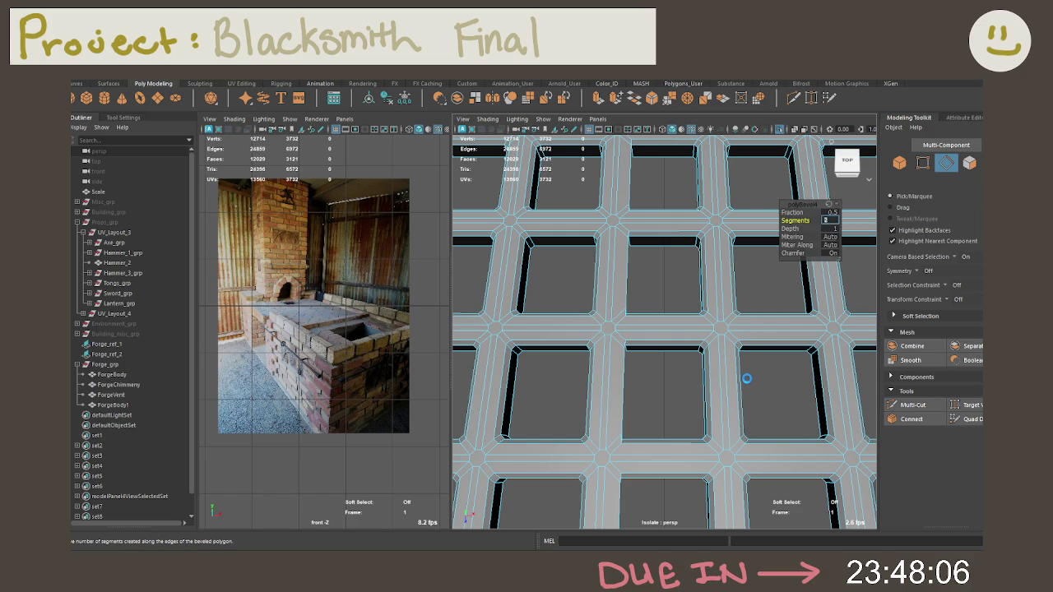
pyautogui.press('Return')
pyautogui.moveTo(735, 364)
pyautogui.keyDown('alt'); pyautogui.mouseDown()
pyautogui.moveTo(635, 294)
pyautogui.moveTo(647, 309)
pyautogui.moveTo(705, 320)
pyautogui.moveTo(694, 341)
pyautogui.moveTo(697, 325)
pyautogui.mouseUp(); pyautogui.keyUp('alt')
pyautogui.scroll(3, 684, 335)
pyautogui.scroll(2, 691, 339)
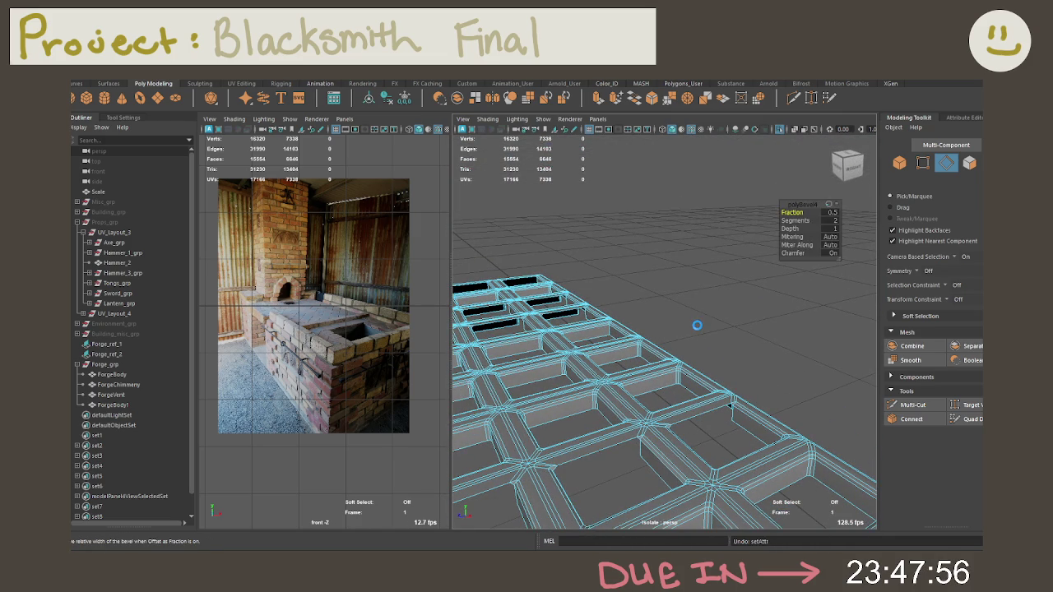
pyautogui.hotkey('ctrl', 'z')
pyautogui.keyDown('alt'); pyautogui.moveTo(703, 344); pyautogui.dragTo(689, 348); pyautogui.keyUp('alt')
pyautogui.hotkey('ctrl', 'z')
pyautogui.hotkey('ctrl', 'z')
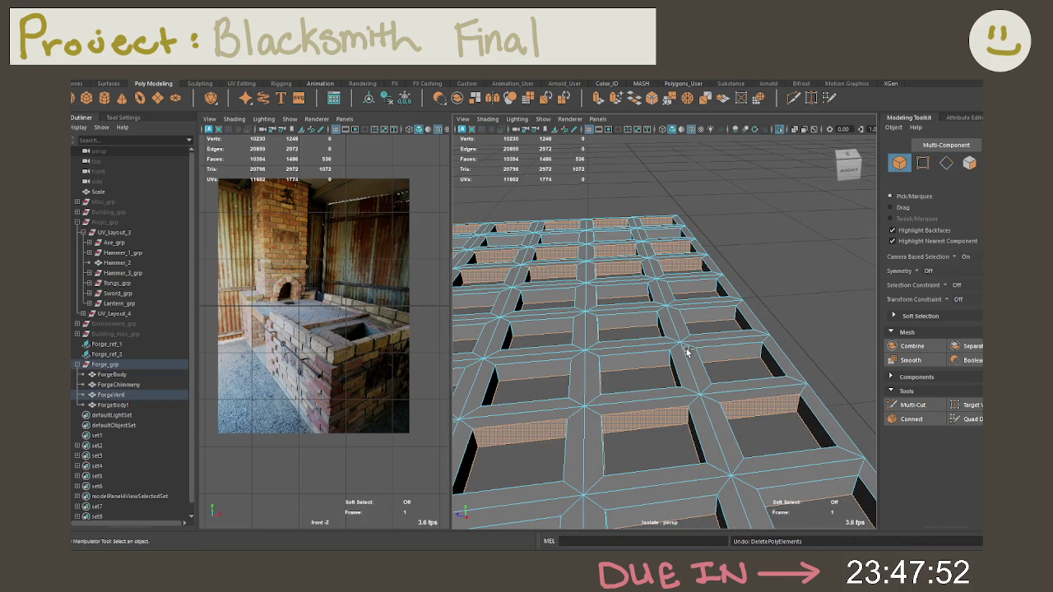
# Orbit around the grate and switch to selecting its faces
pyautogui.scroll(3, 695, 342)
pyautogui.scroll(3, 740, 312)
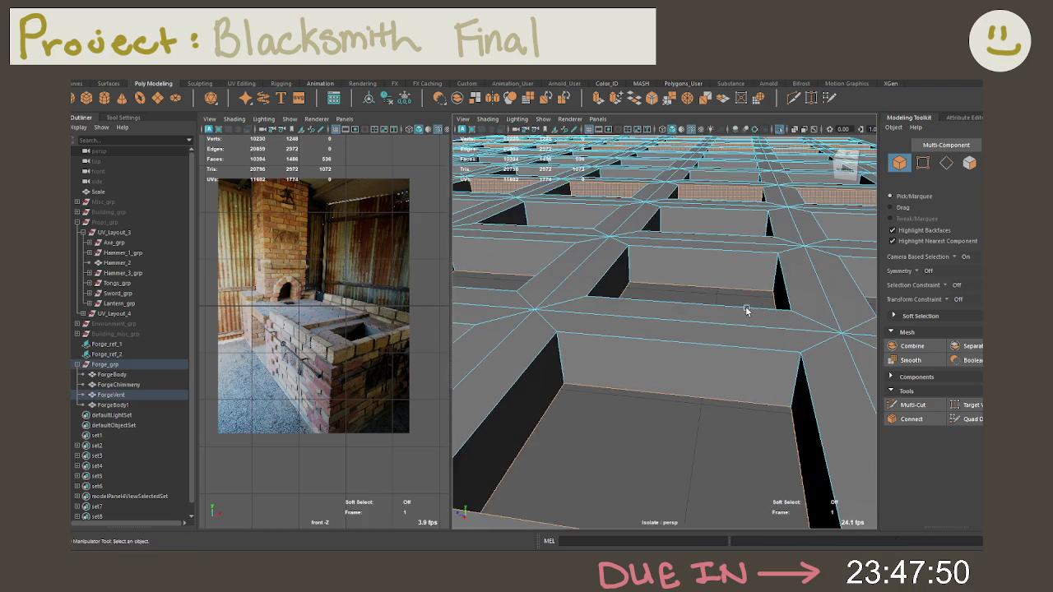
pyautogui.scroll(-10, 716, 306)
pyautogui.keyDown('alt'); pyautogui.moveTo(712, 305); pyautogui.dragTo(738, 329); pyautogui.keyUp('alt')
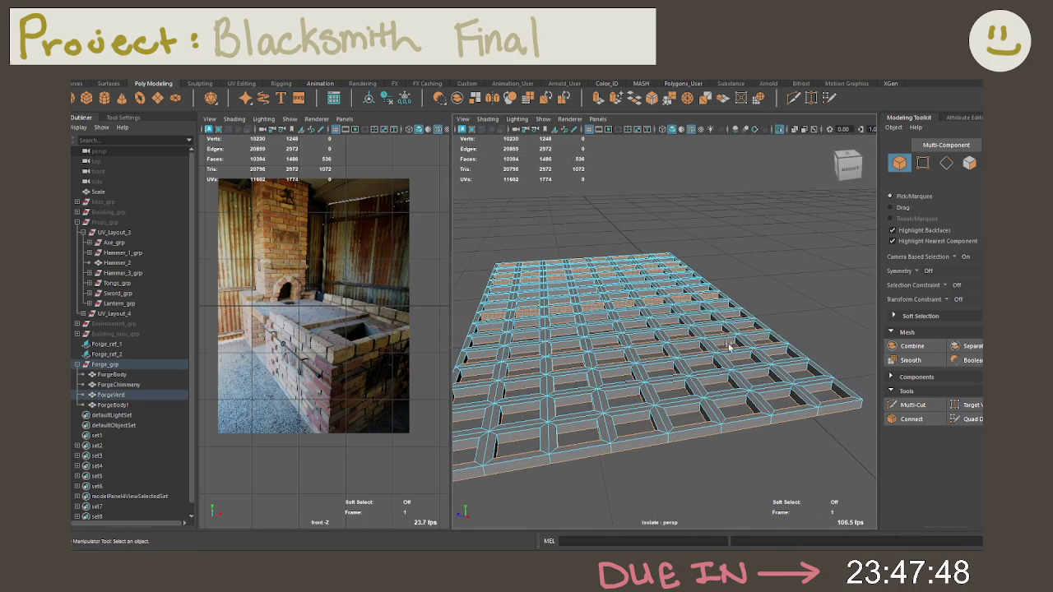
pyautogui.moveTo(695, 392)
pyautogui.keyDown('alt'); pyautogui.mouseDown()
pyautogui.moveTo(696, 428)
pyautogui.moveTo(757, 422)
pyautogui.moveTo(776, 391)
pyautogui.mouseUp(); pyautogui.keyUp('alt')
pyautogui.scroll(3, 757, 411)
pyautogui.moveTo(705, 393)
pyautogui.keyDown('alt'); pyautogui.mouseDown()
pyautogui.moveTo(720, 362)
pyautogui.moveTo(612, 395)
pyautogui.moveTo(556, 345)
pyautogui.mouseUp(); pyautogui.keyUp('alt')
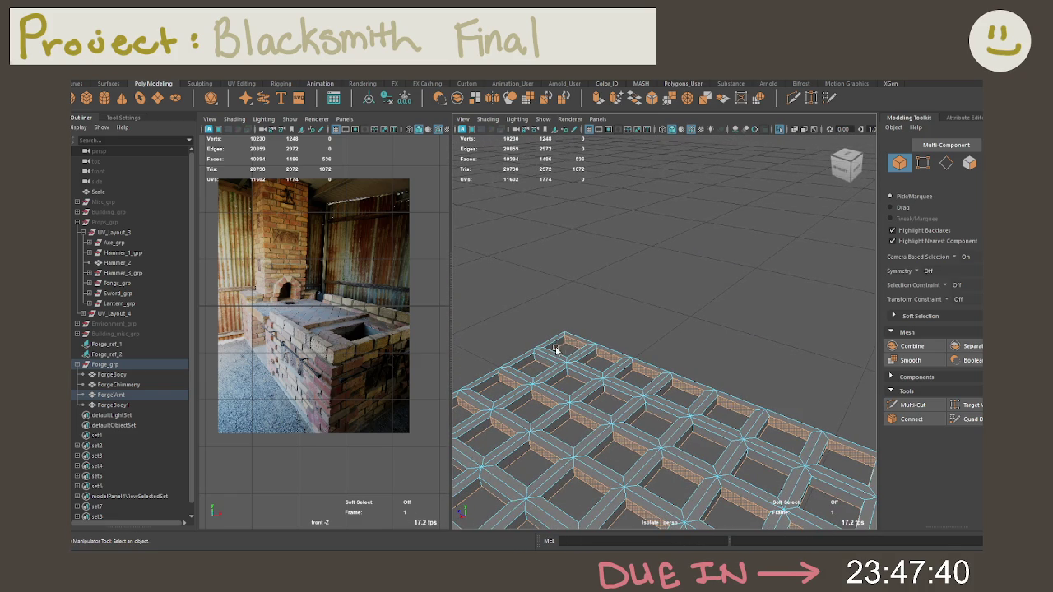
pyautogui.moveTo(564, 344); pyautogui.dragTo(570, 340, button='right')
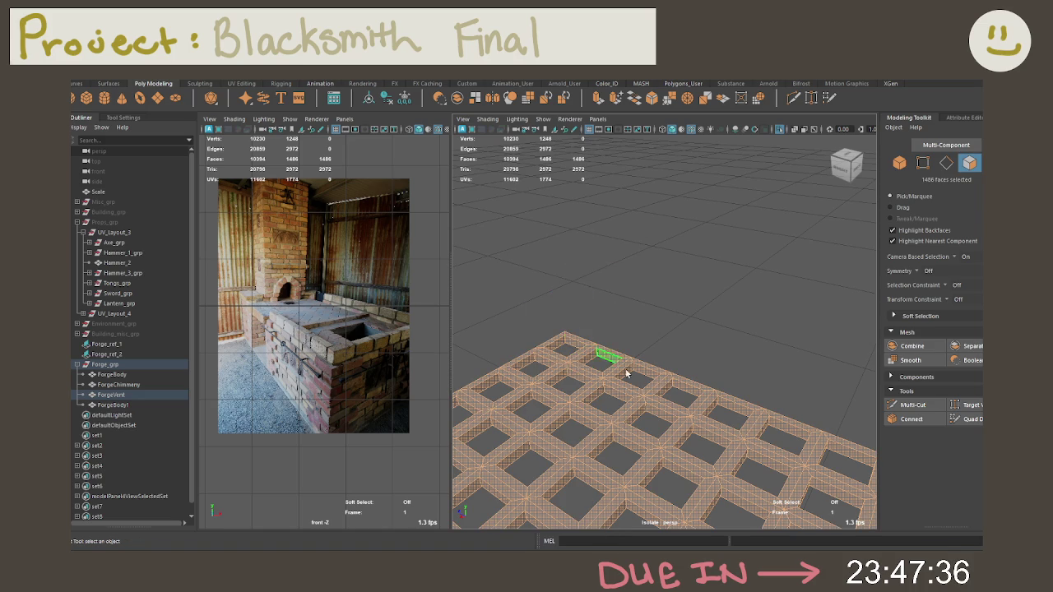
pyautogui.scroll(-5, 705, 435)
pyautogui.moveTo(724, 403)
pyautogui.keyDown('alt'); pyautogui.mouseDown()
pyautogui.moveTo(663, 343)
pyautogui.moveTo(641, 343)
pyautogui.moveTo(846, 196)
pyautogui.mouseUp(); pyautogui.keyUp('alt')
# Marquee the 557 underside faces from Bottom view, disable camera-based selection, and deselect one stray face
pyautogui.click(847, 161)
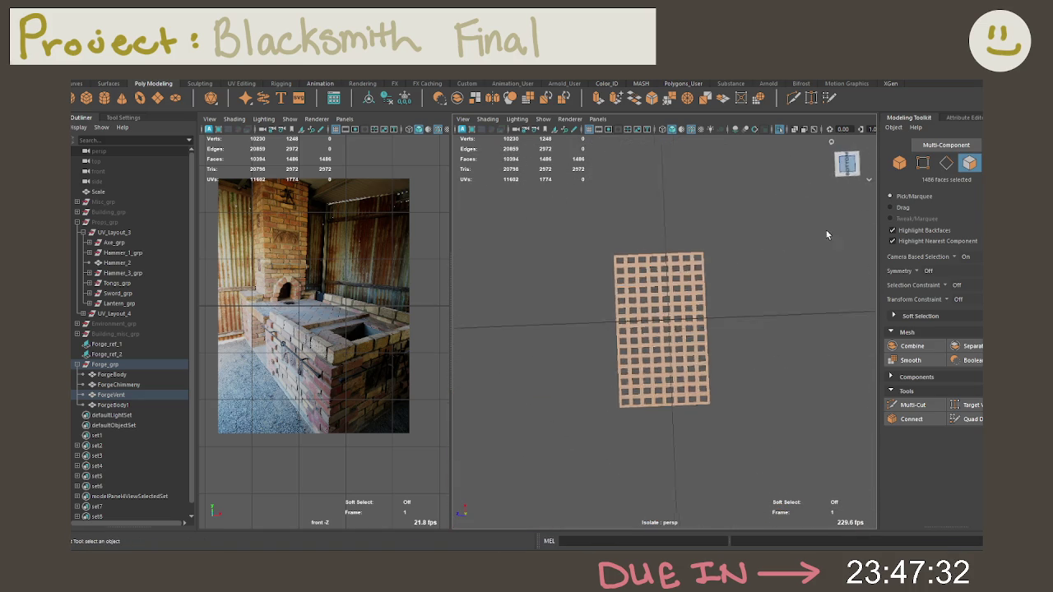
pyautogui.moveTo(570, 212); pyautogui.dragTo(757, 448)
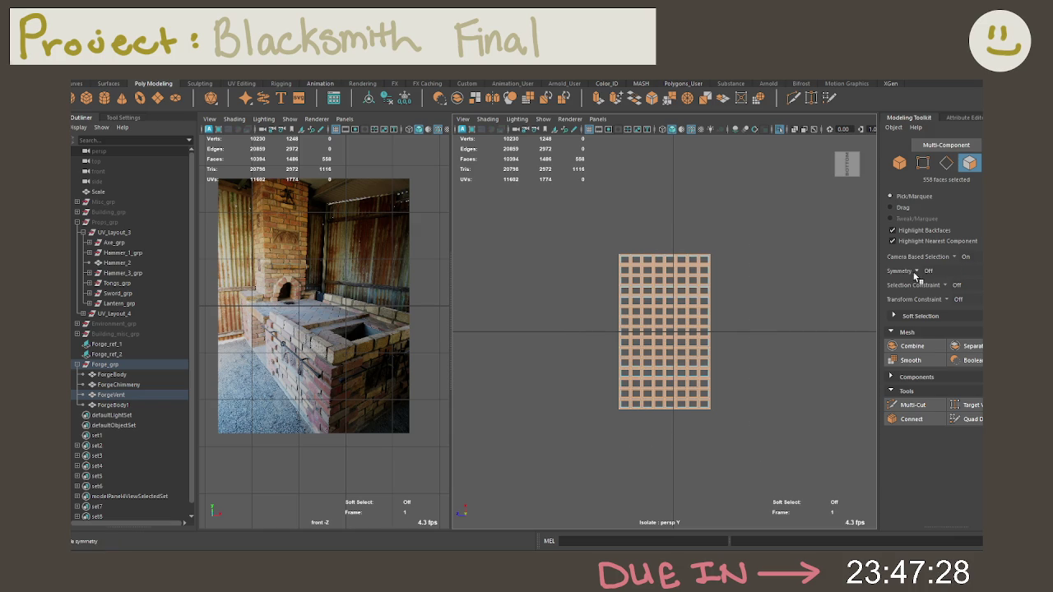
pyautogui.click(952, 257)
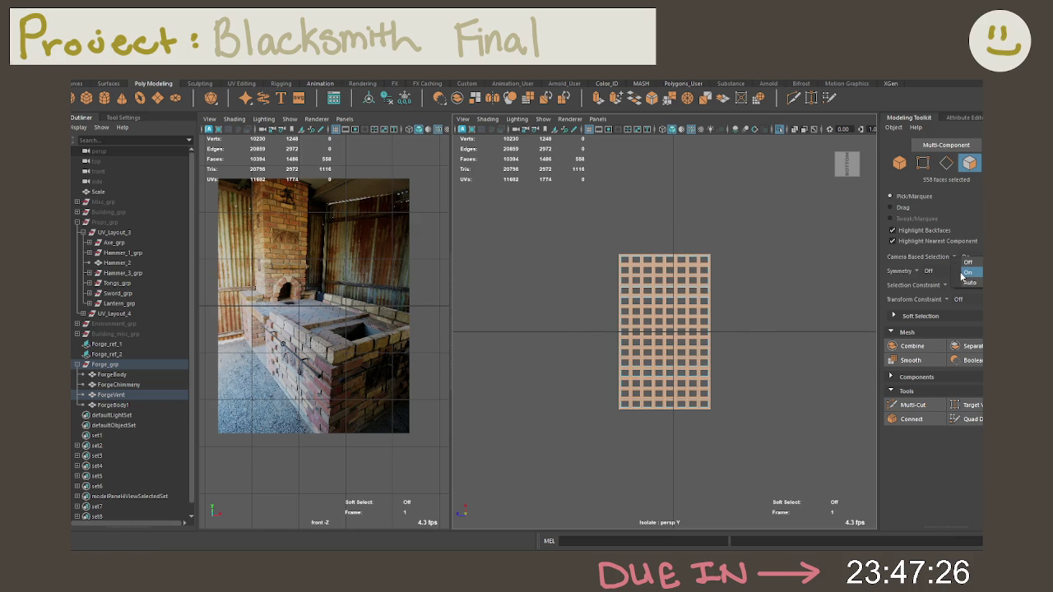
pyautogui.click(966, 262)
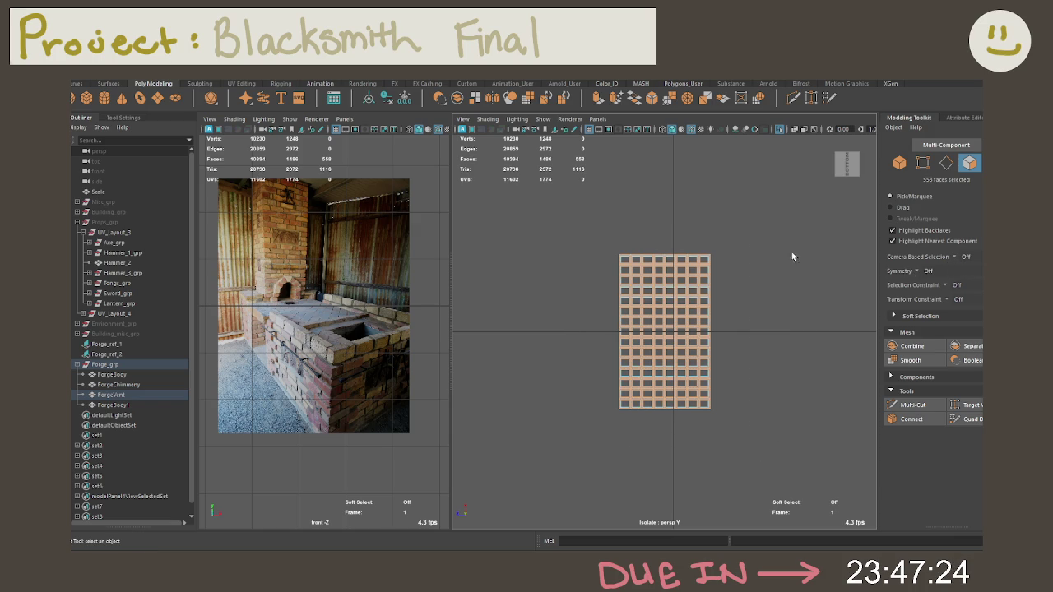
pyautogui.keyDown('alt'); pyautogui.moveTo(787, 262); pyautogui.dragTo(706, 347); pyautogui.keyUp('alt')
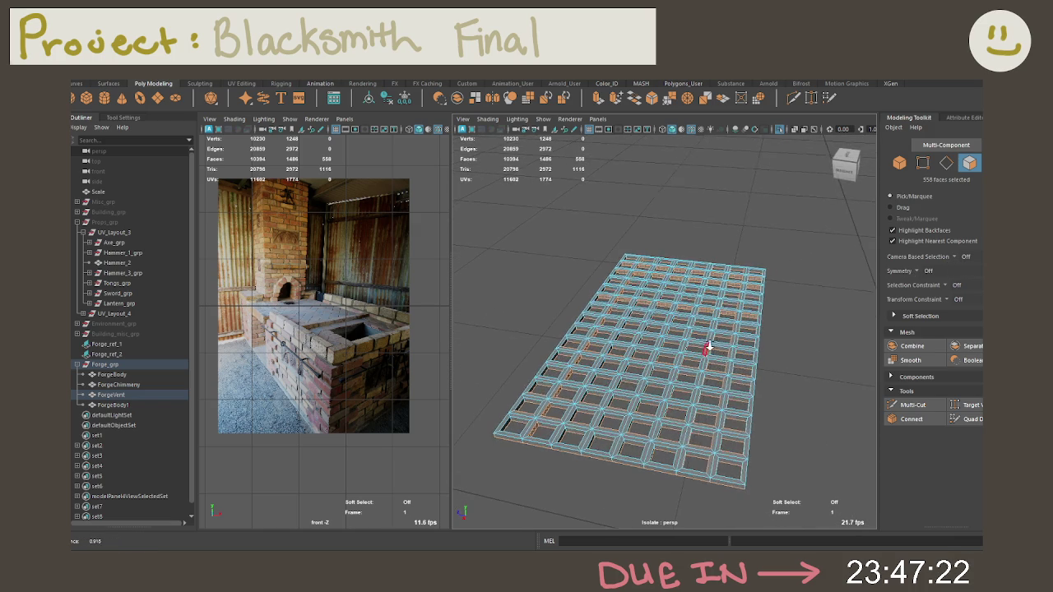
pyautogui.keyDown('alt'); pyautogui.moveTo(706, 347); pyautogui.dragTo(702, 329); pyautogui.keyUp('alt')
pyautogui.keyDown('alt'); pyautogui.moveTo(702, 328); pyautogui.dragTo(776, 365, button='right'); pyautogui.keyUp('alt')
pyautogui.keyDown('alt'); pyautogui.moveTo(775, 365); pyautogui.dragTo(793, 345); pyautogui.keyUp('alt')
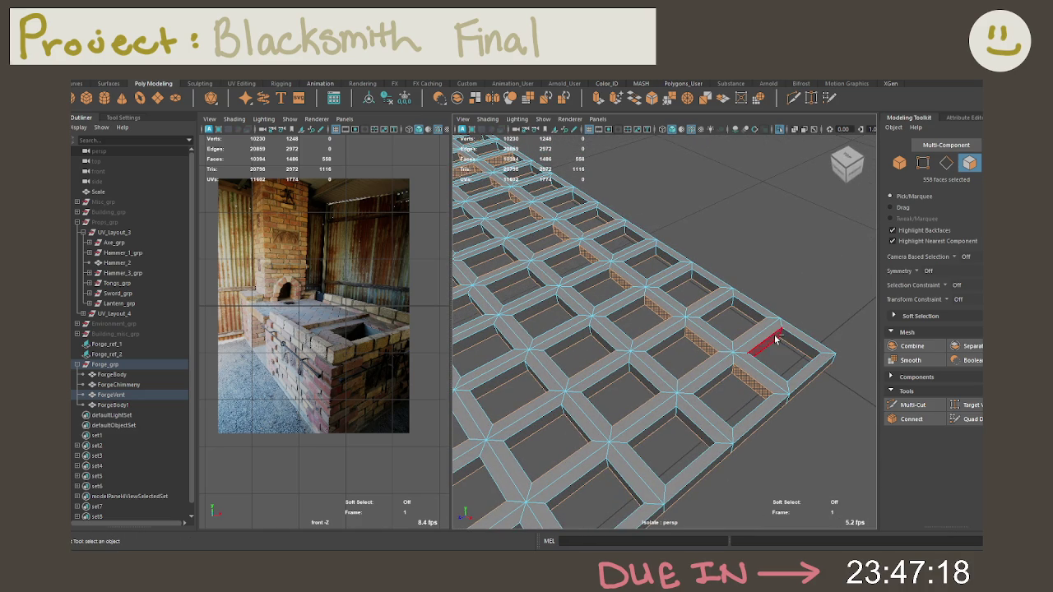
pyautogui.keyDown('ctrl'); pyautogui.click(739, 375); pyautogui.keyUp('ctrl')
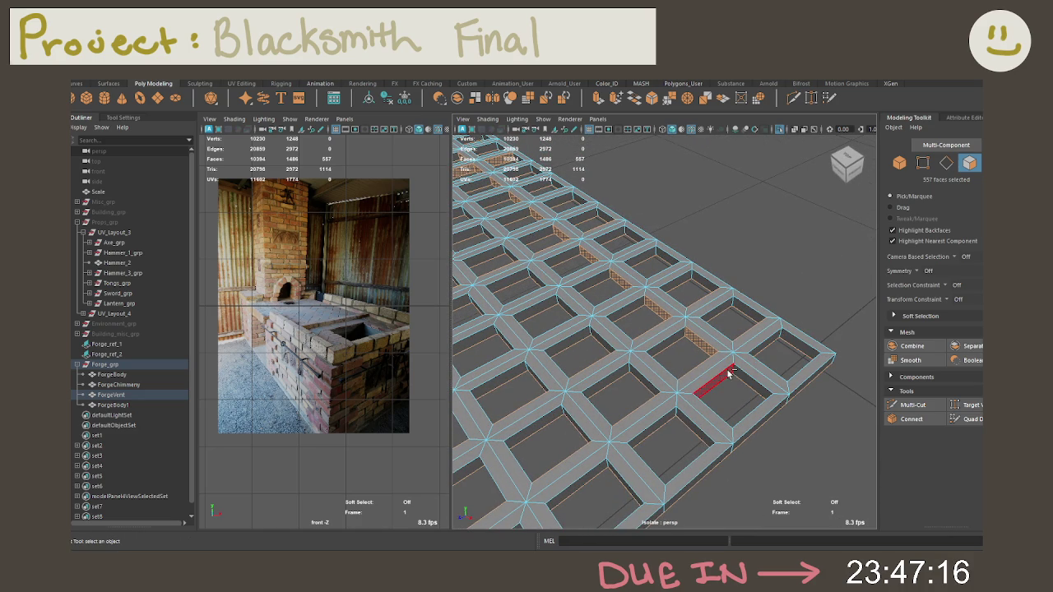
pyautogui.moveTo(667, 420)
pyautogui.keyDown('alt'); pyautogui.mouseDown()
pyautogui.moveTo(666, 405)
pyautogui.moveTo(713, 384)
pyautogui.moveTo(715, 362)
pyautogui.mouseUp(); pyautogui.keyUp('alt')
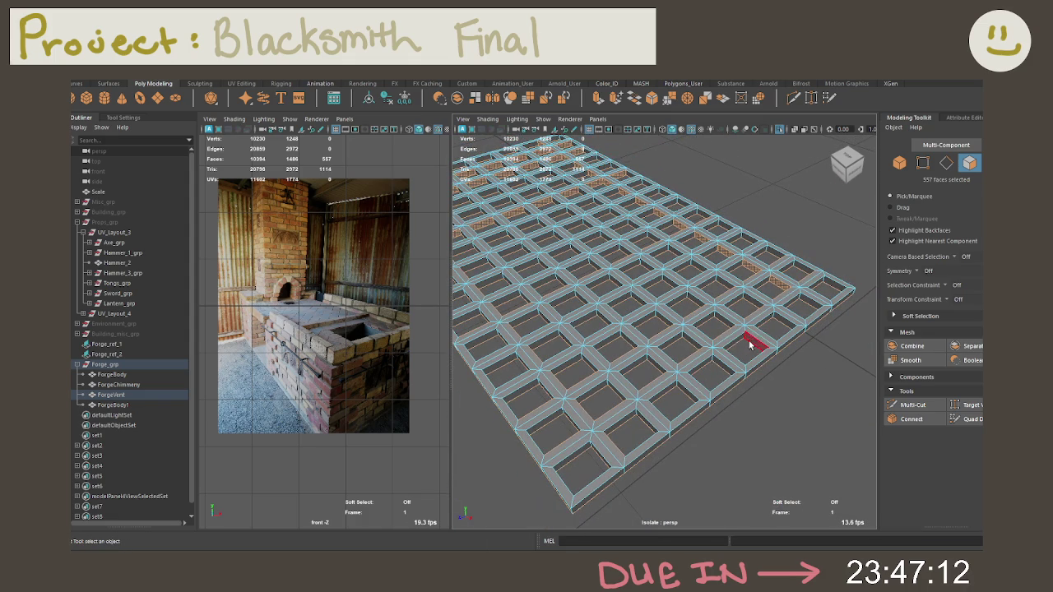
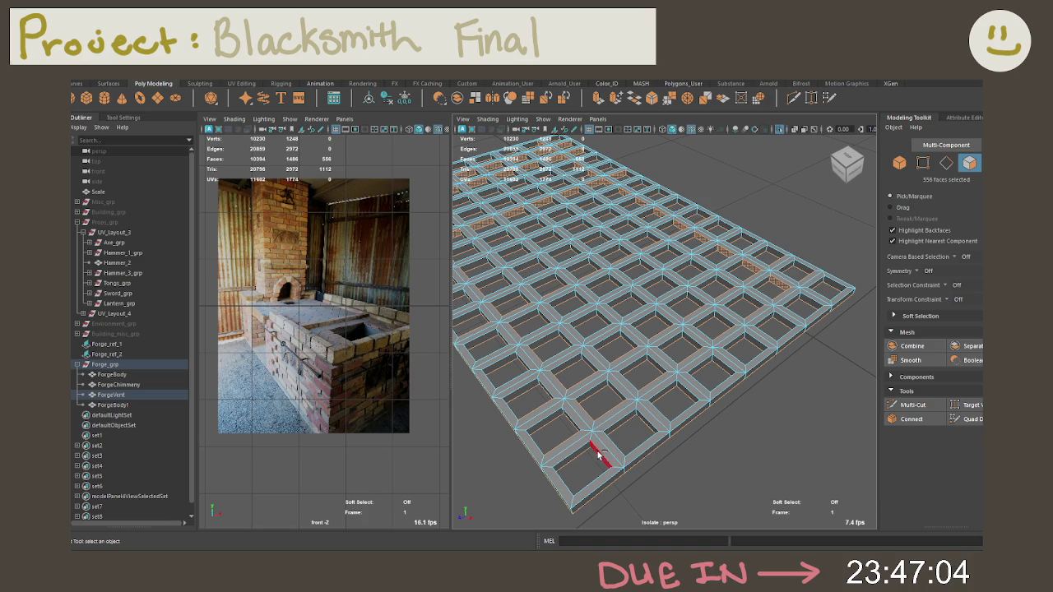
# Remove four stray faces from the ForgeVent face selection
pyautogui.keyDown('ctrl'); pyautogui.click(789, 266); pyautogui.keyUp('ctrl')
pyautogui.keyDown('ctrl'); pyautogui.click(769, 284); pyautogui.keyUp('ctrl')
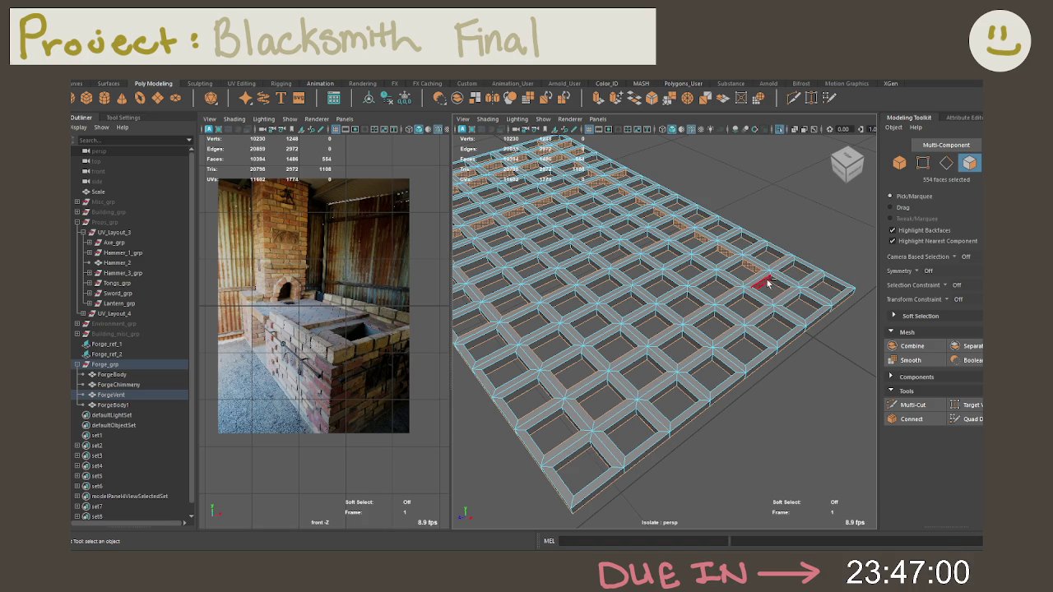
pyautogui.keyDown('ctrl'); pyautogui.click(746, 301); pyautogui.keyUp('ctrl')
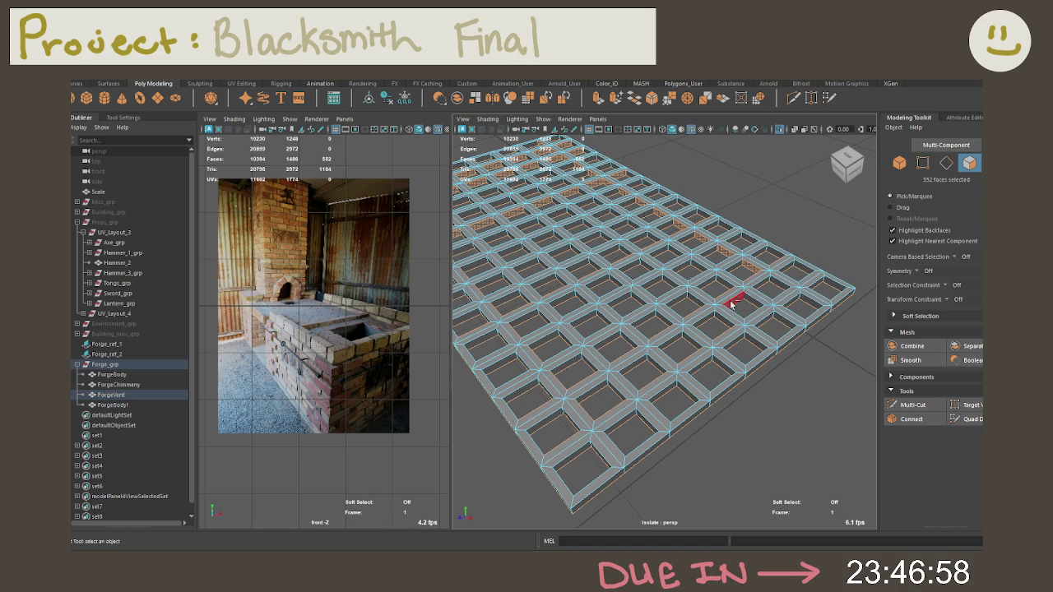
pyautogui.keyDown('ctrl'); pyautogui.click(700, 318); pyautogui.keyUp('ctrl')
# Undo back past the vent grid's extrusion to the whole ForgeVent object
pyautogui.hotkey('ctrl', 'z')
pyautogui.hotkey('ctrl', 'z')
pyautogui.hotkey('ctrl', 'z')
pyautogui.hotkey('ctrl', 'z')
pyautogui.hotkey('ctrl', 'z')
pyautogui.hotkey('ctrl', 'z')
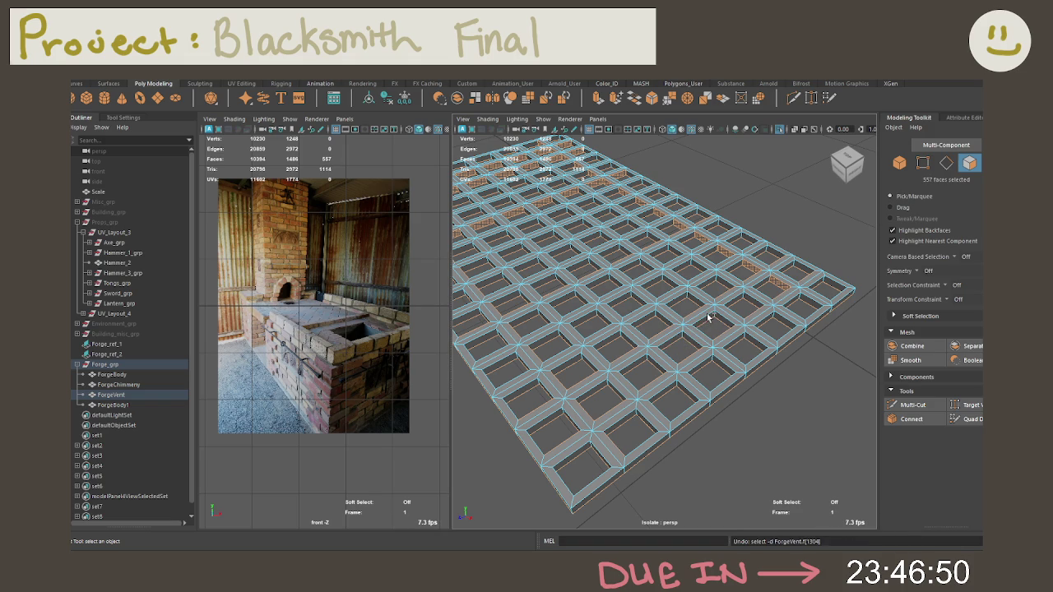
pyautogui.hotkey('ctrl', 'z')
pyautogui.hotkey('ctrl', 'z')
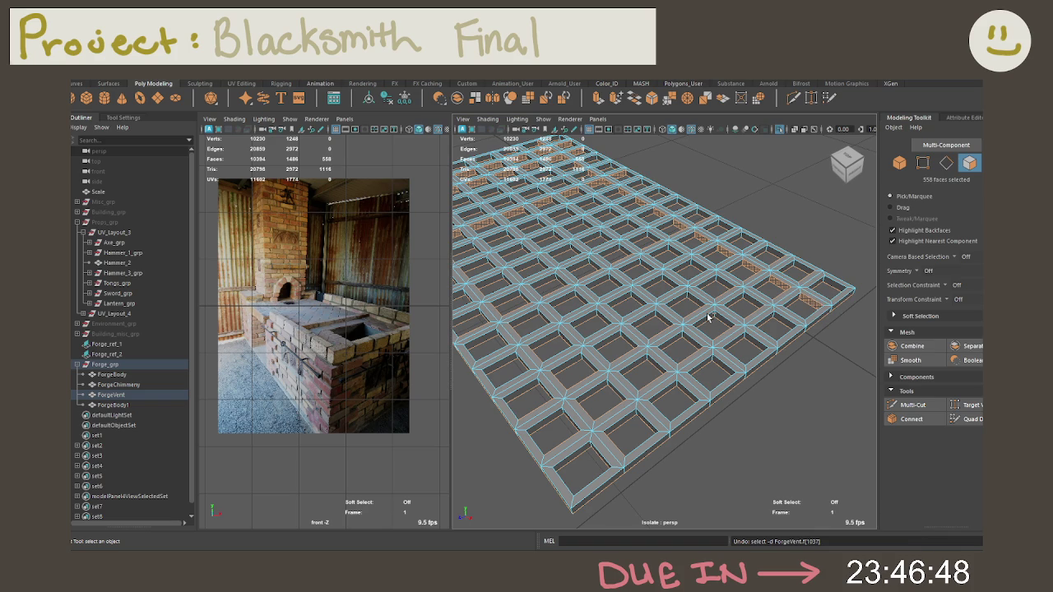
pyautogui.hotkey('ctrl', 'z')
pyautogui.hotkey('ctrl', 'z')
pyautogui.hotkey('ctrl', 'z')
pyautogui.hotkey('ctrl', 'z')
pyautogui.hotkey('ctrl', 'z')
pyautogui.hotkey('ctrl', 'z')
pyautogui.hotkey('ctrl', 'z')
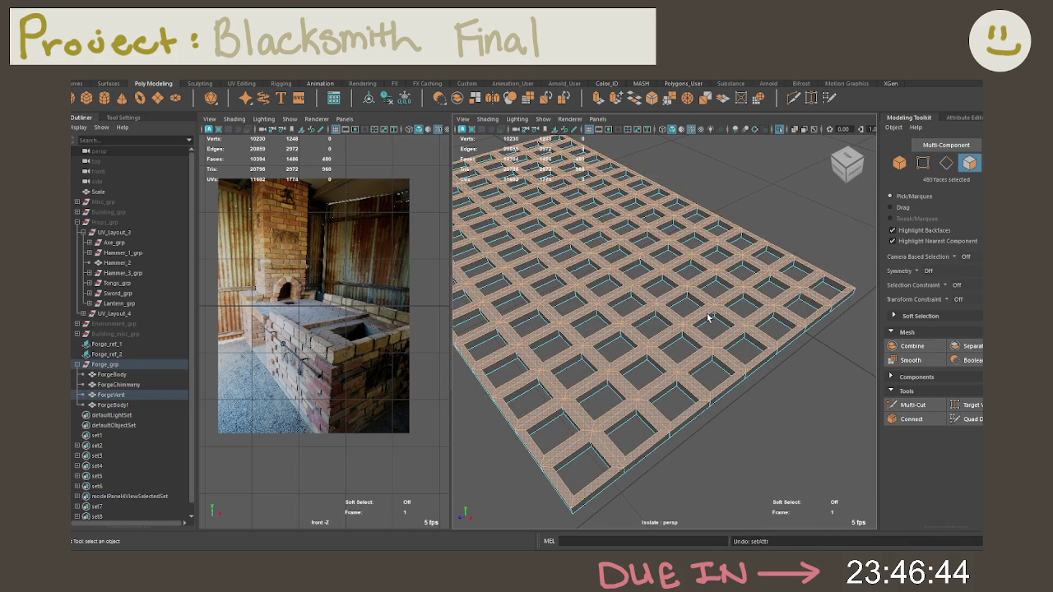
pyautogui.hotkey('ctrl', 'z')
pyautogui.hotkey('ctrl', 'z')
pyautogui.hotkey('ctrl', 'z')
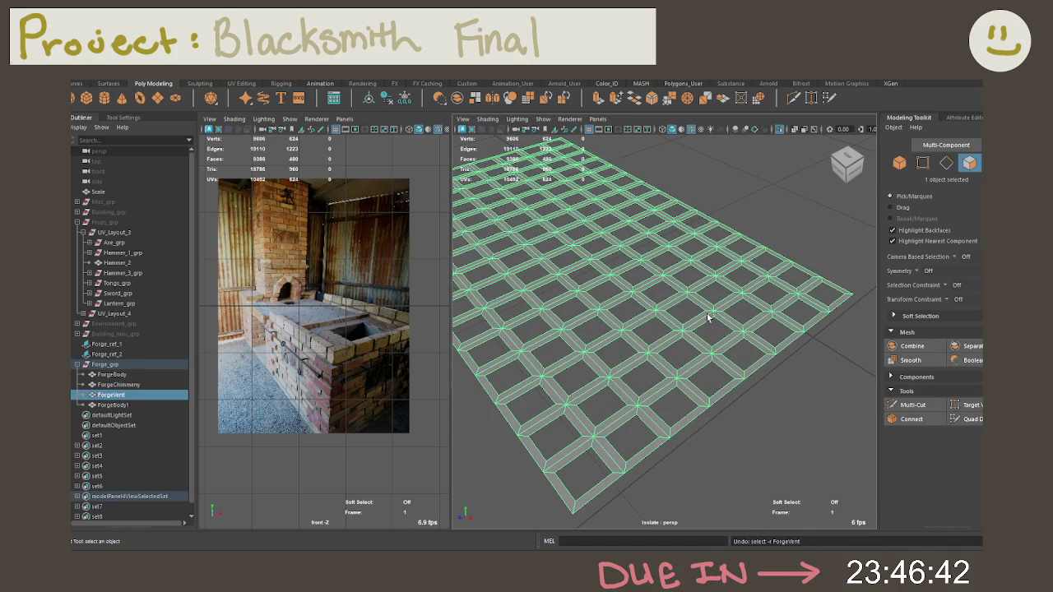
pyautogui.hotkey('ctrl', 'z')
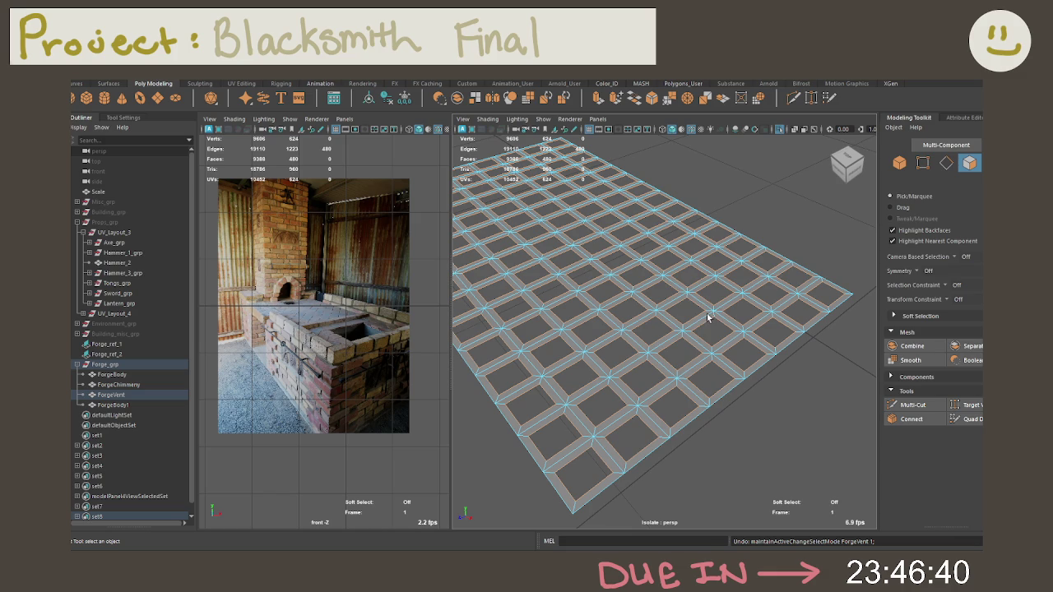
# Select ForgeVent as an object, frame it, and switch to edge selection
pyautogui.moveTo(680, 283); pyautogui.dragTo(701, 239, button='right')
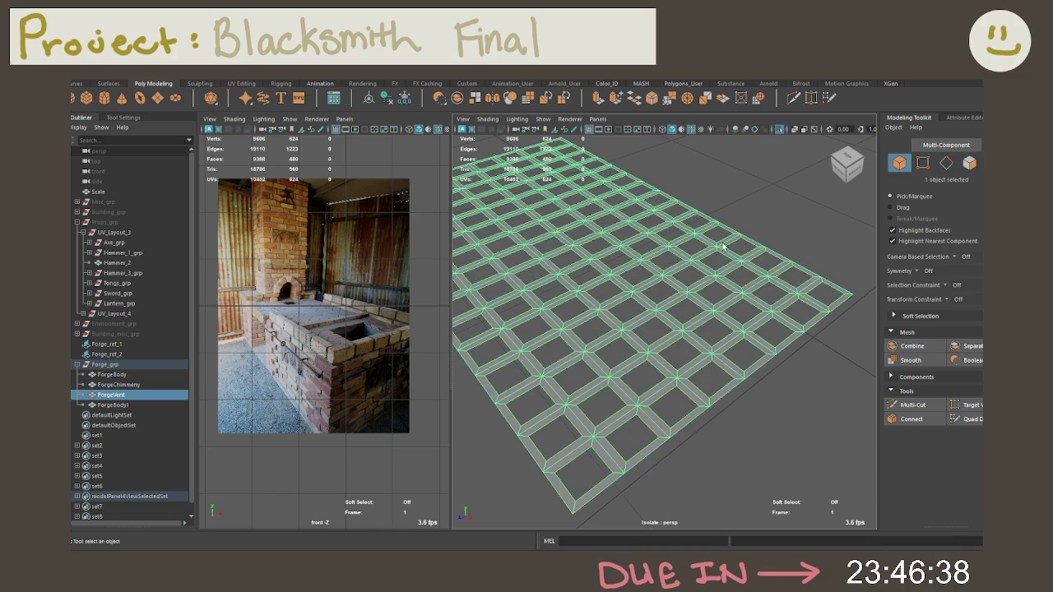
pyautogui.press('f')
pyautogui.moveTo(663, 292); pyautogui.dragTo(656, 281, button='right')
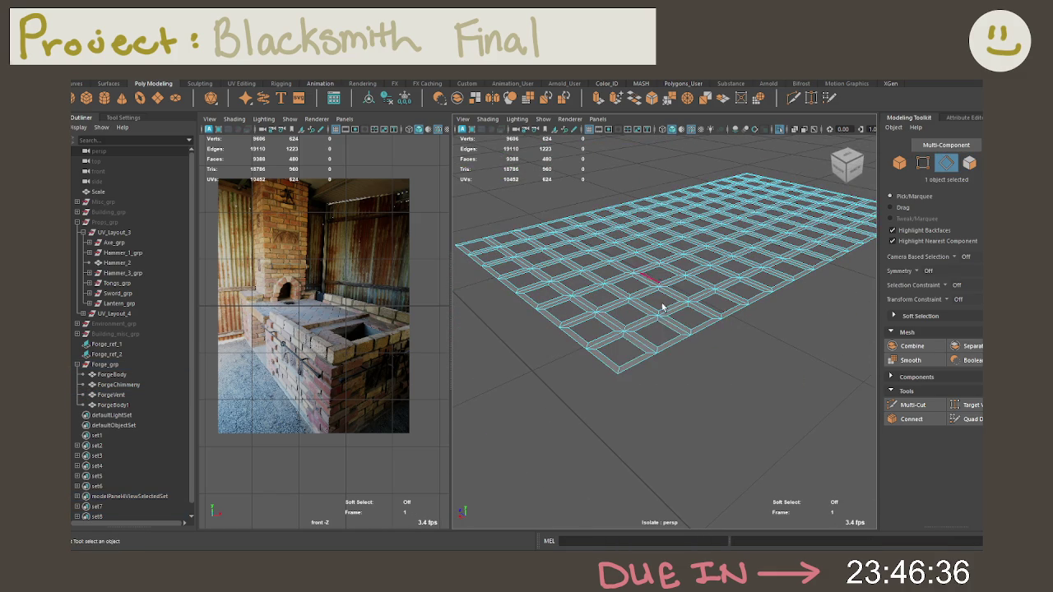
# Try selecting the grid's border loop and all edges, then restart from one opening's edge
pyautogui.doubleClick(638, 367)
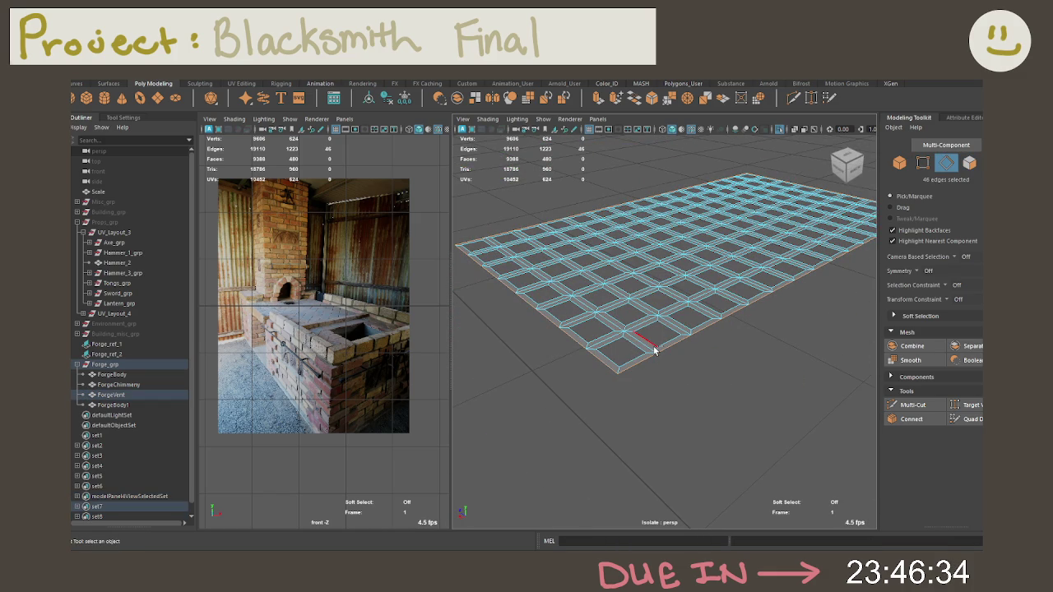
pyautogui.scroll(3, 650, 354)
pyautogui.scroll(-2, 659, 362)
pyautogui.scroll(-3, 664, 356)
pyautogui.moveTo(535, 206); pyautogui.dragTo(774, 365)
pyautogui.scroll(2, 766, 373)
pyautogui.scroll(3, 767, 373)
pyautogui.scroll(2, 689, 376)
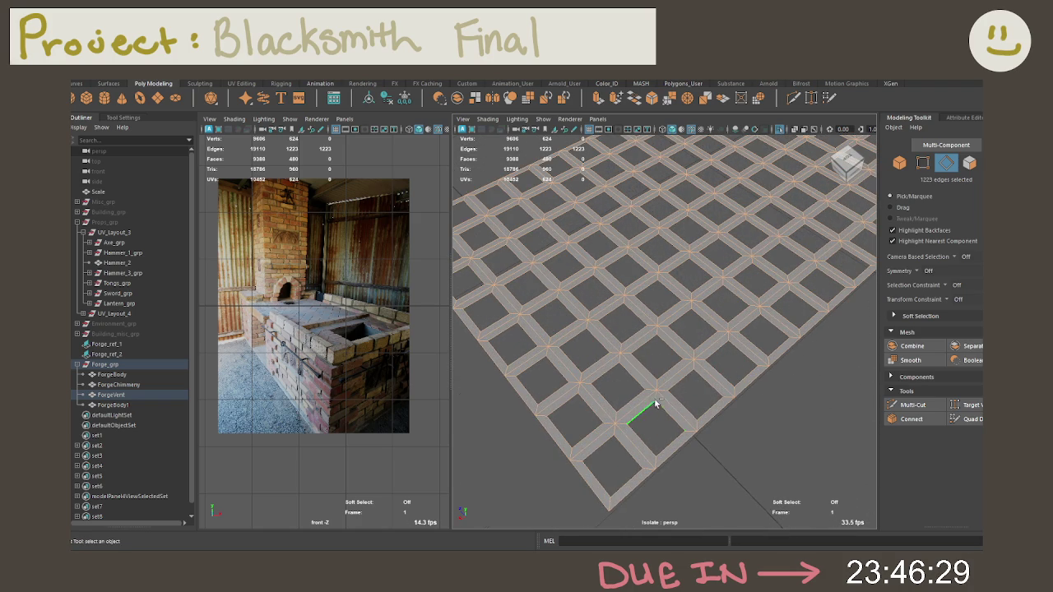
pyautogui.keyDown('ctrl'); pyautogui.click(637, 447); pyautogui.keyUp('ctrl')
pyautogui.keyDown('ctrl'); pyautogui.click(602, 442); pyautogui.keyUp('ctrl')
pyautogui.keyDown('ctrl'); pyautogui.click(623, 435); pyautogui.keyUp('ctrl')
pyautogui.click(625, 448)
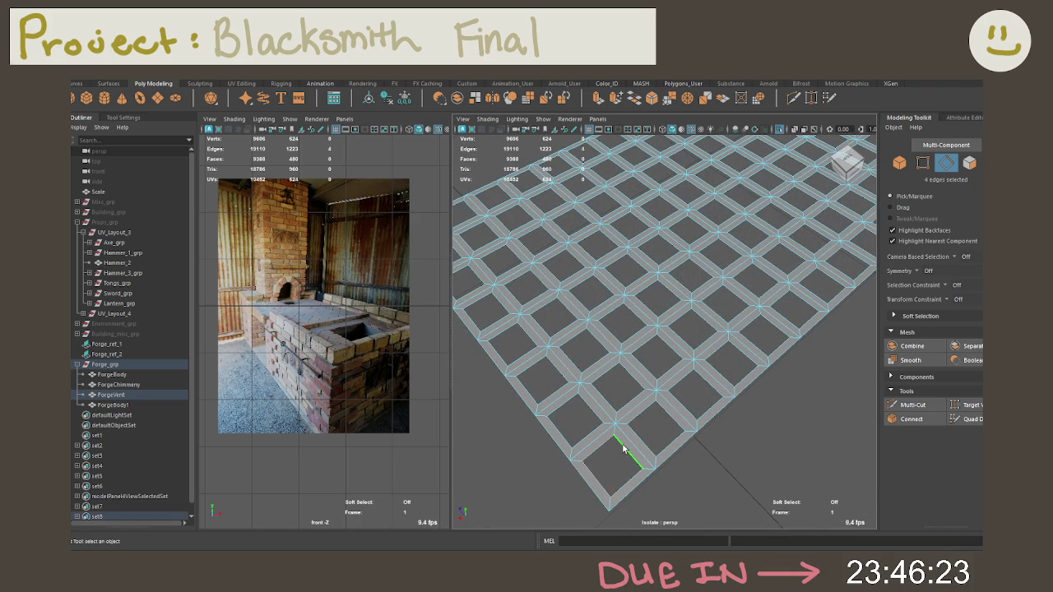
# Add edge loops rimming the first grid openings nearest the camera
pyautogui.keyDown('shift'); pyautogui.doubleClick(696, 383); pyautogui.keyUp('shift')
pyautogui.keyDown('shift'); pyautogui.doubleClick(668, 360); pyautogui.keyUp('shift')
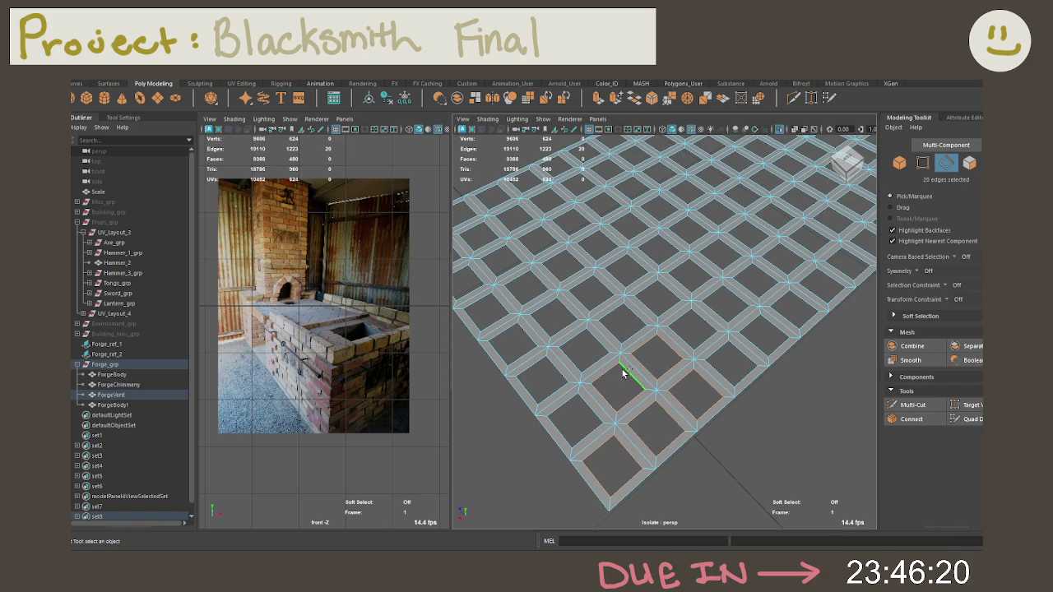
pyautogui.keyDown('shift'); pyautogui.doubleClick(577, 395); pyautogui.keyUp('shift')
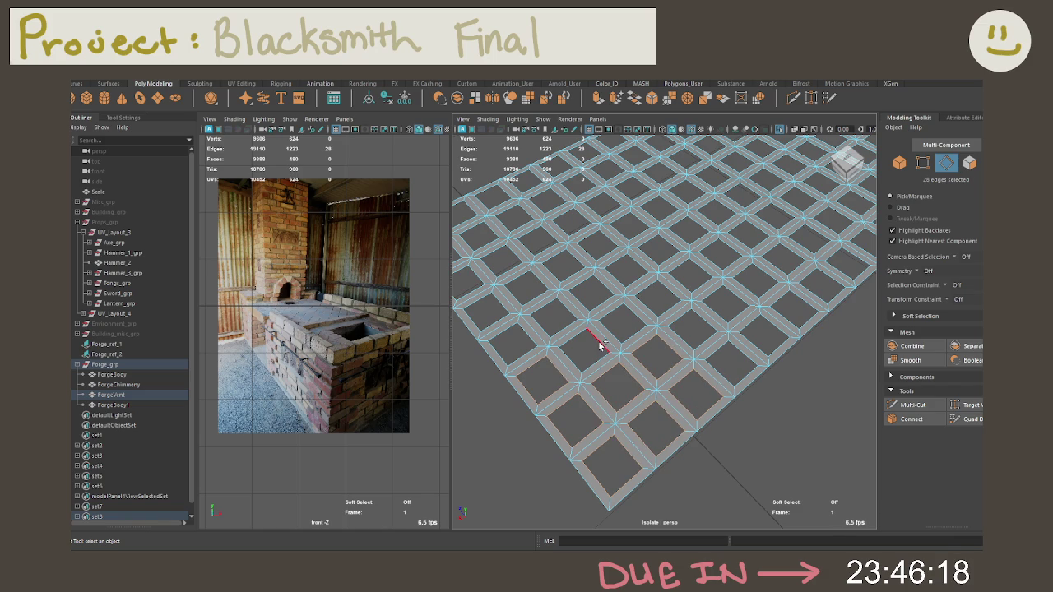
pyautogui.keyDown('shift'); pyautogui.doubleClick(566, 332); pyautogui.keyUp('shift')
pyautogui.keyDown('alt'); pyautogui.moveTo(571, 307); pyautogui.dragTo(660, 376, button='middle'); pyautogui.keyUp('alt')
pyautogui.keyDown('shift'); pyautogui.doubleClick(661, 376); pyautogui.keyUp('shift')
pyautogui.keyDown('shift'); pyautogui.doubleClick(608, 319); pyautogui.keyUp('shift')
pyautogui.keyDown('shift'); pyautogui.doubleClick(633, 290); pyautogui.keyUp('shift')
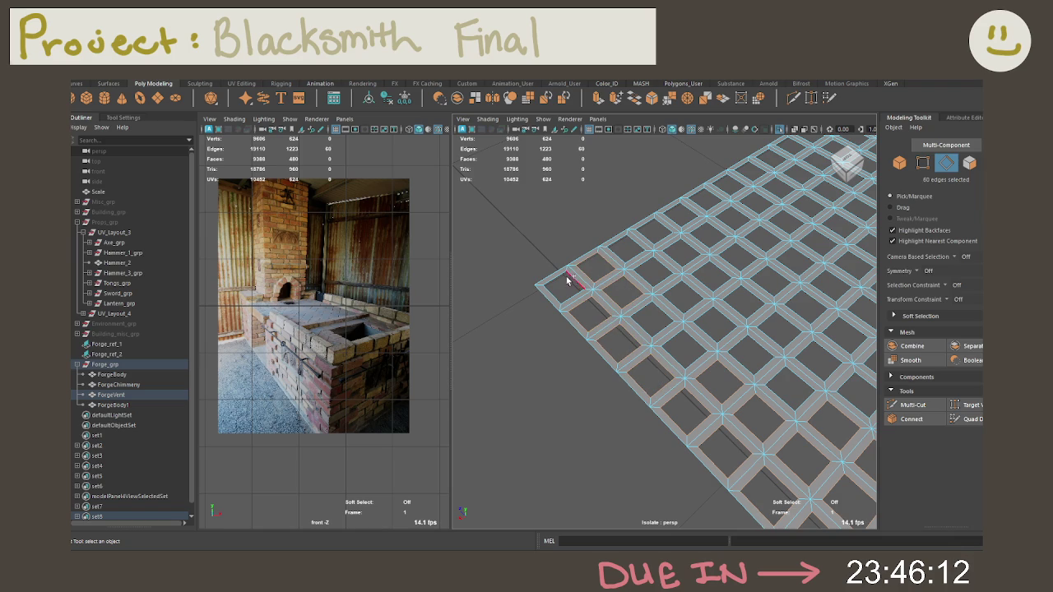
pyautogui.keyDown('shift'); pyautogui.doubleClick(579, 280); pyautogui.keyUp('shift')
pyautogui.keyDown('alt'); pyautogui.moveTo(579, 281); pyautogui.dragTo(585, 303); pyautogui.keyUp('alt')
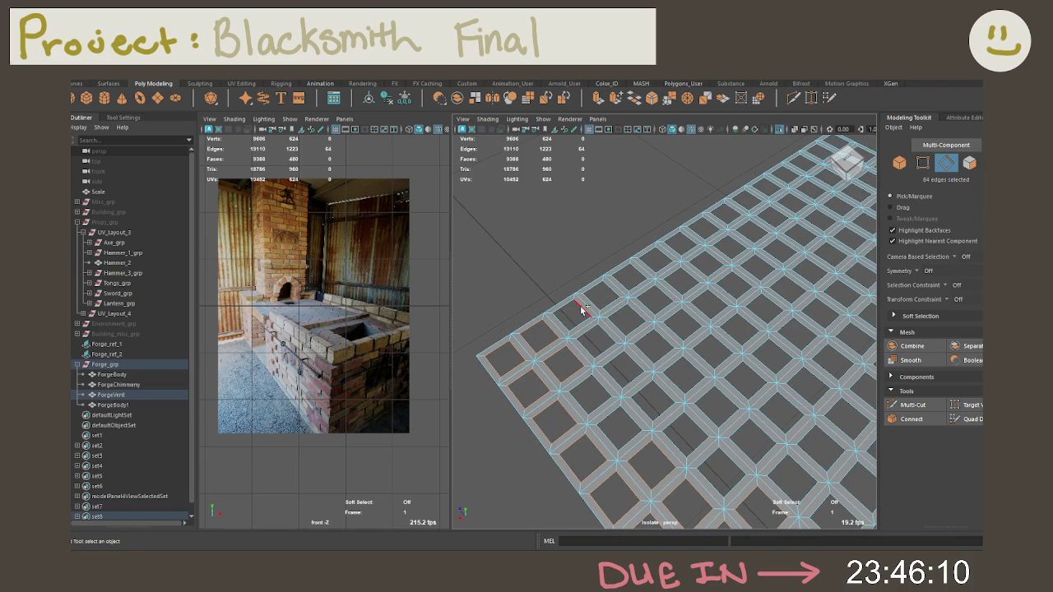
# Add rim loops for the next openings, plus two single missed edges
pyautogui.keyDown('shift'); pyautogui.doubleClick(603, 337); pyautogui.keyUp('shift')
pyautogui.keyDown('shift'); pyautogui.doubleClick(635, 317); pyautogui.keyUp('shift')
pyautogui.keyDown('shift'); pyautogui.doubleClick(622, 291); pyautogui.keyUp('shift')
pyautogui.keyDown('shift'); pyautogui.doubleClick(655, 296); pyautogui.keyUp('shift')
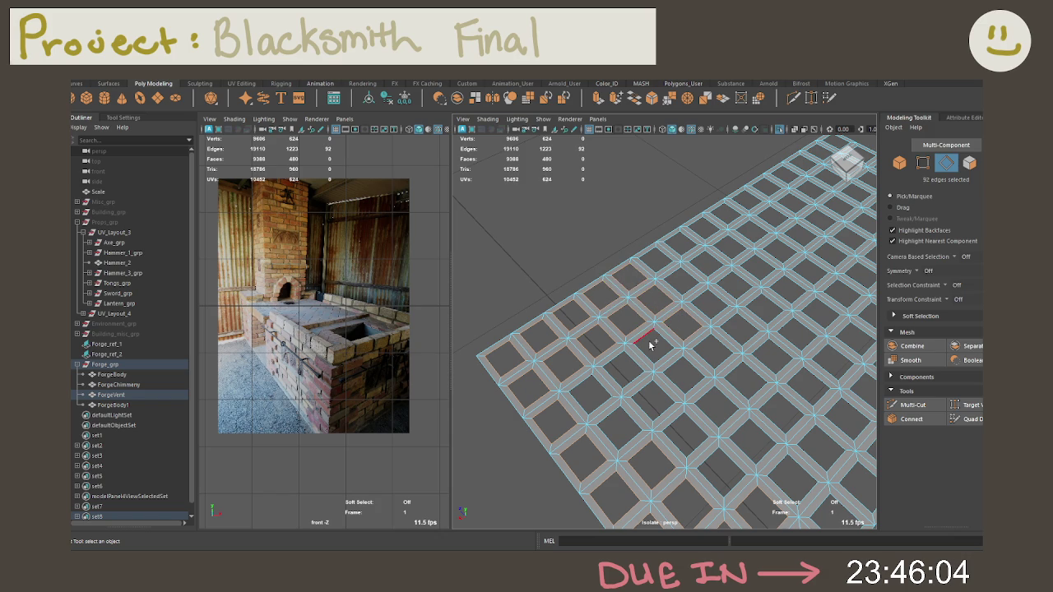
pyautogui.keyDown('shift'); pyautogui.doubleClick(615, 363); pyautogui.keyUp('shift')
pyautogui.keyDown('shift'); pyautogui.doubleClick(650, 407); pyautogui.keyUp('shift')
pyautogui.keyDown('alt'); pyautogui.moveTo(712, 402); pyautogui.dragTo(670, 360); pyautogui.keyUp('alt')
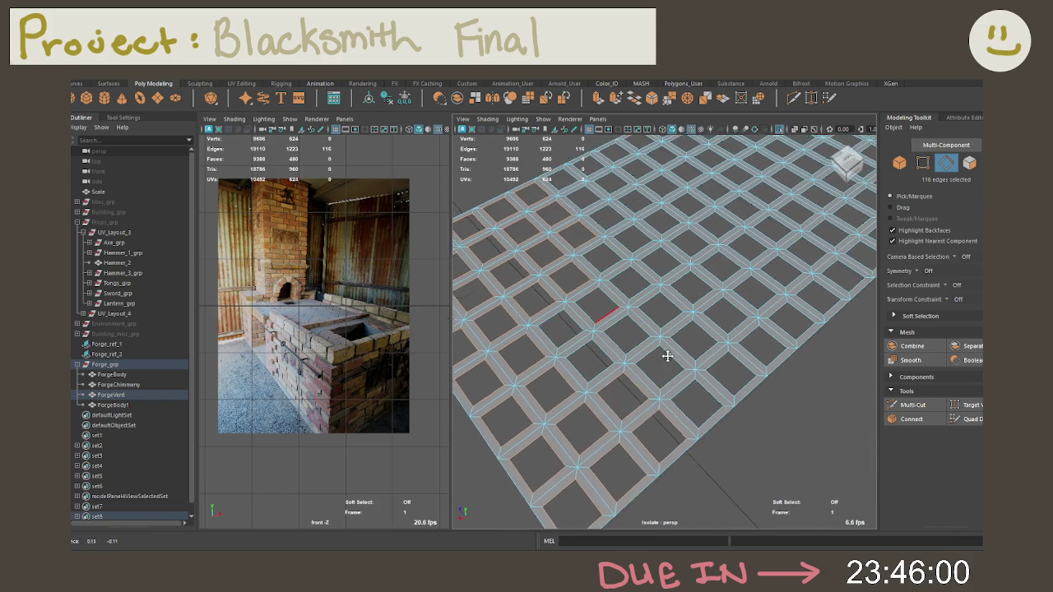
pyautogui.keyDown('shift'); pyautogui.click(548, 329); pyautogui.keyUp('shift')
pyautogui.keyDown('shift'); pyautogui.doubleClick(549, 327); pyautogui.keyUp('shift')
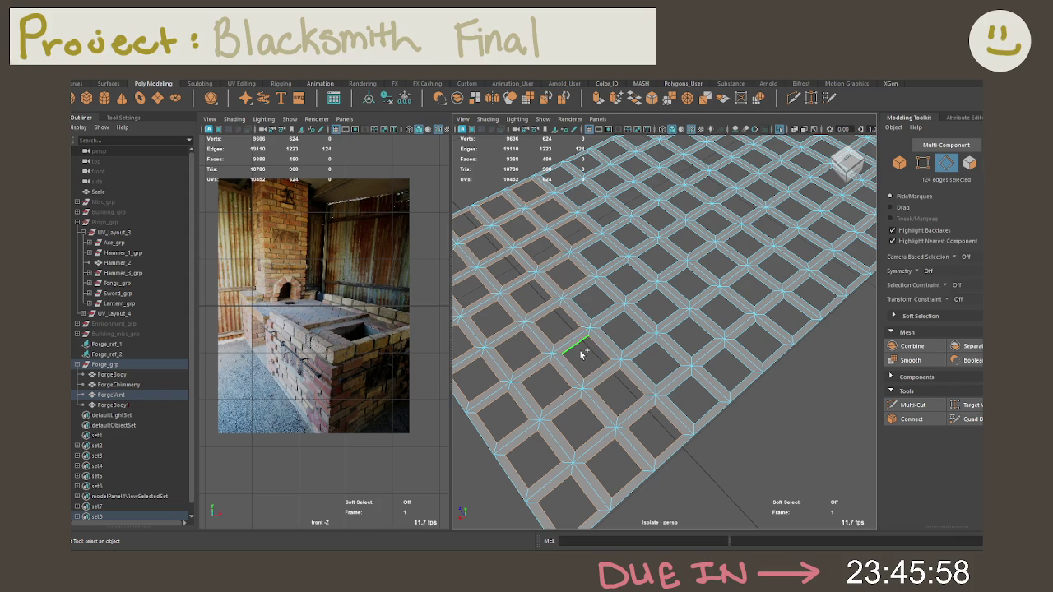
pyautogui.keyDown('shift'); pyautogui.click(611, 381); pyautogui.keyUp('shift')
# Add further rows of opening rim loops toward the grid's far end
pyautogui.keyDown('shift'); pyautogui.doubleClick(638, 338); pyautogui.keyUp('shift')
pyautogui.keyDown('shift'); pyautogui.doubleClick(606, 299); pyautogui.keyUp('shift')
pyautogui.keyDown('shift'); pyautogui.doubleClick(653, 254); pyautogui.keyUp('shift')
pyautogui.keyDown('shift'); pyautogui.doubleClick(678, 277); pyautogui.keyUp('shift')
pyautogui.keyDown('shift'); pyautogui.doubleClick(725, 356); pyautogui.keyUp('shift')
pyautogui.keyDown('shift'); pyautogui.doubleClick(743, 336); pyautogui.keyUp('shift')
pyautogui.moveTo(711, 280)
pyautogui.keyDown('alt'); pyautogui.mouseDown()
pyautogui.moveTo(731, 370)
pyautogui.moveTo(699, 348)
pyautogui.moveTo(735, 381)
pyautogui.moveTo(768, 345)
pyautogui.moveTo(592, 265)
pyautogui.mouseUp(); pyautogui.keyUp('alt')
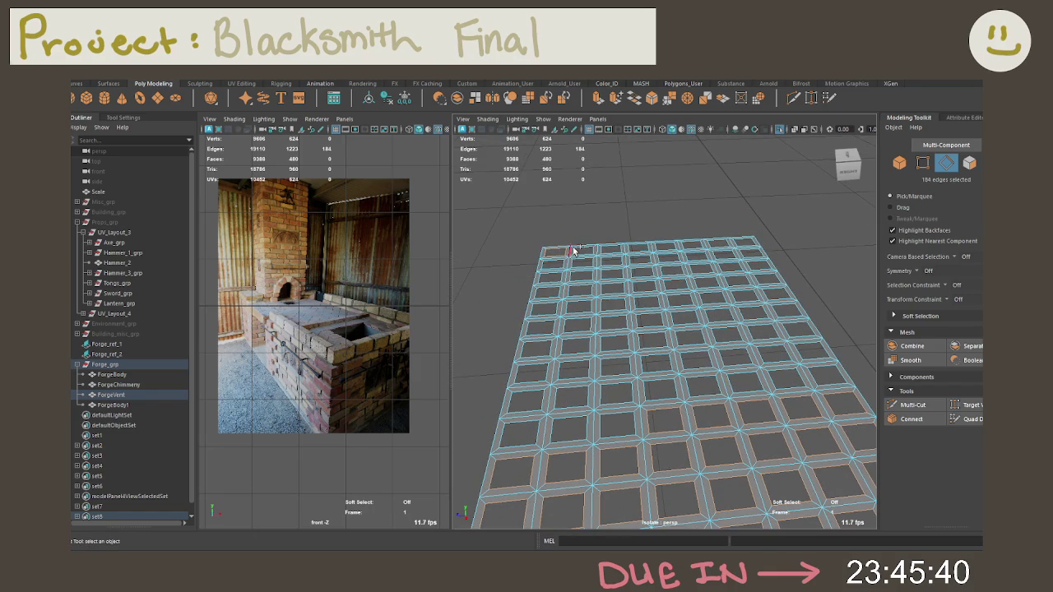
# Add four far-row edges and the rim loops of the far-row openings
pyautogui.keyDown('shift'); pyautogui.click(609, 250); pyautogui.keyUp('shift')
pyautogui.keyDown('shift'); pyautogui.click(639, 251); pyautogui.keyUp('shift')
pyautogui.keyDown('shift'); pyautogui.click(695, 248); pyautogui.keyUp('shift')
pyautogui.keyDown('shift'); pyautogui.click(745, 244); pyautogui.keyUp('shift')
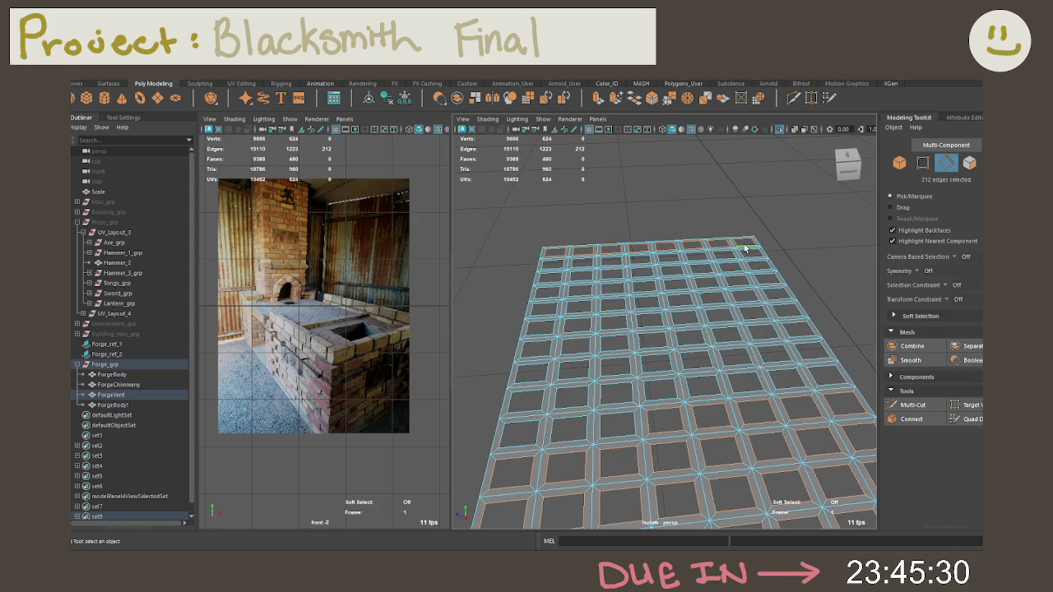
pyautogui.keyDown('shift'); pyautogui.doubleClick(753, 248); pyautogui.keyUp('shift')
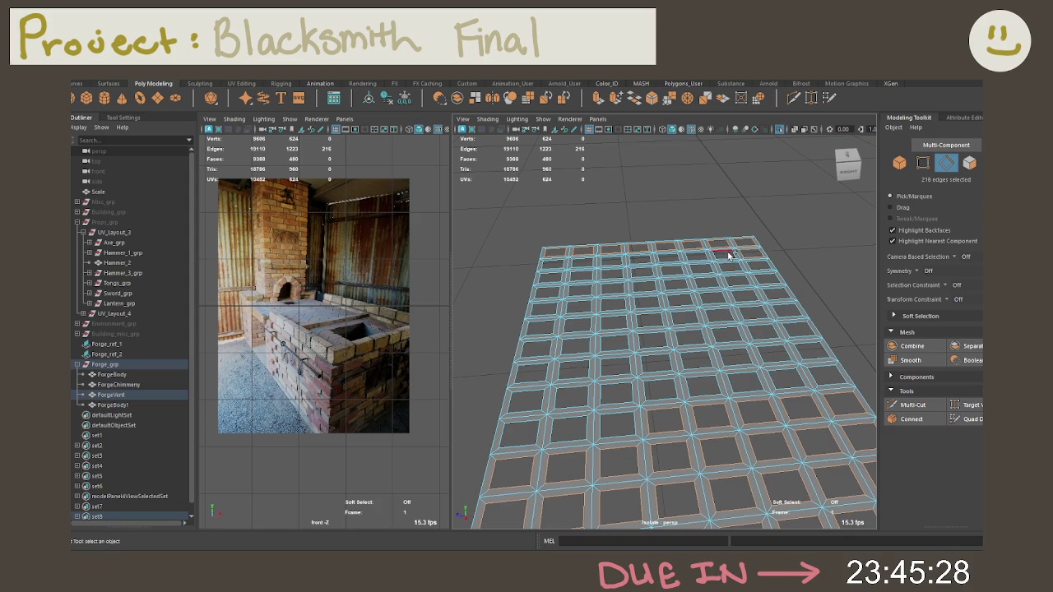
pyautogui.keyDown('shift'); pyautogui.doubleClick(635, 254); pyautogui.keyUp('shift')
pyautogui.keyDown('shift'); pyautogui.doubleClick(588, 261); pyautogui.keyUp('shift')
pyautogui.keyDown('shift'); pyautogui.doubleClick(557, 262); pyautogui.keyUp('shift')
pyautogui.keyDown('shift'); pyautogui.doubleClick(579, 274); pyautogui.keyUp('shift')
pyautogui.keyDown('shift'); pyautogui.doubleClick(629, 274); pyautogui.keyUp('shift')
# Add rim loops along the next row, filling in single missed edges
pyautogui.keyDown('shift'); pyautogui.doubleClick(759, 262); pyautogui.keyUp('shift')
pyautogui.keyDown('shift'); pyautogui.doubleClick(768, 280); pyautogui.keyUp('shift')
pyautogui.keyDown('shift'); pyautogui.doubleClick(683, 286); pyautogui.keyUp('shift')
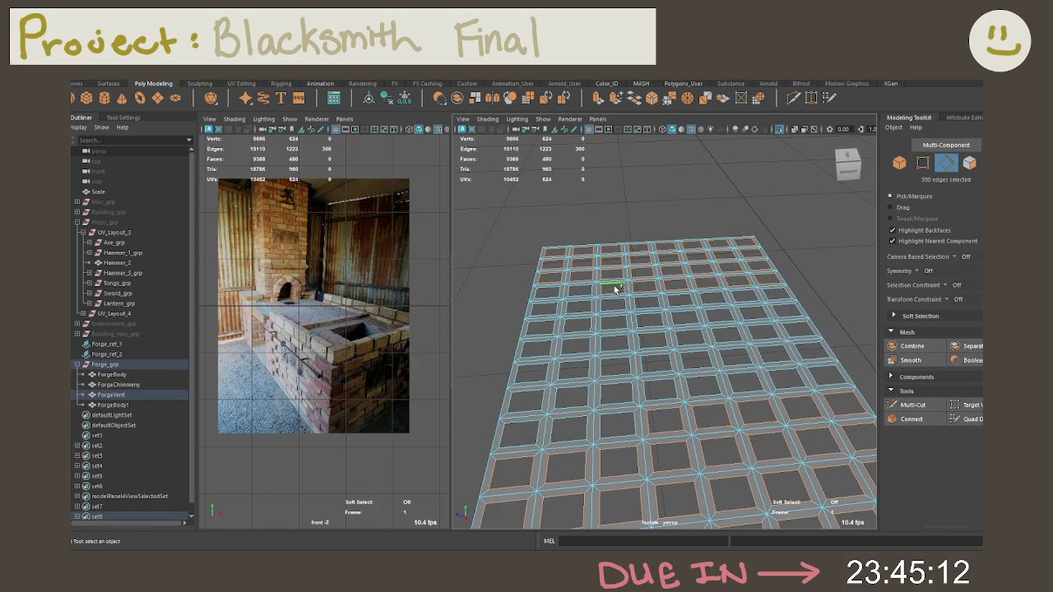
pyautogui.keyDown('shift'); pyautogui.doubleClick(546, 292); pyautogui.keyUp('shift')
pyautogui.keyDown('shift'); pyautogui.click(584, 310); pyautogui.keyUp('shift')
pyautogui.keyDown('shift'); pyautogui.doubleClick(610, 308); pyautogui.keyUp('shift')
pyautogui.keyDown('shift'); pyautogui.click(713, 303); pyautogui.keyUp('shift')
pyautogui.keyDown('shift'); pyautogui.doubleClick(772, 291); pyautogui.keyUp('shift')
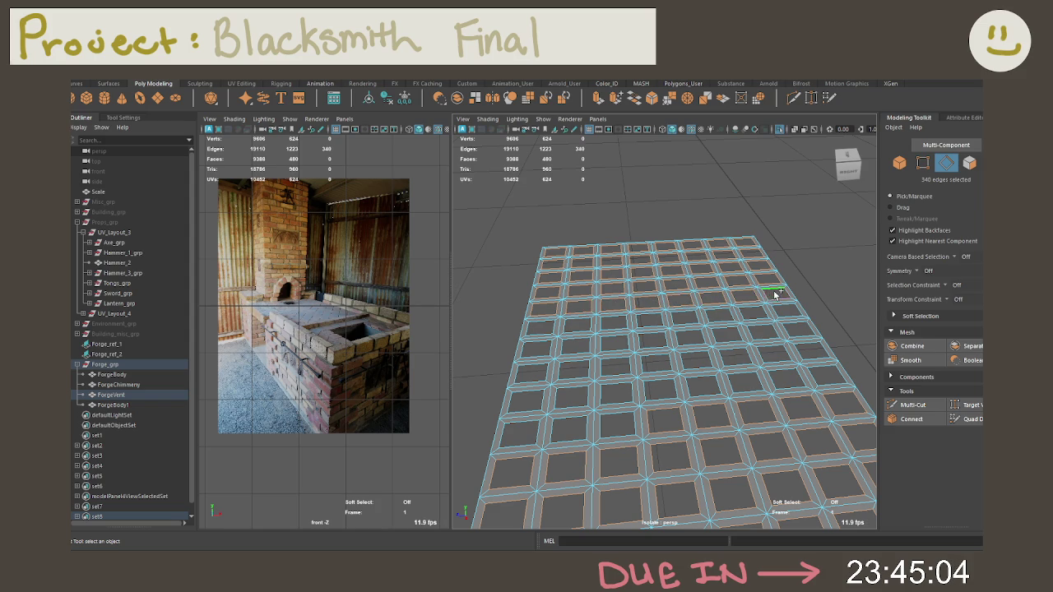
pyautogui.keyDown('shift'); pyautogui.click(756, 317); pyautogui.keyUp('shift')
pyautogui.keyDown('shift'); pyautogui.click(705, 316); pyautogui.keyUp('shift')
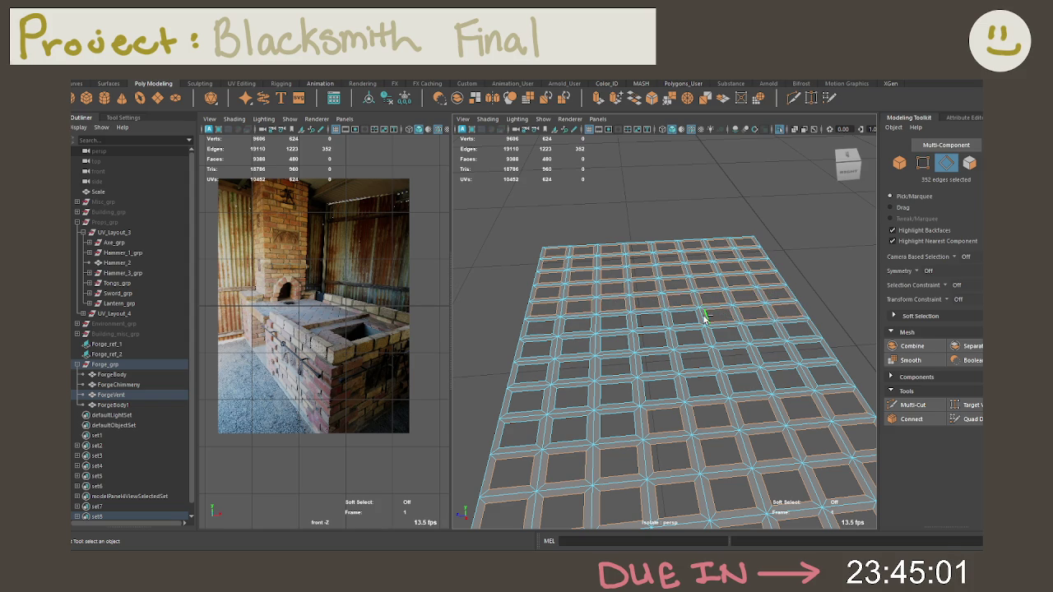
# Add rim loops across the middle rows of grid openings
pyautogui.keyDown('shift'); pyautogui.doubleClick(650, 314); pyautogui.keyUp('shift')
pyautogui.keyDown('shift'); pyautogui.doubleClick(576, 324); pyautogui.keyUp('shift')
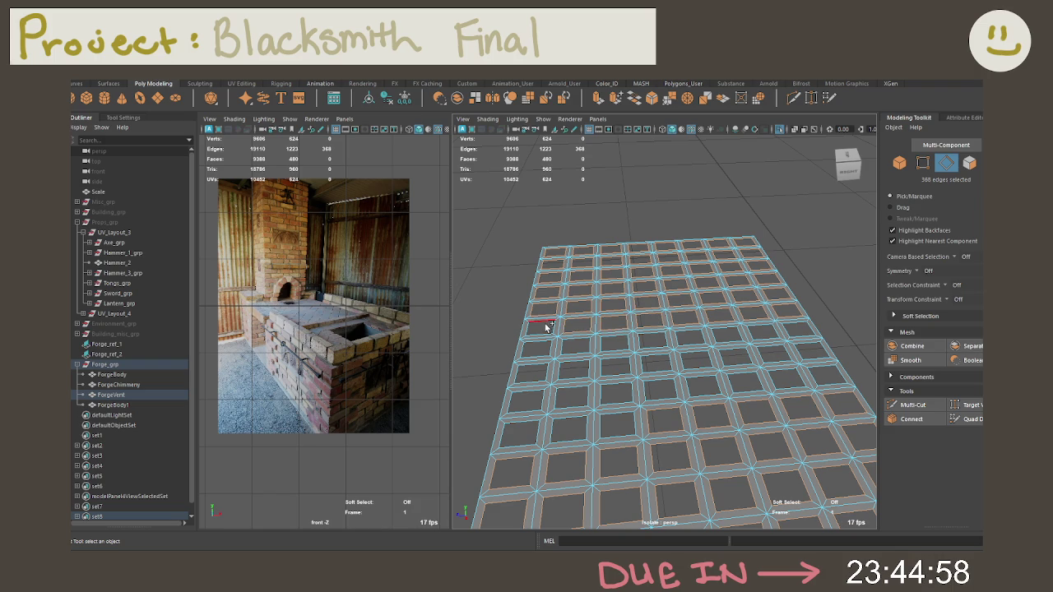
pyautogui.keyDown('shift'); pyautogui.doubleClick(612, 347); pyautogui.keyUp('shift')
pyautogui.keyDown('shift'); pyautogui.doubleClick(729, 337); pyautogui.keyUp('shift')
pyautogui.keyDown('shift'); pyautogui.doubleClick(764, 332); pyautogui.keyUp('shift')
pyautogui.keyDown('shift'); pyautogui.doubleClick(805, 348); pyautogui.keyUp('shift')
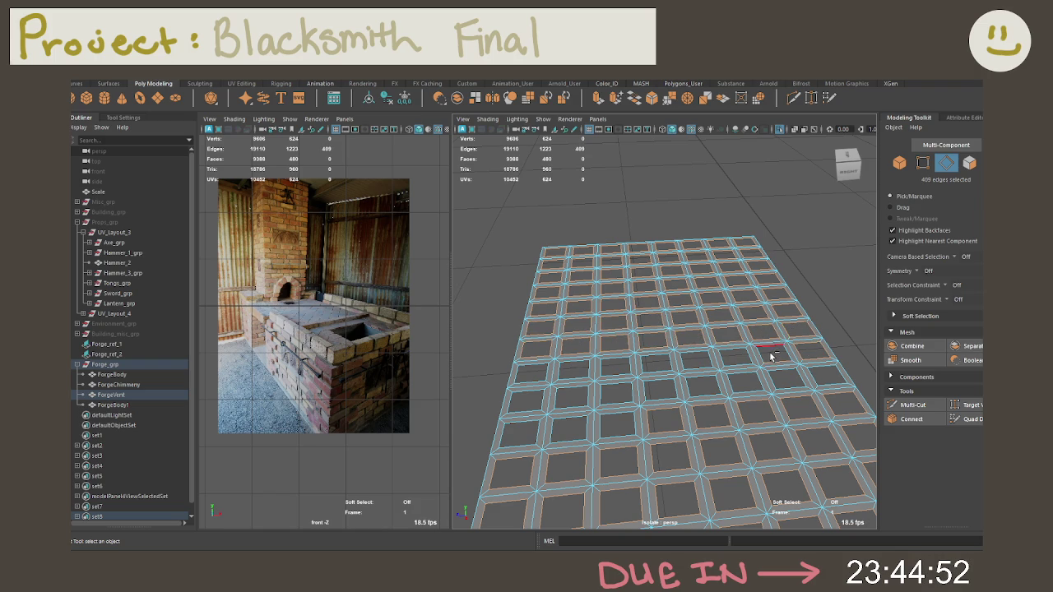
pyautogui.keyDown('shift'); pyautogui.click(713, 363); pyautogui.keyUp('shift')
pyautogui.keyDown('shift'); pyautogui.doubleClick(669, 364); pyautogui.keyUp('shift')
# Add the last remaining rim loops in the nearest rows
pyautogui.keyDown('shift'); pyautogui.doubleClick(619, 369); pyautogui.keyUp('shift')
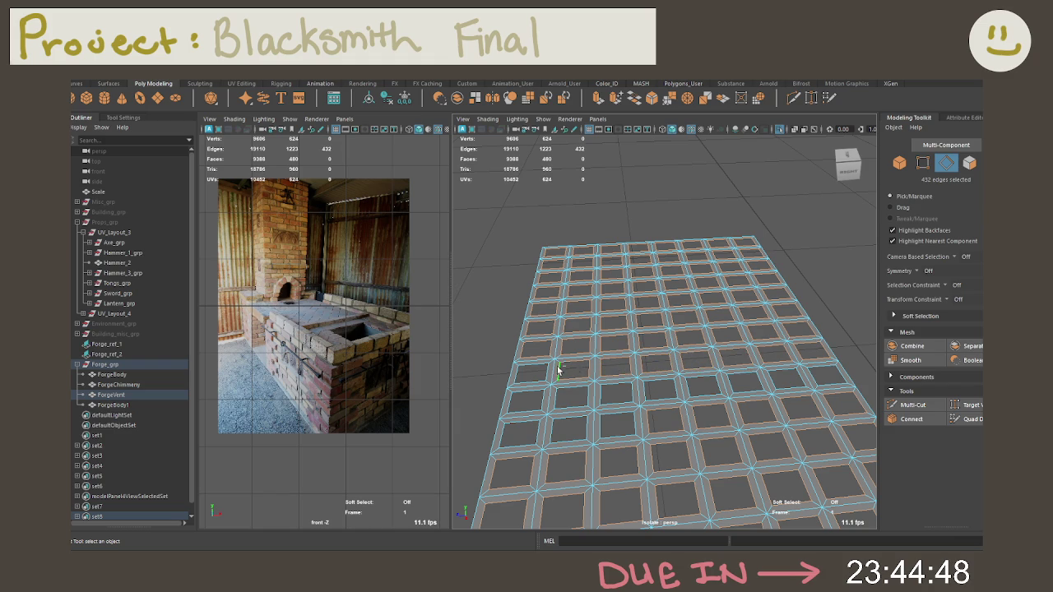
pyautogui.keyDown('shift'); pyautogui.doubleClick(533, 398); pyautogui.keyUp('shift')
pyautogui.keyDown('shift'); pyautogui.doubleClick(620, 387); pyautogui.keyUp('shift')
pyautogui.keyDown('shift'); pyautogui.click(738, 381); pyautogui.keyUp('shift')
pyautogui.keyDown('shift'); pyautogui.doubleClick(823, 373); pyautogui.keyUp('shift')
pyautogui.keyDown('shift'); pyautogui.doubleClick(593, 425); pyautogui.keyUp('shift')
# Add the vent grid's outer border loop to the selection
pyautogui.scroll(2, 741, 417)
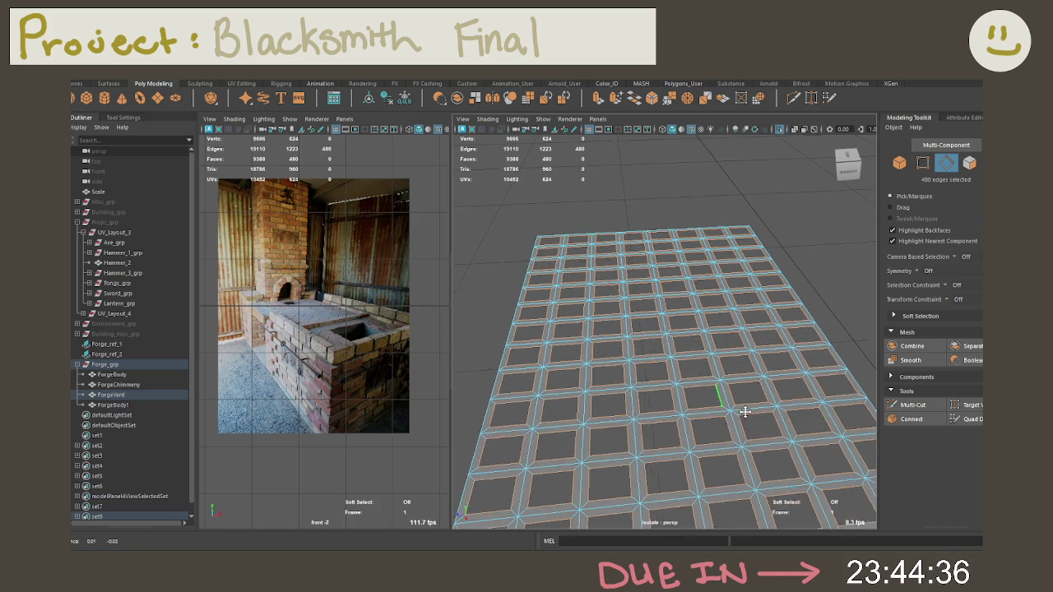
pyautogui.scroll(2, 740, 411)
pyautogui.scroll(2, 745, 395)
pyautogui.scroll(-2, 761, 395)
pyautogui.scroll(-2, 761, 378)
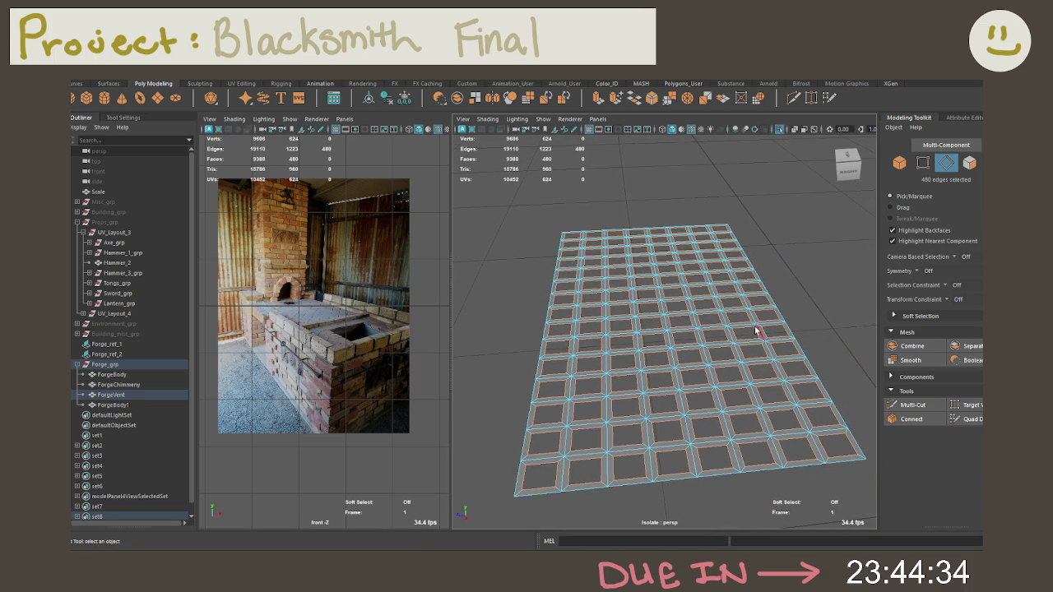
pyautogui.keyDown('shift'); pyautogui.doubleClick(721, 477); pyautogui.keyUp('shift')
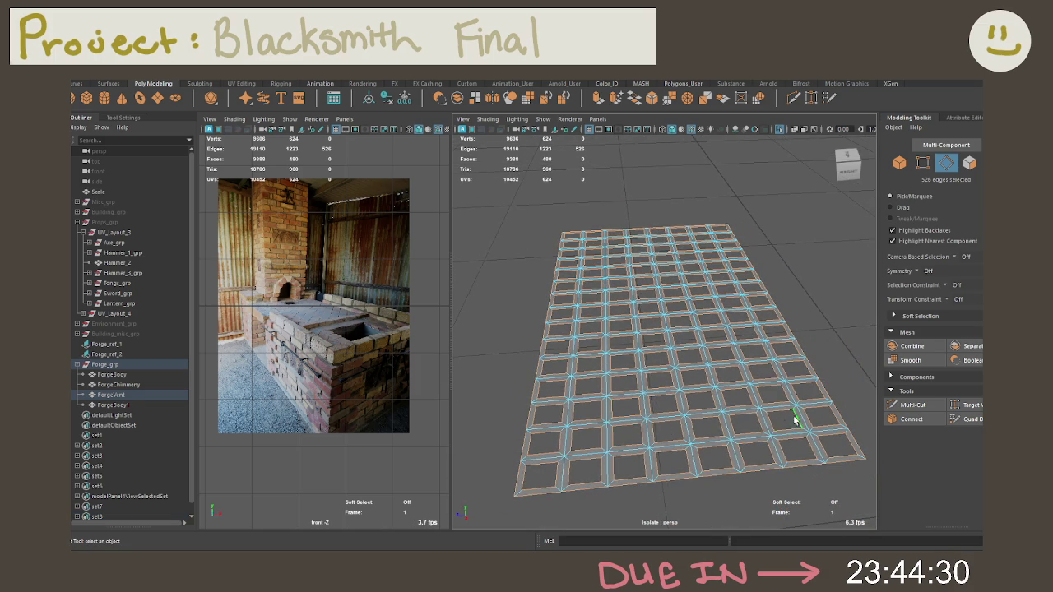
# Extrude the grid edges and drag them upward, then undo that attempt
pyautogui.keyDown('alt'); pyautogui.moveTo(788, 423); pyautogui.dragTo(667, 374); pyautogui.keyUp('alt')
pyautogui.press('w')
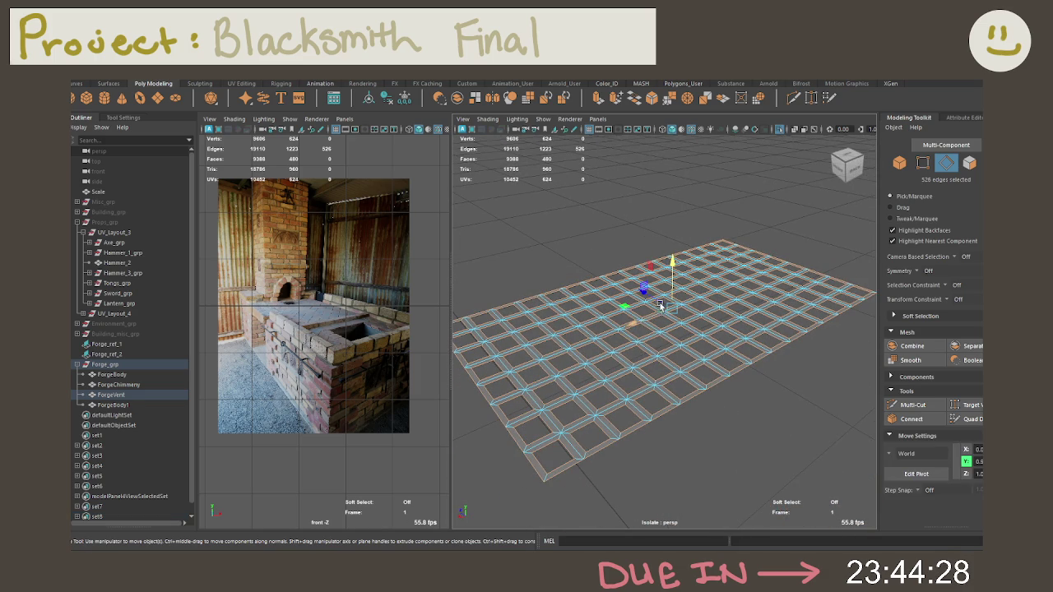
pyautogui.hotkey('ctrl', 'e')
pyautogui.moveTo(668, 306); pyautogui.dragTo(670, 295)
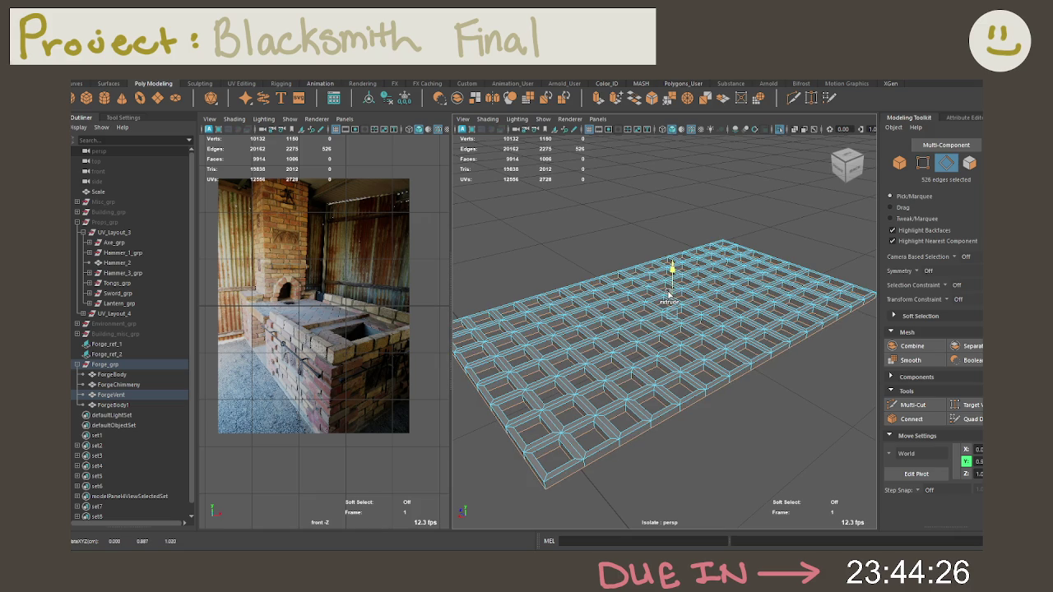
pyautogui.hotkey('ctrl', 'z')
pyautogui.hotkey('ctrl', 'z')
pyautogui.hotkey('ctrl', 'z')
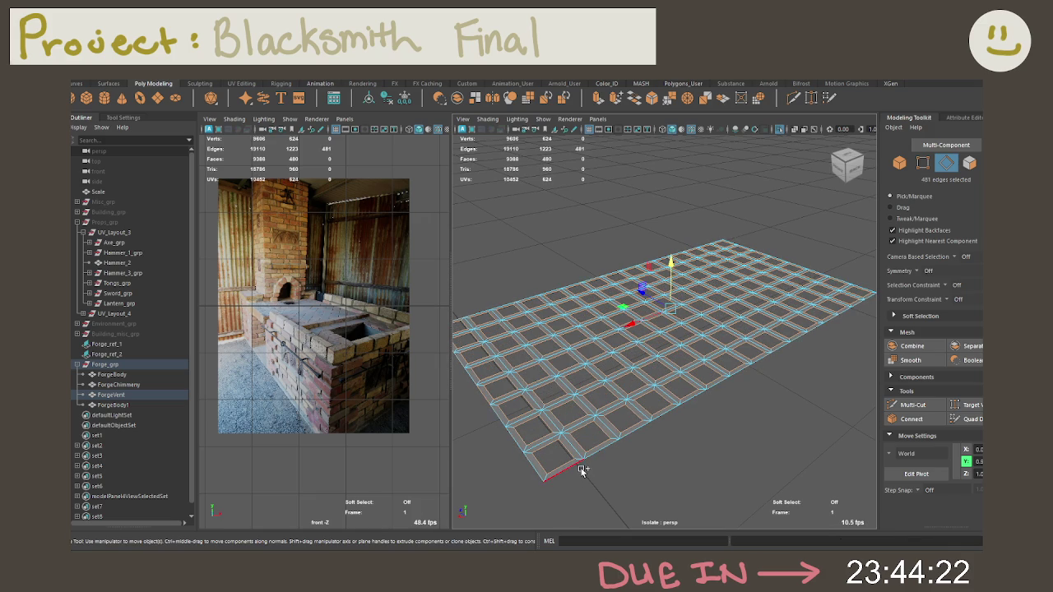
# Reselect the grid edges and extrude them with Thickness 0.5
pyautogui.keyDown('shift'); pyautogui.doubleClick(582, 470); pyautogui.keyUp('shift')
pyautogui.hotkey('ctrl', 'e')
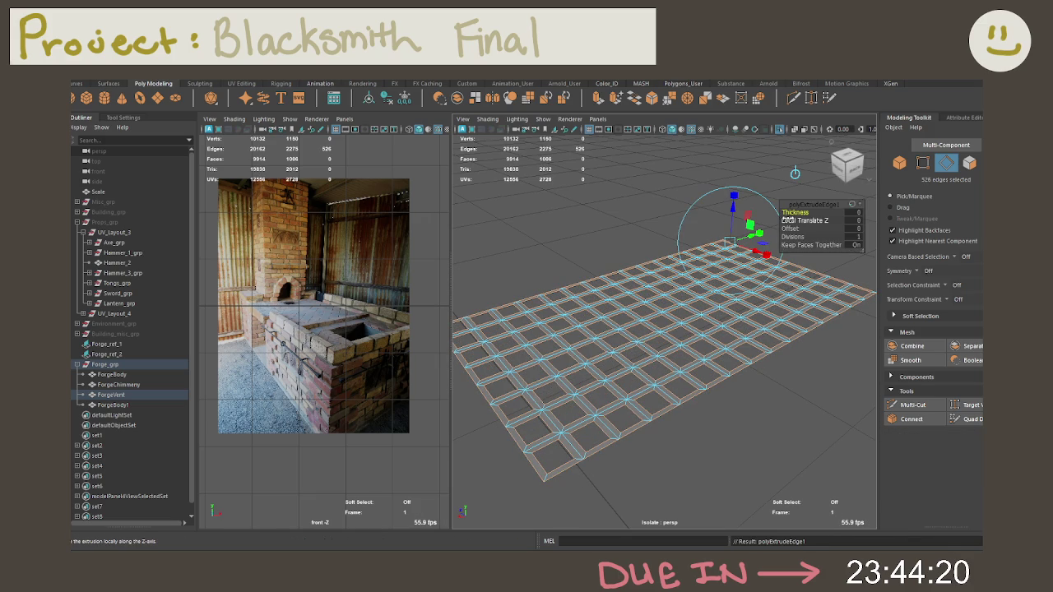
pyautogui.click(852, 212)
pyautogui.write('1')
pyautogui.press('Return')
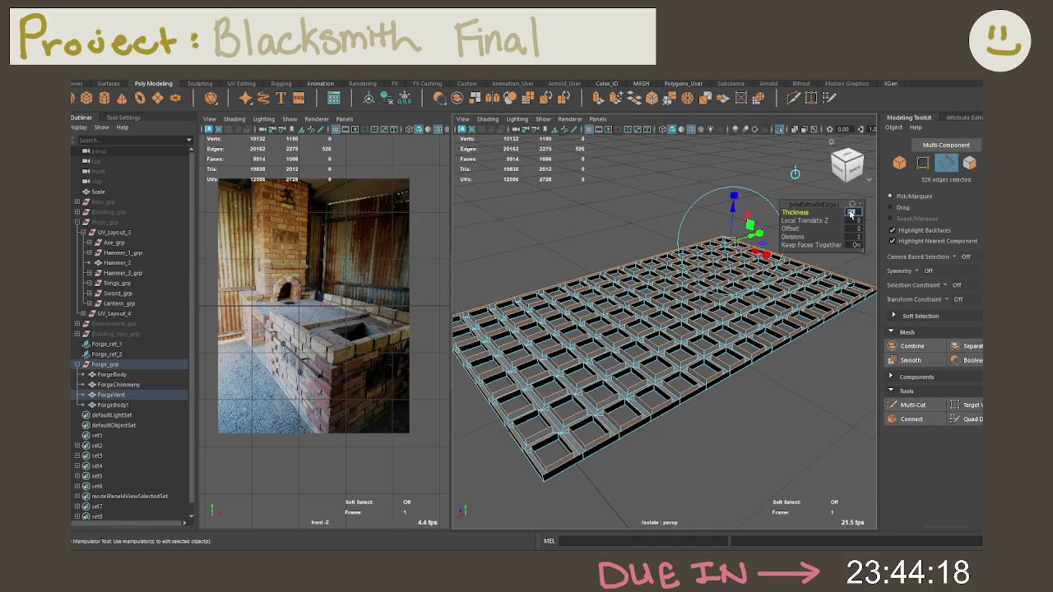
pyautogui.write('0.5')
pyautogui.press('Return')
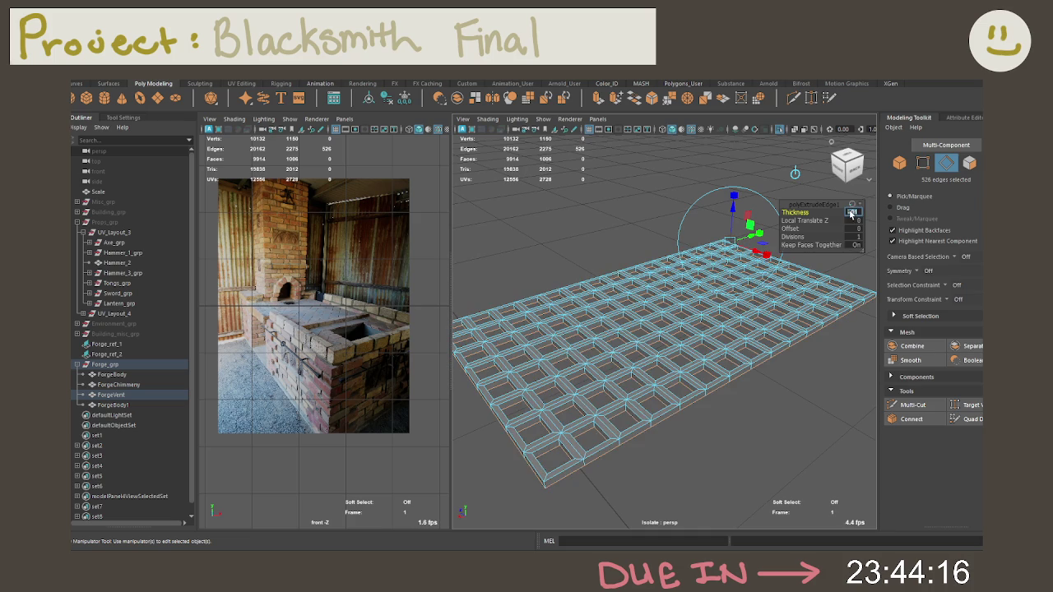
# Return to object mode and isolate the vent grid in the view
pyautogui.moveTo(774, 261); pyautogui.dragTo(820, 245, button='right')
pyautogui.moveTo(821, 244)
pyautogui.keyDown('alt'); pyautogui.mouseDown()
pyautogui.moveTo(690, 329)
pyautogui.moveTo(664, 317)
pyautogui.mouseUp(); pyautogui.keyUp('alt')
pyautogui.scroll(3, 707, 317)
pyautogui.hotkey('ctrl', '1')
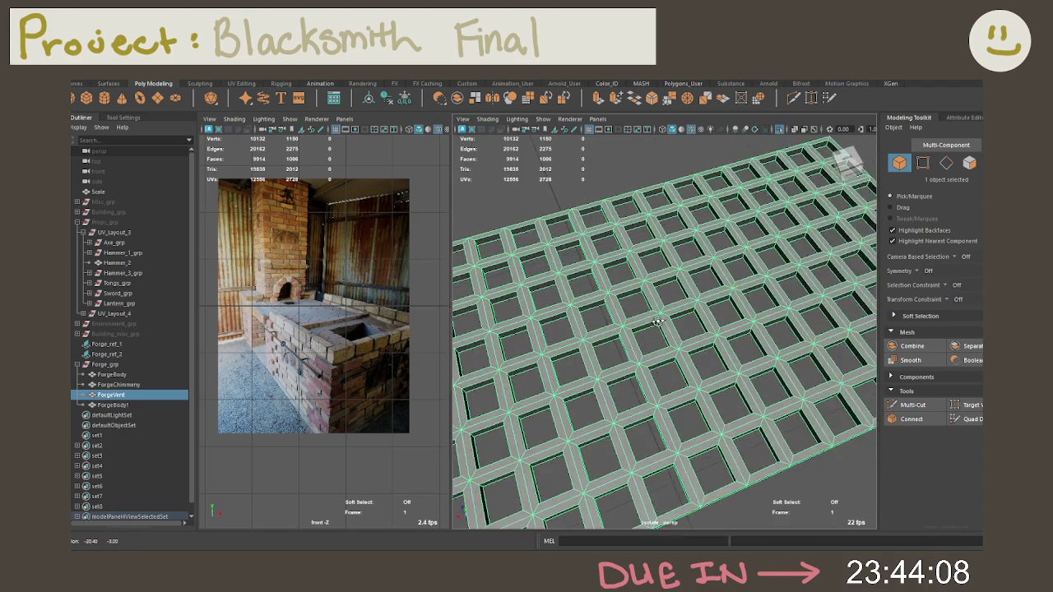
# Bevel the vent grid's edges with 2 segments
pyautogui.hotkey('ctrl', 'b')
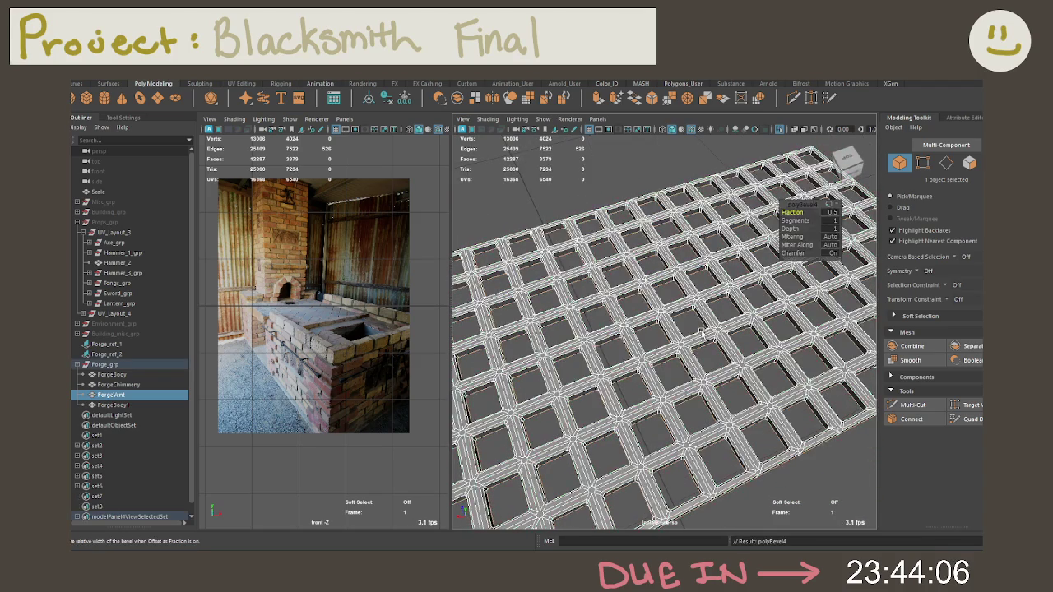
pyautogui.keyDown('alt'); pyautogui.moveTo(703, 333); pyautogui.dragTo(681, 306); pyautogui.keyUp('alt')
pyautogui.scroll(3, 681, 308)
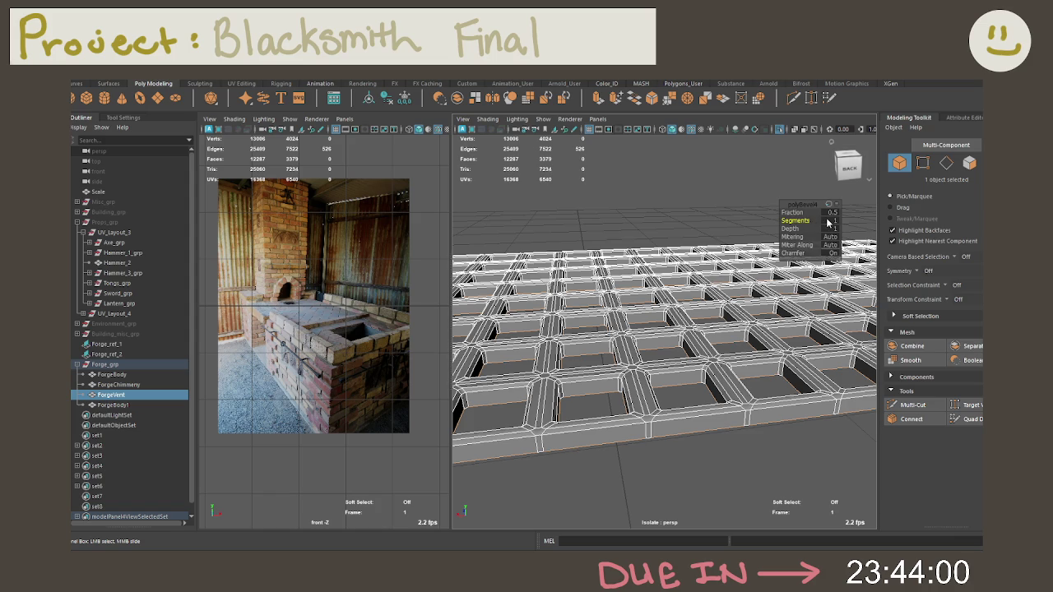
pyautogui.click(828, 221)
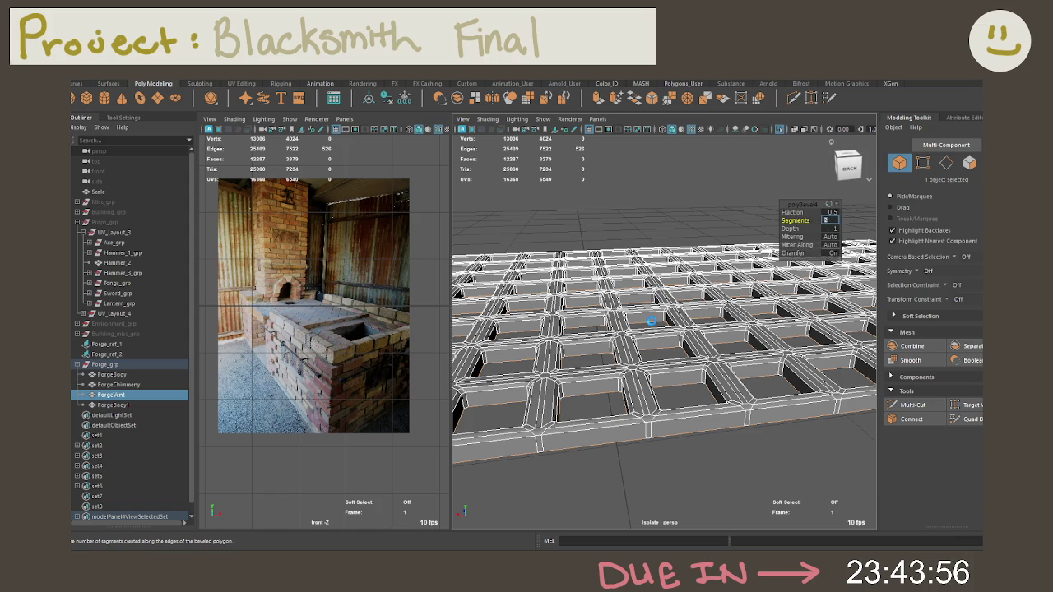
pyautogui.press('Return')
pyautogui.keyDown('alt'); pyautogui.moveTo(658, 315); pyautogui.dragTo(673, 306); pyautogui.keyUp('alt')
pyautogui.scroll(5, 672, 306)
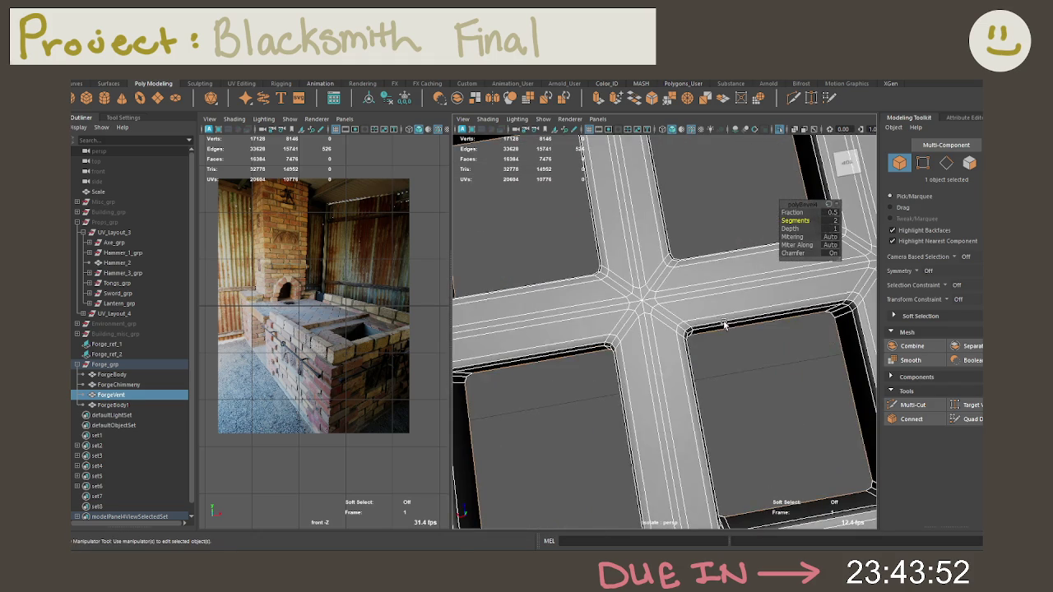
# Switch to object mode, isolate and frame ForgeVent, and inspect the bevelled bars
pyautogui.rightClick(656, 310)
pyautogui.moveTo(656, 310); pyautogui.dragTo(705, 246, button='right')
pyautogui.hotkey('ctrl', '1')
pyautogui.press('f')
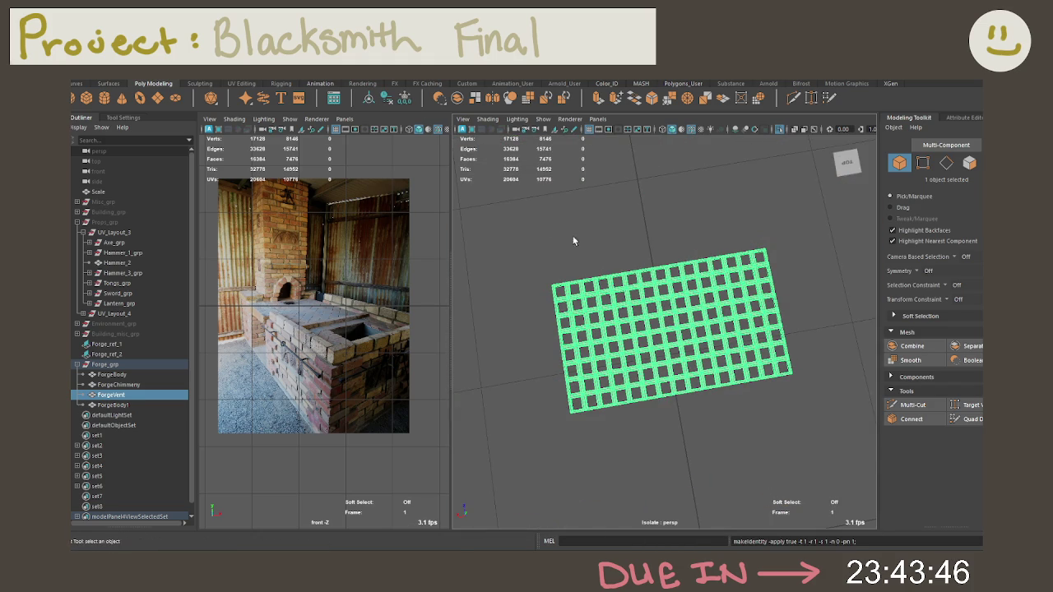
pyautogui.scroll(5, 754, 281)
pyautogui.keyDown('alt'); pyautogui.moveTo(717, 244); pyautogui.dragTo(741, 260, button='right'); pyautogui.keyUp('alt')
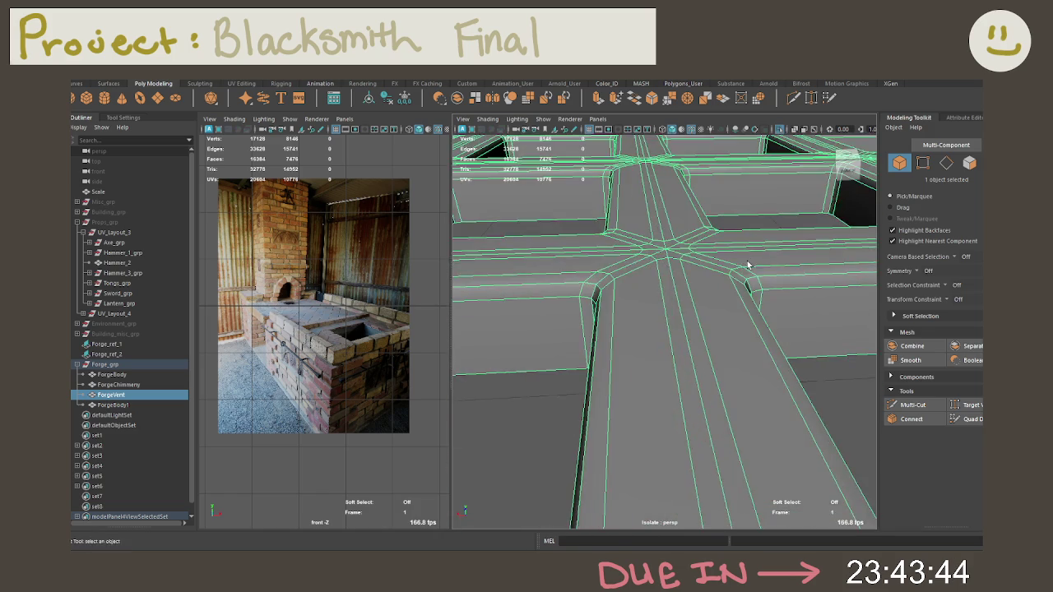
pyautogui.moveTo(674, 259)
pyautogui.keyDown('alt'); pyautogui.mouseDown()
pyautogui.moveTo(660, 294)
pyautogui.moveTo(672, 321)
pyautogui.moveTo(802, 259)
pyautogui.moveTo(716, 288)
pyautogui.moveTo(701, 306)
pyautogui.moveTo(689, 242)
pyautogui.moveTo(686, 271)
pyautogui.moveTo(628, 266)
pyautogui.moveTo(673, 297)
pyautogui.moveTo(587, 298)
pyautogui.moveTo(705, 282)
pyautogui.moveTo(743, 263)
pyautogui.moveTo(742, 284)
pyautogui.moveTo(664, 326)
pyautogui.mouseUp(); pyautogui.keyUp('alt')
pyautogui.press('f')
# Exit isolation and select the forge body, then the ForgeVent grate
pyautogui.hotkey('ctrl', '1')
pyautogui.click(686, 329)
pyautogui.click(658, 327)
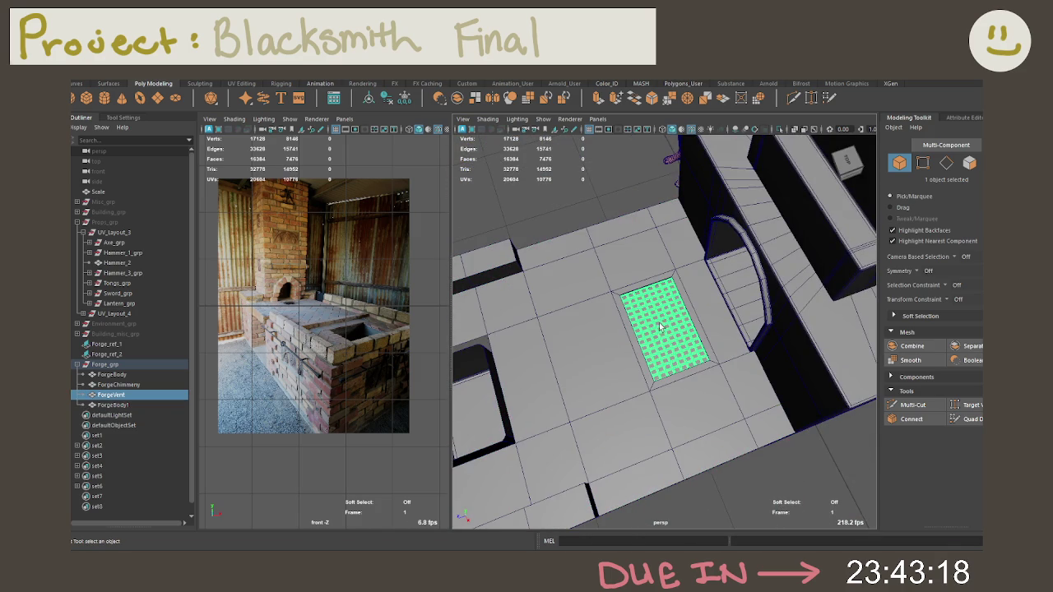
# Isolate ForgeBody1 and delete the top and bottom faces of the vent opening
pyautogui.hotkey('ctrl', '1')
pyautogui.click(667, 324)
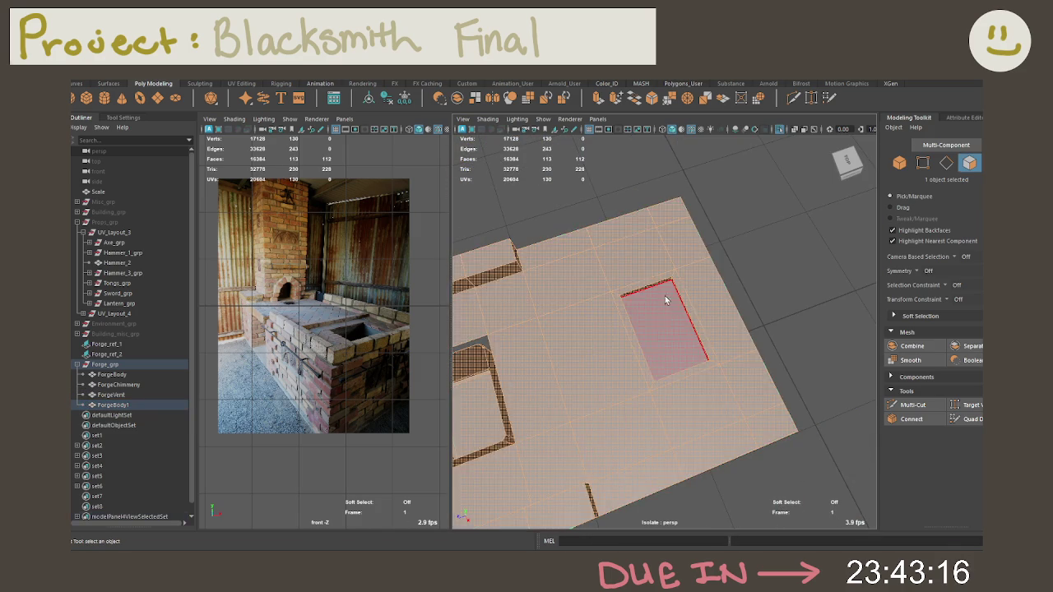
pyautogui.moveTo(669, 326)
pyautogui.keyDown('alt'); pyautogui.mouseDown()
pyautogui.moveTo(622, 298)
pyautogui.moveTo(643, 321)
pyautogui.moveTo(623, 372)
pyautogui.mouseUp(); pyautogui.keyUp('alt')
pyautogui.press('Delete')
pyautogui.click(681, 325)
pyautogui.moveTo(682, 325)
pyautogui.keyDown('alt'); pyautogui.mouseDown()
pyautogui.moveTo(656, 321)
pyautogui.moveTo(679, 203)
pyautogui.moveTo(681, 222)
pyautogui.moveTo(748, 272)
pyautogui.mouseUp(); pyautogui.keyUp('alt')
pyautogui.keyDown('alt'); pyautogui.moveTo(748, 272); pyautogui.dragTo(733, 260, button='right'); pyautogui.keyUp('alt')
pyautogui.moveTo(733, 260)
pyautogui.keyDown('alt'); pyautogui.mouseDown()
pyautogui.moveTo(724, 242)
pyautogui.moveTo(736, 265)
pyautogui.moveTo(736, 230)
pyautogui.moveTo(682, 240)
pyautogui.moveTo(683, 304)
pyautogui.moveTo(666, 321)
pyautogui.moveTo(680, 339)
pyautogui.mouseUp(); pyautogui.keyUp('alt')
pyautogui.keyDown('alt'); pyautogui.moveTo(680, 339); pyautogui.dragTo(741, 395, button='right'); pyautogui.keyUp('alt')
pyautogui.moveTo(740, 395)
pyautogui.keyDown('alt'); pyautogui.mouseDown()
pyautogui.moveTo(659, 387)
pyautogui.moveTo(614, 399)
pyautogui.mouseUp(); pyautogui.keyUp('alt')
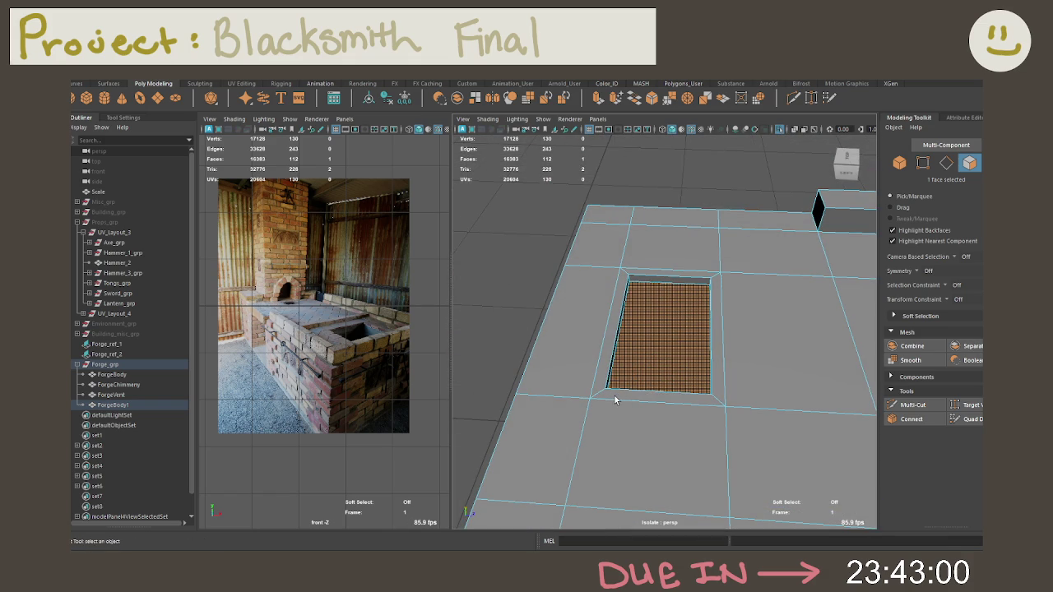
pyautogui.moveTo(650, 384)
pyautogui.keyDown('alt'); pyautogui.mouseDown()
pyautogui.moveTo(499, 376)
pyautogui.moveTo(595, 332)
pyautogui.moveTo(627, 300)
pyautogui.moveTo(606, 318)
pyautogui.mouseUp(); pyautogui.keyUp('alt')
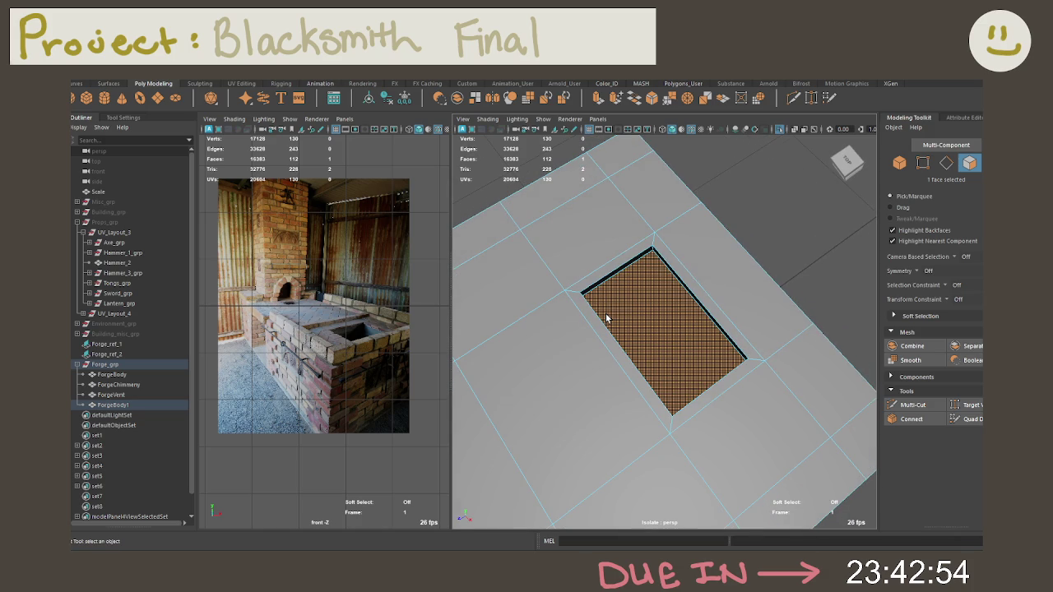
pyautogui.press('Delete')
# Select the hole's border edge loop and move it down to form a recess
pyautogui.moveTo(607, 317)
pyautogui.keyDown('alt'); pyautogui.mouseDown()
pyautogui.moveTo(634, 294)
pyautogui.moveTo(574, 228)
pyautogui.moveTo(613, 300)
pyautogui.mouseUp(); pyautogui.keyUp('alt')
pyautogui.moveTo(613, 301); pyautogui.dragTo(607, 276, button='right')
pyautogui.doubleClick(626, 293)
pyautogui.moveTo(644, 292)
pyautogui.keyDown('alt'); pyautogui.mouseDown()
pyautogui.moveTo(674, 291)
pyautogui.moveTo(664, 312)
pyautogui.mouseUp(); pyautogui.keyUp('alt')
pyautogui.press('w')
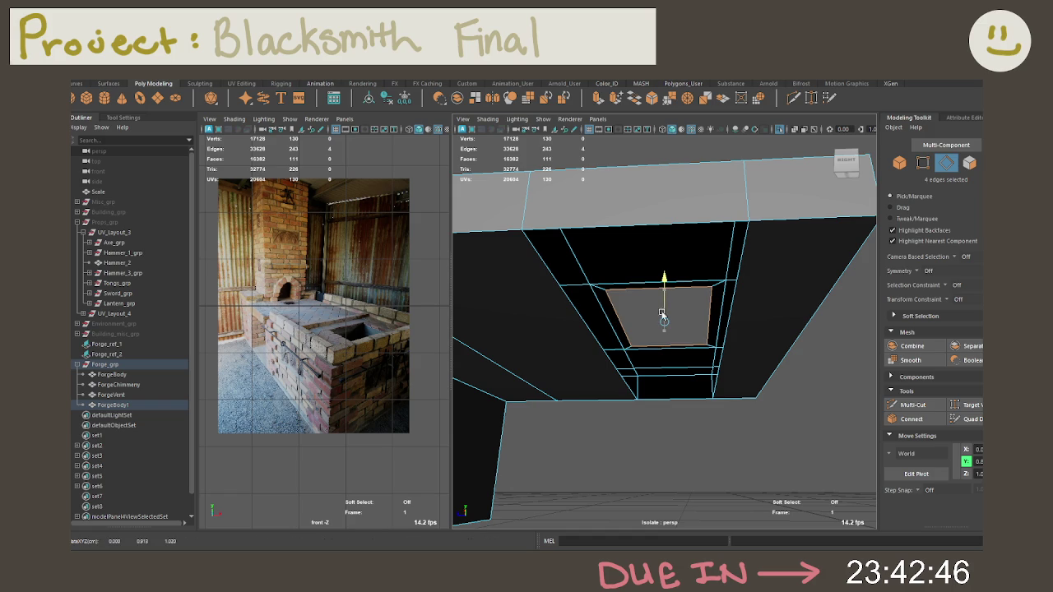
pyautogui.moveTo(659, 351)
pyautogui.mouseDown()
pyautogui.moveTo(642, 409)
pyautogui.moveTo(608, 309)
pyautogui.moveTo(662, 300)
pyautogui.moveTo(688, 262)
pyautogui.mouseUp()
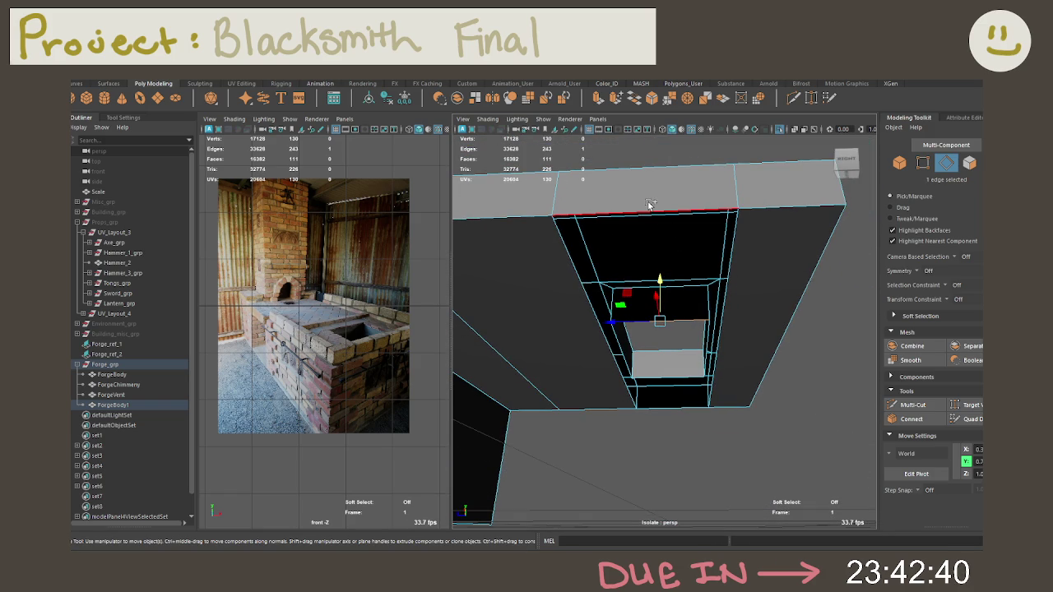
# Split the faces beside the opening with two Multi-Cut lines
pyautogui.keyDown('shift'); pyautogui.click(649, 206); pyautogui.keyUp('shift')
pyautogui.moveTo(684, 206)
pyautogui.keyDown('alt'); pyautogui.mouseDown()
pyautogui.moveTo(666, 291)
pyautogui.moveTo(675, 285)
pyautogui.mouseUp(); pyautogui.keyUp('alt')
pyautogui.click(685, 281)
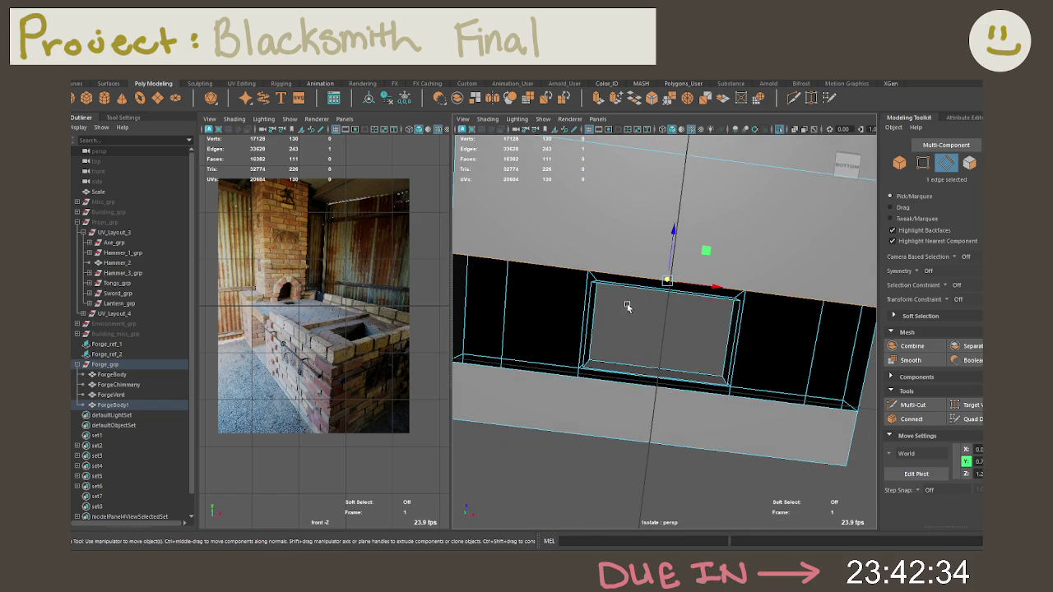
pyautogui.click(792, 99)
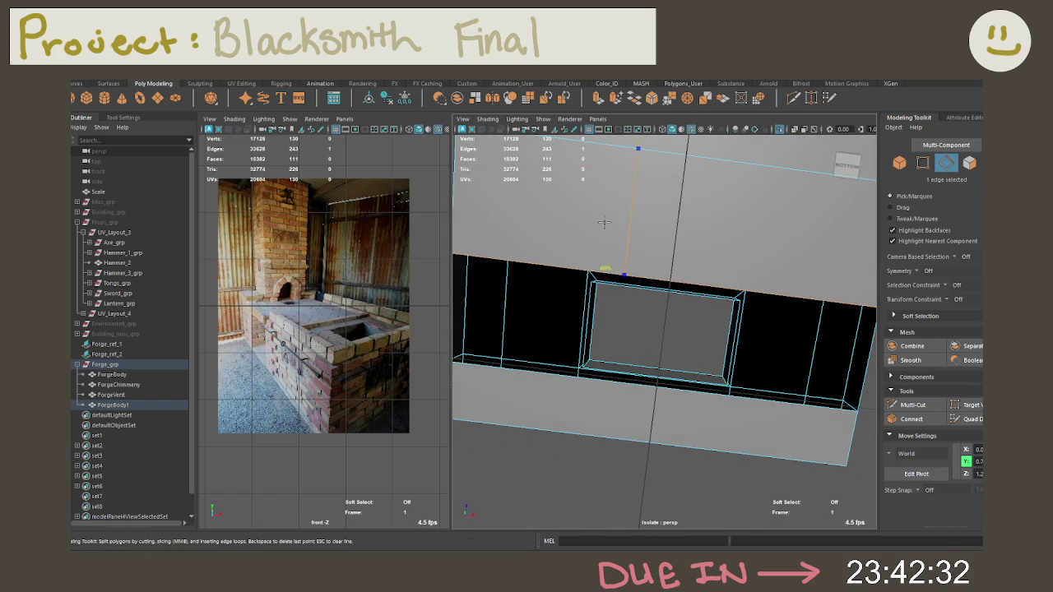
pyautogui.click(581, 215)
pyautogui.click(750, 163)
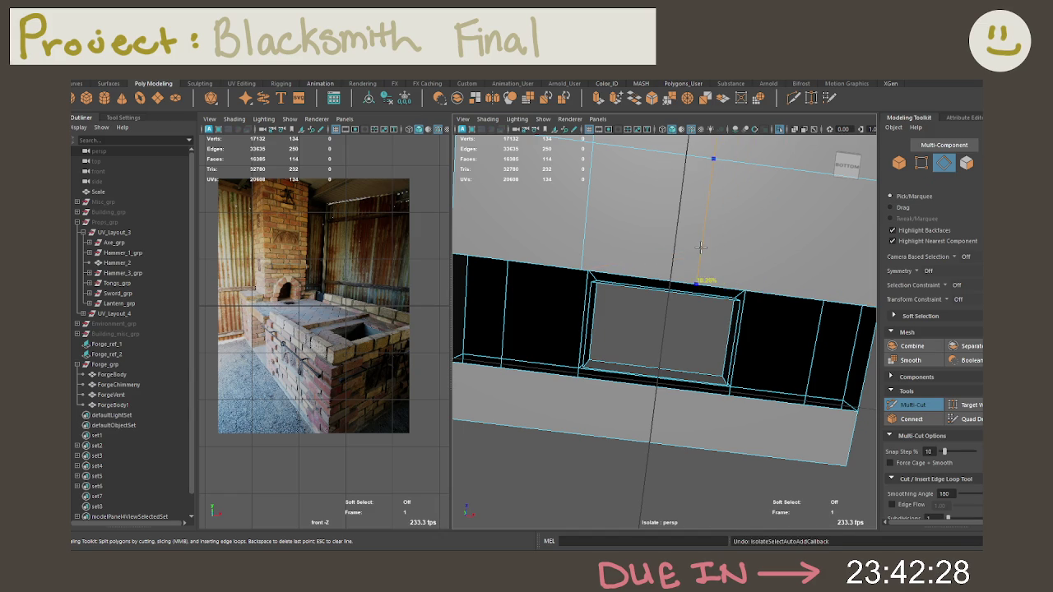
pyautogui.press('Return')
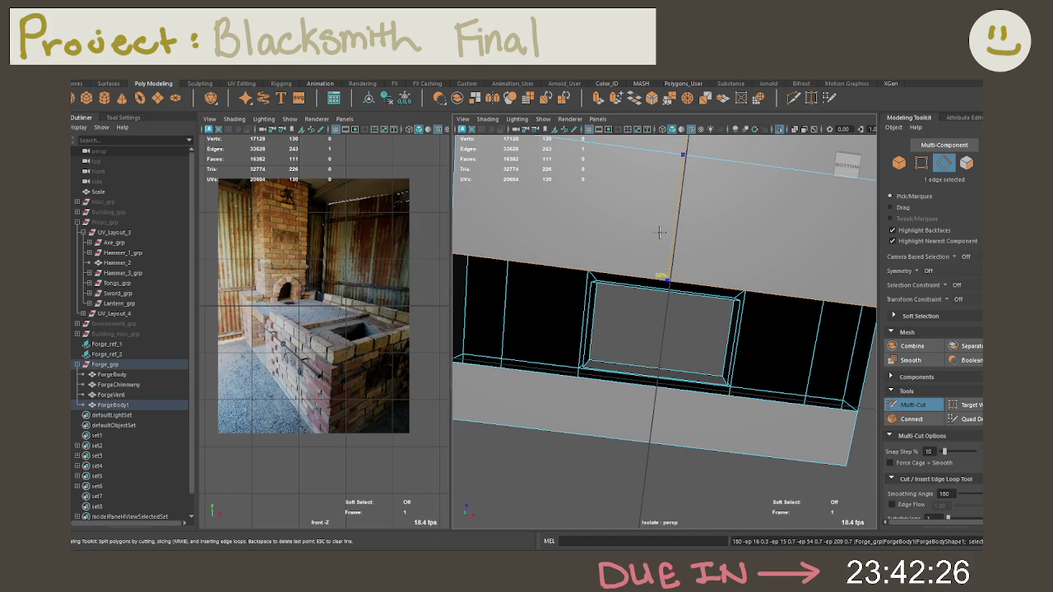
pyautogui.press('Return')
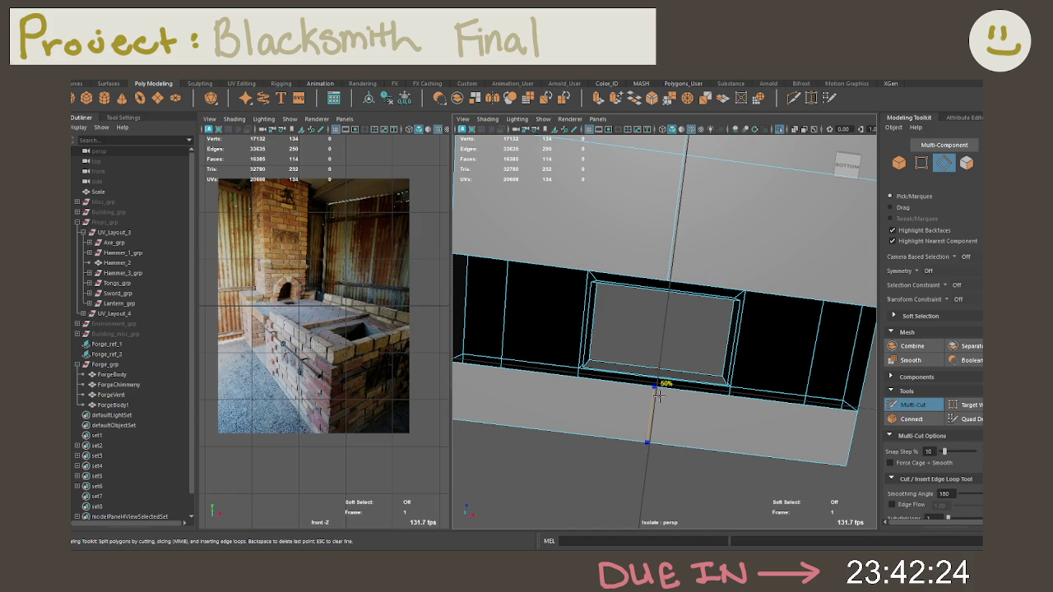
# Bevel the selected edge at the vent opening on the forge underside
pyautogui.moveTo(640, 338)
pyautogui.keyDown('alt'); pyautogui.mouseDown()
pyautogui.moveTo(718, 346)
pyautogui.moveTo(741, 334)
pyautogui.mouseUp(); pyautogui.keyUp('alt')
pyautogui.keyDown('alt'); pyautogui.moveTo(740, 334); pyautogui.dragTo(765, 321, button='right'); pyautogui.keyUp('alt')
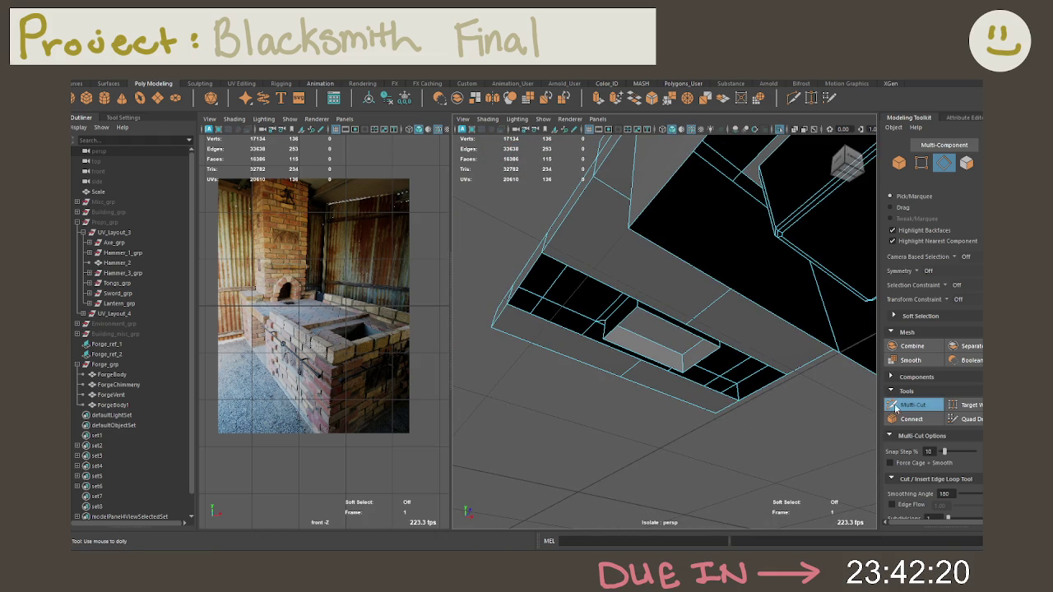
pyautogui.click(893, 407)
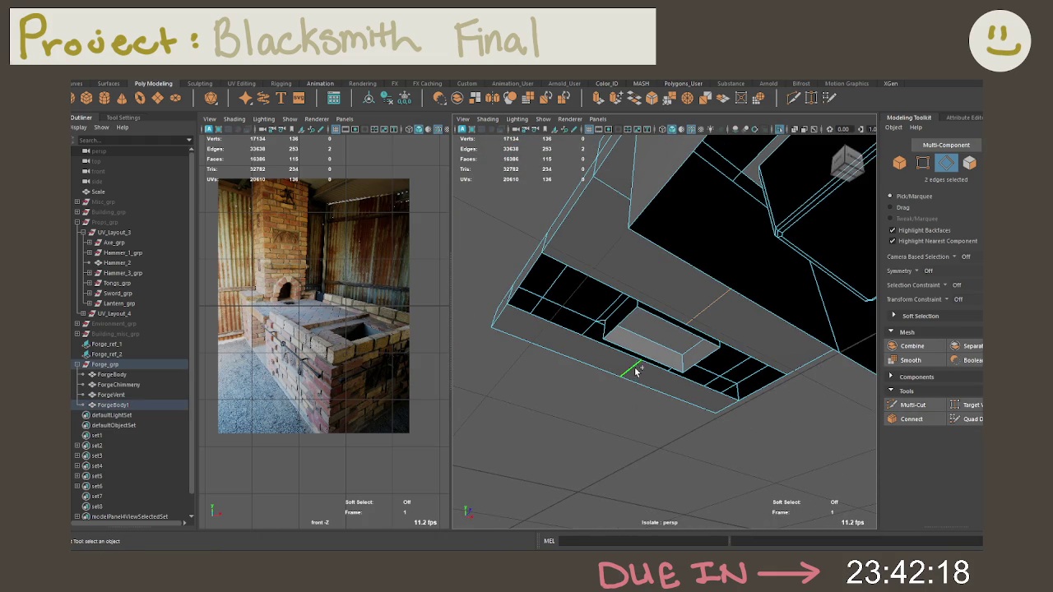
pyautogui.keyDown('alt'); pyautogui.moveTo(636, 372); pyautogui.dragTo(759, 357); pyautogui.keyUp('alt')
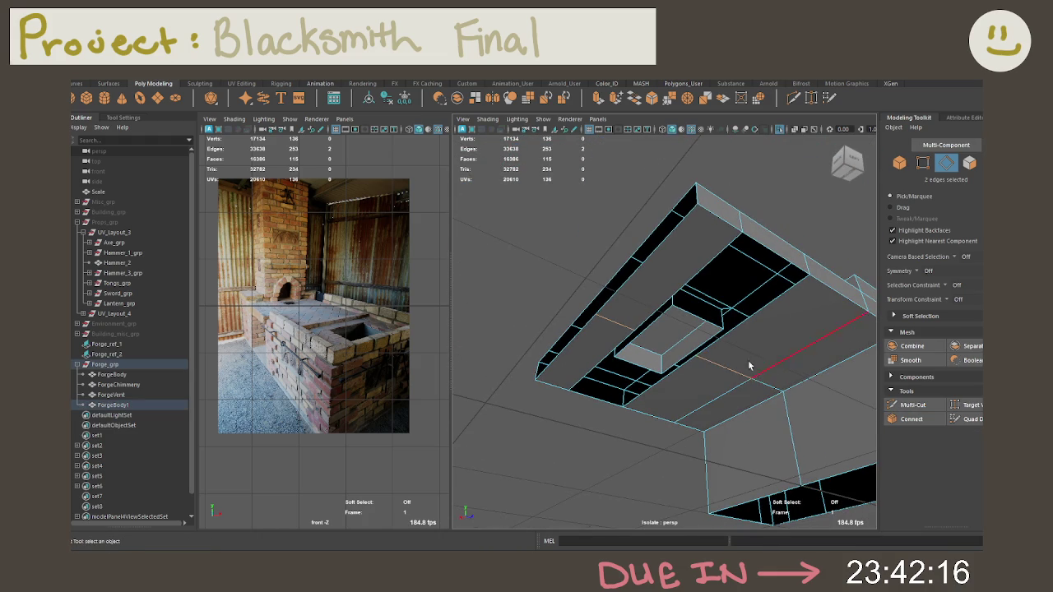
pyautogui.moveTo(674, 294)
pyautogui.keyDown('alt'); pyautogui.mouseDown()
pyautogui.moveTo(760, 351)
pyautogui.moveTo(715, 387)
pyautogui.moveTo(766, 330)
pyautogui.moveTo(674, 276)
pyautogui.moveTo(814, 214)
pyautogui.mouseUp(); pyautogui.keyUp('alt')
pyautogui.hotkey('ctrl', 'b')
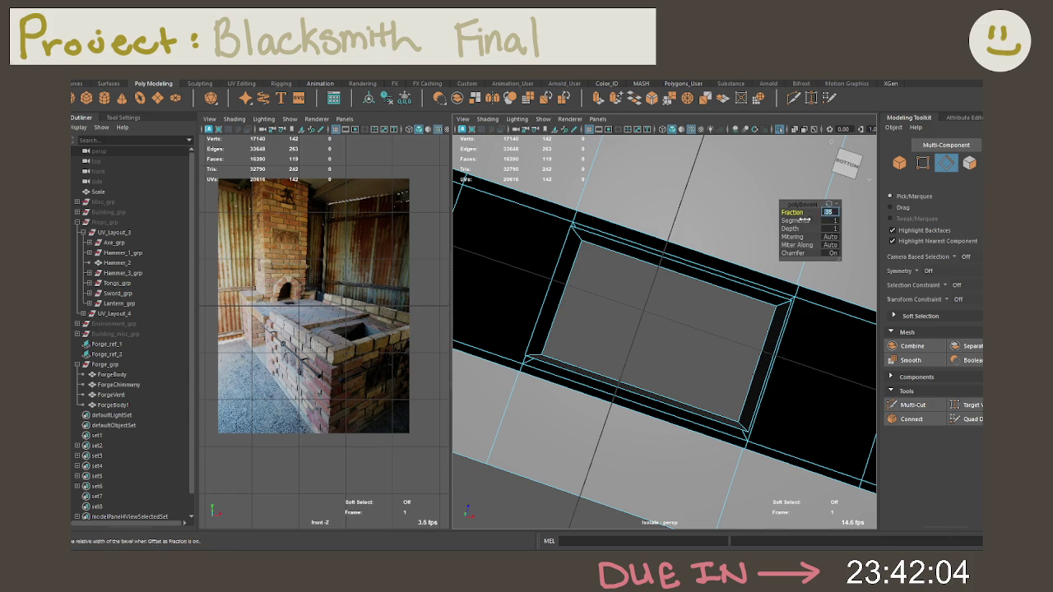
# Bridge the gap between the upper edge pair beside the vent recess
pyautogui.click(668, 214)
pyautogui.moveTo(676, 258)
pyautogui.keyDown('alt'); pyautogui.mouseDown()
pyautogui.moveTo(682, 201)
pyautogui.moveTo(674, 253)
pyautogui.mouseUp(); pyautogui.keyUp('alt')
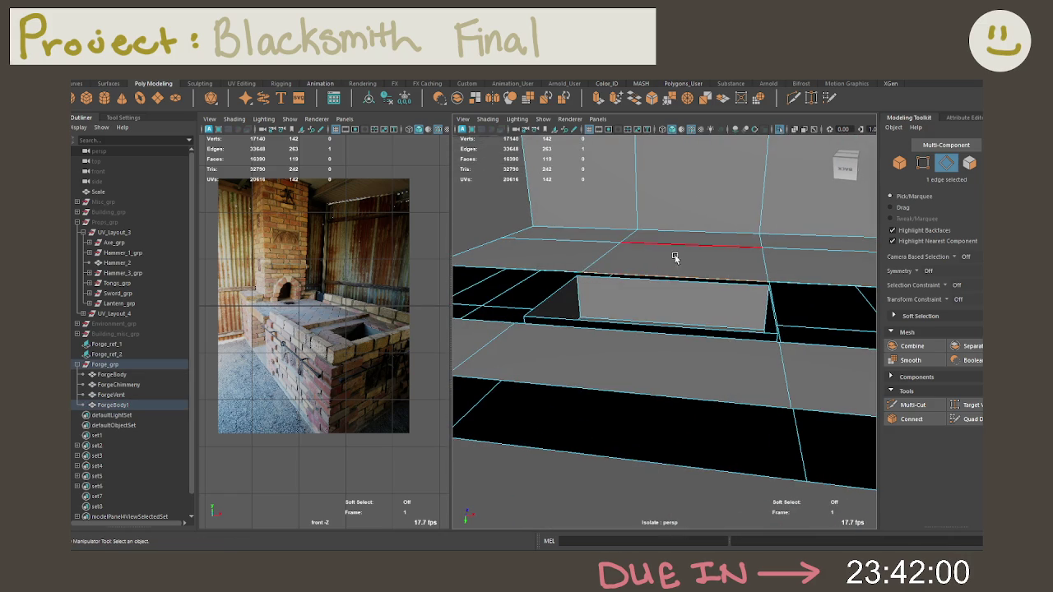
pyautogui.click(634, 102)
pyautogui.keyDown('alt'); pyautogui.moveTo(659, 247); pyautogui.dragTo(670, 200); pyautogui.keyUp('alt')
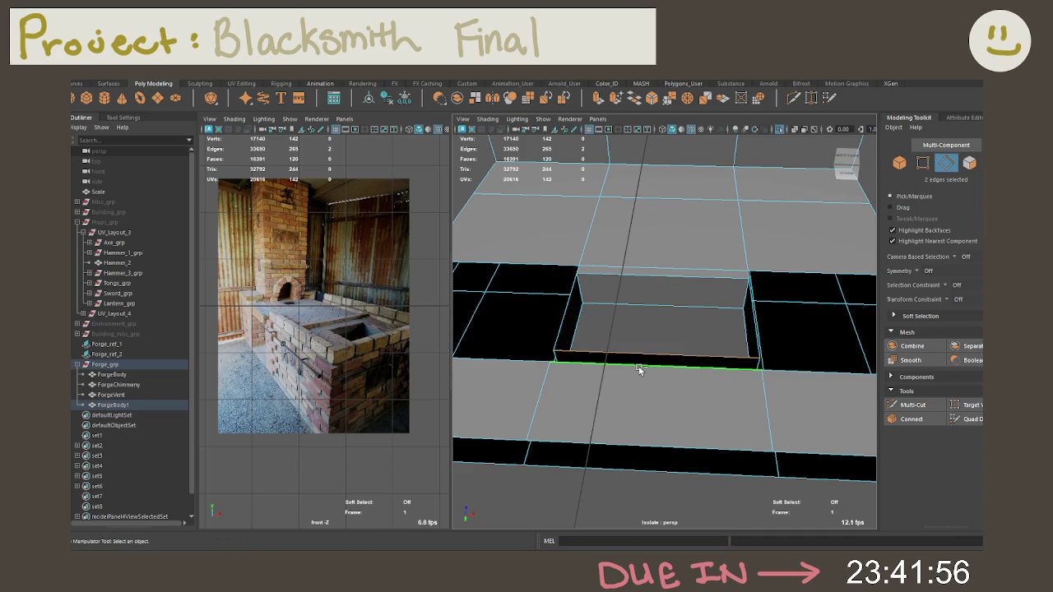
# Fill the left and right border holes around the recess
pyautogui.keyDown('alt'); pyautogui.moveTo(760, 294); pyautogui.dragTo(777, 282); pyautogui.keyUp('alt')
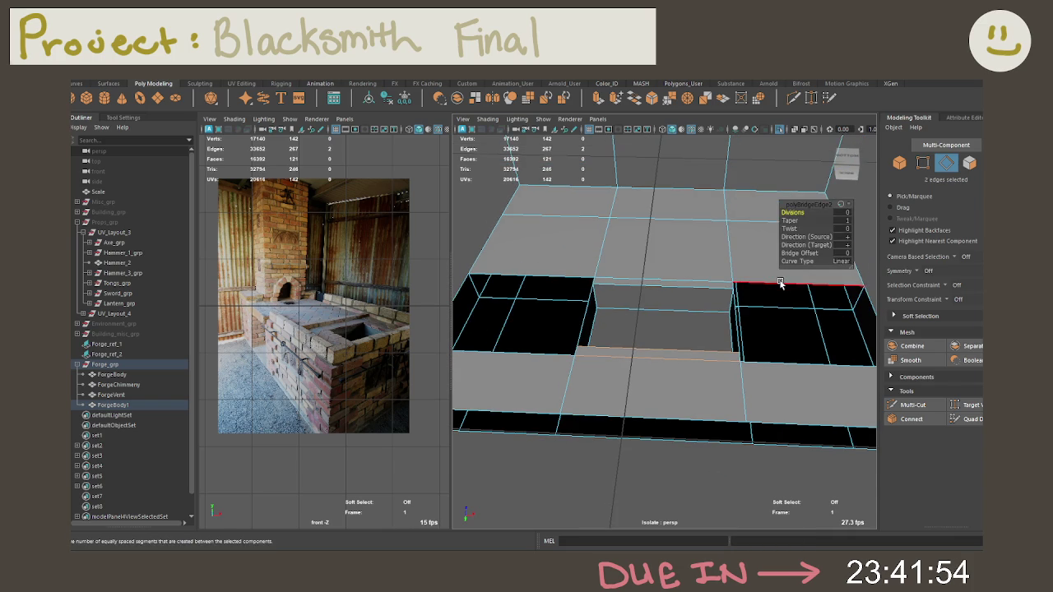
pyautogui.doubleClick(777, 282)
pyautogui.doubleClick(574, 279)
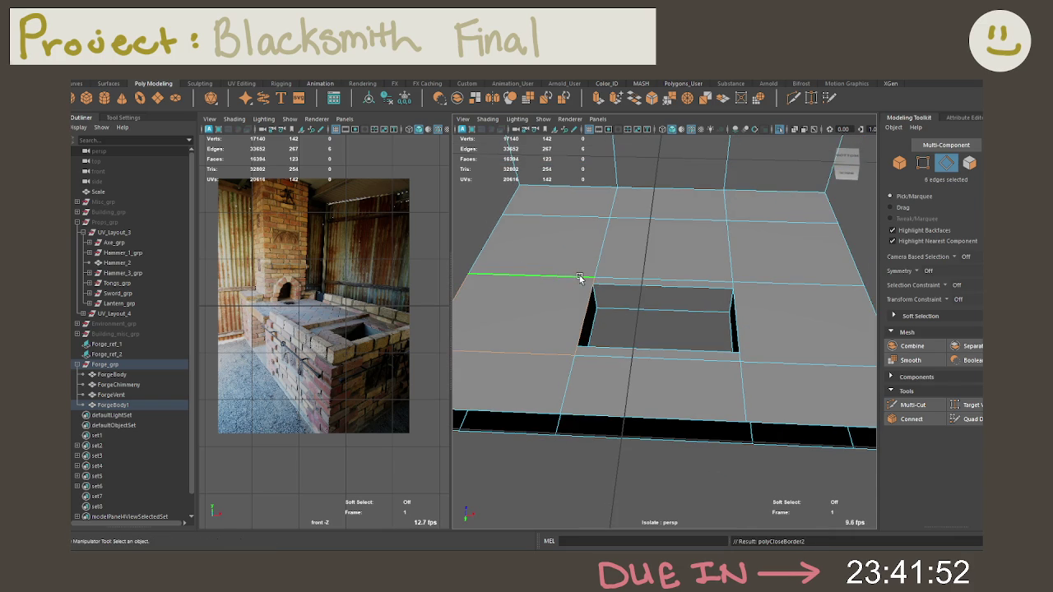
pyautogui.moveTo(680, 310)
pyautogui.keyDown('alt'); pyautogui.mouseDown()
pyautogui.moveTo(715, 306)
pyautogui.moveTo(764, 329)
pyautogui.moveTo(757, 343)
pyautogui.moveTo(795, 340)
pyautogui.moveTo(764, 346)
pyautogui.moveTo(678, 302)
pyautogui.mouseUp(); pyautogui.keyUp('alt')
pyautogui.rightClick(678, 304)
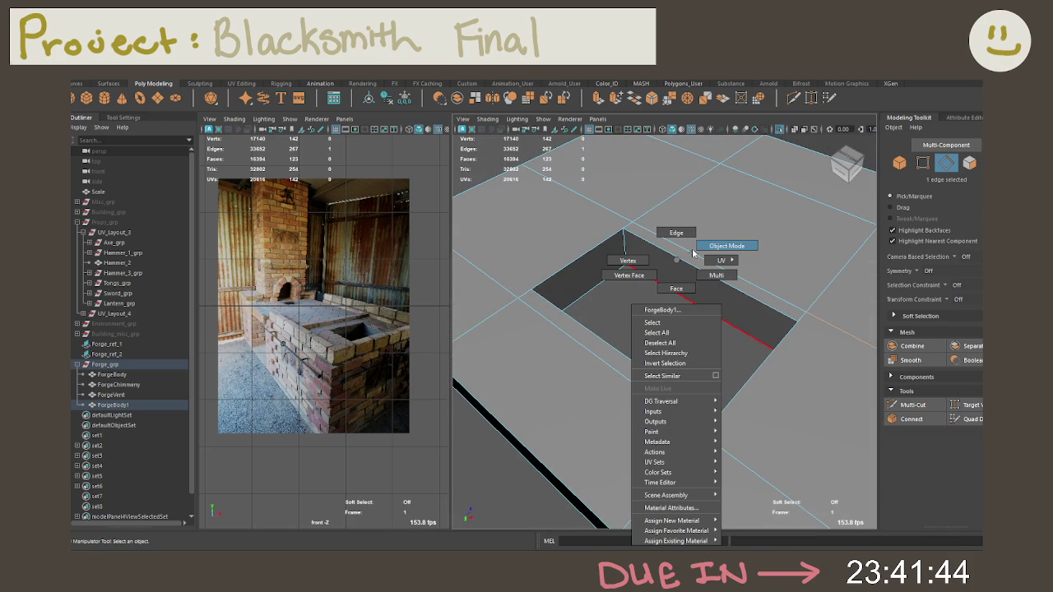
# Multi-Cut a vertical edge loop below the recess and bevel it with Fraction 0.85
pyautogui.click(694, 250)
pyautogui.moveTo(694, 250)
pyautogui.keyDown('alt'); pyautogui.mouseDown()
pyautogui.moveTo(719, 298)
pyautogui.moveTo(811, 383)
pyautogui.moveTo(735, 414)
pyautogui.moveTo(656, 390)
pyautogui.moveTo(654, 331)
pyautogui.moveTo(664, 338)
pyautogui.moveTo(656, 378)
pyautogui.moveTo(648, 398)
pyautogui.moveTo(634, 399)
pyautogui.moveTo(640, 342)
pyautogui.moveTo(631, 405)
pyautogui.moveTo(639, 346)
pyautogui.moveTo(661, 310)
pyautogui.moveTo(719, 278)
pyautogui.moveTo(731, 289)
pyautogui.mouseUp(); pyautogui.keyUp('alt')
pyautogui.click(903, 406)
pyautogui.click(524, 388)
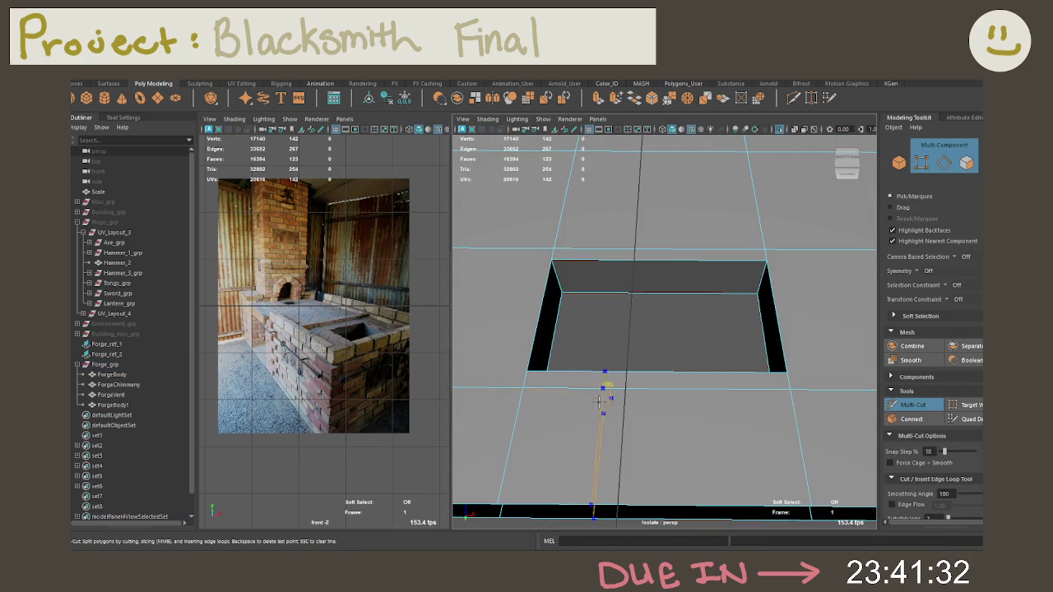
pyautogui.press('Return')
pyautogui.press('q')
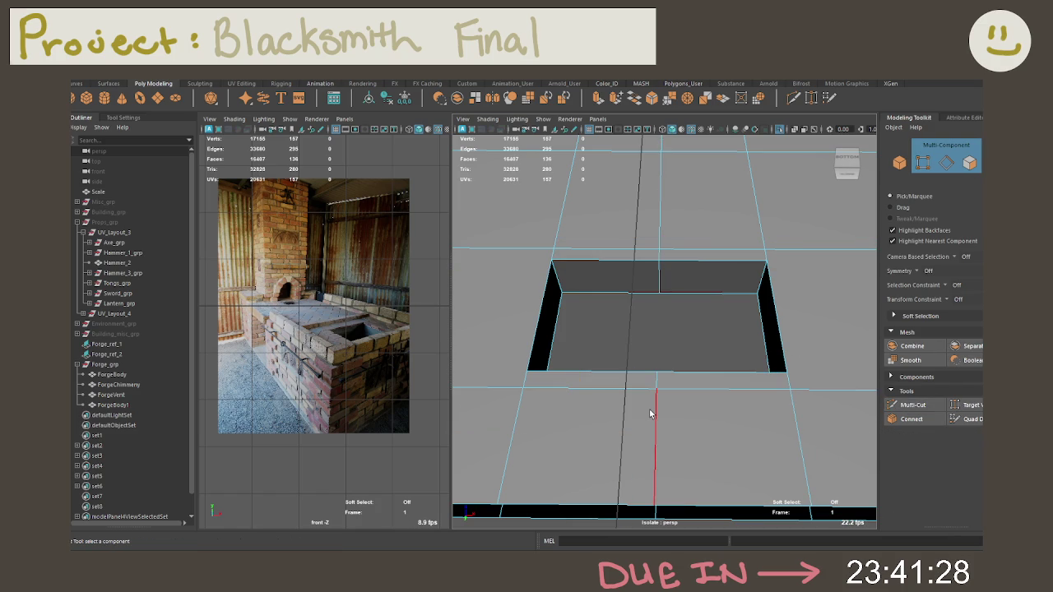
pyautogui.doubleClick(650, 413)
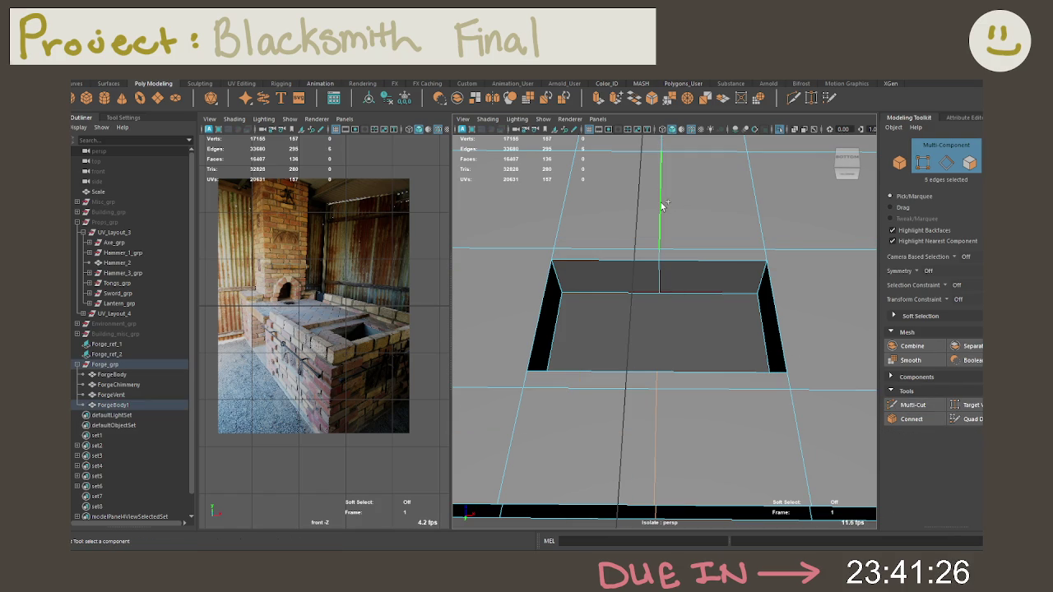
pyautogui.hotkey('ctrl', 'b')
pyautogui.moveTo(780, 215); pyautogui.dragTo(960, 217, button='middle')
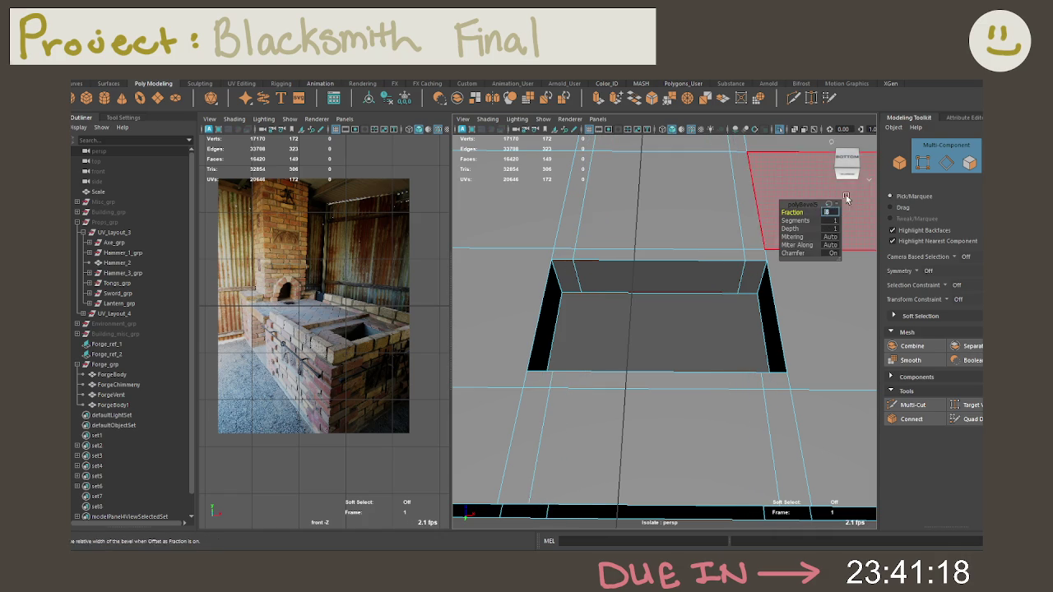
# Delete the stray corner bevel and near and far wall faces inside the recess
pyautogui.click(747, 311)
pyautogui.moveTo(763, 276); pyautogui.dragTo(758, 282, button='right')
pyautogui.click(748, 275)
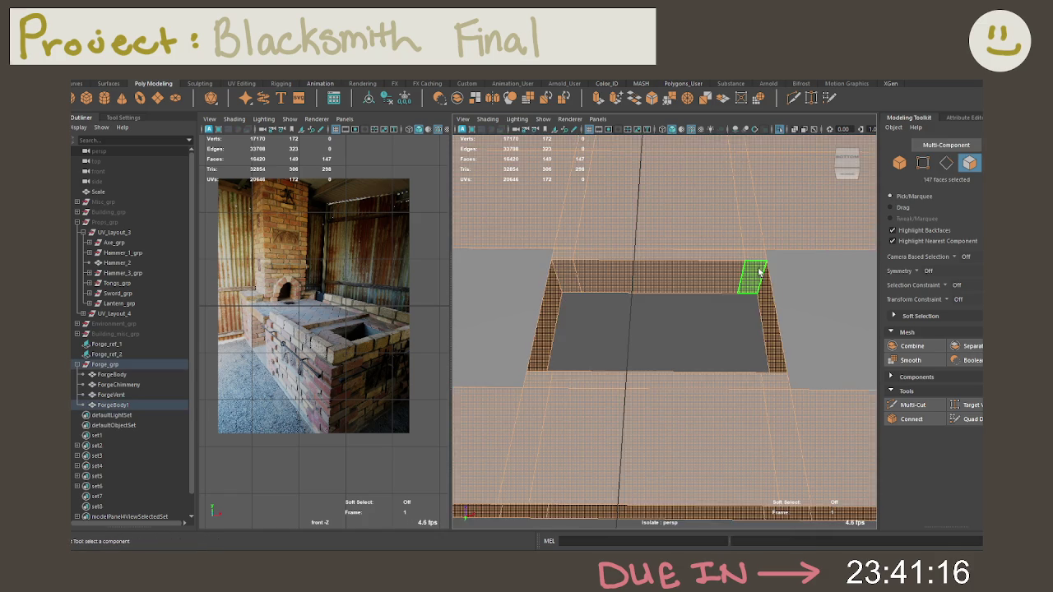
pyautogui.moveTo(748, 275)
pyautogui.keyDown('alt'); pyautogui.mouseDown()
pyautogui.moveTo(750, 342)
pyautogui.moveTo(730, 361)
pyautogui.mouseUp(); pyautogui.keyUp('alt')
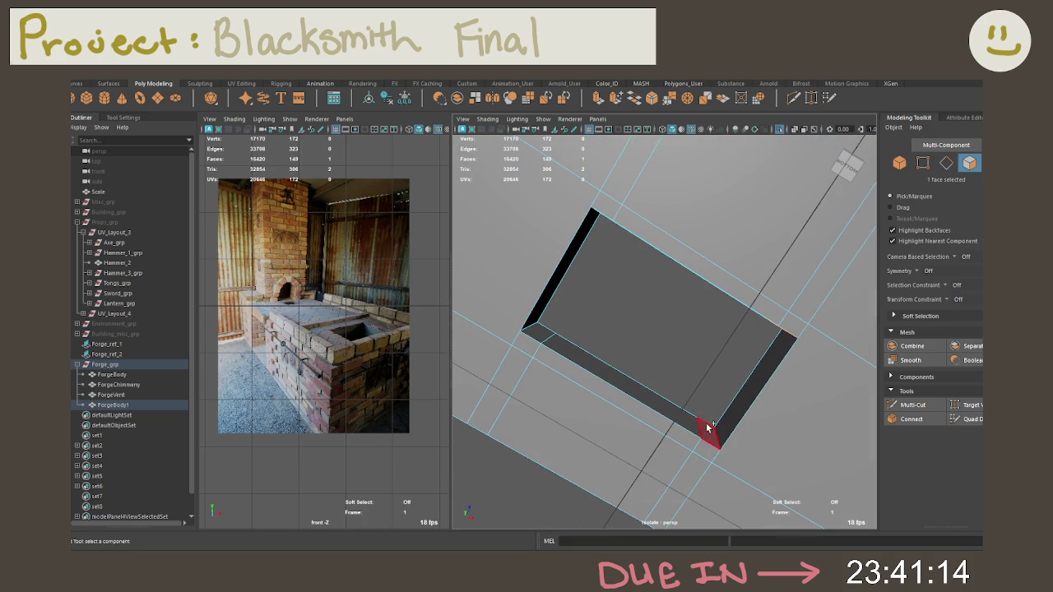
pyautogui.moveTo(631, 310)
pyautogui.keyDown('alt'); pyautogui.mouseDown()
pyautogui.moveTo(649, 253)
pyautogui.moveTo(677, 262)
pyautogui.moveTo(677, 275)
pyautogui.mouseUp(); pyautogui.keyUp('alt')
pyautogui.click(714, 240)
pyautogui.press('Delete')
pyautogui.moveTo(715, 240)
pyautogui.keyDown('alt'); pyautogui.mouseDown()
pyautogui.moveTo(607, 266)
pyautogui.moveTo(645, 310)
pyautogui.mouseUp(); pyautogui.keyUp('alt')
pyautogui.click(634, 256)
pyautogui.press('Delete')
# Bridge the first corner gaps between pairs of vertical edges
pyautogui.moveTo(645, 311); pyautogui.dragTo(643, 232, button='right')
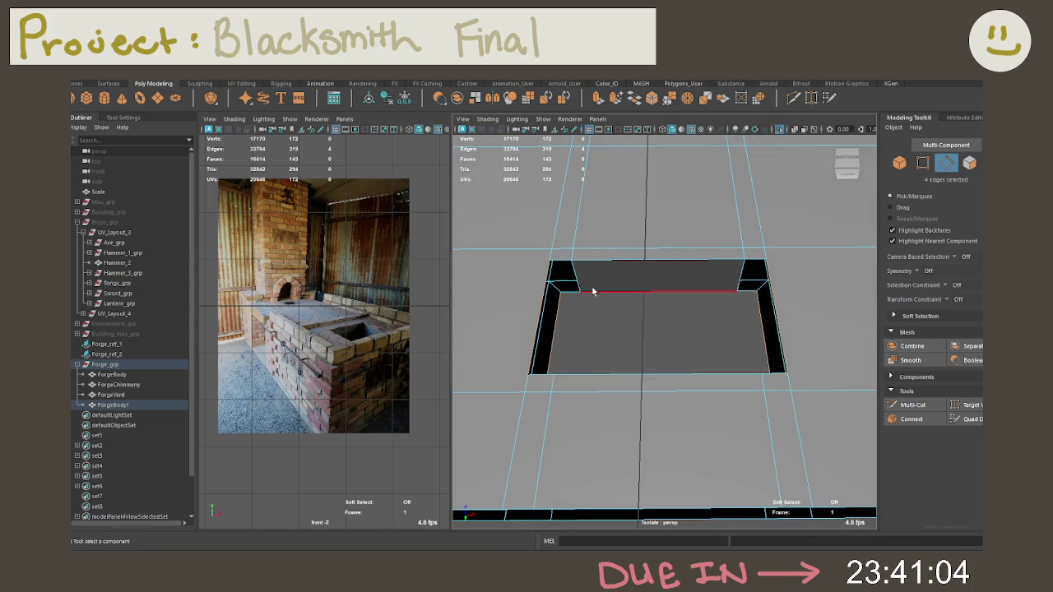
pyautogui.moveTo(579, 294)
pyautogui.keyDown('alt'); pyautogui.mouseDown()
pyautogui.moveTo(694, 273)
pyautogui.moveTo(670, 247)
pyautogui.moveTo(705, 283)
pyautogui.mouseUp(); pyautogui.keyUp('alt')
pyautogui.click(634, 97)
pyautogui.click(705, 283)
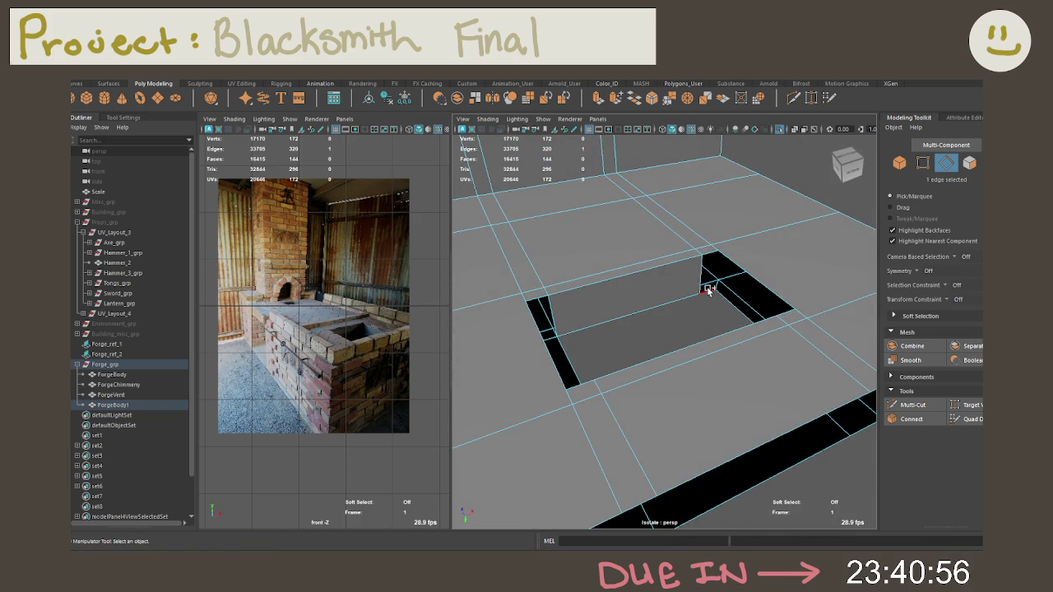
pyautogui.moveTo(717, 290)
pyautogui.keyDown('alt'); pyautogui.mouseDown()
pyautogui.moveTo(782, 296)
pyautogui.moveTo(576, 261)
pyautogui.mouseUp(); pyautogui.keyUp('alt')
pyautogui.press('g')
pyautogui.click(571, 329)
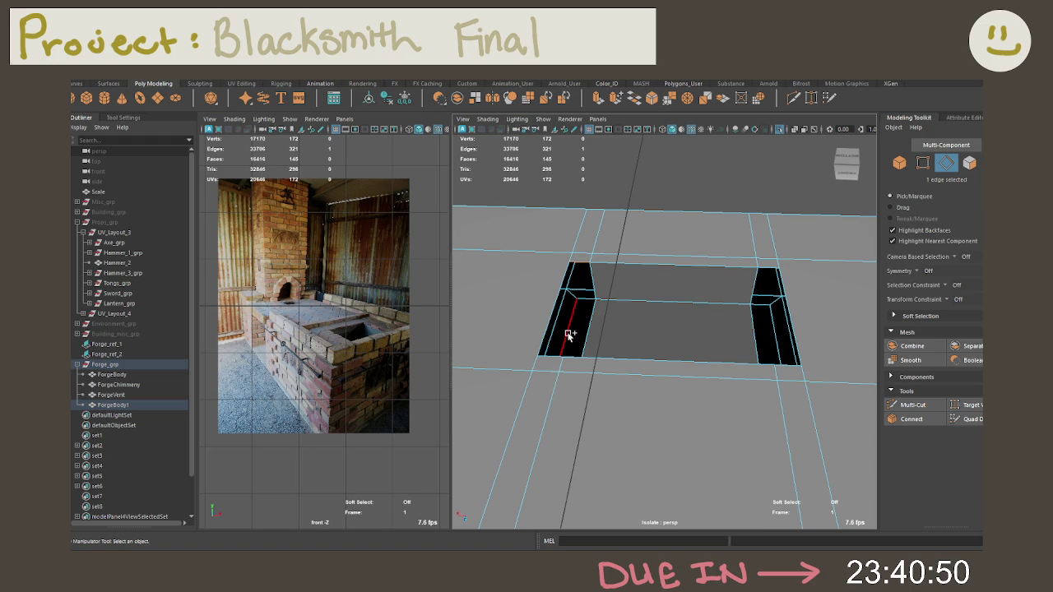
# Bridge the remaining corner gaps, undoing a stray repeat, and fill the last hole
pyautogui.press('g')
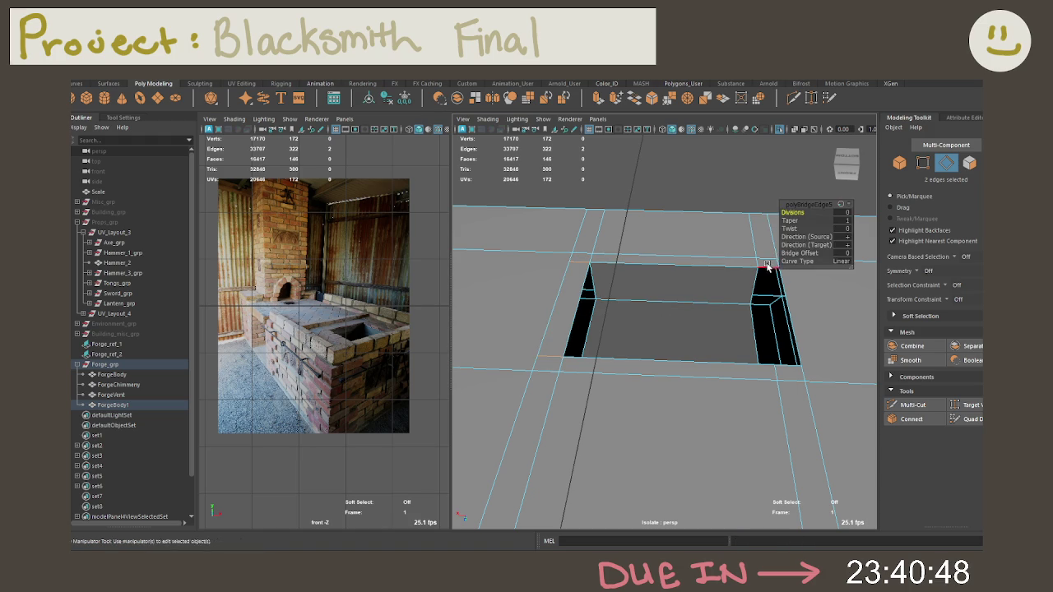
pyautogui.click(782, 354)
pyautogui.hotkey('shift', 'g')
pyautogui.hotkey('ctrl', 'z')
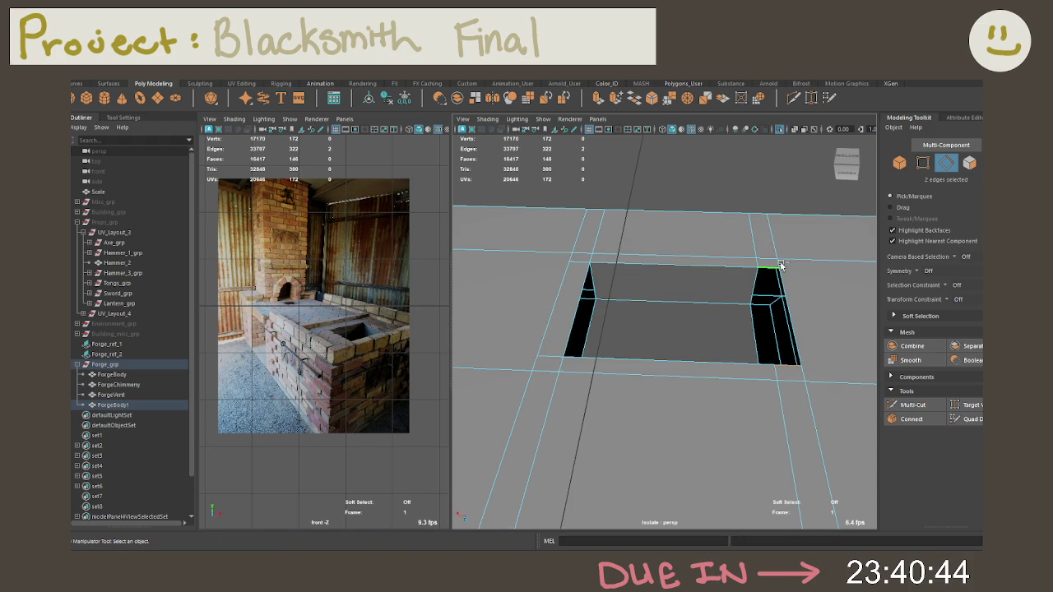
pyautogui.press('g')
pyautogui.click(750, 316)
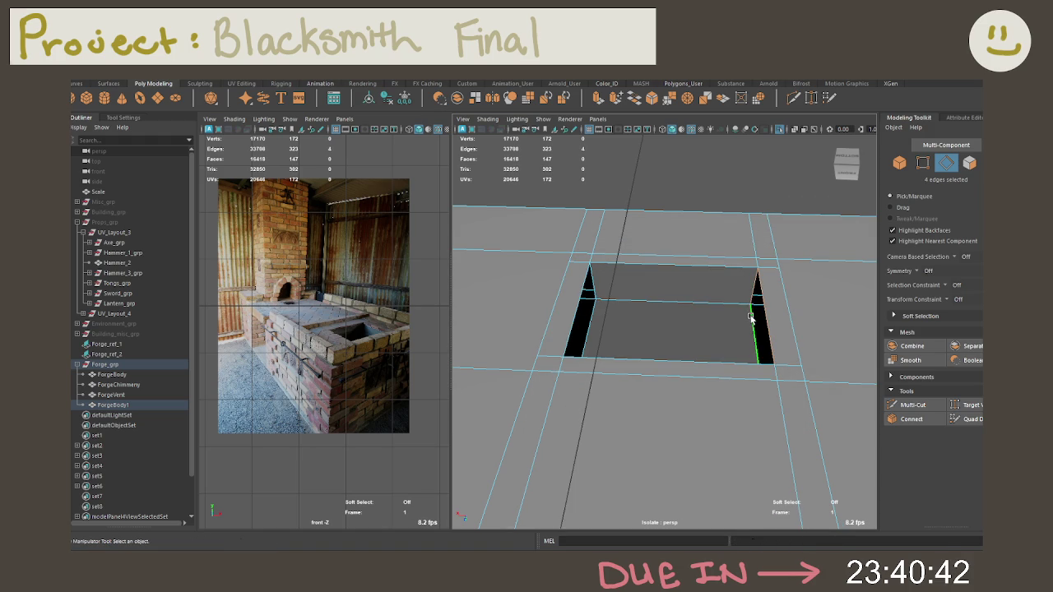
pyautogui.press('g')
pyautogui.moveTo(727, 203)
pyautogui.keyDown('alt'); pyautogui.mouseDown()
pyautogui.moveTo(560, 349)
pyautogui.moveTo(578, 268)
pyautogui.moveTo(609, 247)
pyautogui.moveTo(592, 346)
pyautogui.moveTo(618, 301)
pyautogui.moveTo(645, 301)
pyautogui.moveTo(647, 336)
pyautogui.mouseUp(); pyautogui.keyUp('alt')
pyautogui.moveTo(653, 375); pyautogui.dragTo(650, 233, button='right')
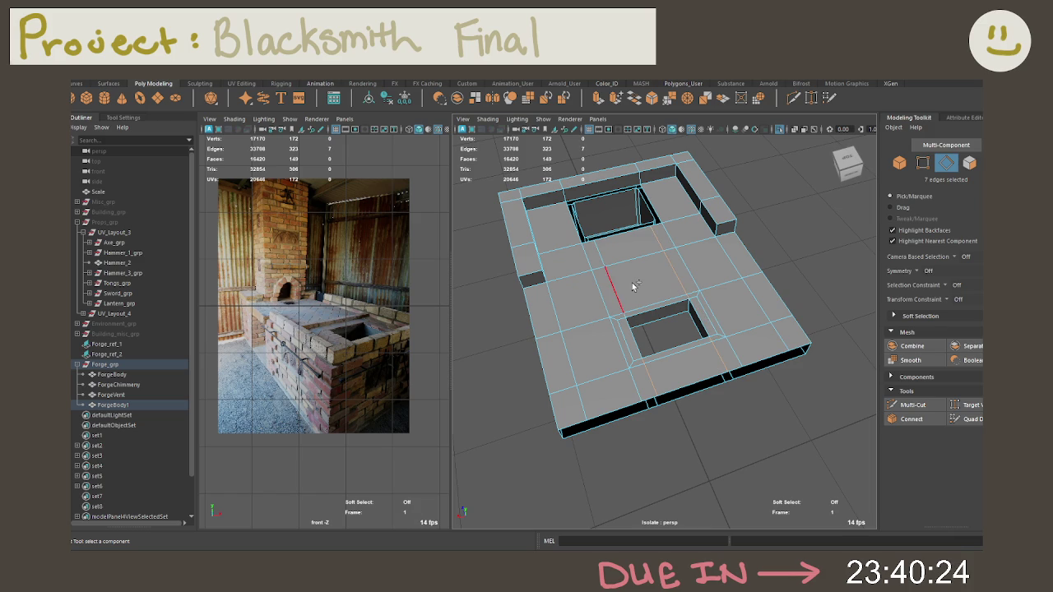
# Remove the ten extra edges and the edge loops above and below the opening
pyautogui.hotkey('ctrl', 'Delete')
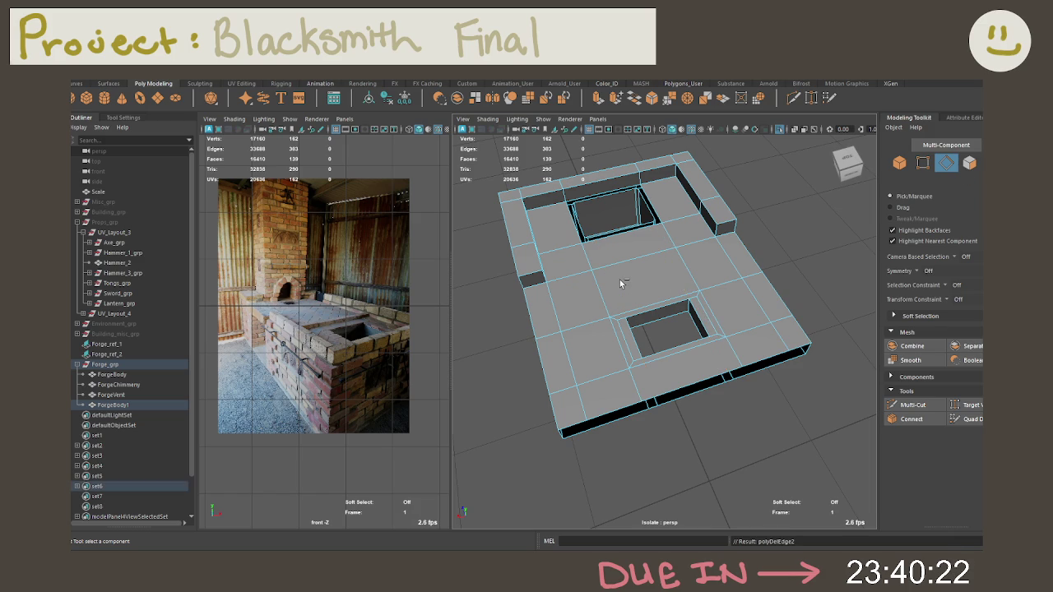
pyautogui.moveTo(620, 283)
pyautogui.keyDown('alt'); pyautogui.mouseDown()
pyautogui.moveTo(723, 259)
pyautogui.moveTo(717, 252)
pyautogui.moveTo(768, 287)
pyautogui.moveTo(774, 436)
pyautogui.moveTo(776, 350)
pyautogui.moveTo(763, 341)
pyautogui.mouseUp(); pyautogui.keyUp('alt')
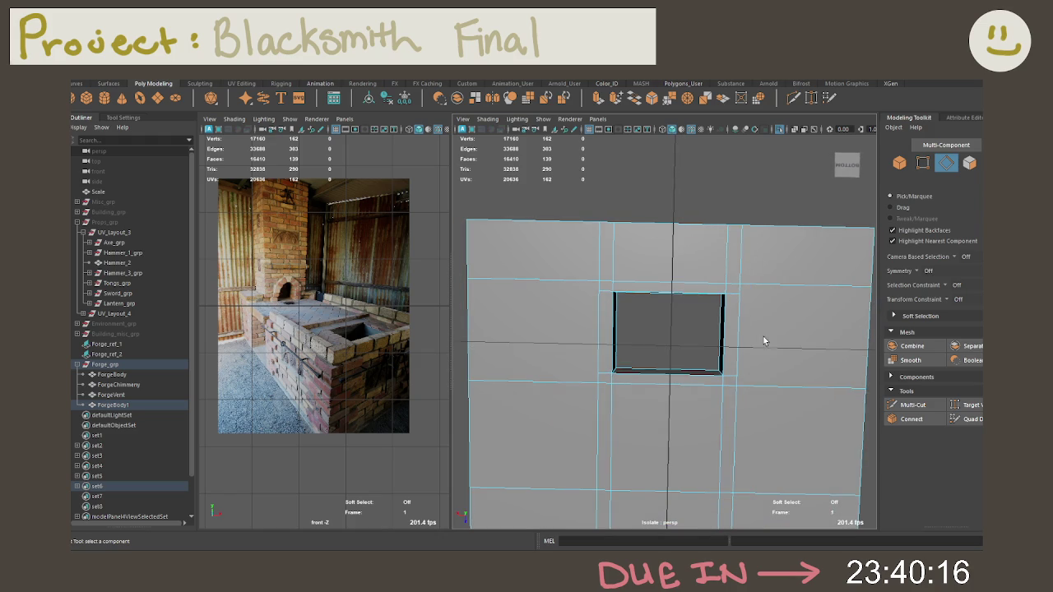
pyautogui.doubleClick(723, 415)
pyautogui.keyDown('shift'); pyautogui.doubleClick(613, 423); pyautogui.keyUp('shift')
pyautogui.keyDown('shift'); pyautogui.doubleClick(620, 269); pyautogui.keyUp('shift')
pyautogui.keyDown('shift'); pyautogui.click(730, 380); pyautogui.keyUp('shift')
pyautogui.keyDown('shift'); pyautogui.click(616, 302); pyautogui.keyUp('shift')
pyautogui.press('Delete')
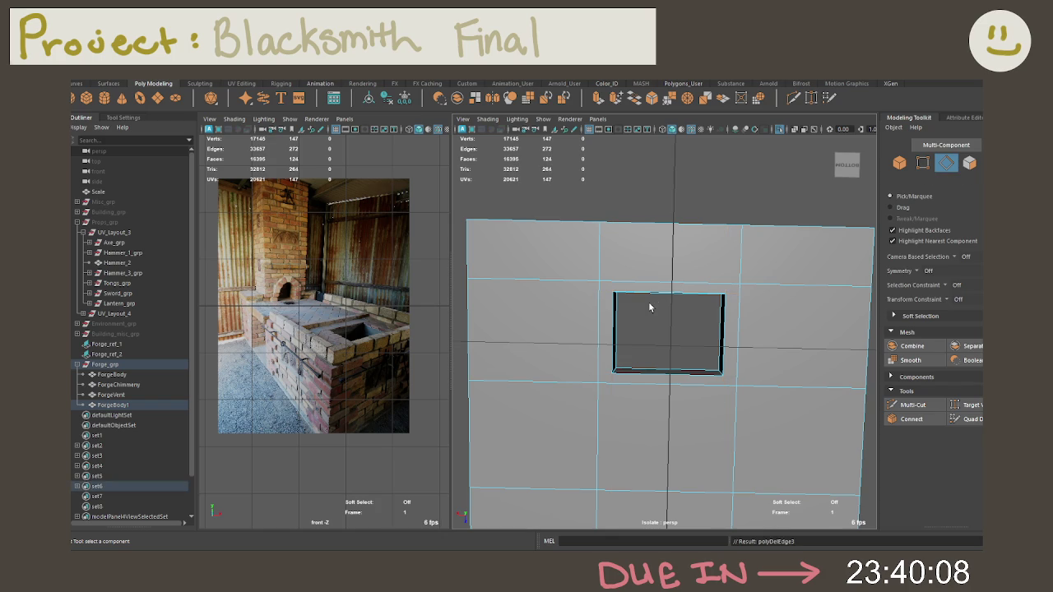
# Multi-Cut new edges from the hole's corners out to the surrounding edges
pyautogui.keyDown('alt'); pyautogui.moveTo(754, 347); pyautogui.dragTo(814, 355); pyautogui.keyUp('alt')
pyautogui.click(912, 405)
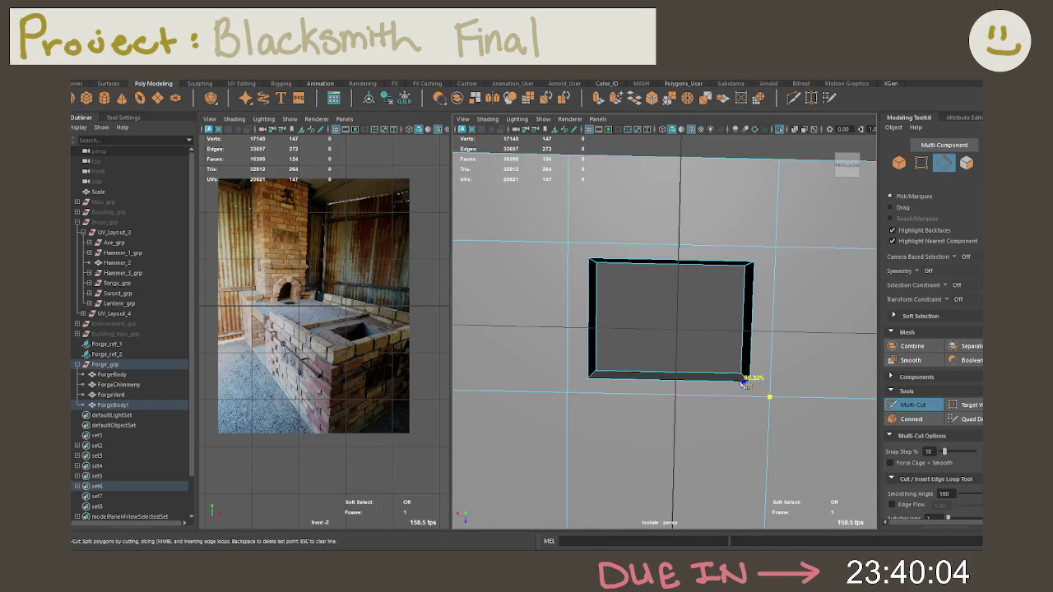
pyautogui.click(754, 263)
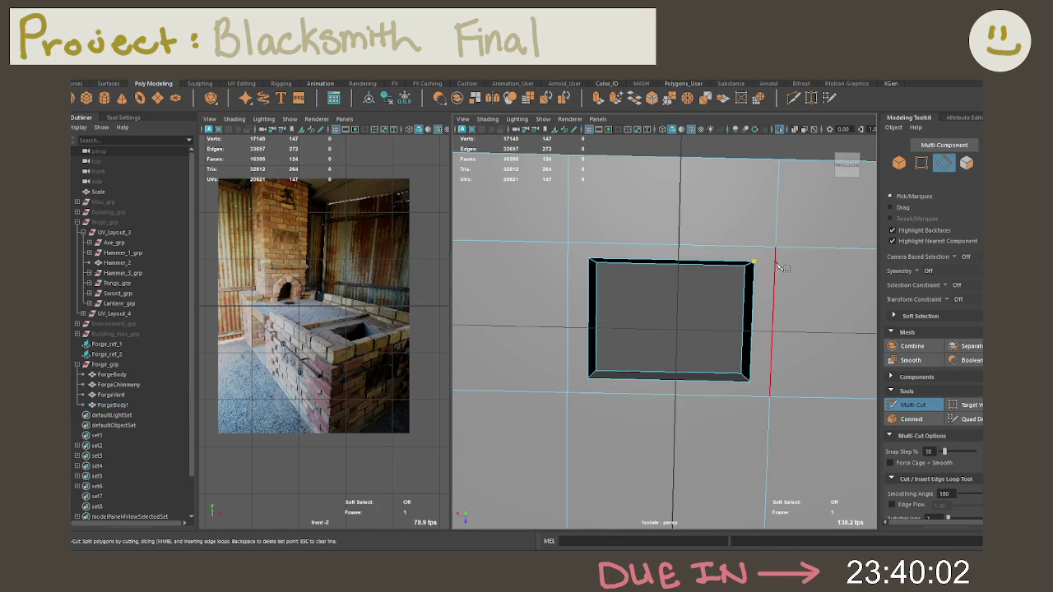
pyautogui.click(590, 258)
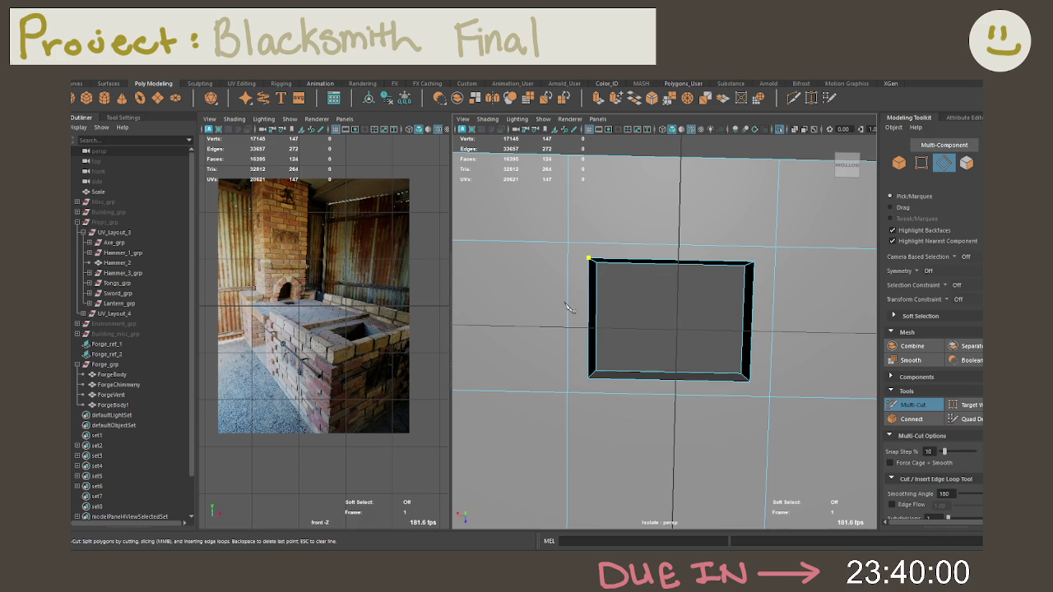
pyautogui.click(567, 244)
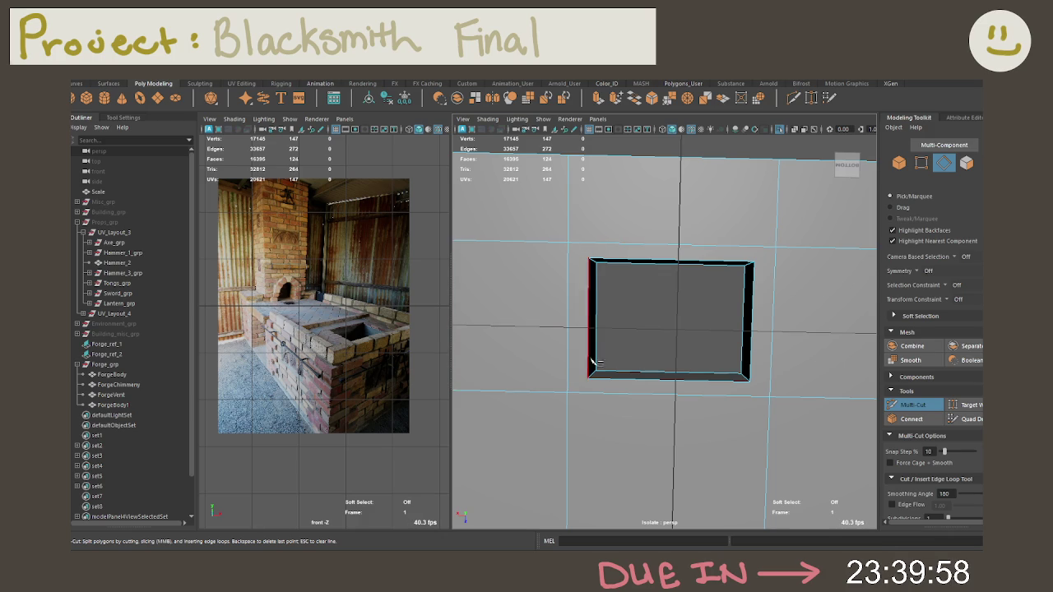
pyautogui.click(568, 393)
pyautogui.click(588, 379)
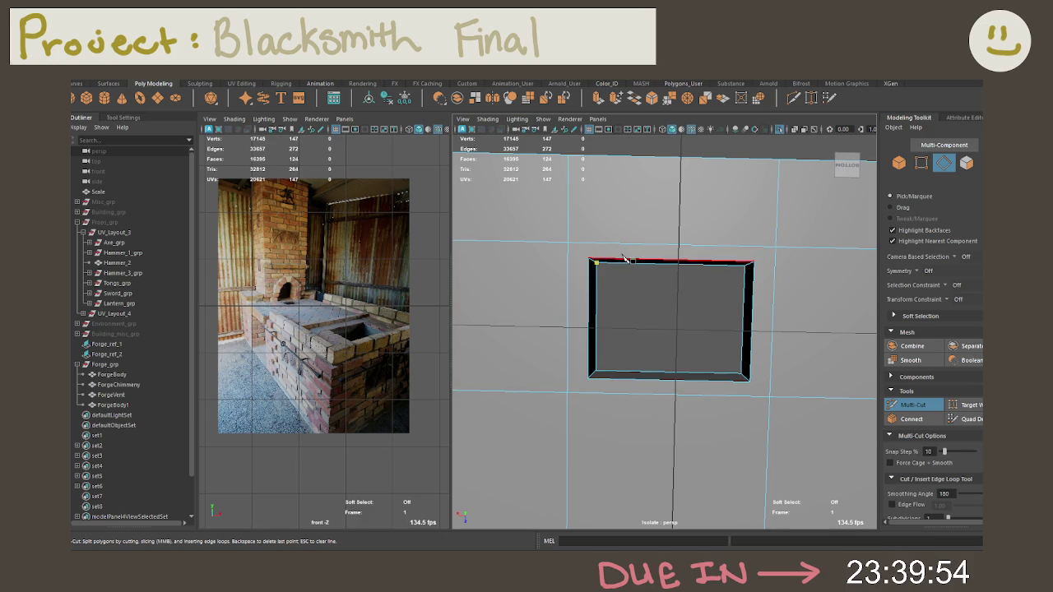
pyautogui.click(588, 259)
pyautogui.click(568, 243)
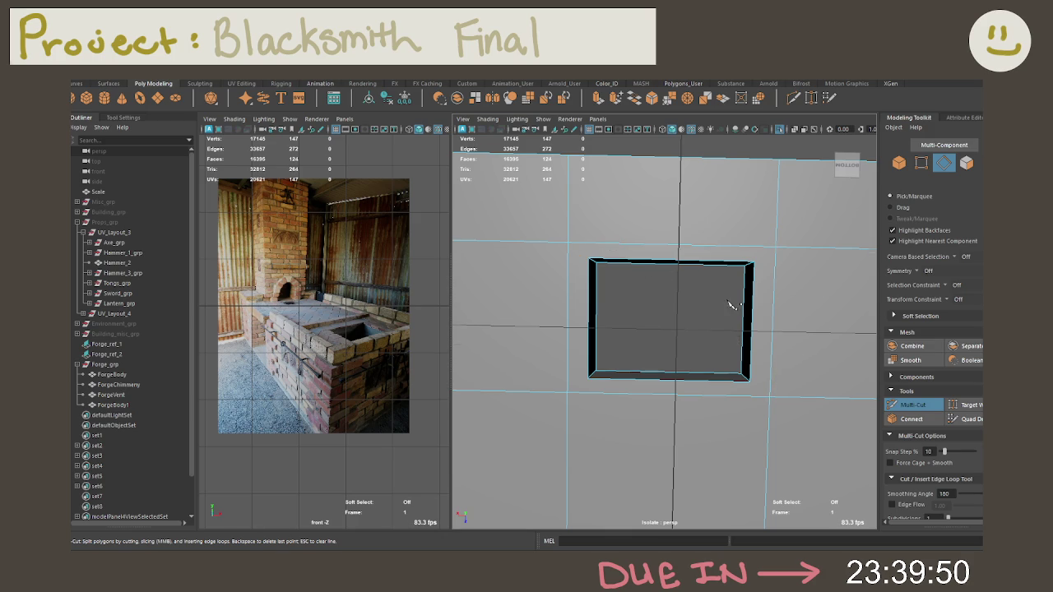
pyautogui.keyDown('alt'); pyautogui.moveTo(728, 310); pyautogui.dragTo(724, 278); pyautogui.keyUp('alt')
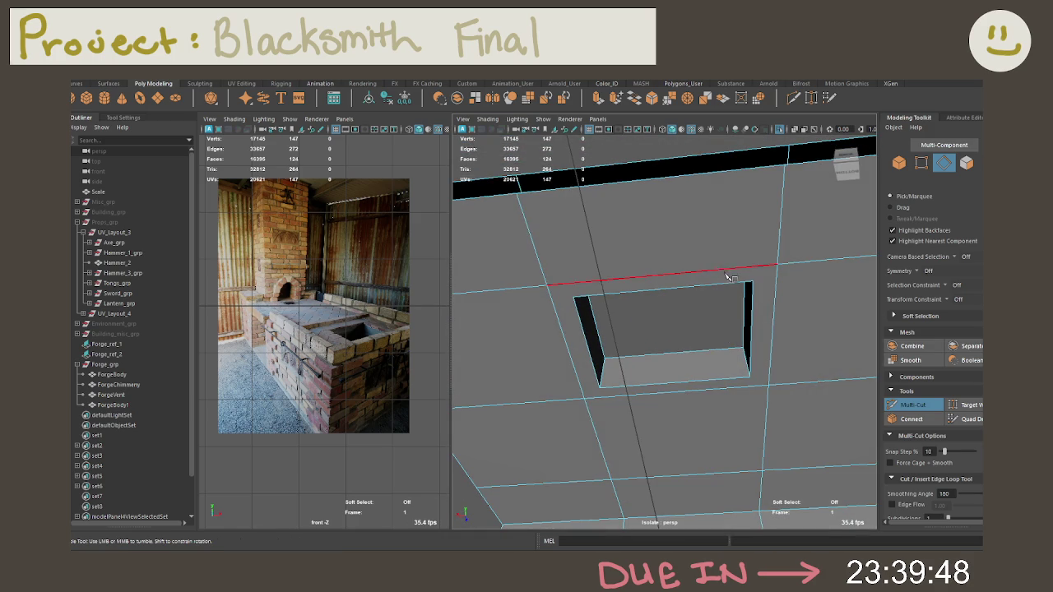
pyautogui.click(753, 282)
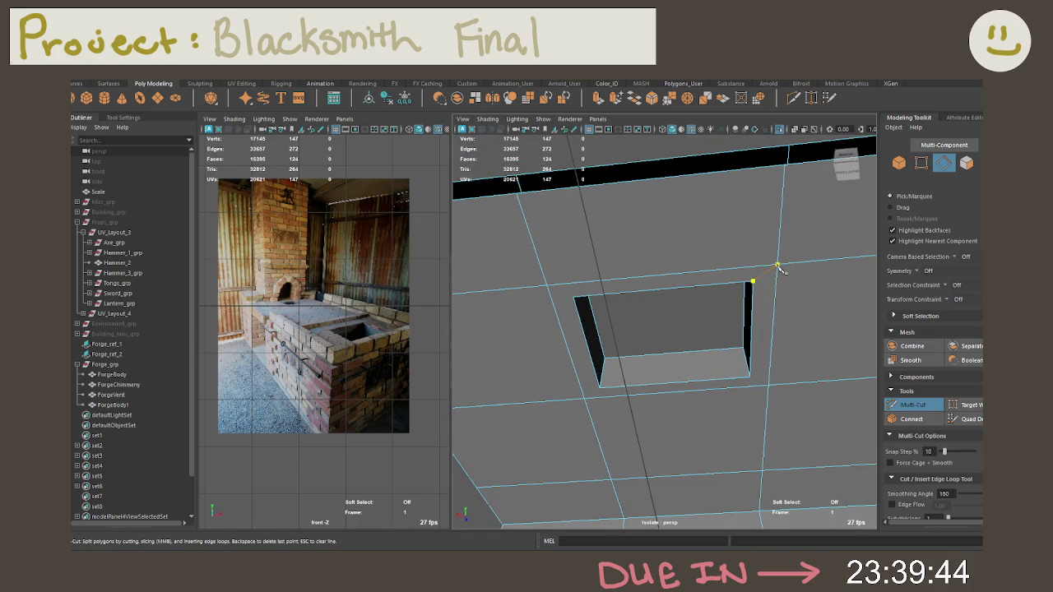
pyautogui.click(778, 265)
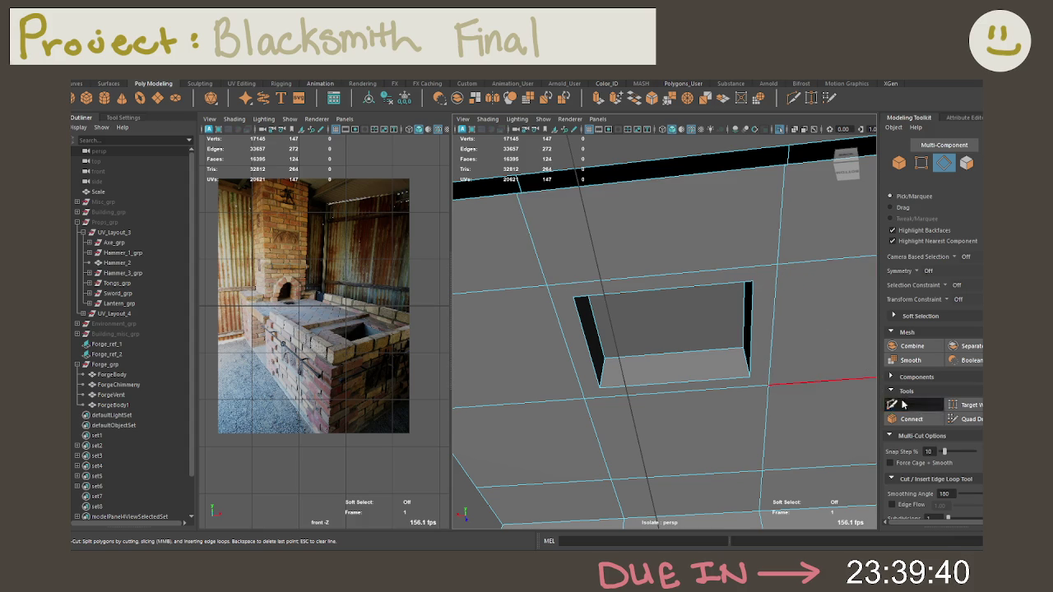
# Abandon the cut, undoing it and reapplying the edge-loop deletion
pyautogui.press('q')
pyautogui.keyDown('alt'); pyautogui.moveTo(782, 319); pyautogui.dragTo(762, 281); pyautogui.keyUp('alt')
pyautogui.hotkey('ctrl', 'z')
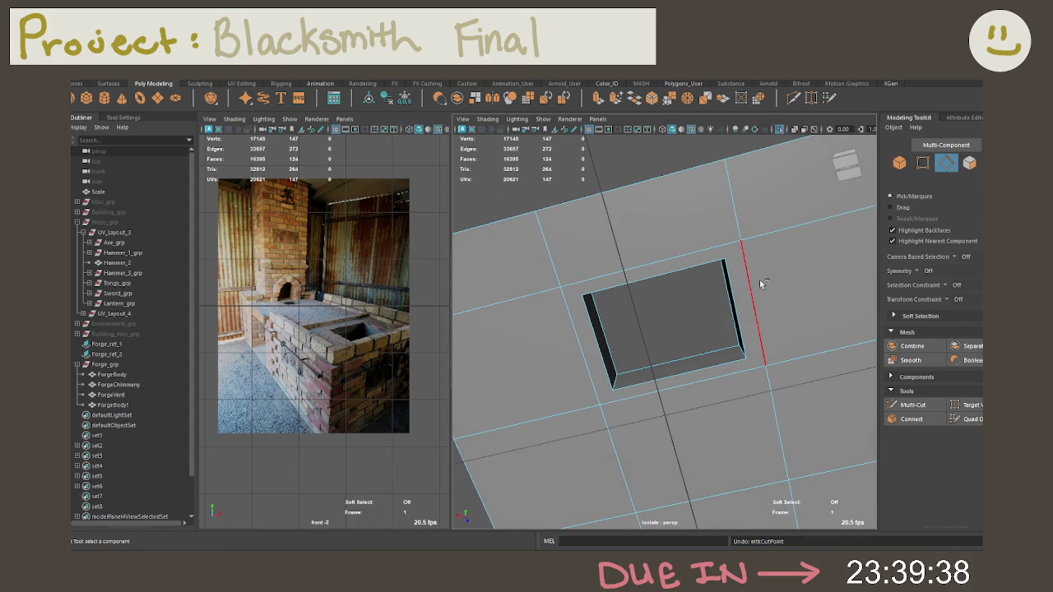
pyautogui.hotkey('ctrl', 'z')
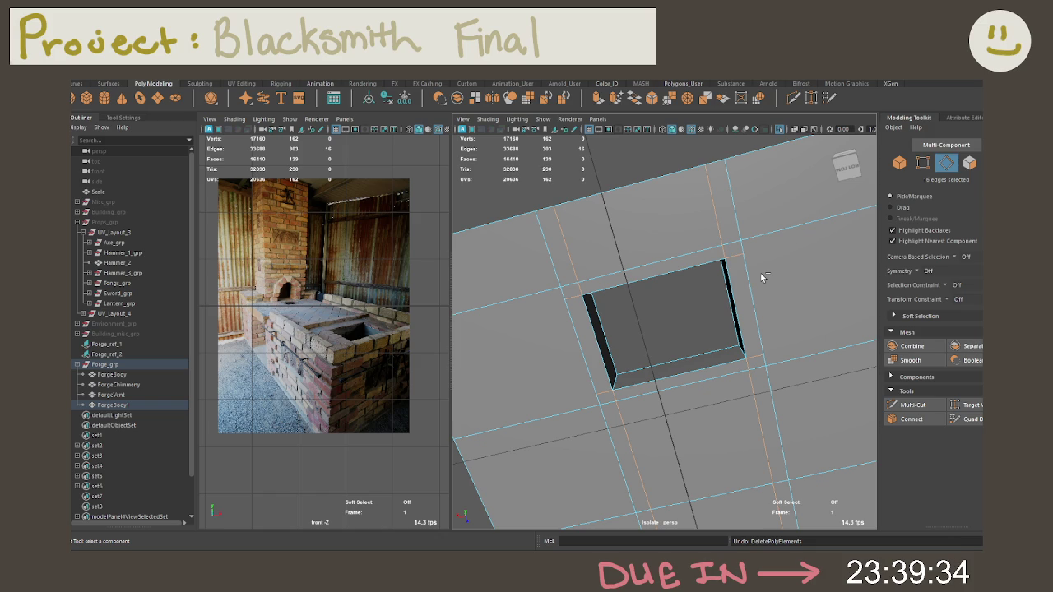
pyautogui.hotkey('shift', 'z')
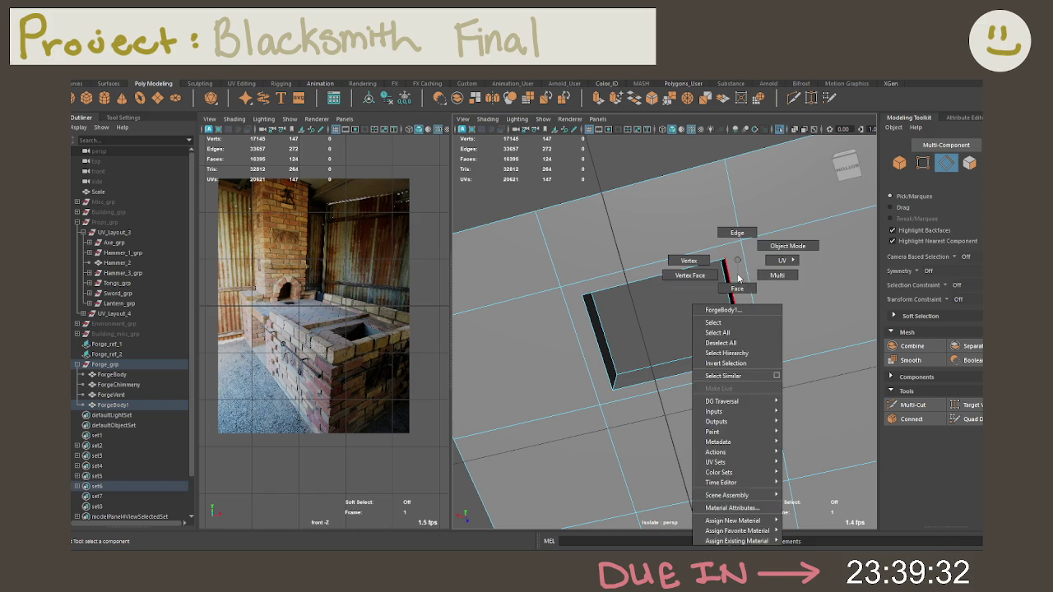
# Delete the ring face around the opening and bridge its top edges into a face
pyautogui.click(745, 282)
pyautogui.press('Delete')
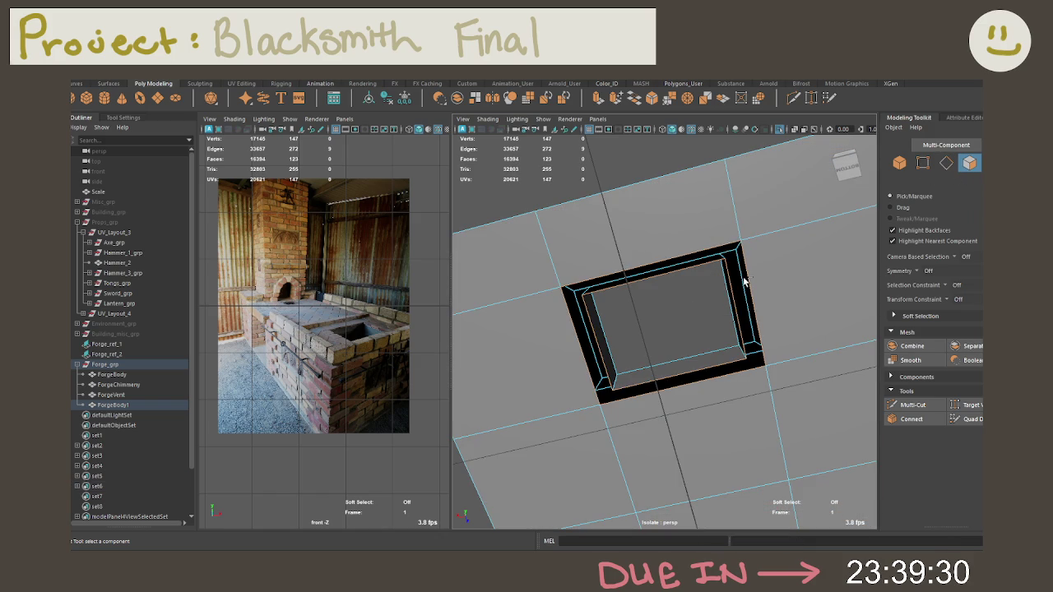
pyautogui.moveTo(744, 282)
pyautogui.keyDown('alt'); pyautogui.mouseDown()
pyautogui.moveTo(724, 242)
pyautogui.moveTo(766, 245)
pyautogui.moveTo(789, 277)
pyautogui.mouseUp(); pyautogui.keyUp('alt')
pyautogui.moveTo(791, 253); pyautogui.dragTo(709, 229, button='right')
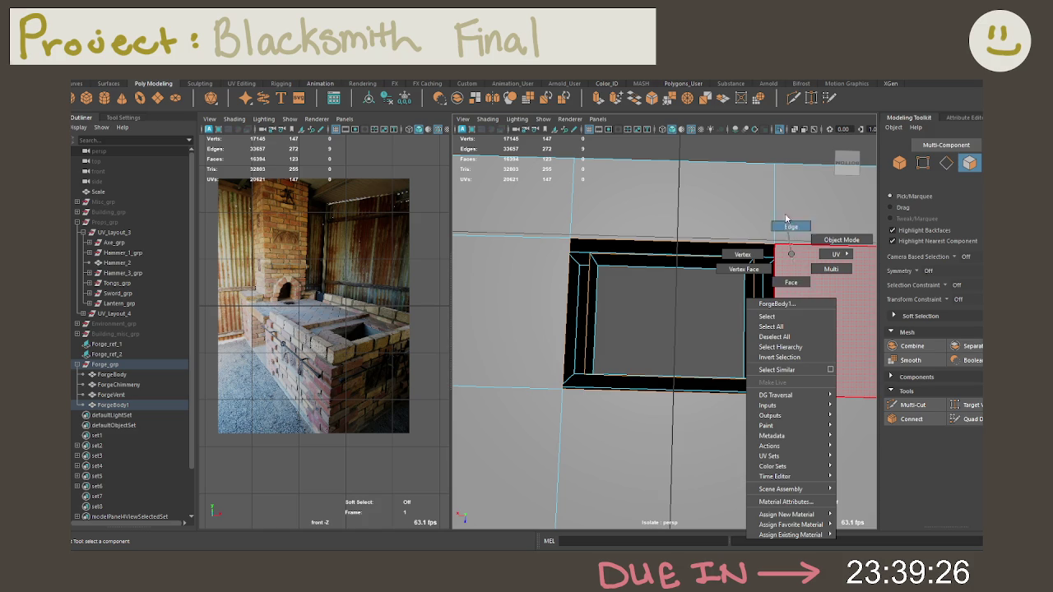
pyautogui.click(688, 259)
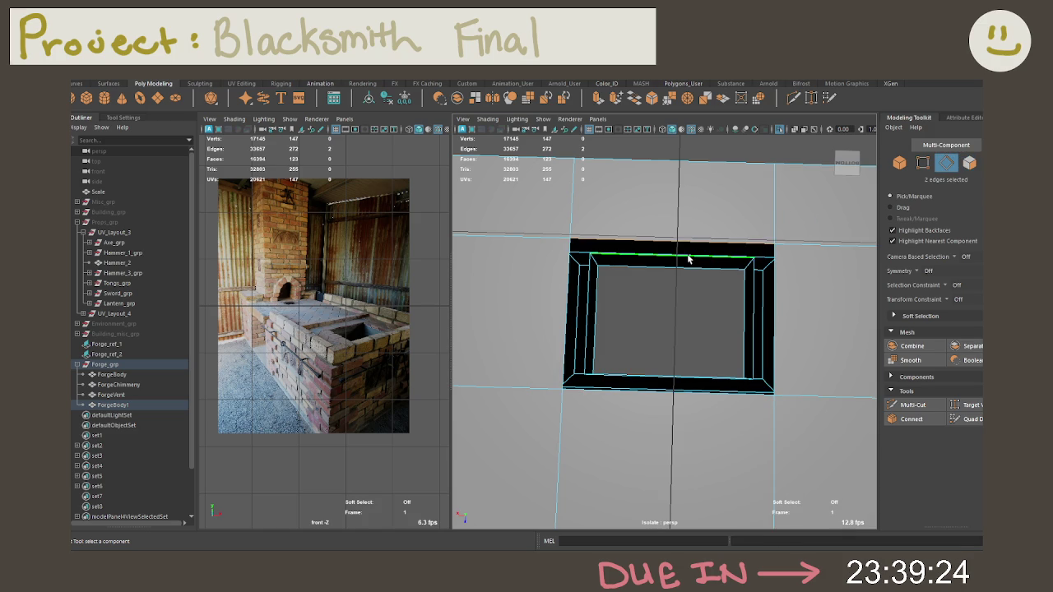
pyautogui.click(636, 97)
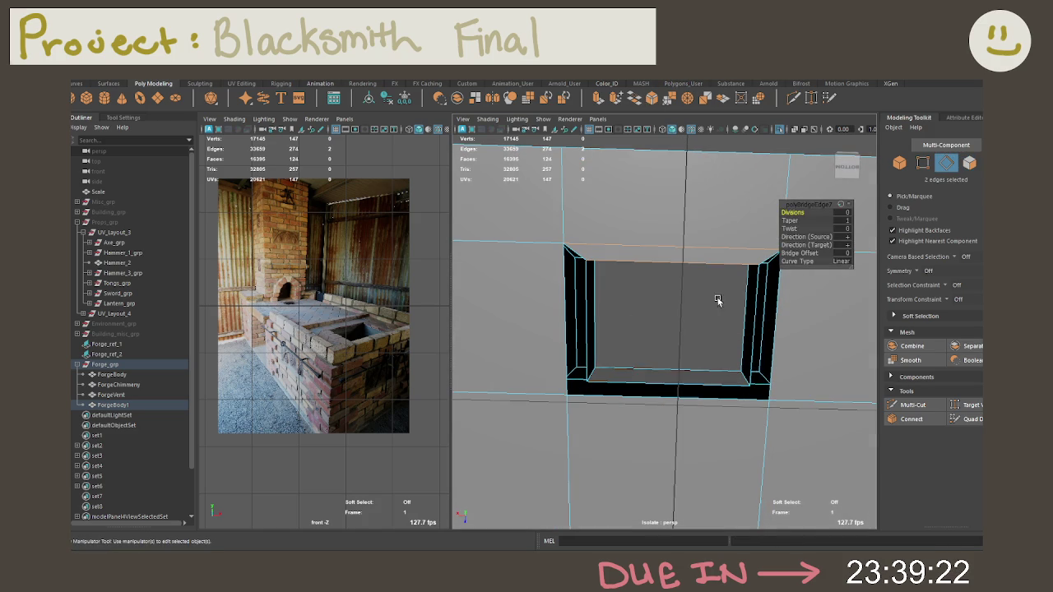
# Bridge the bottom and right wall gaps, undoing an accidental repeated bridge
pyautogui.click(670, 383)
pyautogui.keyDown('shift'); pyautogui.click(670, 400); pyautogui.keyUp('shift')
pyautogui.keyDown('shift'); pyautogui.moveTo(670, 400); pyautogui.dragTo(785, 318, button='right'); pyautogui.keyUp('shift')
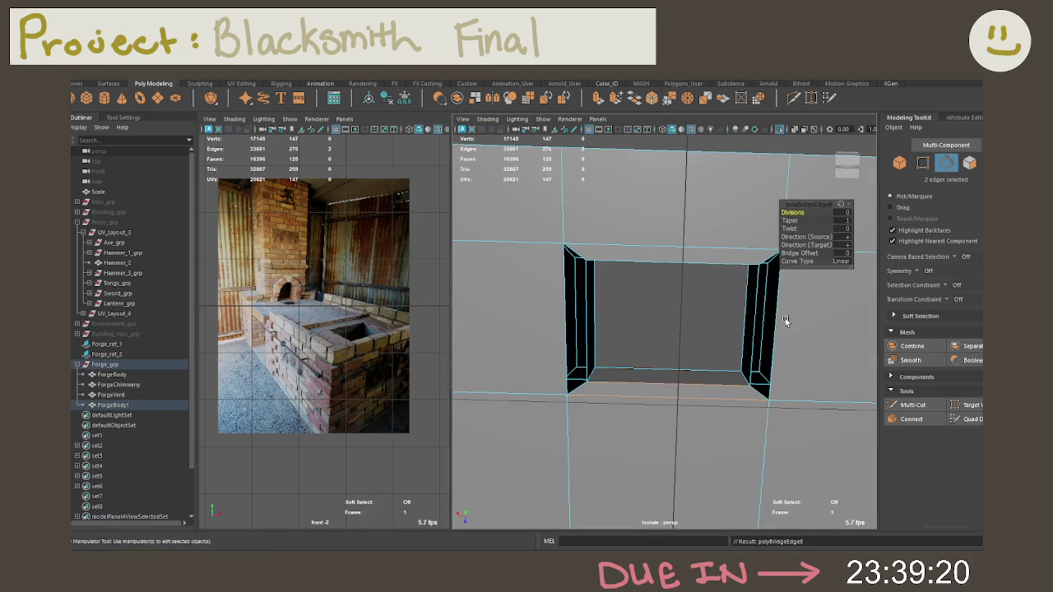
pyautogui.click(774, 325)
pyautogui.moveTo(773, 325)
pyautogui.keyDown('alt'); pyautogui.mouseDown()
pyautogui.moveTo(724, 341)
pyautogui.moveTo(736, 317)
pyautogui.mouseUp(); pyautogui.keyUp('alt')
pyautogui.keyDown('shift'); pyautogui.click(733, 318); pyautogui.keyUp('shift')
pyautogui.keyDown('shift'); pyautogui.moveTo(732, 317); pyautogui.dragTo(616, 395, button='right'); pyautogui.keyUp('shift')
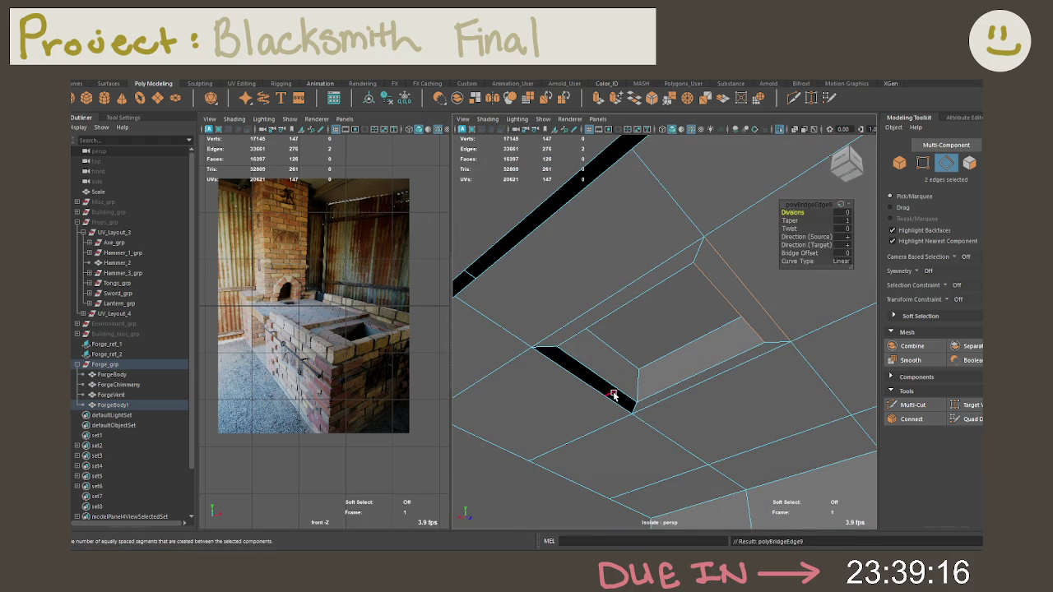
pyautogui.hotkey('shift', 'g')
pyautogui.hotkey('ctrl', 'z')
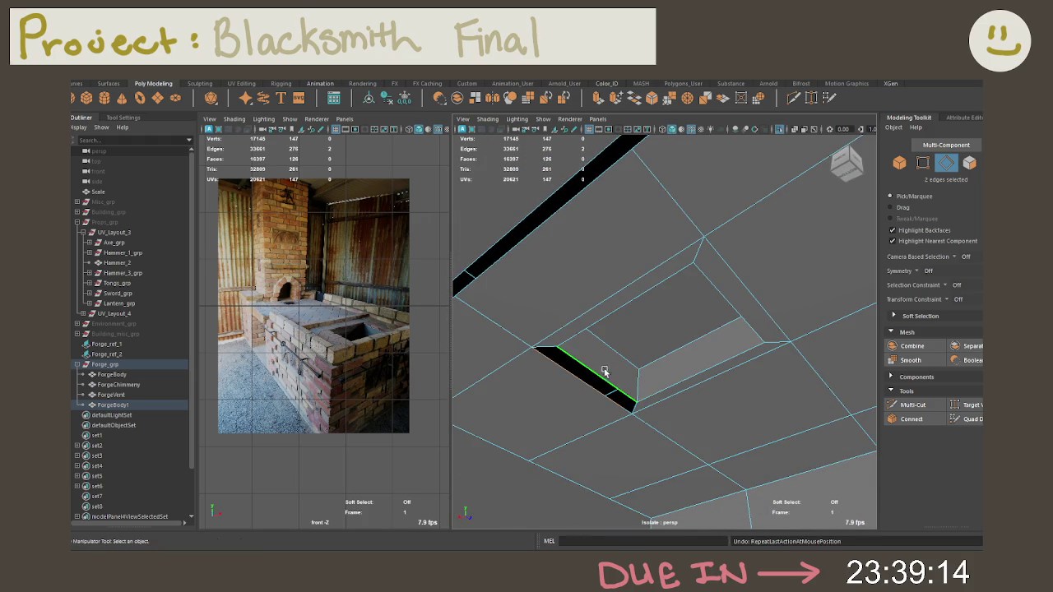
pyautogui.keyDown('shift'); pyautogui.moveTo(682, 349); pyautogui.dragTo(630, 404, button='right'); pyautogui.keyUp('shift')
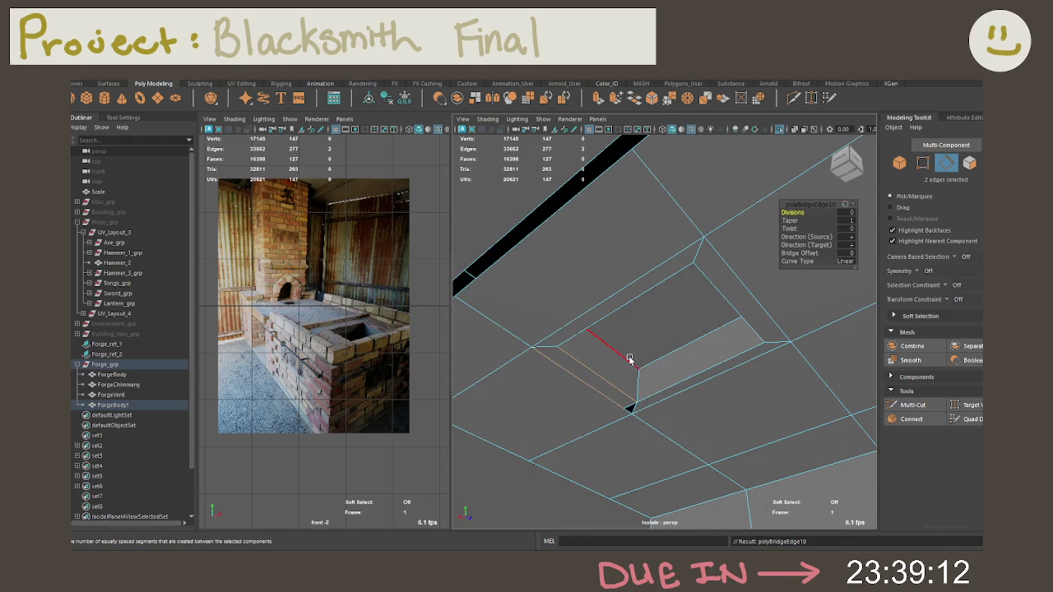
pyautogui.rightClick(629, 260)
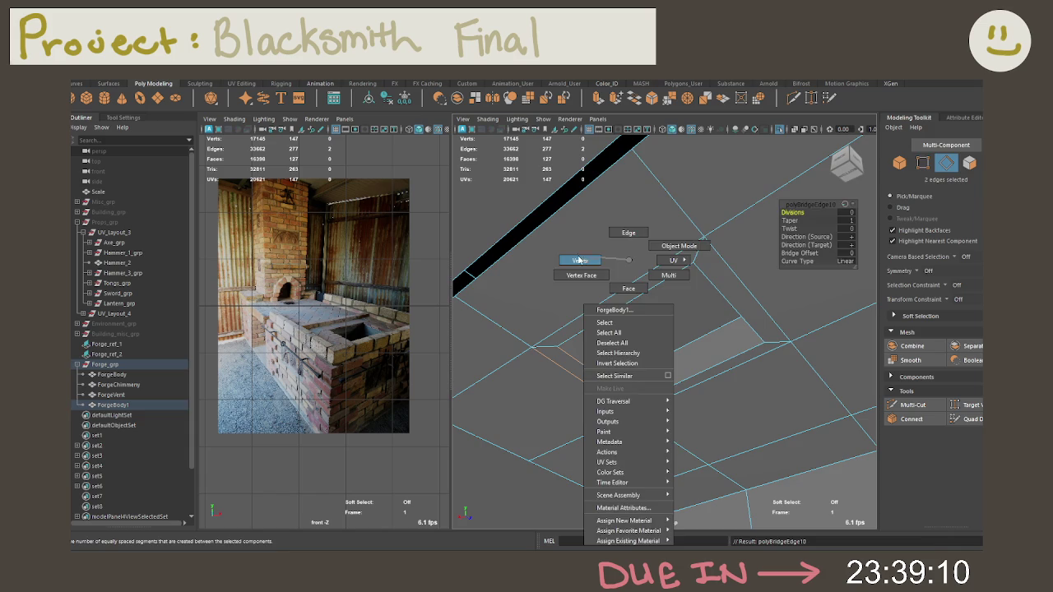
pyautogui.click(618, 239)
# Target-weld the stray vertex beside the opening onto its neighbour
pyautogui.press('f')
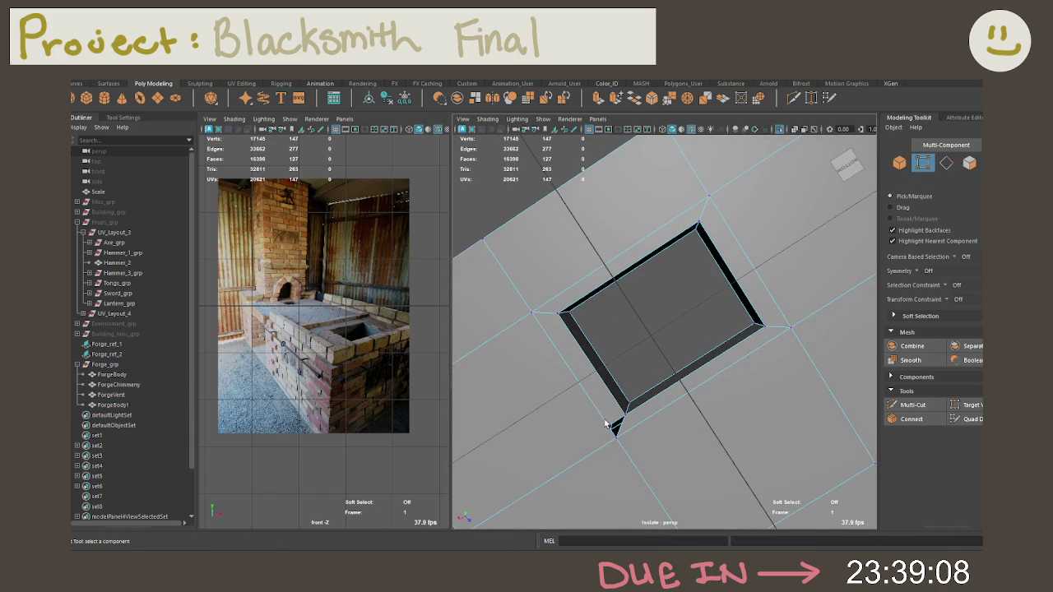
pyautogui.click(606, 424)
pyautogui.keyDown('shift'); pyautogui.moveTo(613, 426); pyautogui.dragTo(613, 427, button='right'); pyautogui.keyUp('shift')
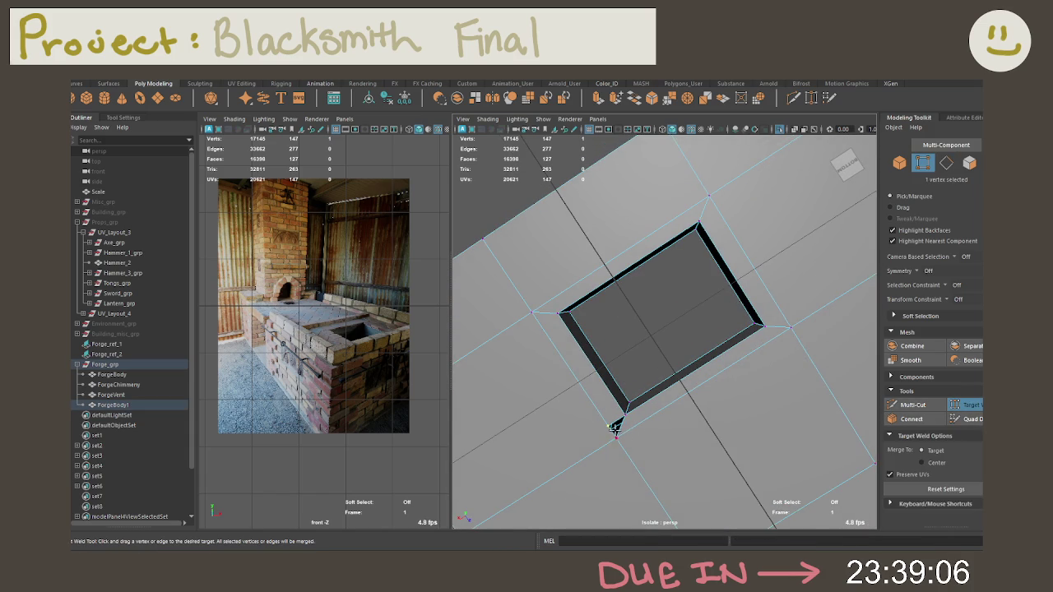
pyautogui.moveTo(610, 426); pyautogui.dragTo(615, 436)
pyautogui.press('q')
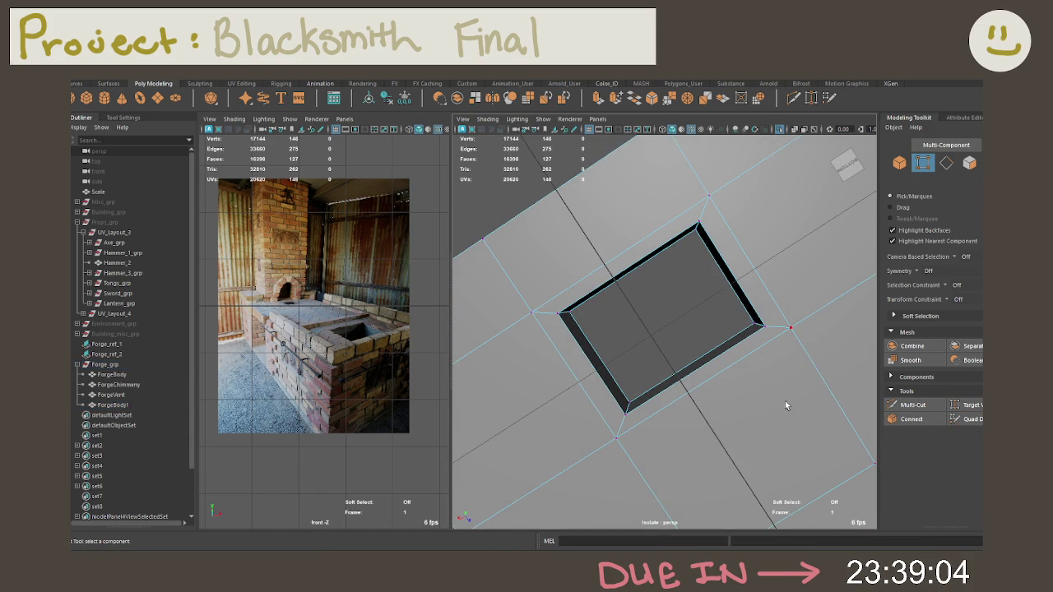
# Inspect the welded opening from several angles, selecting nearby vertices above and underneath
pyautogui.keyDown('shift'); pyautogui.moveTo(754, 288); pyautogui.dragTo(754, 284, button='right'); pyautogui.keyUp('shift')
pyautogui.moveTo(782, 319); pyautogui.dragTo(795, 334)
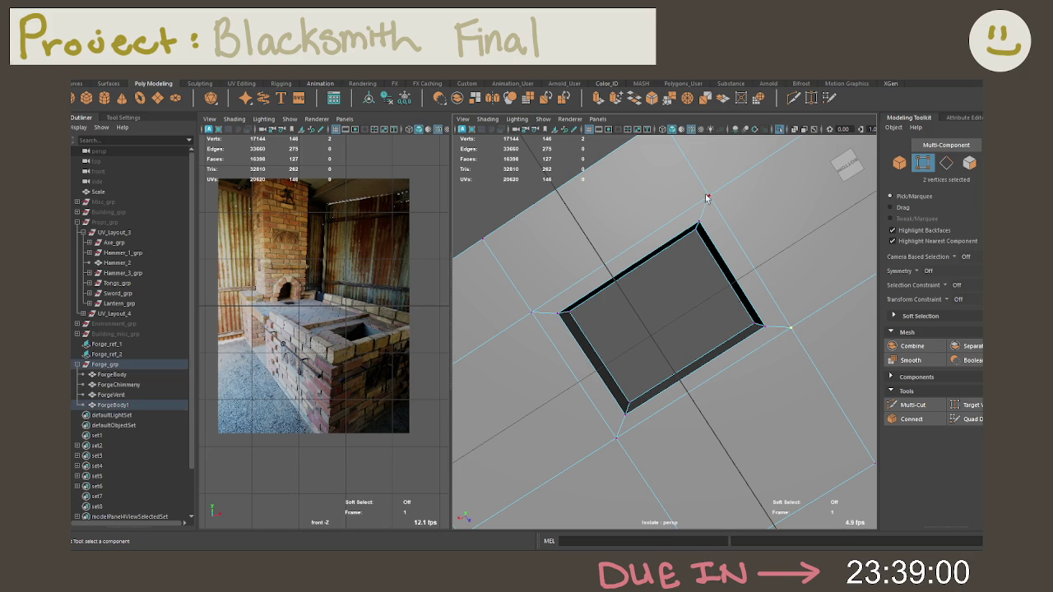
pyautogui.click(657, 260)
pyautogui.click(703, 194)
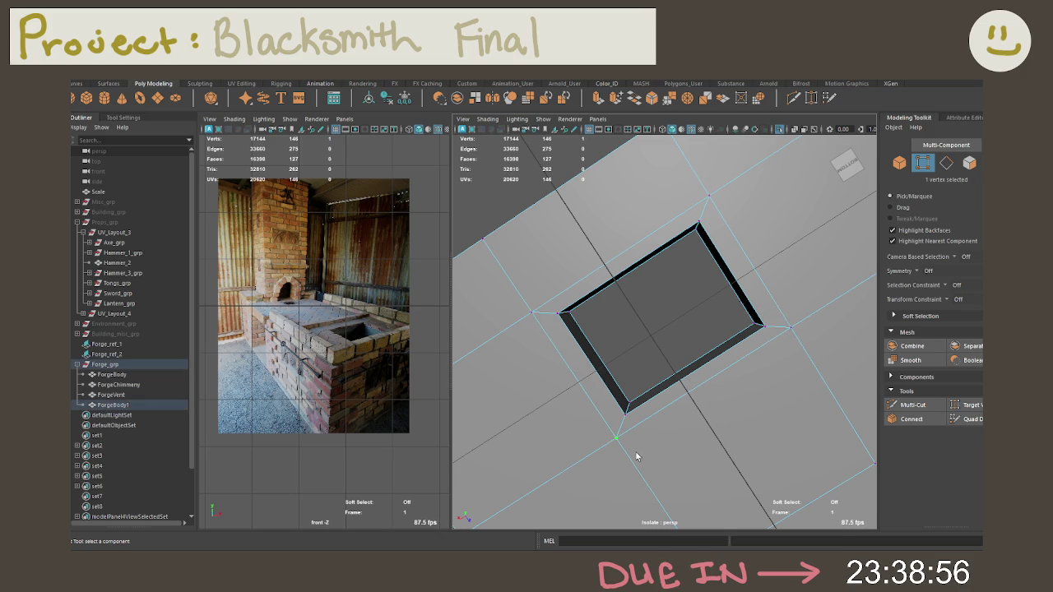
pyautogui.keyDown('alt'); pyautogui.moveTo(636, 457); pyautogui.dragTo(659, 375); pyautogui.keyUp('alt')
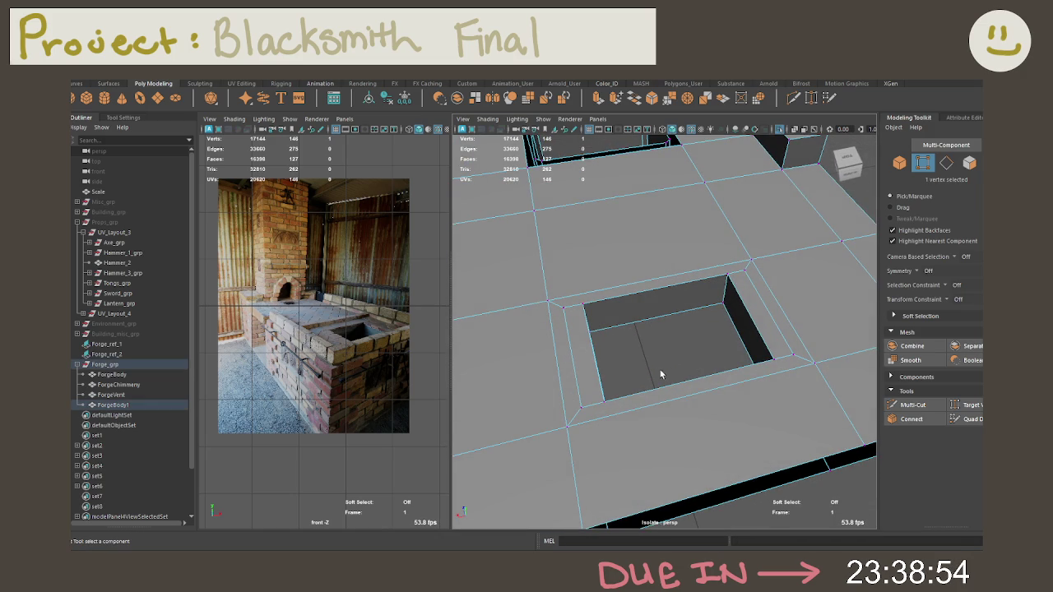
pyautogui.keyDown('alt'); pyautogui.moveTo(719, 356); pyautogui.dragTo(719, 318); pyautogui.keyUp('alt')
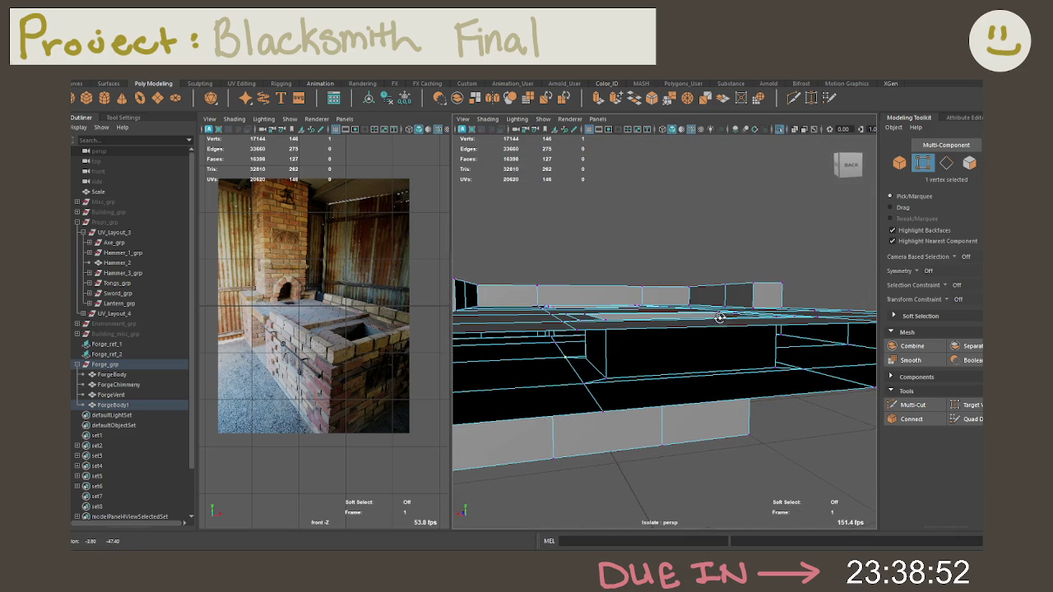
pyautogui.moveTo(591, 375)
pyautogui.keyDown('alt'); pyautogui.mouseDown()
pyautogui.moveTo(552, 398)
pyautogui.moveTo(619, 413)
pyautogui.mouseUp(); pyautogui.keyUp('alt')
pyautogui.moveTo(693, 403)
pyautogui.keyDown('alt'); pyautogui.mouseDown()
pyautogui.moveTo(757, 376)
pyautogui.moveTo(641, 410)
pyautogui.mouseUp(); pyautogui.keyUp('alt')
pyautogui.click(597, 415)
pyautogui.moveTo(568, 403); pyautogui.dragTo(615, 413)
pyautogui.moveTo(722, 421)
pyautogui.keyDown('alt'); pyautogui.mouseDown()
pyautogui.moveTo(752, 423)
pyautogui.moveTo(710, 380)
pyautogui.moveTo(731, 406)
pyautogui.moveTo(782, 404)
pyautogui.moveTo(762, 405)
pyautogui.moveTo(757, 376)
pyautogui.moveTo(658, 362)
pyautogui.moveTo(570, 354)
pyautogui.moveTo(562, 381)
pyautogui.moveTo(539, 381)
pyautogui.moveTo(626, 404)
pyautogui.mouseUp(); pyautogui.keyUp('alt')
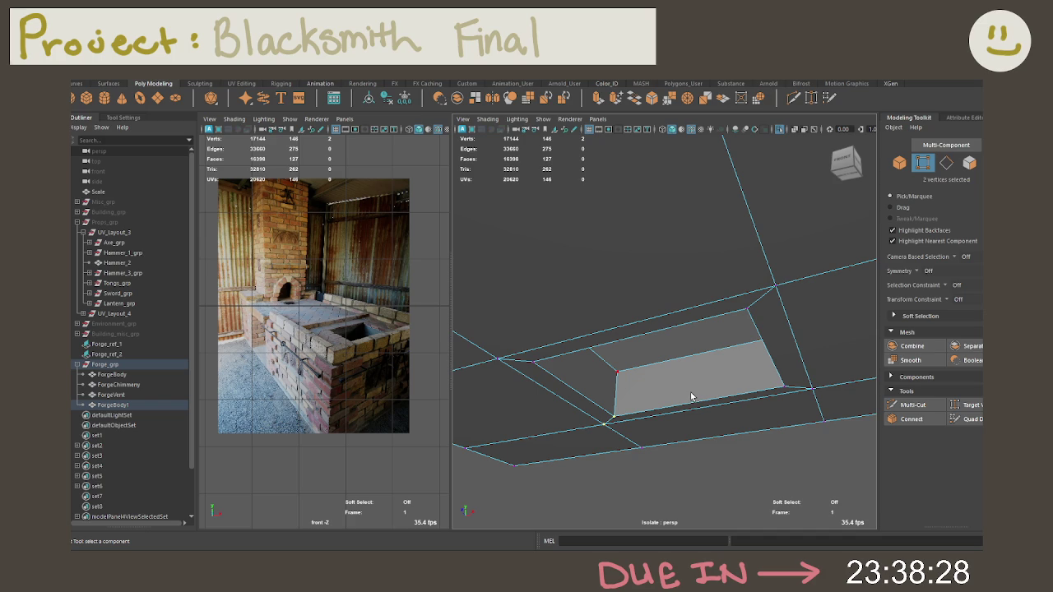
# Turn Isolate Select off to show the whole forge and select ForgeBody1 in Object Mode
pyautogui.moveTo(691, 397)
pyautogui.keyDown('alt'); pyautogui.mouseDown()
pyautogui.moveTo(700, 367)
pyautogui.moveTo(666, 404)
pyautogui.moveTo(629, 420)
pyautogui.moveTo(694, 327)
pyautogui.mouseUp(); pyautogui.keyUp('alt')
pyautogui.moveTo(705, 260); pyautogui.dragTo(758, 262, button='right')
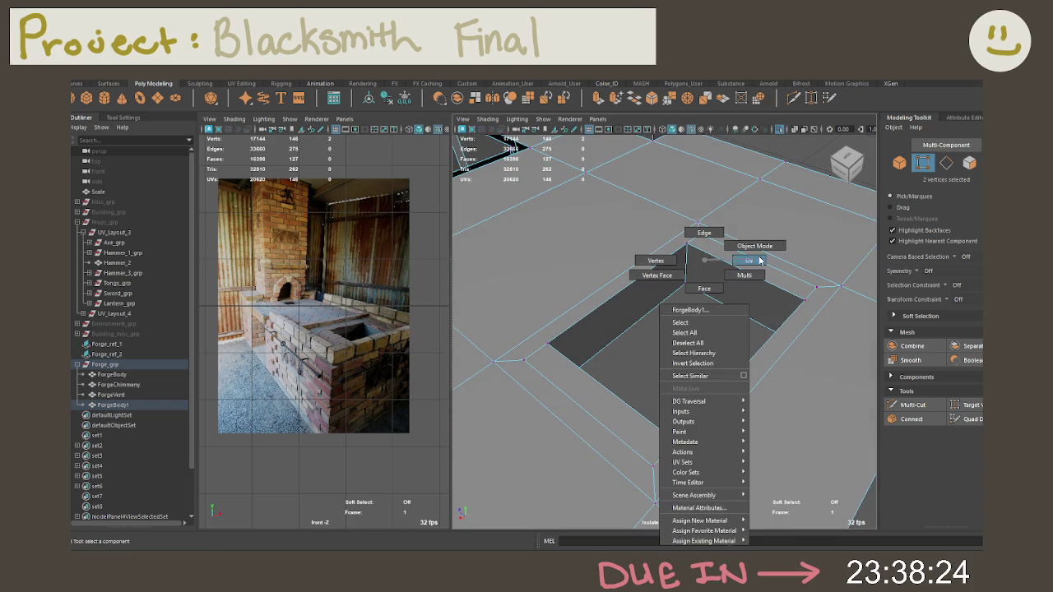
pyautogui.scroll(-5, 722, 296)
pyautogui.scroll(-3, 691, 337)
pyautogui.scroll(-3, 711, 337)
pyautogui.moveTo(710, 336)
pyautogui.keyDown('alt'); pyautogui.mouseDown()
pyautogui.moveTo(655, 265)
pyautogui.moveTo(699, 313)
pyautogui.moveTo(875, 319)
pyautogui.moveTo(818, 437)
pyautogui.moveTo(799, 298)
pyautogui.moveTo(749, 321)
pyautogui.mouseUp(); pyautogui.keyUp('alt')
pyautogui.hotkey('ctrl', '1')
pyautogui.moveTo(747, 321); pyautogui.dragTo(764, 240, button='right')
pyautogui.keyDown('alt'); pyautogui.moveTo(752, 301); pyautogui.dragTo(743, 293); pyautogui.keyUp('alt')
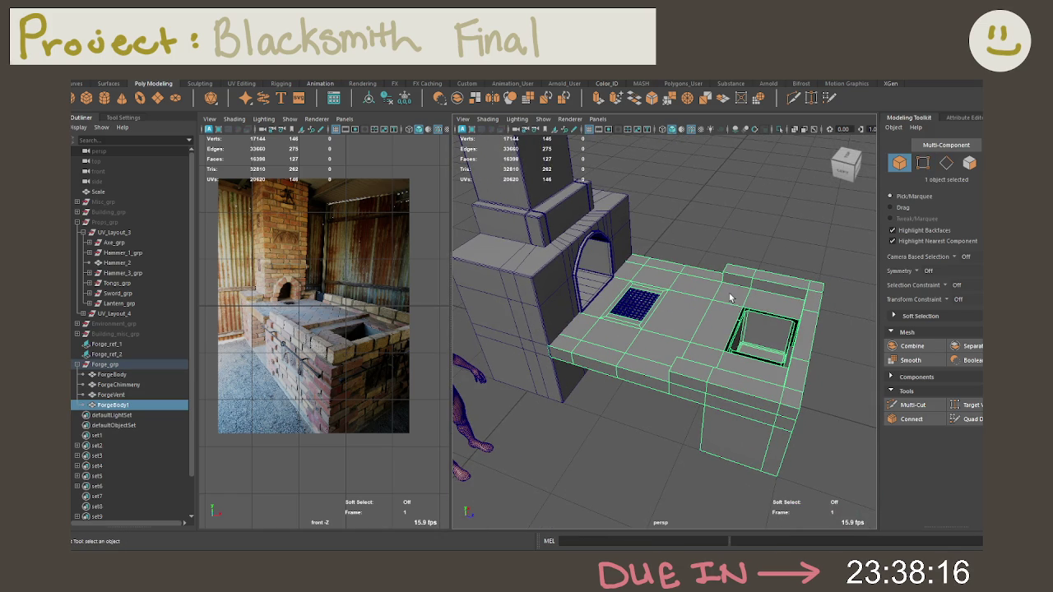
# Select ForgeBody1 as an object and isolate it alone in the perspective view
pyautogui.moveTo(728, 298); pyautogui.dragTo(720, 237, button='right')
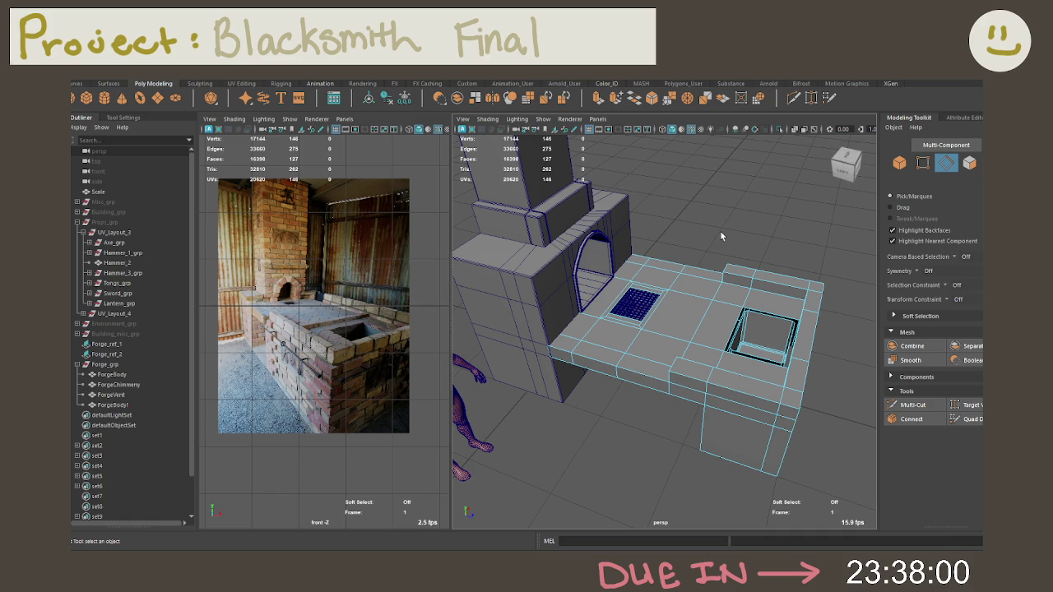
pyautogui.rightClick(704, 295)
pyautogui.scroll(3, 724, 313)
pyautogui.keyDown('alt'); pyautogui.moveTo(739, 327); pyautogui.dragTo(675, 352); pyautogui.keyUp('alt')
pyautogui.moveTo(691, 307); pyautogui.dragTo(706, 261, button='right')
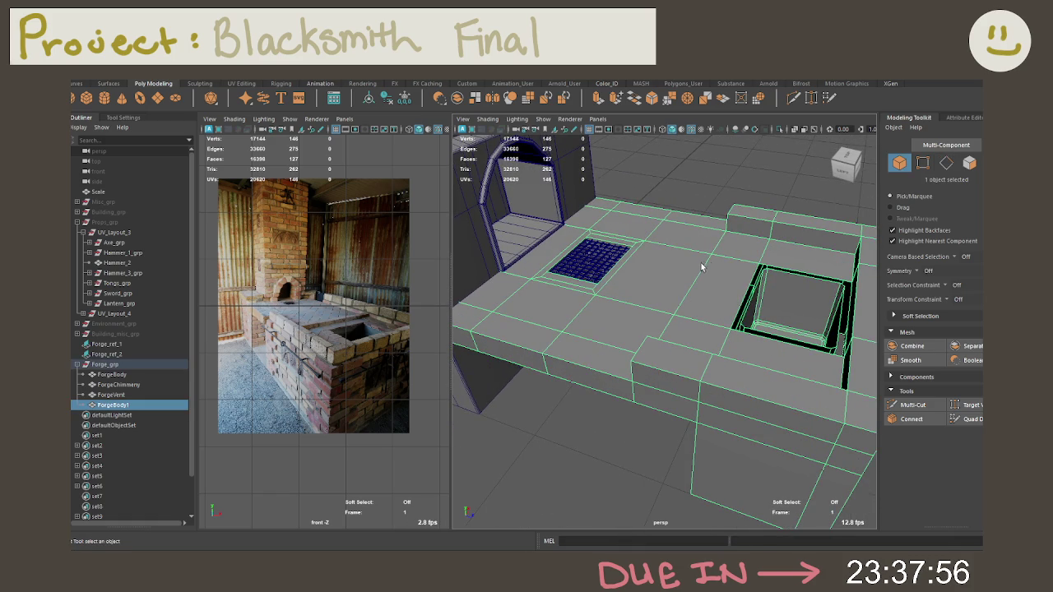
pyautogui.hotkey('ctrl', '1')
pyautogui.moveTo(674, 305); pyautogui.dragTo(679, 231, button='right')
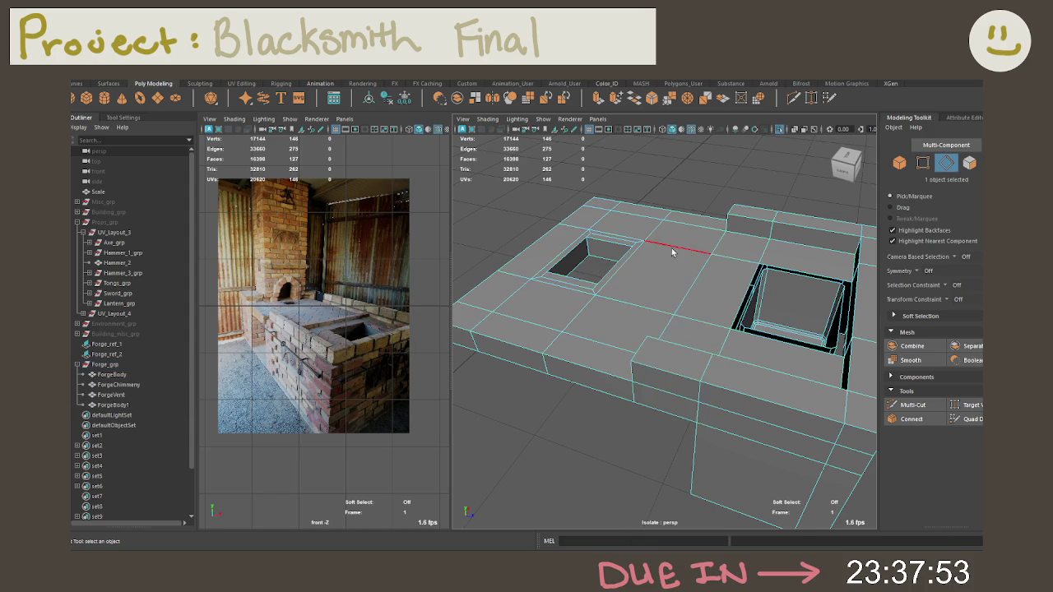
# Select the front and side edge loops around the forge table in Edge mode
pyautogui.doubleClick(686, 356)
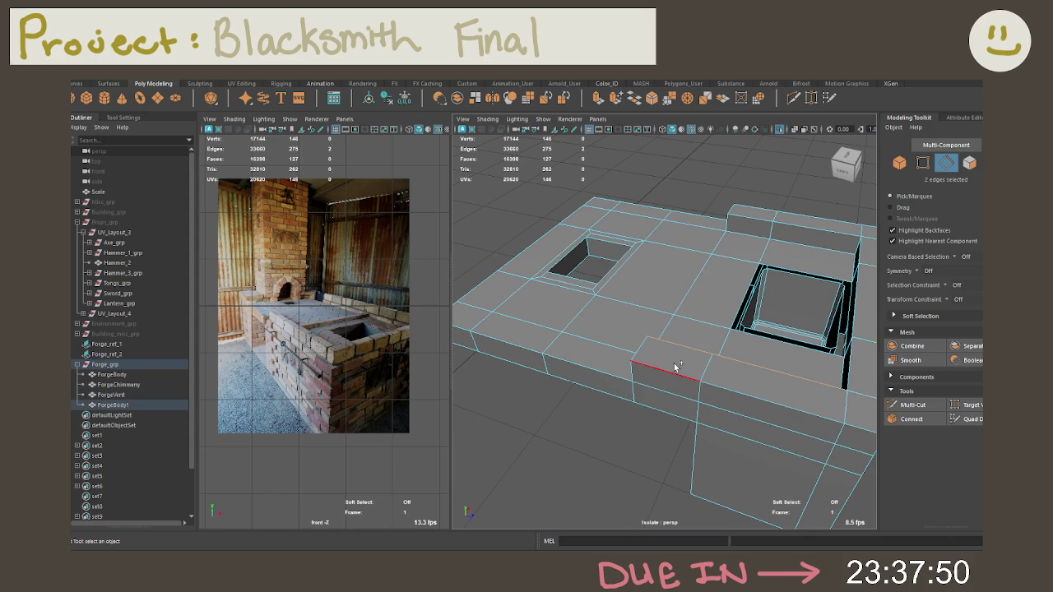
pyautogui.keyDown('shift'); pyautogui.click(644, 350); pyautogui.keyUp('shift')
pyautogui.moveTo(644, 350)
pyautogui.keyDown('alt'); pyautogui.mouseDown()
pyautogui.moveTo(743, 329)
pyautogui.moveTo(795, 348)
pyautogui.moveTo(762, 311)
pyautogui.mouseUp(); pyautogui.keyUp('alt')
pyautogui.keyDown('ctrl'); pyautogui.click(782, 316); pyautogui.keyUp('ctrl')
pyautogui.keyDown('shift'); pyautogui.doubleClick(734, 370); pyautogui.keyUp('shift')
pyautogui.moveTo(729, 372)
pyautogui.keyDown('alt'); pyautogui.mouseDown()
pyautogui.moveTo(705, 352)
pyautogui.moveTo(771, 341)
pyautogui.moveTo(820, 357)
pyautogui.mouseUp(); pyautogui.keyUp('alt')
pyautogui.keyDown('shift'); pyautogui.doubleClick(806, 370); pyautogui.keyUp('shift')
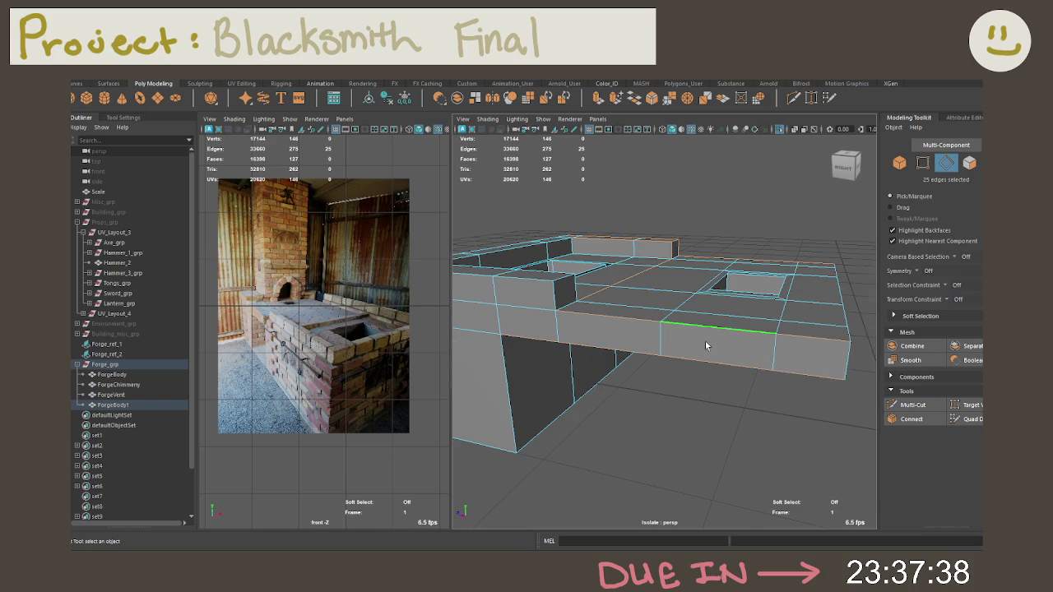
pyautogui.scroll(3, 716, 342)
pyautogui.scroll(3, 716, 330)
pyautogui.scroll(2, 741, 315)
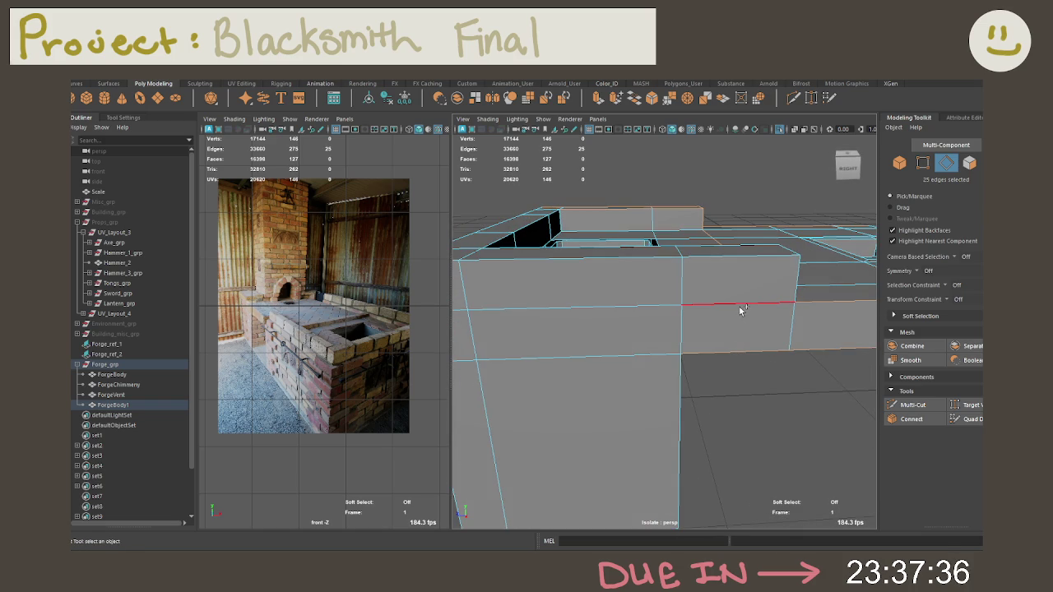
pyautogui.keyDown('shift'); pyautogui.doubleClick(747, 310); pyautogui.keyUp('shift')
pyautogui.keyDown('shift'); pyautogui.doubleClick(646, 356); pyautogui.keyUp('shift')
pyautogui.moveTo(647, 354)
pyautogui.keyDown('alt'); pyautogui.mouseDown()
pyautogui.moveTo(697, 332)
pyautogui.moveTo(762, 339)
pyautogui.moveTo(741, 349)
pyautogui.mouseUp(); pyautogui.keyUp('alt')
# Add the top loops and opening-rim edges, bringing the selection to 82 edges
pyautogui.keyDown('shift'); pyautogui.doubleClick(590, 377); pyautogui.keyUp('shift')
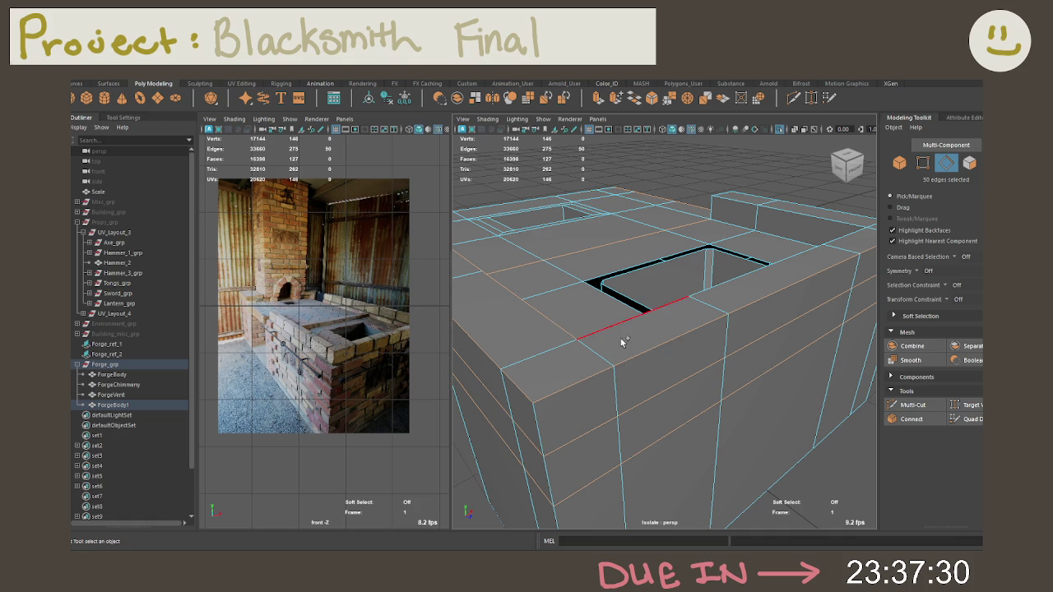
pyautogui.moveTo(620, 336)
pyautogui.keyDown('alt'); pyautogui.mouseDown()
pyautogui.moveTo(703, 318)
pyautogui.moveTo(699, 331)
pyautogui.moveTo(730, 372)
pyautogui.mouseUp(); pyautogui.keyUp('alt')
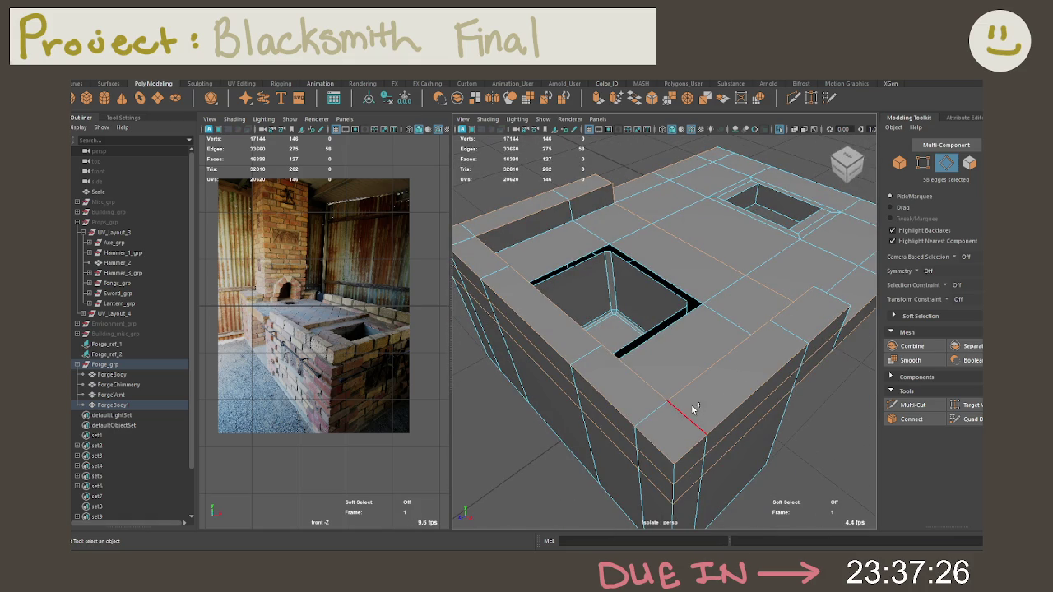
pyautogui.moveTo(649, 406)
pyautogui.keyDown('alt'); pyautogui.mouseDown()
pyautogui.moveTo(752, 386)
pyautogui.moveTo(686, 380)
pyautogui.moveTo(751, 368)
pyautogui.moveTo(600, 389)
pyautogui.moveTo(702, 376)
pyautogui.moveTo(676, 377)
pyautogui.moveTo(760, 400)
pyautogui.mouseUp(); pyautogui.keyUp('alt')
pyautogui.keyDown('shift'); pyautogui.doubleClick(682, 375); pyautogui.keyUp('shift')
pyautogui.keyDown('shift'); pyautogui.doubleClick(760, 400); pyautogui.keyUp('shift')
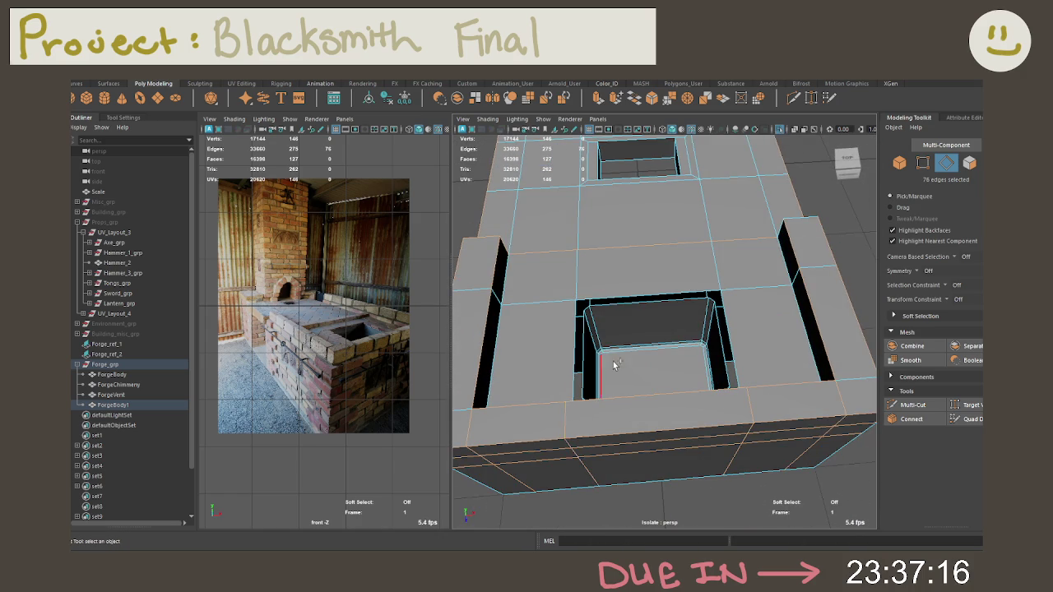
pyautogui.keyDown('shift'); pyautogui.click(610, 373); pyautogui.keyUp('shift')
pyautogui.keyDown('alt'); pyautogui.moveTo(610, 373); pyautogui.dragTo(649, 370); pyautogui.keyUp('alt')
pyautogui.keyDown('shift'); pyautogui.click(694, 260); pyautogui.keyUp('shift')
pyautogui.moveTo(694, 260)
pyautogui.keyDown('alt'); pyautogui.mouseDown()
pyautogui.moveTo(682, 338)
pyautogui.moveTo(669, 334)
pyautogui.mouseUp(); pyautogui.keyUp('alt')
pyautogui.scroll(2, 670, 334)
pyautogui.scroll(3, 732, 346)
pyautogui.keyDown('shift'); pyautogui.click(599, 333); pyautogui.keyUp('shift')
pyautogui.moveTo(563, 296)
pyautogui.keyDown('alt'); pyautogui.mouseDown()
pyautogui.moveTo(693, 294)
pyautogui.moveTo(628, 287)
pyautogui.mouseUp(); pyautogui.keyUp('alt')
pyautogui.moveTo(701, 291)
pyautogui.keyDown('alt'); pyautogui.mouseDown()
pyautogui.moveTo(631, 227)
pyautogui.moveTo(640, 301)
pyautogui.mouseUp(); pyautogui.keyUp('alt')
# Delete the left and right inner wall faces of the rectangular opening
pyautogui.moveTo(688, 303); pyautogui.dragTo(688, 329, button='right')
pyautogui.click(697, 306)
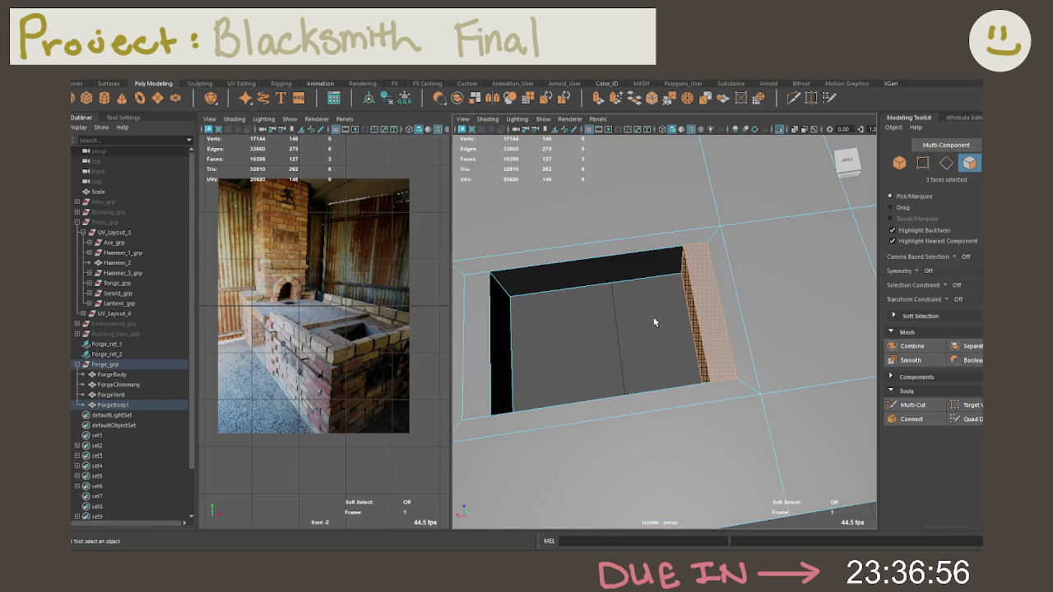
pyautogui.keyDown('alt'); pyautogui.moveTo(631, 326); pyautogui.dragTo(696, 306); pyautogui.keyUp('alt')
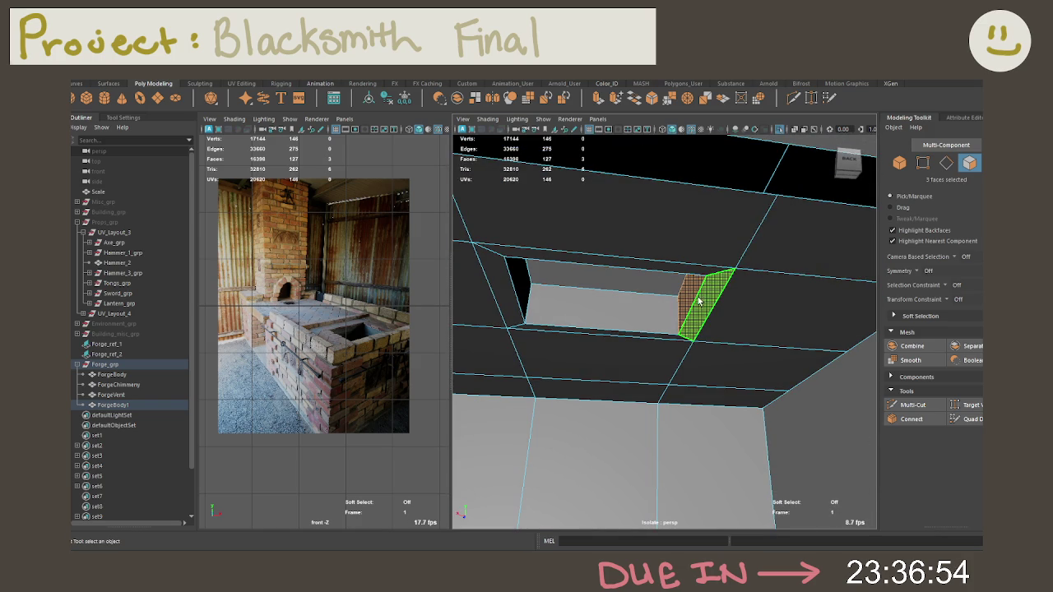
pyautogui.click(730, 290)
pyautogui.keyDown('alt'); pyautogui.moveTo(671, 308); pyautogui.dragTo(672, 395); pyautogui.keyUp('alt')
pyautogui.keyDown('shift'); pyautogui.click(474, 376); pyautogui.keyUp('shift')
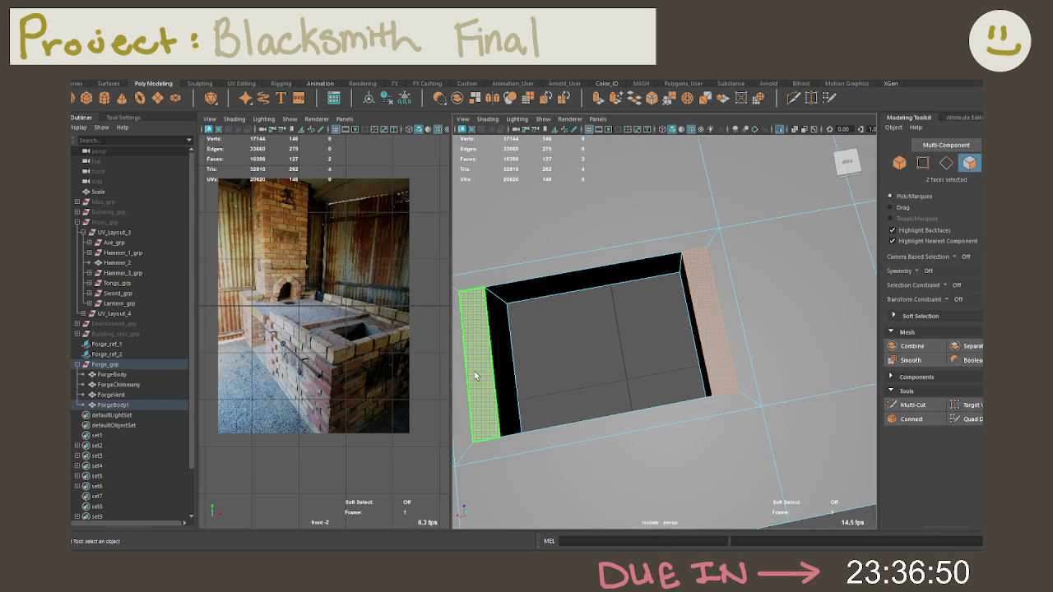
pyautogui.press('Delete')
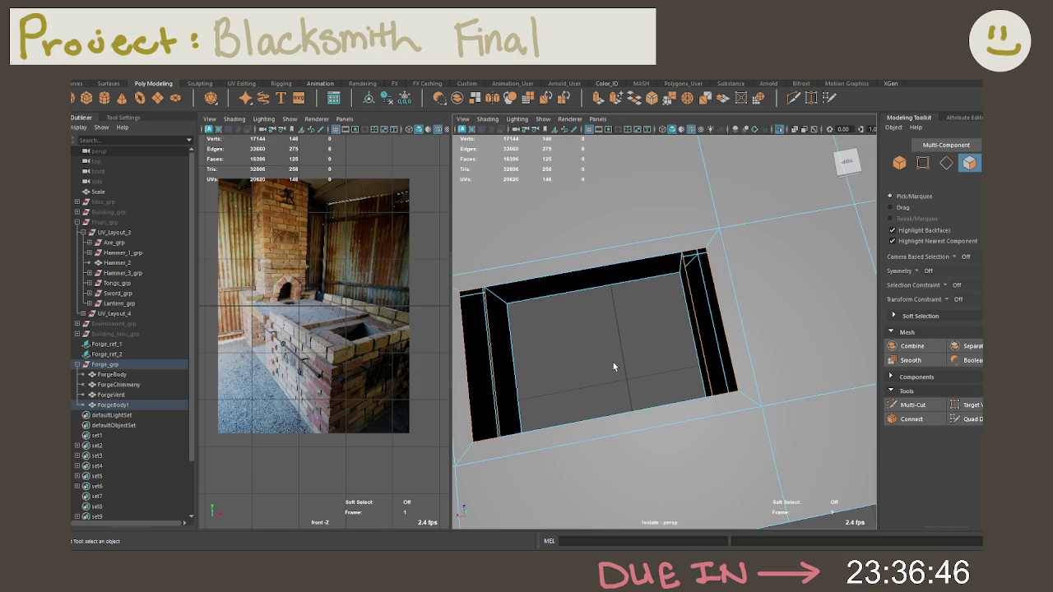
# Switch to Vertex mode and select a vertex at the opening's corner
pyautogui.rightClick(612, 260)
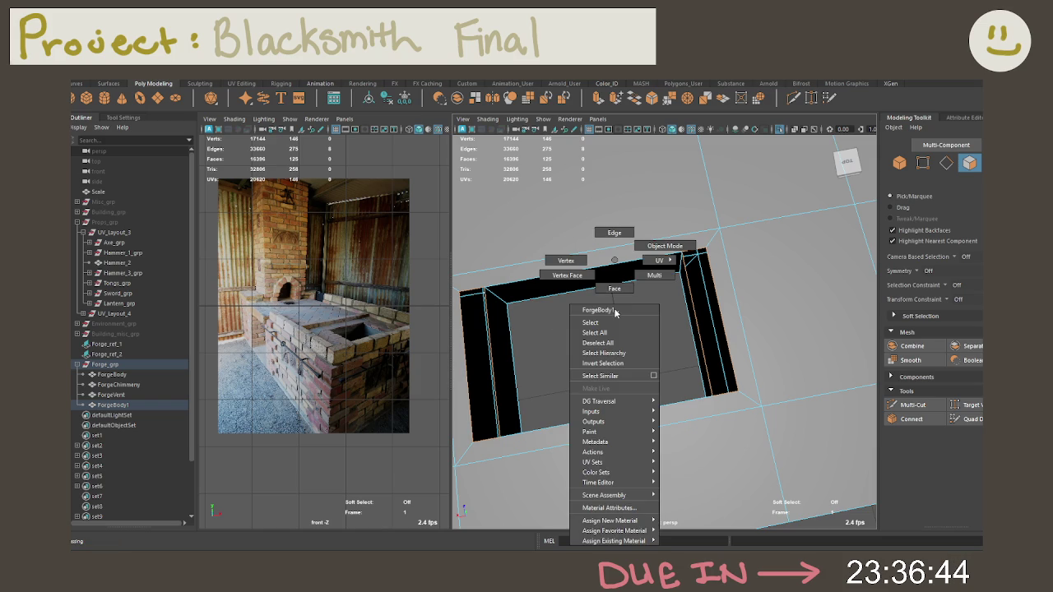
pyautogui.moveTo(612, 260)
pyautogui.keyDown('alt'); pyautogui.mouseDown()
pyautogui.moveTo(692, 277)
pyautogui.moveTo(631, 386)
pyautogui.moveTo(651, 409)
pyautogui.moveTo(696, 369)
pyautogui.mouseUp(); pyautogui.keyUp('alt')
pyautogui.click(703, 284)
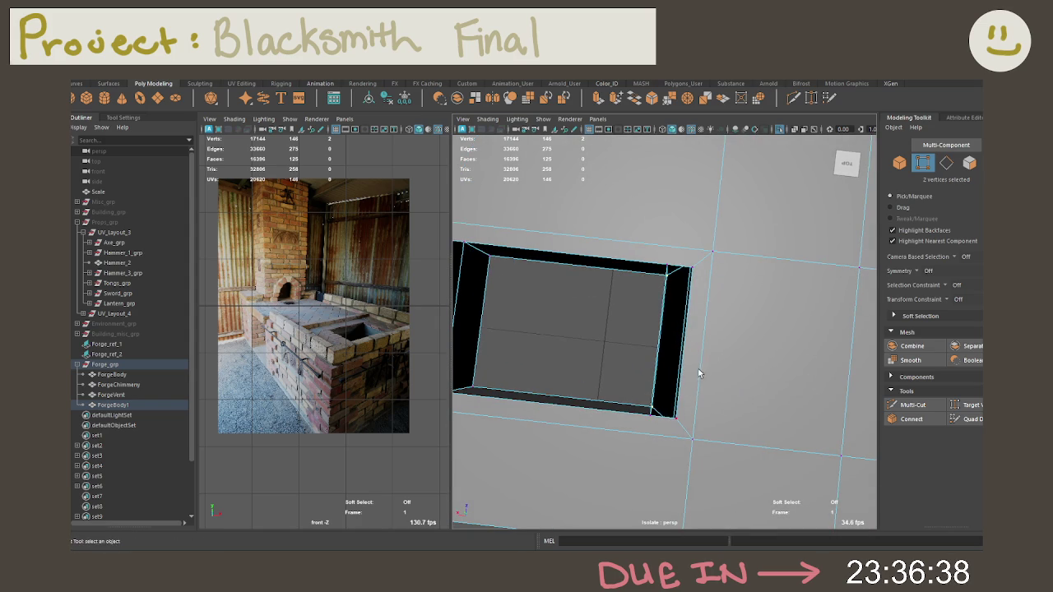
# Enable X-Ray in a top view and slide the recess's vertex pairs along X
pyautogui.press('w')
pyautogui.moveTo(615, 335)
pyautogui.mouseDown()
pyautogui.moveTo(696, 349)
pyautogui.moveTo(638, 348)
pyautogui.moveTo(687, 262)
pyautogui.moveTo(683, 230)
pyautogui.moveTo(703, 299)
pyautogui.moveTo(694, 339)
pyautogui.moveTo(718, 329)
pyautogui.moveTo(697, 335)
pyautogui.moveTo(715, 285)
pyautogui.moveTo(705, 233)
pyautogui.moveTo(717, 213)
pyautogui.moveTo(813, 175)
pyautogui.mouseUp()
pyautogui.click(839, 162)
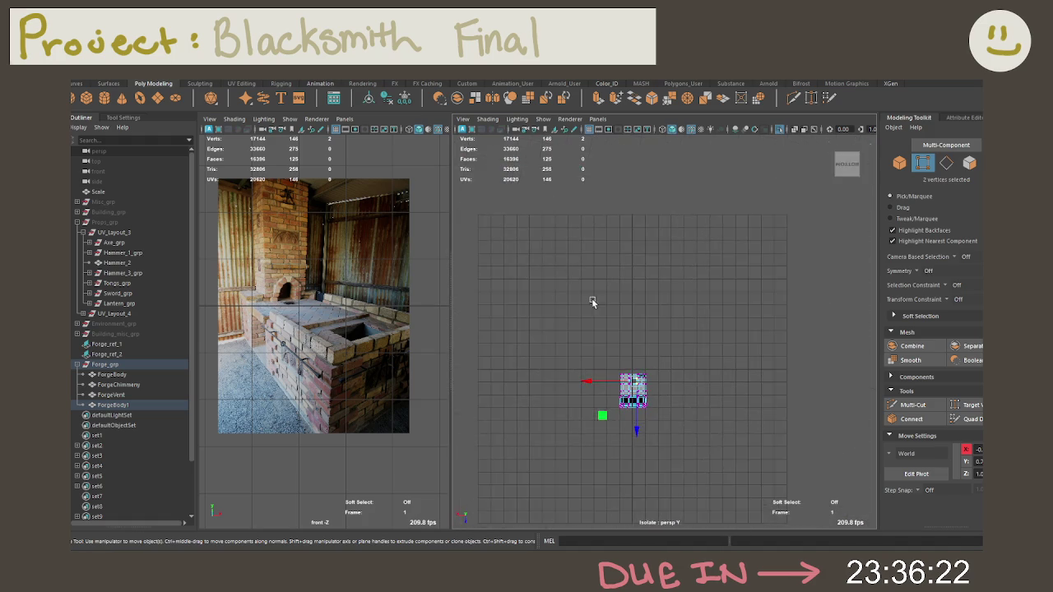
pyautogui.click(704, 180)
pyautogui.keyDown('shift'); pyautogui.click(709, 465); pyautogui.keyUp('shift')
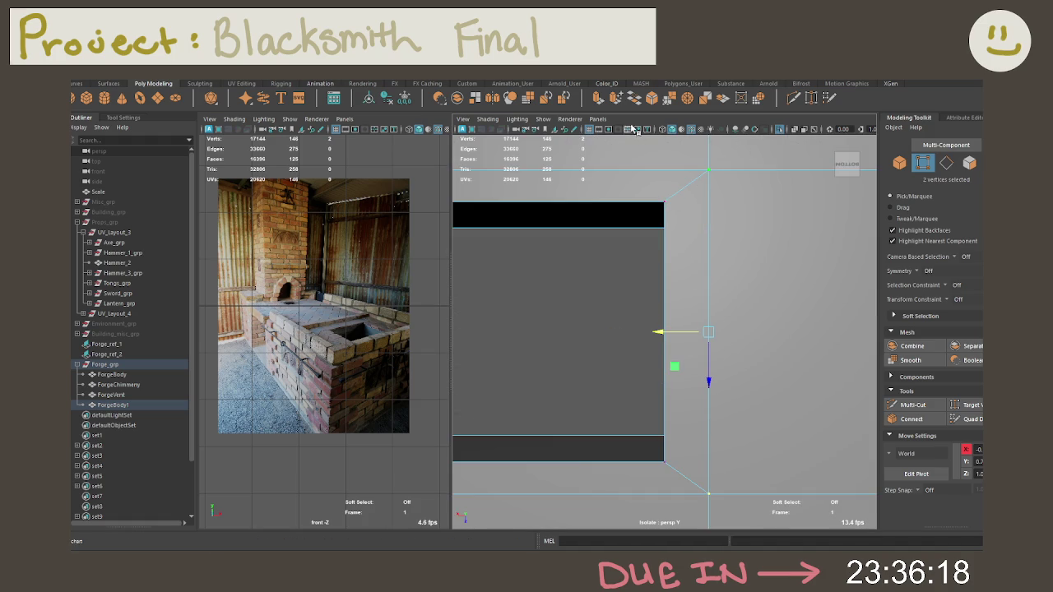
pyautogui.click(798, 130)
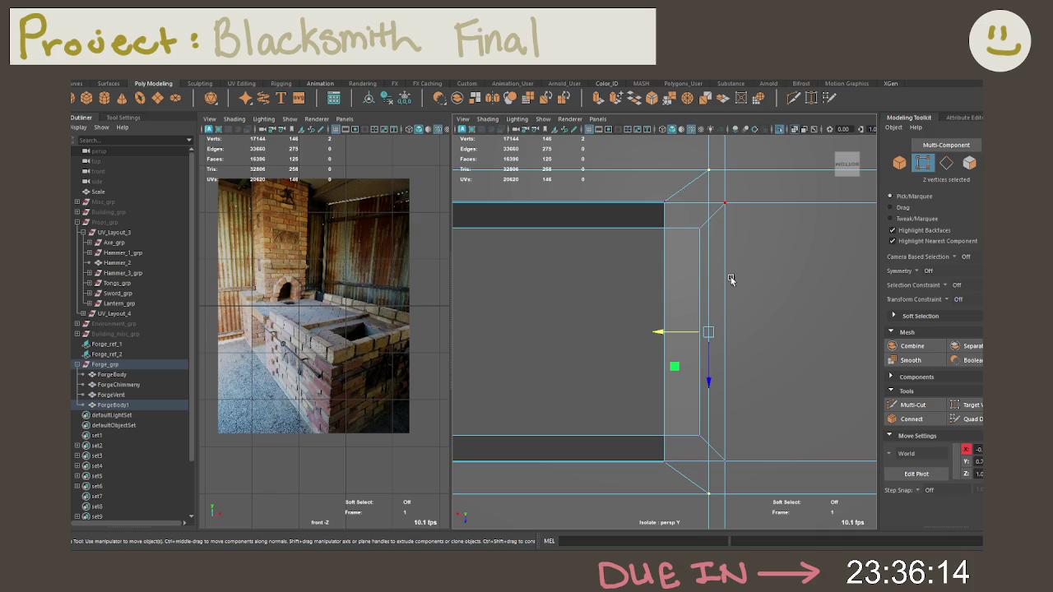
pyautogui.moveTo(665, 331); pyautogui.dragTo(784, 329)
pyautogui.click(674, 208)
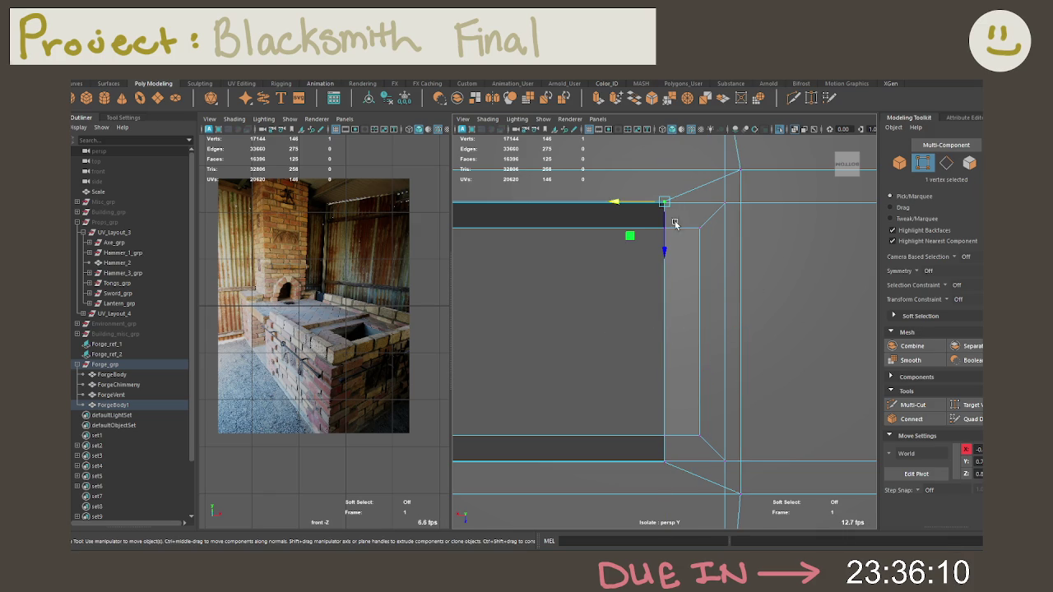
pyautogui.keyDown('shift'); pyautogui.click(671, 448); pyautogui.keyUp('shift')
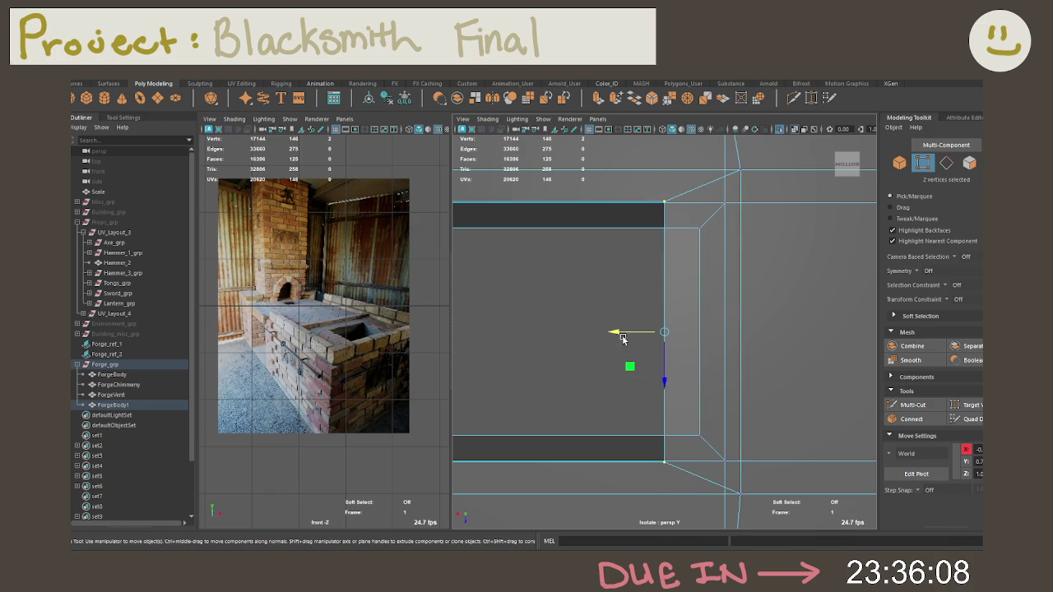
pyautogui.moveTo(625, 340); pyautogui.dragTo(747, 340)
# Target Weld the stray vertices at the recess corner onto their neighbours
pyautogui.moveTo(659, 410)
pyautogui.keyDown('alt'); pyautogui.mouseDown()
pyautogui.moveTo(701, 437)
pyautogui.moveTo(743, 489)
pyautogui.moveTo(682, 437)
pyautogui.moveTo(735, 329)
pyautogui.moveTo(735, 360)
pyautogui.mouseUp(); pyautogui.keyUp('alt')
pyautogui.click(735, 419)
pyautogui.click(968, 405)
pyautogui.moveTo(734, 419)
pyautogui.mouseDown()
pyautogui.moveTo(762, 437)
pyautogui.moveTo(698, 267)
pyautogui.moveTo(724, 251)
pyautogui.mouseUp()
pyautogui.press('q')
pyautogui.moveTo(686, 294)
pyautogui.keyDown('alt'); pyautogui.mouseDown()
pyautogui.moveTo(745, 270)
pyautogui.moveTo(647, 285)
pyautogui.mouseUp(); pyautogui.keyUp('alt')
pyautogui.moveTo(647, 285)
pyautogui.keyDown('alt'); pyautogui.mouseDown(button='middle')
pyautogui.moveTo(822, 298)
pyautogui.moveTo(709, 316)
pyautogui.mouseUp(button='middle'); pyautogui.keyUp('alt')
pyautogui.moveTo(709, 316)
pyautogui.keyDown('alt'); pyautogui.mouseDown()
pyautogui.moveTo(710, 237)
pyautogui.moveTo(665, 387)
pyautogui.moveTo(674, 318)
pyautogui.moveTo(623, 363)
pyautogui.moveTo(665, 343)
pyautogui.moveTo(694, 381)
pyautogui.moveTo(625, 380)
pyautogui.moveTo(678, 331)
pyautogui.moveTo(678, 365)
pyautogui.mouseUp(); pyautogui.keyUp('alt')
# Shift two more vertex pairs along X to line up the inset's side edges
pyautogui.click(623, 367)
pyautogui.moveTo(666, 251)
pyautogui.keyDown('alt'); pyautogui.mouseDown()
pyautogui.moveTo(689, 313)
pyautogui.moveTo(664, 343)
pyautogui.moveTo(570, 219)
pyautogui.moveTo(672, 282)
pyautogui.mouseUp(); pyautogui.keyUp('alt')
pyautogui.keyDown('shift'); pyautogui.click(571, 218); pyautogui.keyUp('shift')
pyautogui.press('w')
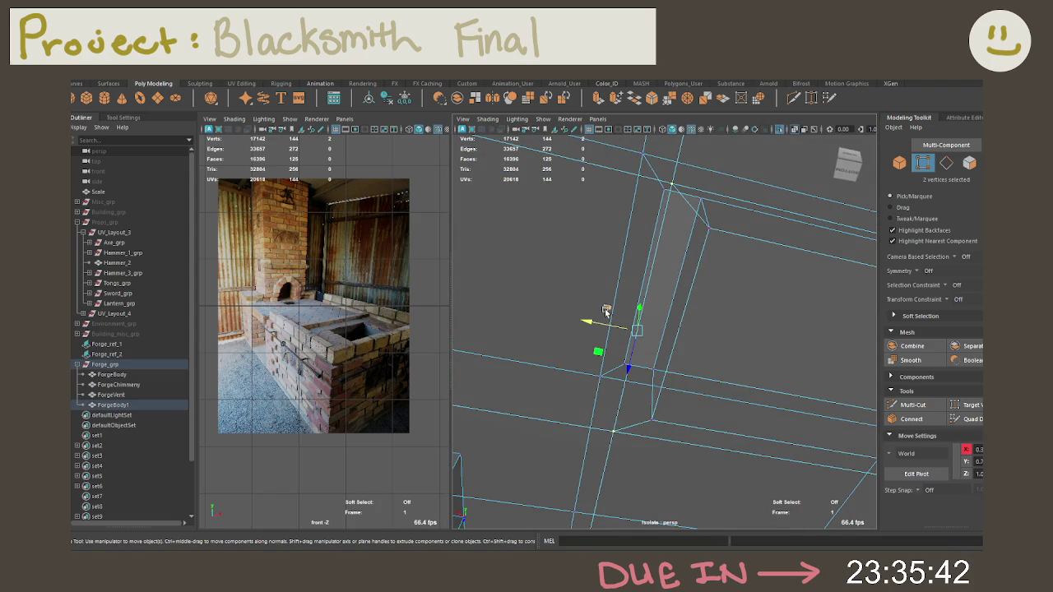
pyautogui.moveTo(593, 319); pyautogui.dragTo(546, 312)
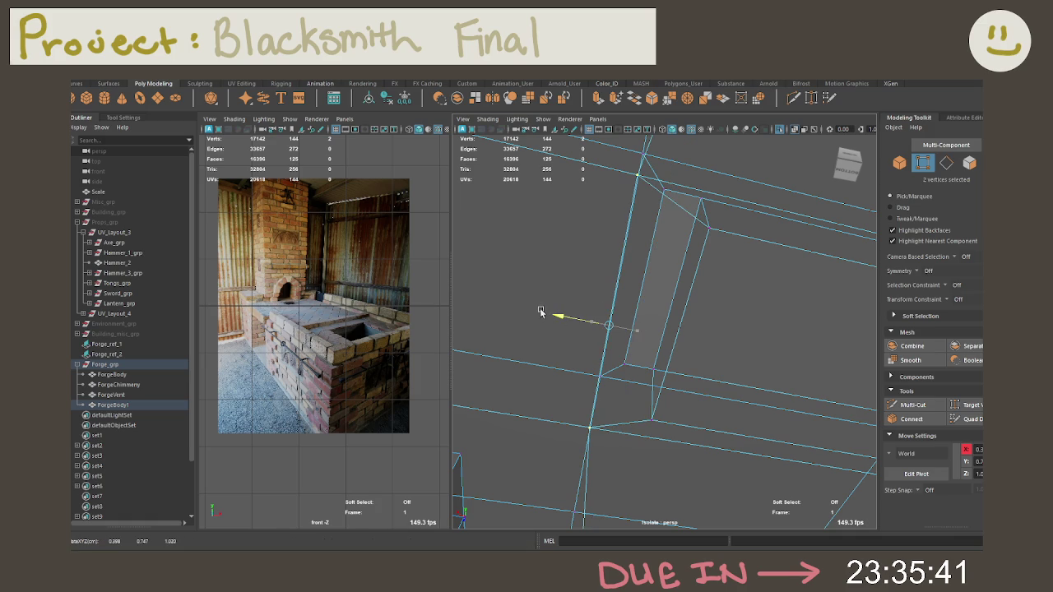
pyautogui.click(702, 249)
pyautogui.keyDown('shift'); pyautogui.click(656, 418); pyautogui.keyUp('shift')
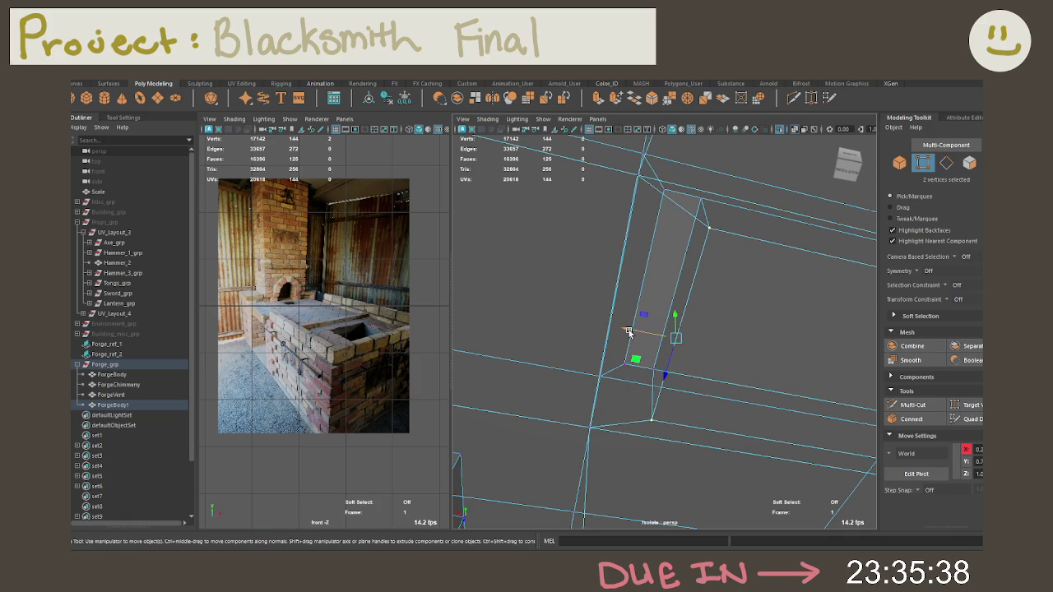
pyautogui.moveTo(636, 333); pyautogui.dragTo(615, 329)
pyautogui.moveTo(771, 303)
pyautogui.keyDown('alt'); pyautogui.mouseDown()
pyautogui.moveTo(707, 406)
pyautogui.moveTo(753, 395)
pyautogui.mouseUp(); pyautogui.keyUp('alt')
pyautogui.click(965, 405)
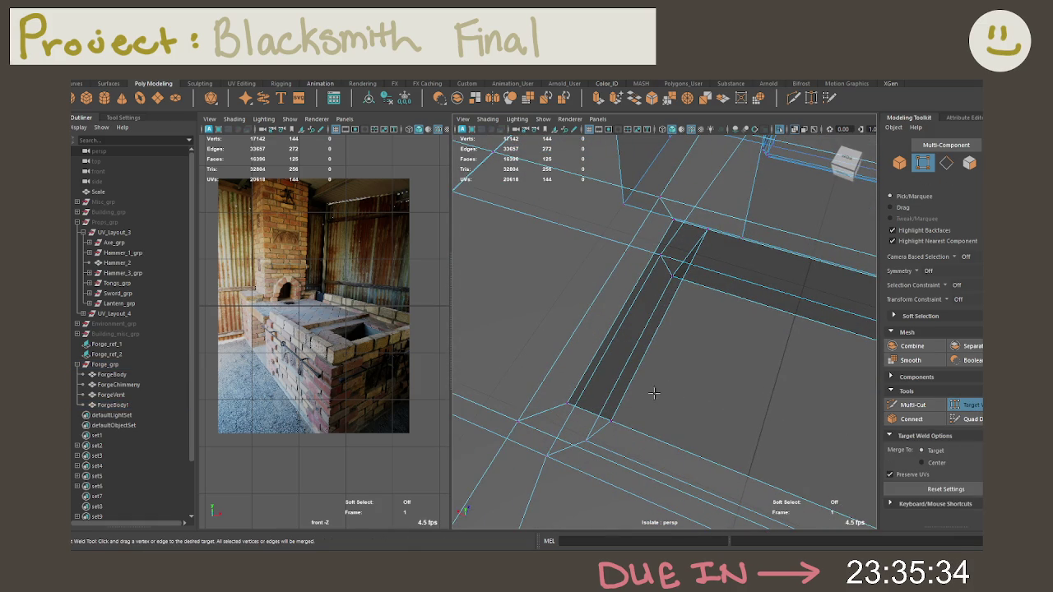
# Target Weld the last two stray vertices into the recess corner
pyautogui.moveTo(611, 421); pyautogui.dragTo(568, 404)
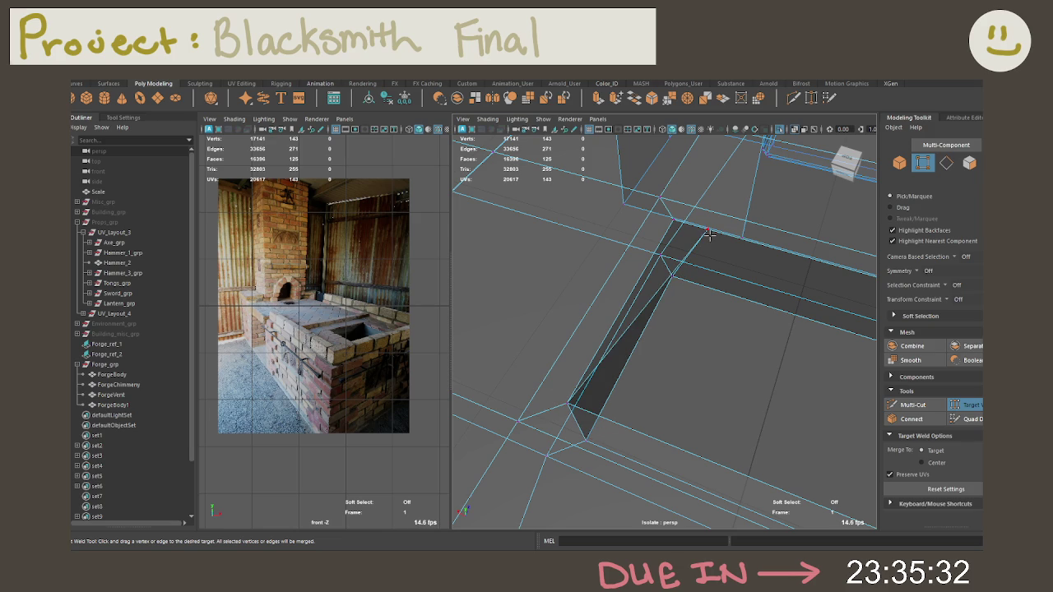
pyautogui.moveTo(699, 226); pyautogui.dragTo(674, 221)
pyautogui.press('q')
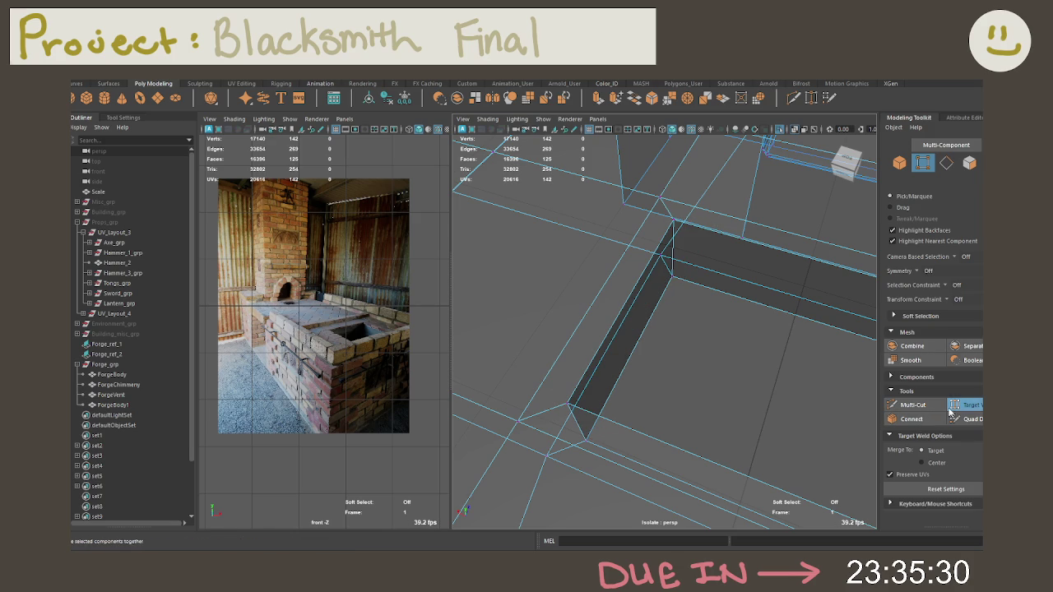
pyautogui.moveTo(840, 380)
pyautogui.keyDown('alt'); pyautogui.mouseDown()
pyautogui.moveTo(693, 357)
pyautogui.moveTo(639, 334)
pyautogui.moveTo(738, 331)
pyautogui.moveTo(725, 365)
pyautogui.moveTo(806, 357)
pyautogui.mouseUp(); pyautogui.keyUp('alt')
pyautogui.scroll(-5, 807, 357)
pyautogui.keyDown('alt'); pyautogui.moveTo(762, 322); pyautogui.dragTo(749, 302); pyautogui.keyUp('alt')
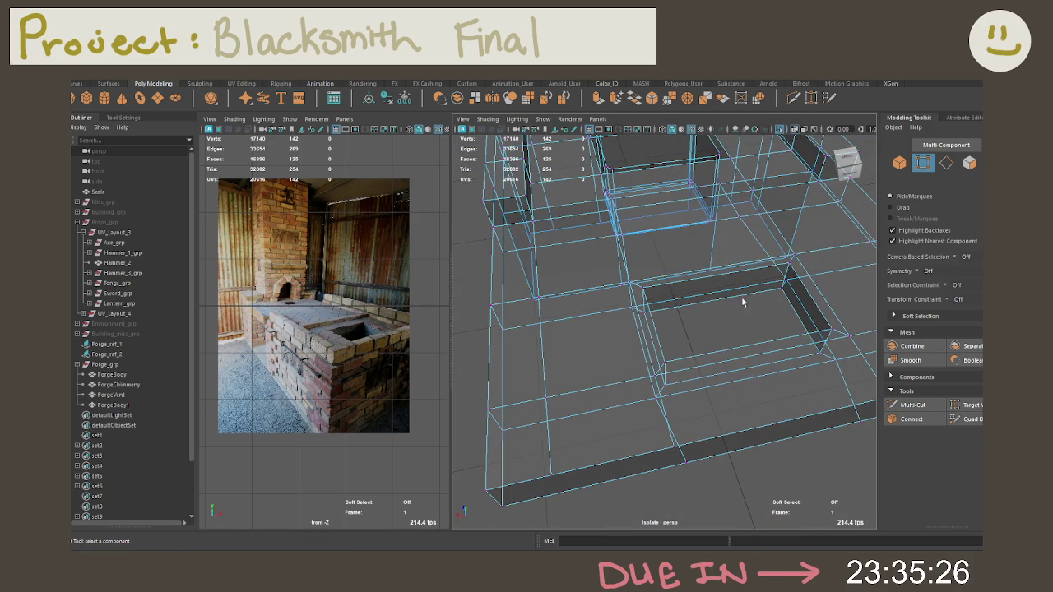
# Select a vertex on ForgeBody1's lower edge and slide it right along X
pyautogui.moveTo(682, 265)
pyautogui.mouseDown(button='right')
pyautogui.moveTo(716, 215)
pyautogui.moveTo(733, 220)
pyautogui.mouseUp(button='right')
pyautogui.keyDown('alt'); pyautogui.moveTo(748, 228); pyautogui.dragTo(725, 254); pyautogui.keyUp('alt')
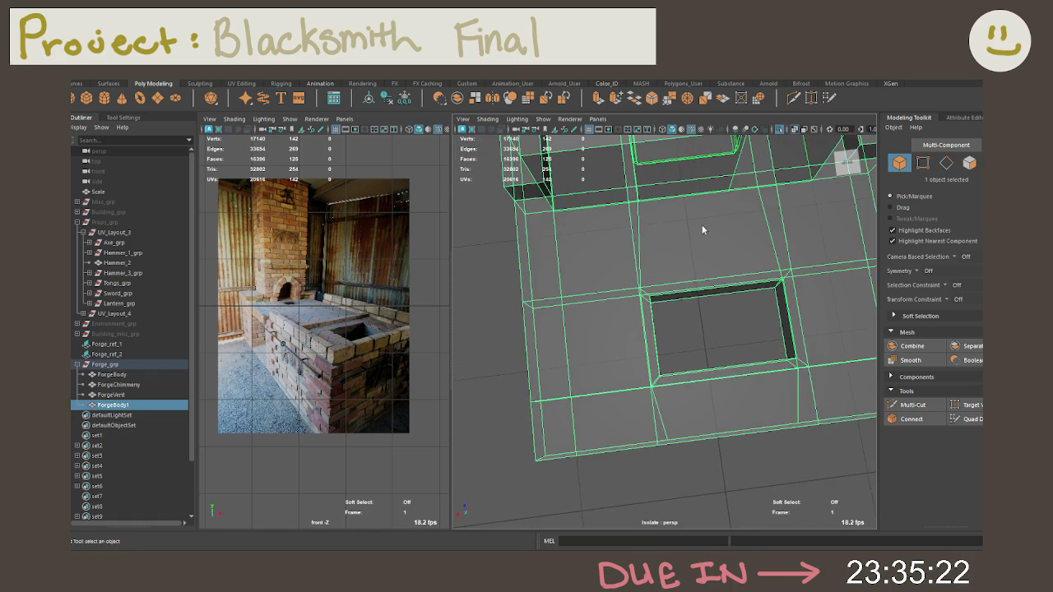
pyautogui.moveTo(702, 228); pyautogui.dragTo(699, 202, button='right')
pyautogui.click(664, 416)
pyautogui.moveTo(666, 416)
pyautogui.keyDown('alt'); pyautogui.mouseDown()
pyautogui.moveTo(726, 401)
pyautogui.moveTo(759, 348)
pyautogui.moveTo(676, 262)
pyautogui.mouseUp(); pyautogui.keyUp('alt')
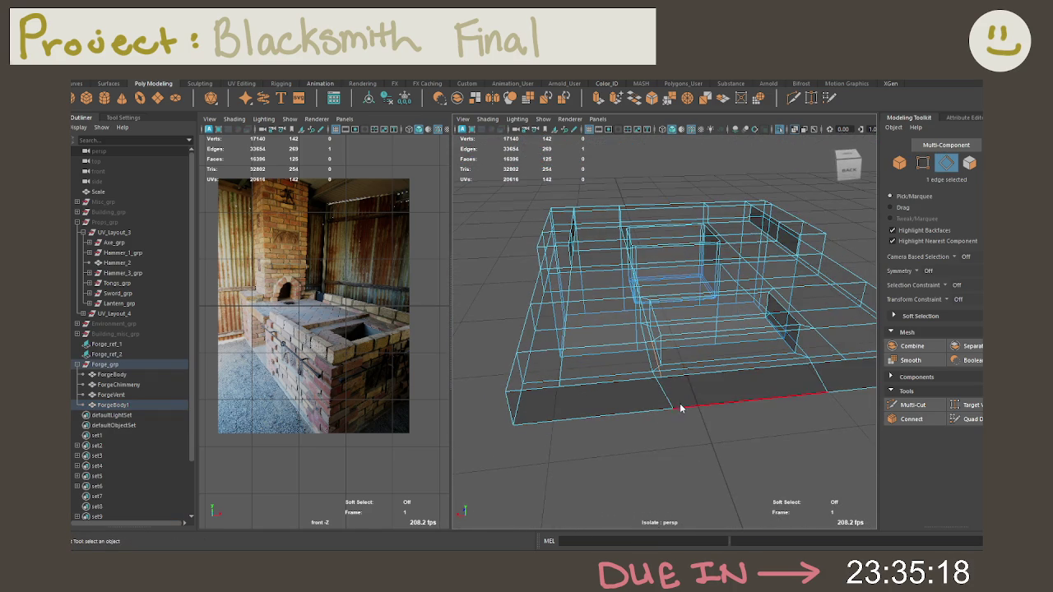
pyautogui.moveTo(678, 258); pyautogui.dragTo(638, 255, button='right')
pyautogui.scroll(3, 723, 386)
pyautogui.scroll(3, 708, 398)
pyautogui.click(594, 414)
pyautogui.press('w')
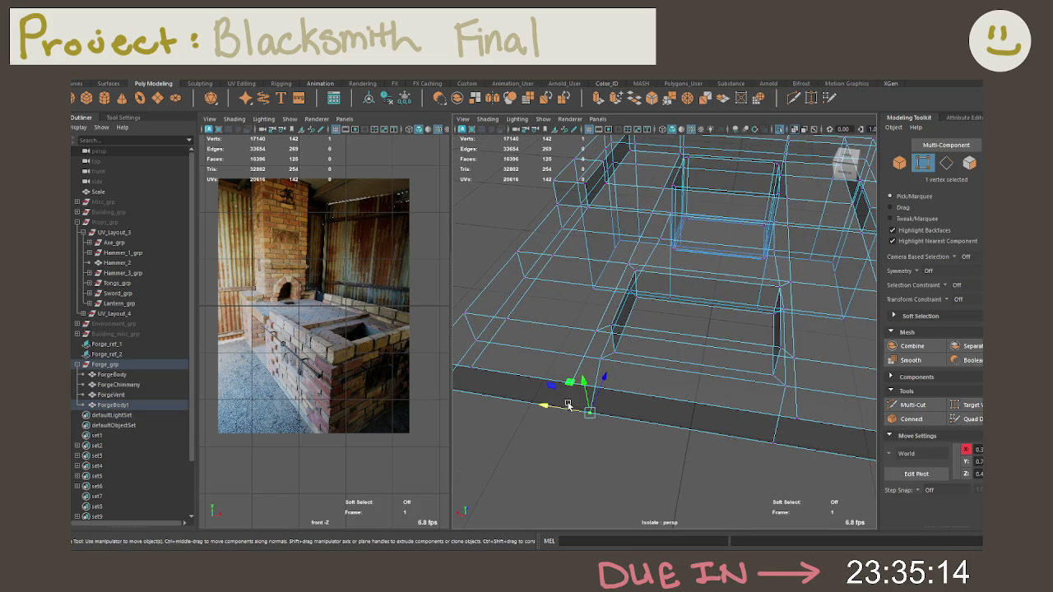
pyautogui.moveTo(548, 408)
pyautogui.mouseDown()
pyautogui.moveTo(767, 441)
pyautogui.moveTo(706, 436)
pyautogui.mouseUp()
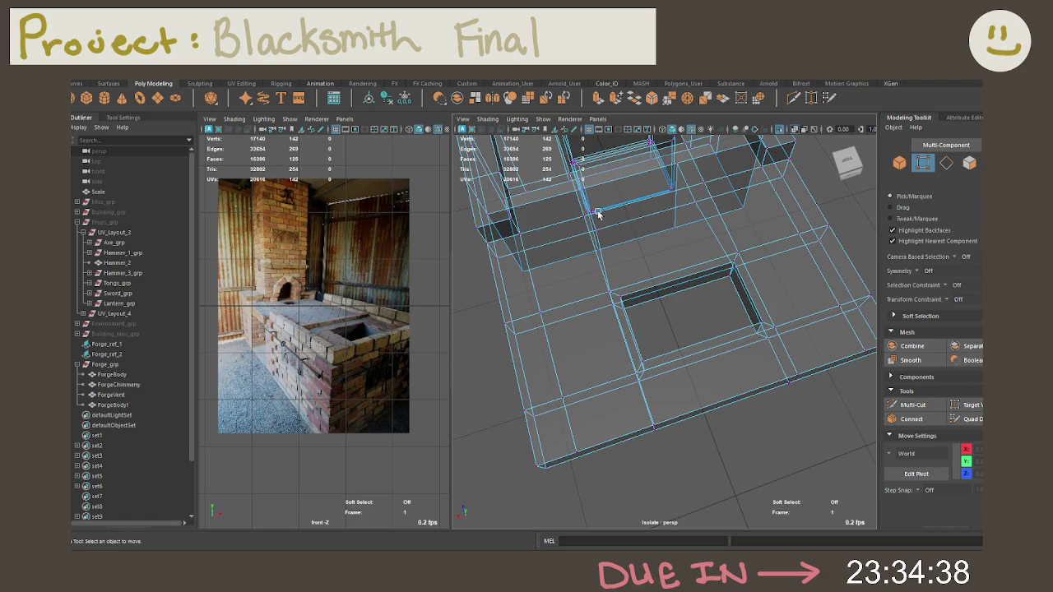
# Turn off X-Ray and inspect the forge opening in solid shading from above
pyautogui.click(779, 129)
pyautogui.moveTo(740, 206)
pyautogui.keyDown('alt'); pyautogui.mouseDown()
pyautogui.moveTo(718, 262)
pyautogui.moveTo(741, 189)
pyautogui.moveTo(746, 266)
pyautogui.mouseUp(); pyautogui.keyUp('alt')
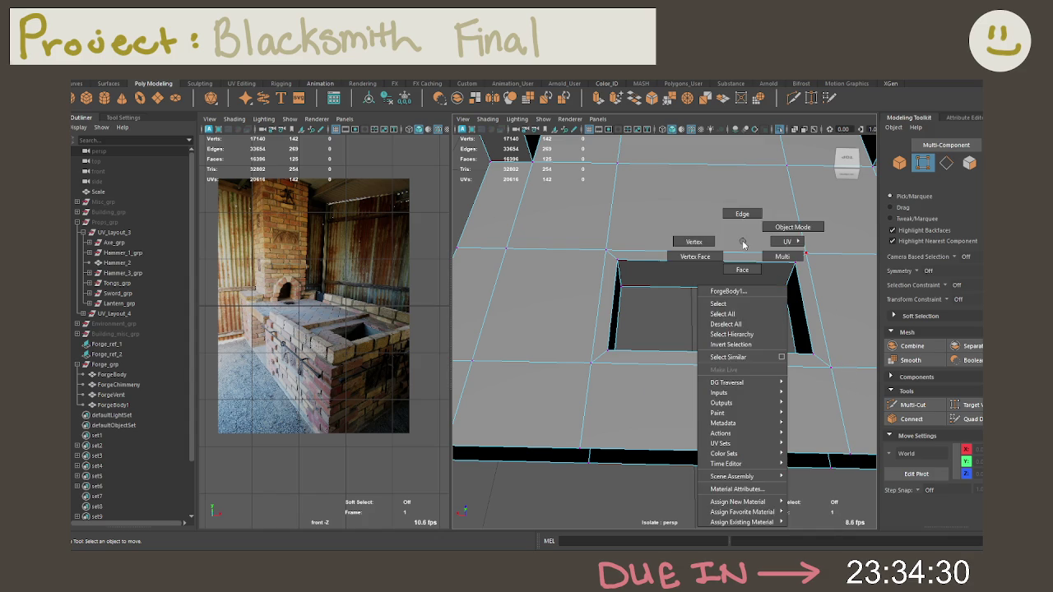
pyautogui.click(708, 262)
pyautogui.scroll(-3, 707, 262)
pyautogui.moveTo(707, 262)
pyautogui.keyDown('alt'); pyautogui.mouseDown()
pyautogui.moveTo(640, 301)
pyautogui.moveTo(683, 338)
pyautogui.moveTo(678, 285)
pyautogui.moveTo(623, 292)
pyautogui.mouseUp(); pyautogui.keyUp('alt')
pyautogui.keyDown('alt'); pyautogui.moveTo(623, 292); pyautogui.dragTo(770, 310, button='right'); pyautogui.keyUp('alt')
pyautogui.keyDown('alt'); pyautogui.moveTo(706, 284); pyautogui.dragTo(727, 397, button='right'); pyautogui.keyUp('alt')
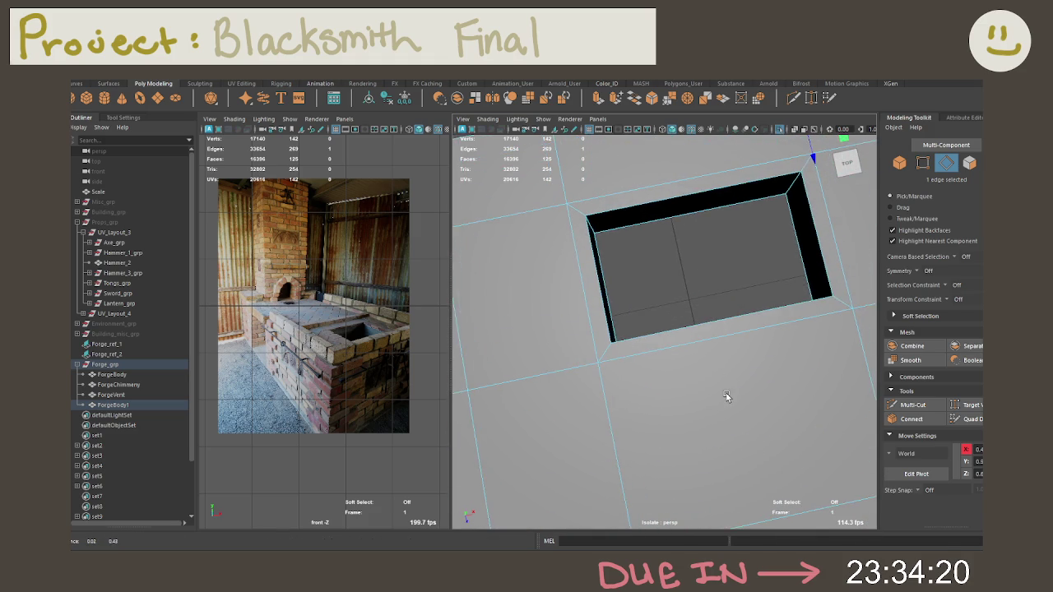
pyautogui.keyDown('alt'); pyautogui.moveTo(727, 397); pyautogui.dragTo(717, 404); pyautogui.keyUp('alt')
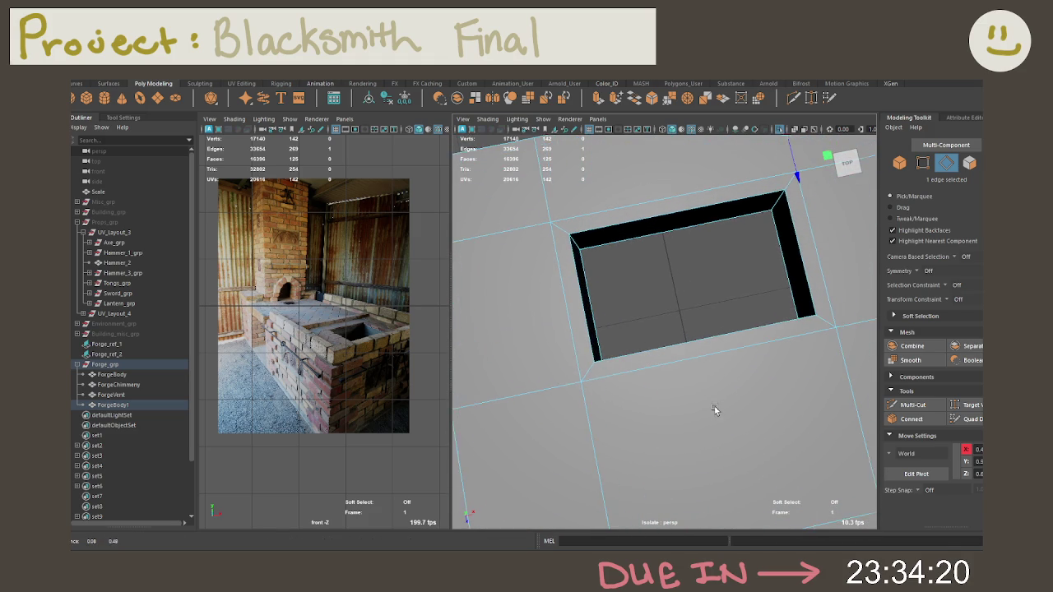
pyautogui.keyDown('alt'); pyautogui.moveTo(700, 338); pyautogui.dragTo(706, 323); pyautogui.keyUp('alt')
# Clear the selection and switch ForgeBody1 to Edge selection mode
pyautogui.click(727, 292)
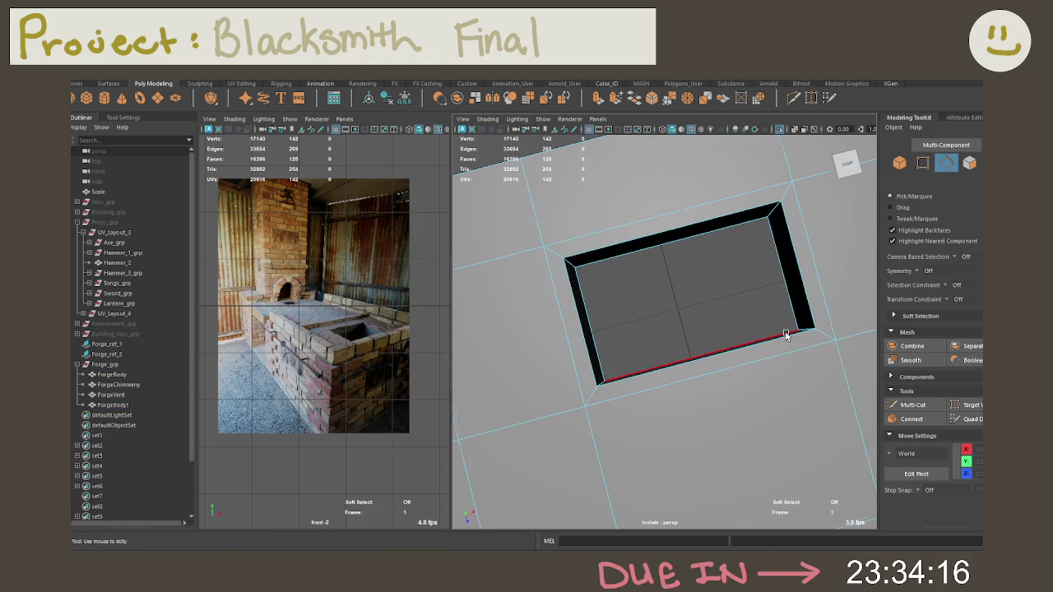
pyautogui.keyDown('alt'); pyautogui.moveTo(785, 333); pyautogui.dragTo(744, 318, button='right'); pyautogui.keyUp('alt')
pyautogui.keyDown('alt'); pyautogui.moveTo(744, 318); pyautogui.dragTo(613, 308); pyautogui.keyUp('alt')
pyautogui.keyDown('alt'); pyautogui.moveTo(613, 307); pyautogui.dragTo(700, 329, button='right'); pyautogui.keyUp('alt')
pyautogui.keyDown('alt'); pyautogui.moveTo(700, 329); pyautogui.dragTo(748, 334); pyautogui.keyUp('alt')
pyautogui.rightClick(639, 315)
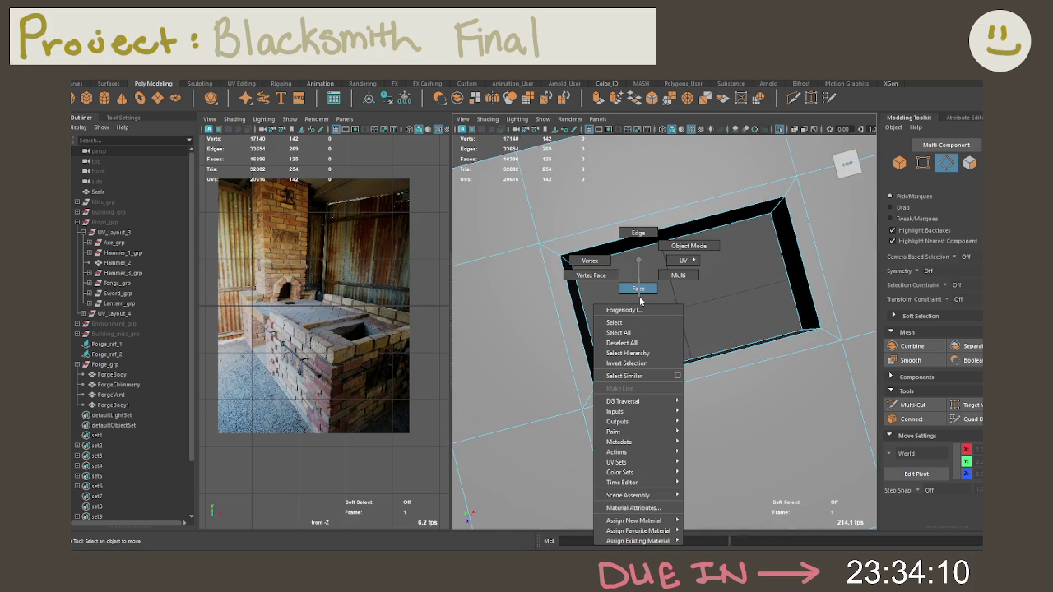
pyautogui.moveTo(640, 301); pyautogui.dragTo(638, 233, button='right')
pyautogui.moveTo(641, 279)
pyautogui.keyDown('alt'); pyautogui.mouseDown()
pyautogui.moveTo(657, 243)
pyautogui.moveTo(665, 382)
pyautogui.moveTo(625, 353)
pyautogui.moveTo(547, 393)
pyautogui.mouseUp(); pyautogui.keyUp('alt')
# Select the forge top's bottom, raised-block top and diagonal edge loops
pyautogui.doubleClick(650, 373)
pyautogui.doubleClick(622, 353)
pyautogui.doubleClick(624, 335)
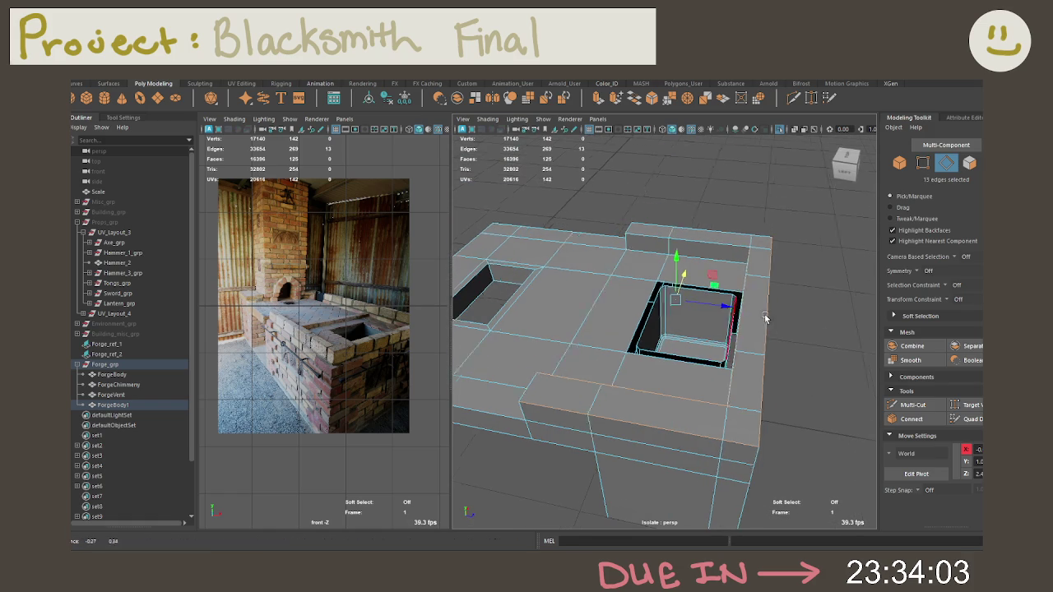
pyautogui.keyDown('shift'); pyautogui.doubleClick(673, 235); pyautogui.keyUp('shift')
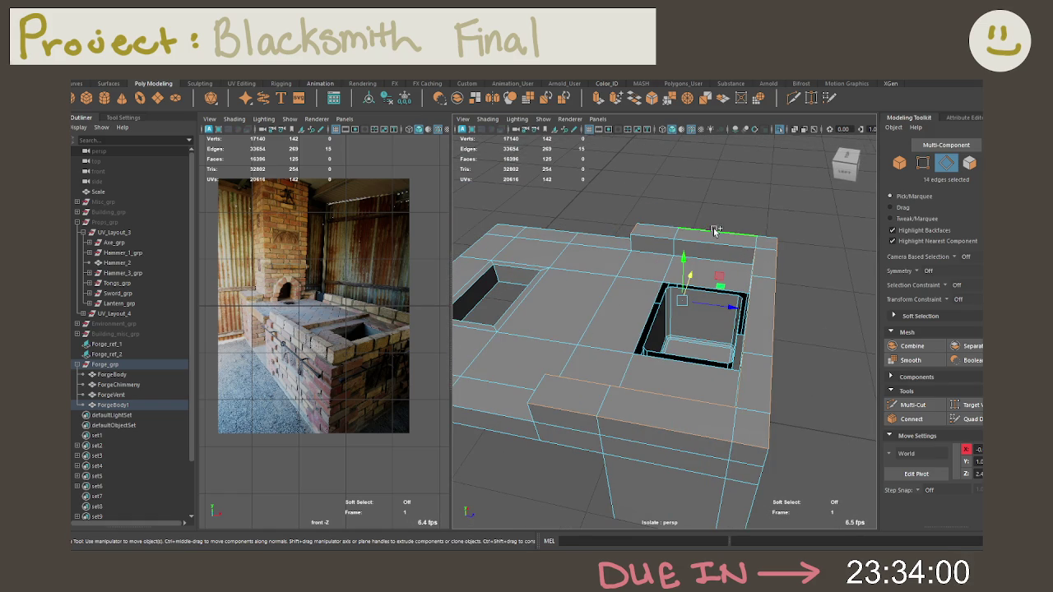
pyautogui.keyDown('shift'); pyautogui.doubleClick(632, 265); pyautogui.keyUp('shift')
pyautogui.keyDown('shift'); pyautogui.doubleClick(759, 279); pyautogui.keyUp('shift')
pyautogui.keyDown('shift'); pyautogui.doubleClick(618, 346); pyautogui.keyUp('shift')
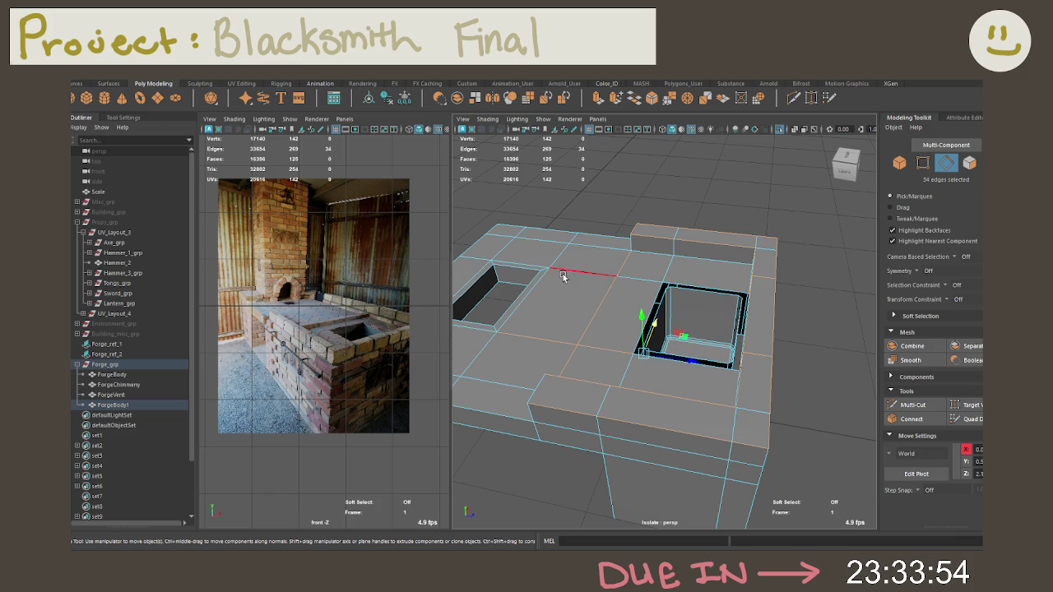
# Add the edges and vertical edges beside the hole to the selection
pyautogui.keyDown('alt'); pyautogui.moveTo(564, 277); pyautogui.dragTo(701, 283, button='middle'); pyautogui.keyUp('alt')
pyautogui.moveTo(699, 282)
pyautogui.keyDown('alt'); pyautogui.mouseDown()
pyautogui.moveTo(689, 294)
pyautogui.moveTo(585, 296)
pyautogui.mouseUp(); pyautogui.keyUp('alt')
pyautogui.keyDown('shift'); pyautogui.click(550, 306); pyautogui.keyUp('shift')
pyautogui.keyDown('shift'); pyautogui.click(640, 381); pyautogui.keyUp('shift')
pyautogui.moveTo(601, 308)
pyautogui.keyDown('alt'); pyautogui.mouseDown()
pyautogui.moveTo(733, 413)
pyautogui.moveTo(720, 238)
pyautogui.mouseUp(); pyautogui.keyUp('alt')
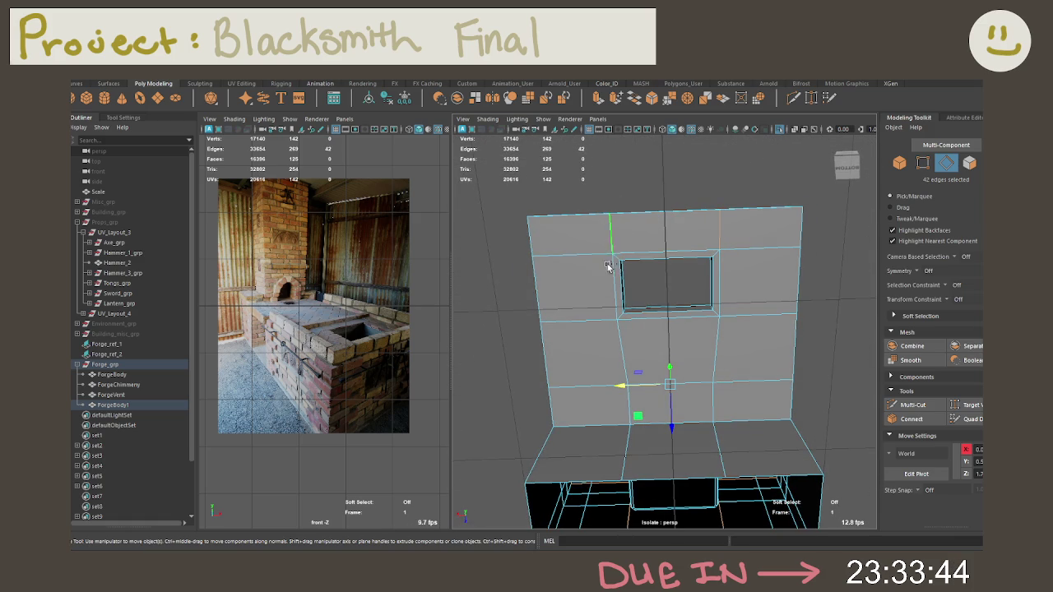
pyautogui.keyDown('shift'); pyautogui.doubleClick(618, 341); pyautogui.keyUp('shift')
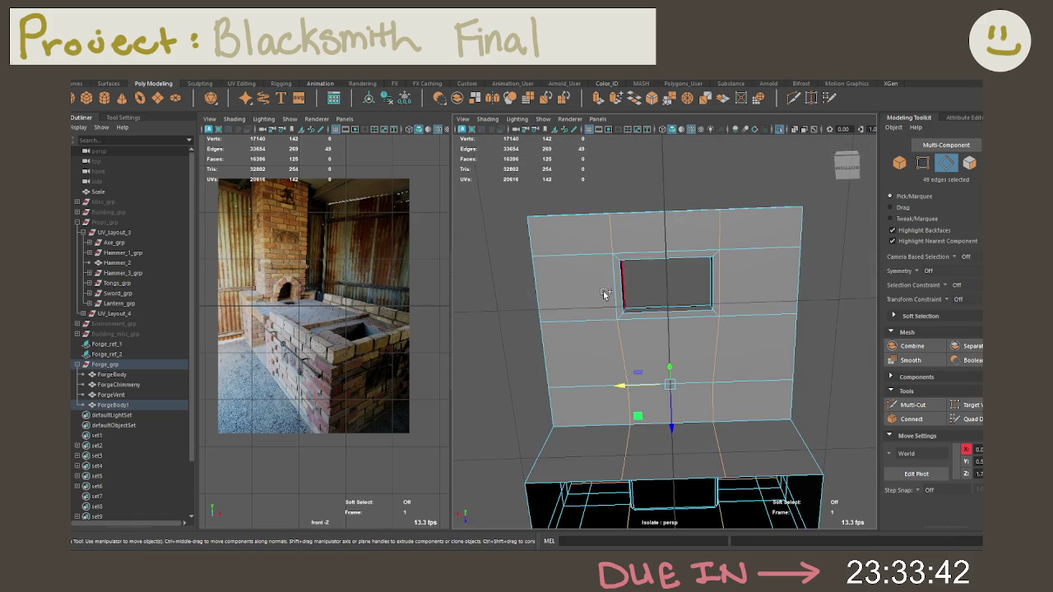
# From a top-down view, deselect the edges around the hole
pyautogui.moveTo(654, 329)
pyautogui.keyDown('alt'); pyautogui.mouseDown()
pyautogui.moveTo(699, 428)
pyautogui.moveTo(689, 460)
pyautogui.mouseUp(); pyautogui.keyUp('alt')
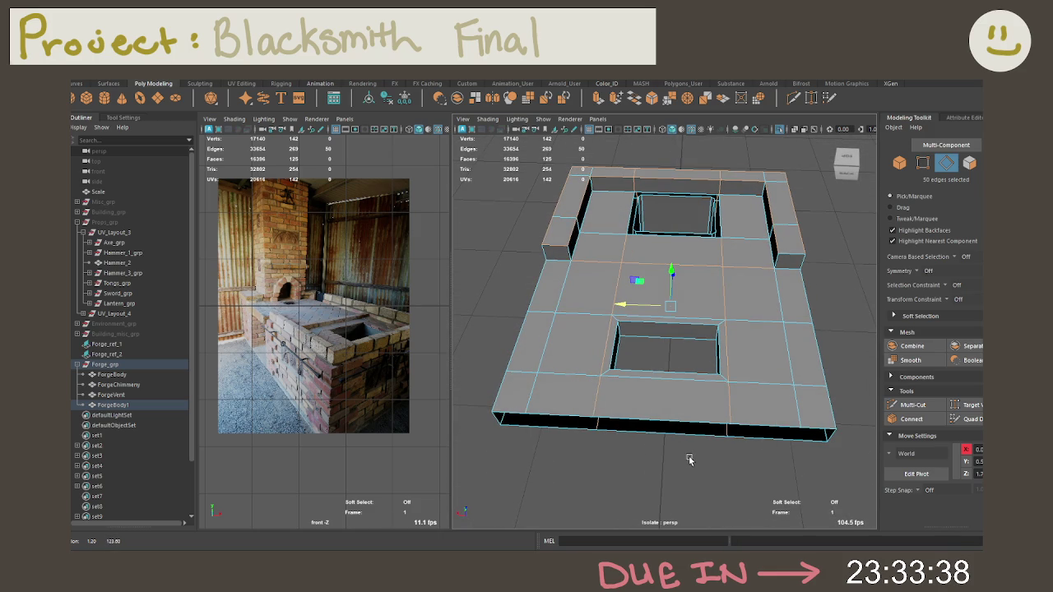
pyautogui.keyDown('alt'); pyautogui.moveTo(690, 460); pyautogui.dragTo(647, 423); pyautogui.keyUp('alt')
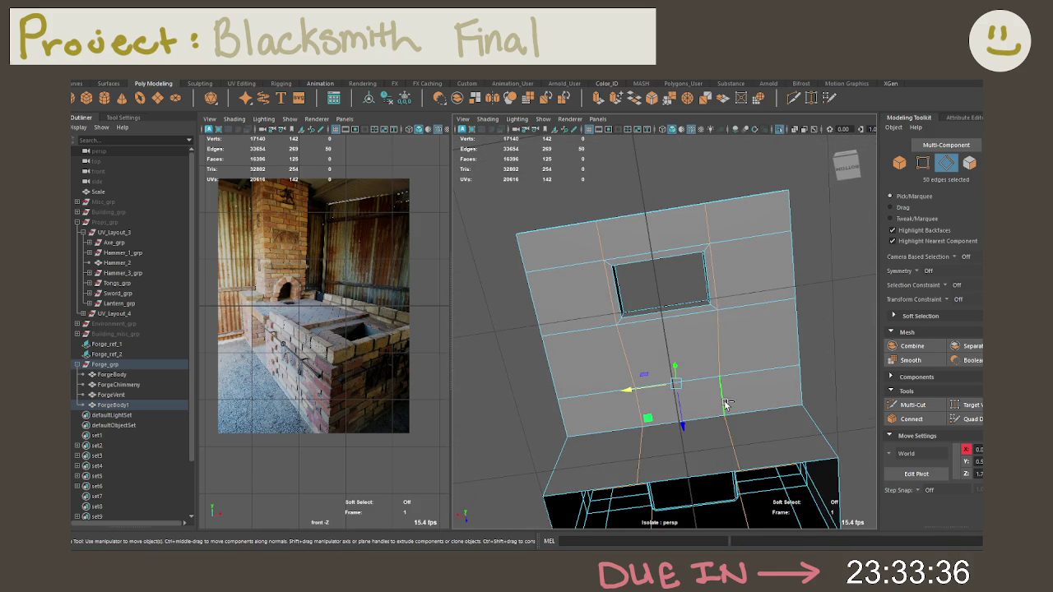
pyautogui.keyDown('ctrl'); pyautogui.click(640, 442); pyautogui.keyUp('ctrl')
pyautogui.keyDown('ctrl'); pyautogui.click(601, 280); pyautogui.keyUp('ctrl')
pyautogui.keyDown('ctrl'); pyautogui.click(650, 239); pyautogui.keyUp('ctrl')
pyautogui.keyDown('ctrl'); pyautogui.click(712, 272); pyautogui.keyUp('ctrl')
pyautogui.moveTo(729, 277)
pyautogui.keyDown('alt'); pyautogui.mouseDown()
pyautogui.moveTo(762, 260)
pyautogui.moveTo(781, 223)
pyautogui.mouseUp(); pyautogui.keyUp('alt')
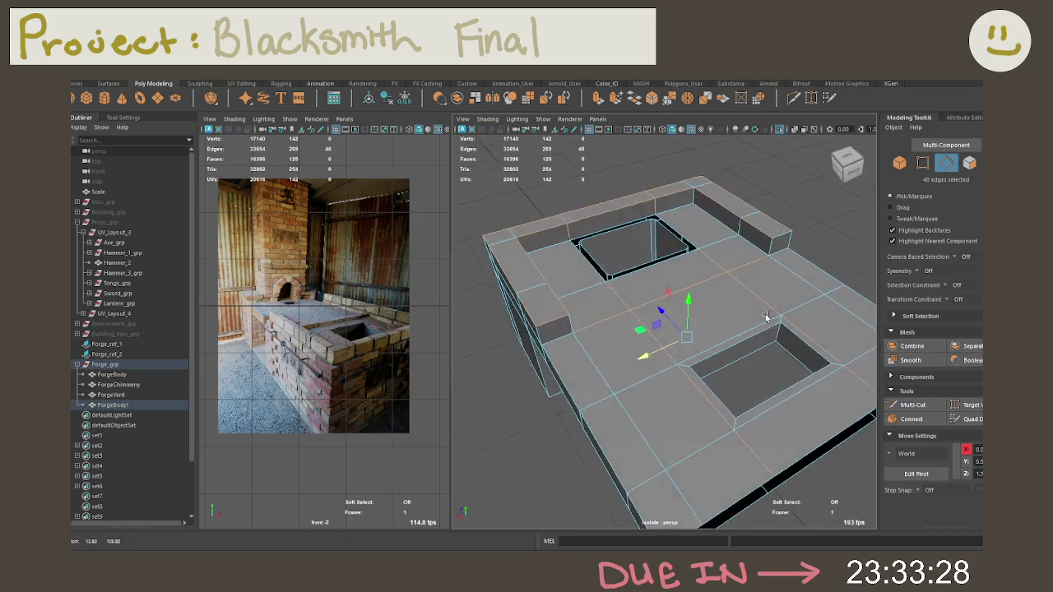
pyautogui.keyDown('alt'); pyautogui.moveTo(781, 224); pyautogui.dragTo(584, 365); pyautogui.keyUp('alt')
# Undo back to before the last edge pick and put away the move manipulator
pyautogui.hotkey('ctrl', 'z')
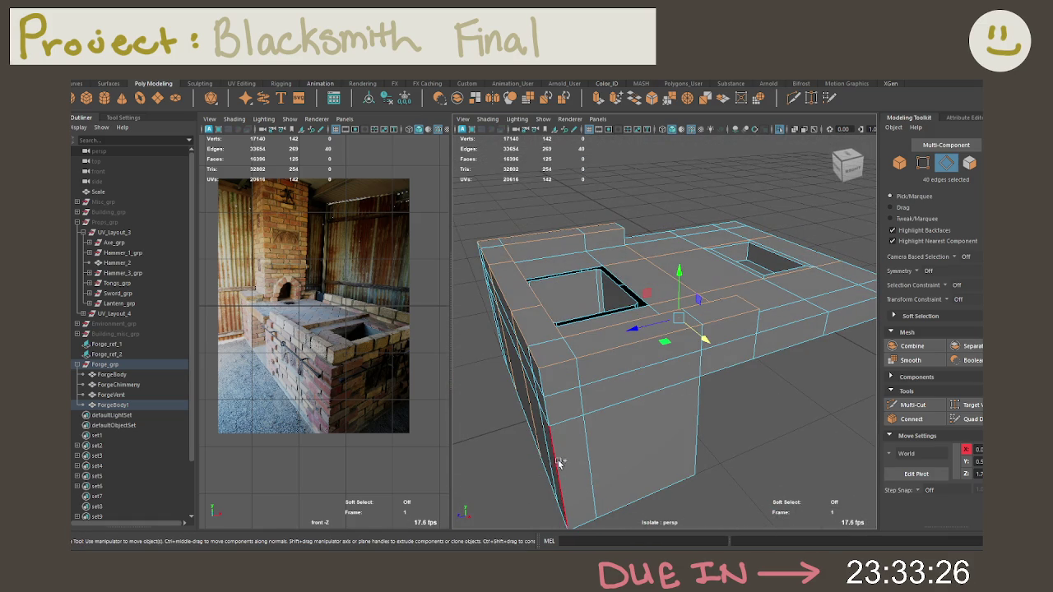
pyautogui.hotkey('ctrl', 'z')
pyautogui.hotkey('ctrl', 'z')
pyautogui.hotkey('ctrl', 'z')
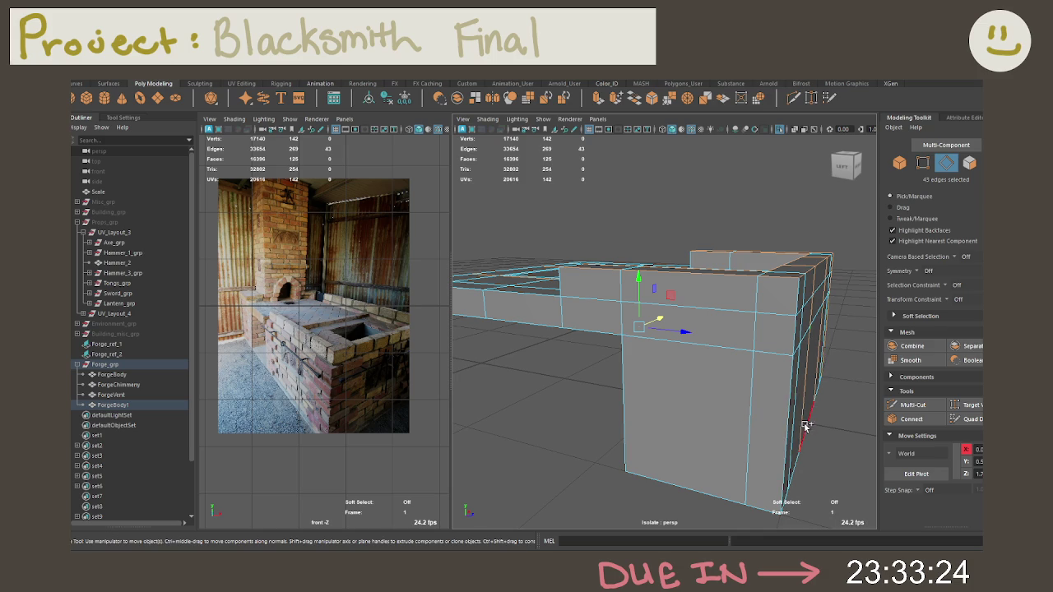
pyautogui.hotkey('ctrl', 'z')
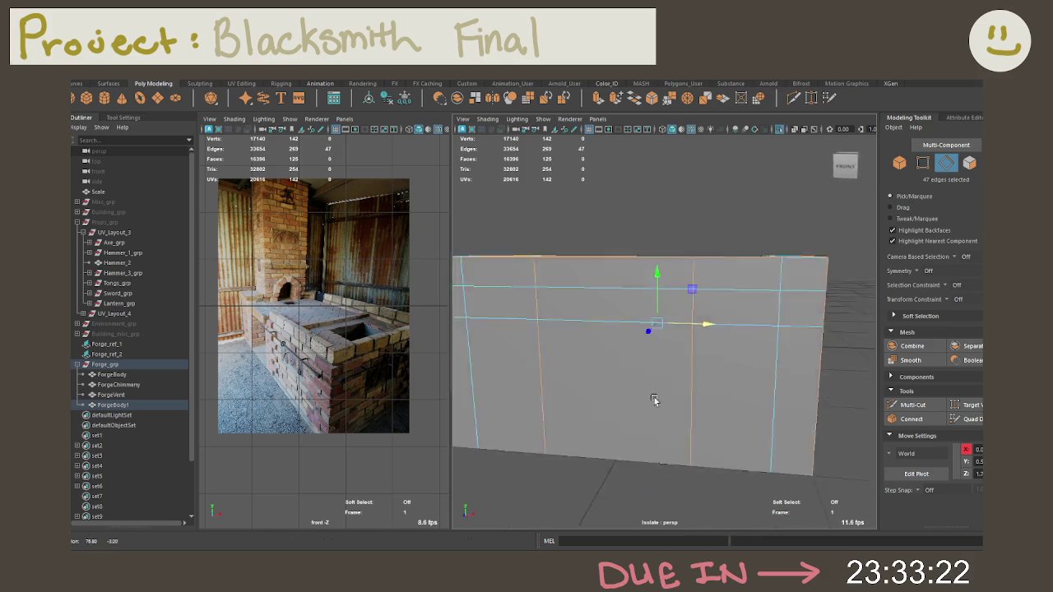
pyautogui.hotkey('ctrl', 'z')
pyautogui.hotkey('ctrl', 'z')
pyautogui.hotkey('ctrl', 'z')
pyautogui.hotkey('ctrl', 'z')
pyautogui.hotkey('ctrl', 'z')
pyautogui.hotkey('ctrl', 'z')
pyautogui.hotkey('ctrl', 'z')
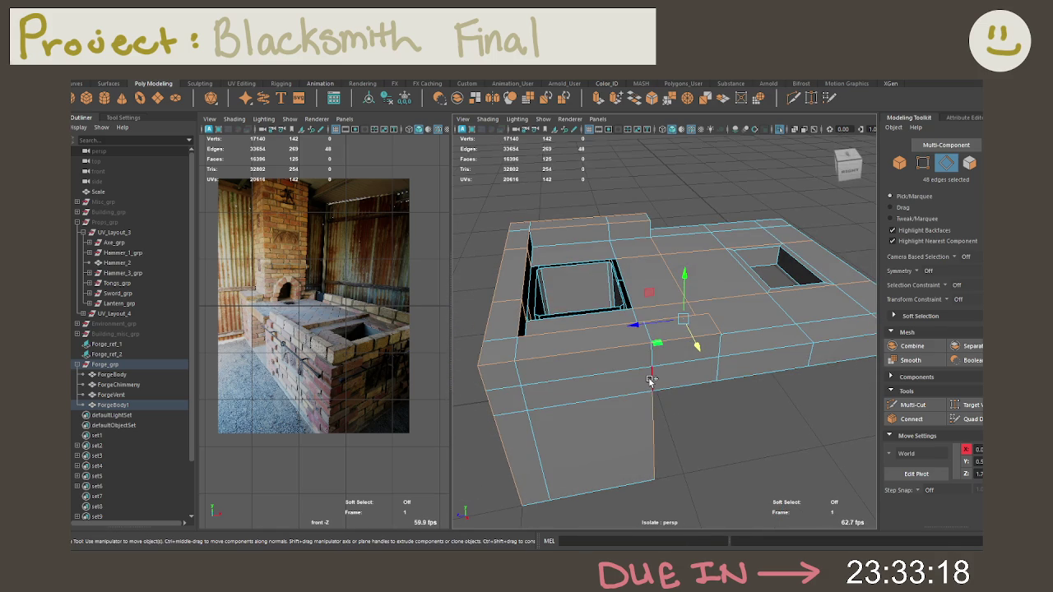
pyautogui.keyDown('shift'); pyautogui.click(549, 443); pyautogui.keyUp('shift')
pyautogui.hotkey('ctrl', 'z')
pyautogui.hotkey('ctrl', 'z')
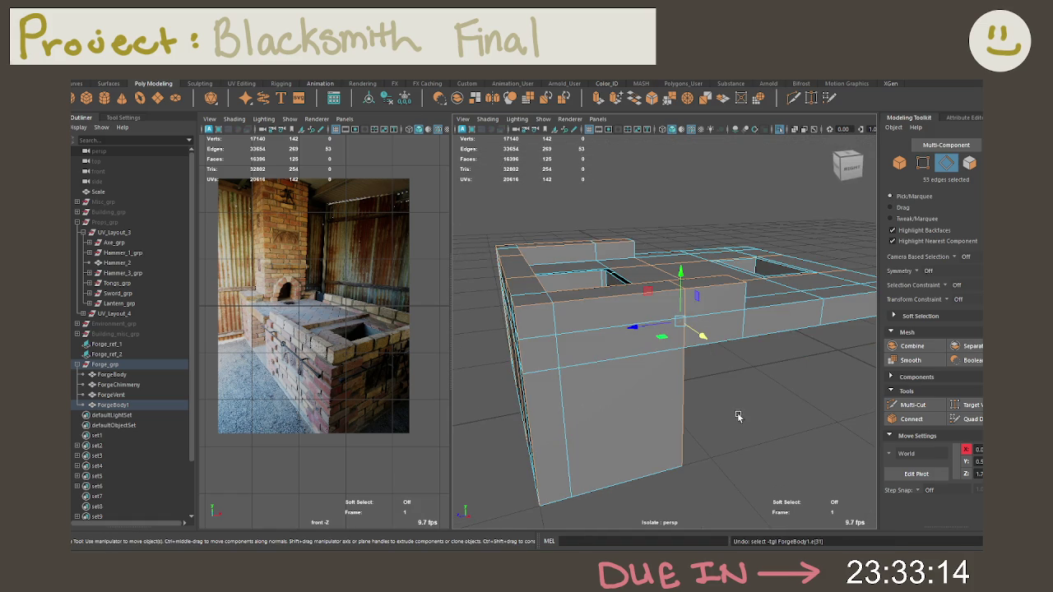
pyautogui.keyDown('alt'); pyautogui.moveTo(748, 413); pyautogui.dragTo(765, 420); pyautogui.keyUp('alt')
pyautogui.hotkey('ctrl', 'z')
pyautogui.hotkey('ctrl', 'z')
pyautogui.hotkey('ctrl', 'z')
pyautogui.hotkey('ctrl', 'z')
pyautogui.hotkey('ctrl', 'z')
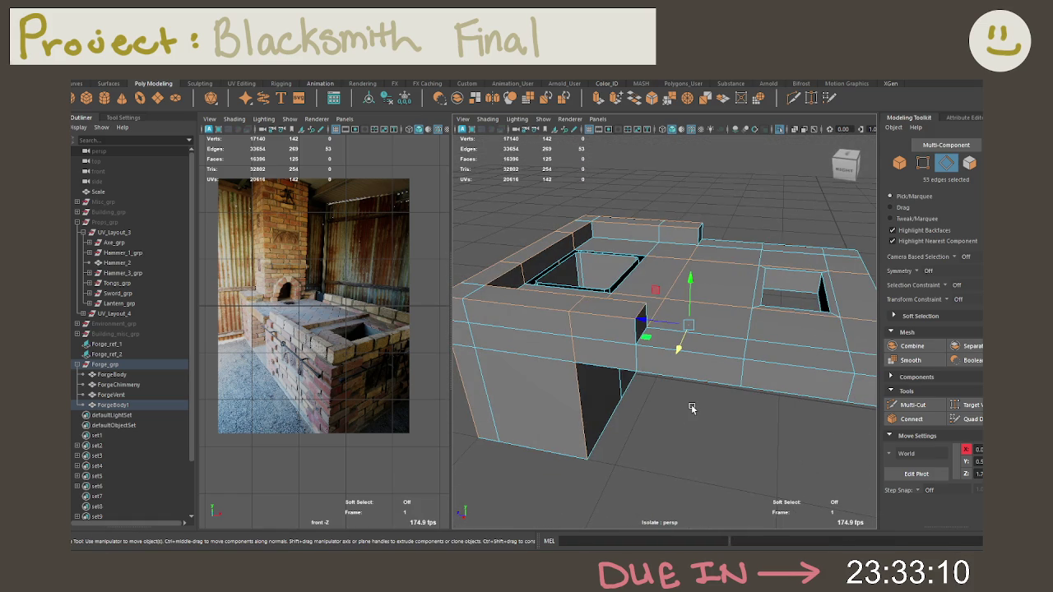
pyautogui.hotkey('ctrl', 'z')
pyautogui.hotkey('ctrl', 'z')
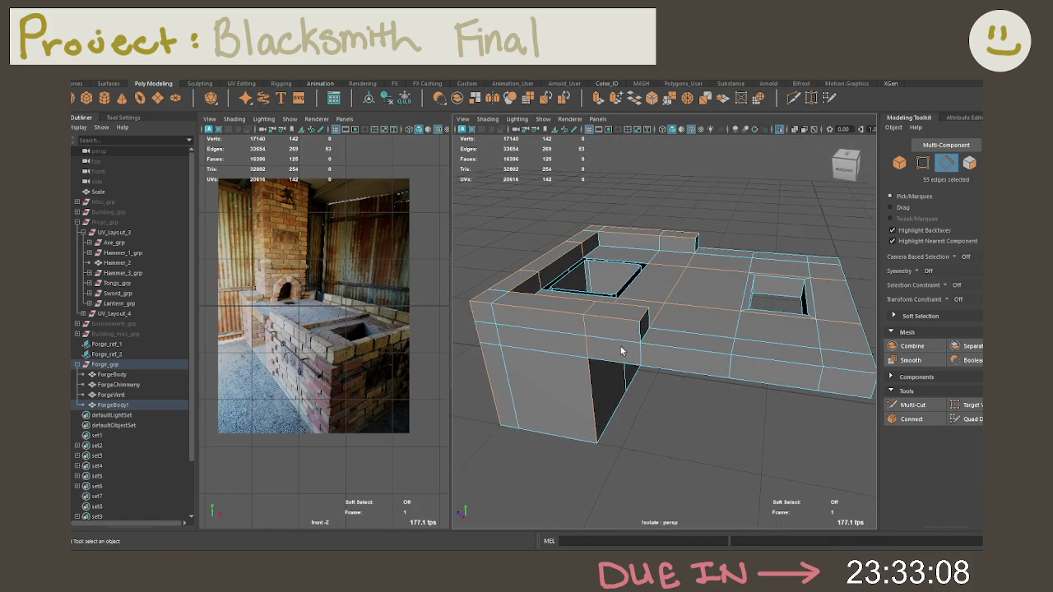
pyautogui.hotkey('ctrl', 'z')
pyautogui.hotkey('ctrl', 'z')
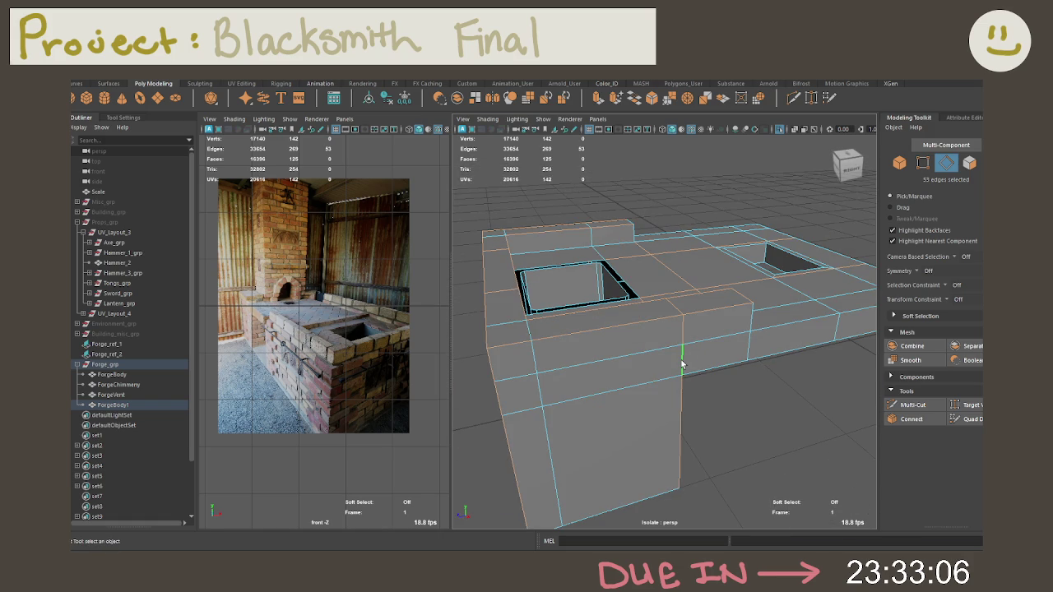
# Maximize the perspective view and look down into the chimney opening
pyautogui.press('space')
pyautogui.moveTo(691, 385)
pyautogui.keyDown('alt'); pyautogui.mouseDown()
pyautogui.moveTo(654, 325)
pyautogui.moveTo(531, 271)
pyautogui.moveTo(585, 299)
pyautogui.mouseUp(); pyautogui.keyUp('alt')
pyautogui.moveTo(585, 299)
pyautogui.keyDown('alt'); pyautogui.mouseDown(button='right')
pyautogui.moveTo(597, 297)
pyautogui.moveTo(550, 287)
pyautogui.mouseUp(button='right'); pyautogui.keyUp('alt')
pyautogui.keyDown('alt'); pyautogui.moveTo(550, 287); pyautogui.dragTo(505, 278); pyautogui.keyUp('alt')
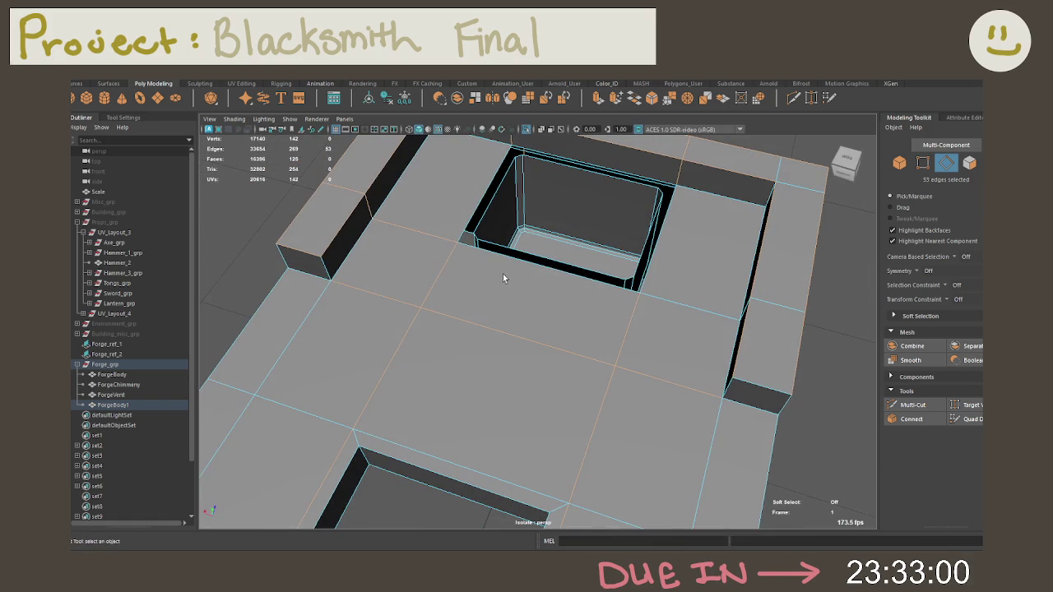
# Add the vertical edge loops along the forge walls to the selection
pyautogui.moveTo(618, 301)
pyautogui.keyDown('alt'); pyautogui.mouseDown()
pyautogui.moveTo(668, 315)
pyautogui.moveTo(630, 357)
pyautogui.moveTo(664, 343)
pyautogui.moveTo(630, 308)
pyautogui.moveTo(602, 316)
pyautogui.moveTo(641, 314)
pyautogui.moveTo(543, 313)
pyautogui.moveTo(564, 321)
pyautogui.moveTo(571, 383)
pyautogui.moveTo(623, 321)
pyautogui.moveTo(578, 482)
pyautogui.moveTo(557, 497)
pyautogui.mouseUp(); pyautogui.keyUp('alt')
pyautogui.keyDown('shift'); pyautogui.doubleClick(263, 316); pyautogui.keyUp('shift')
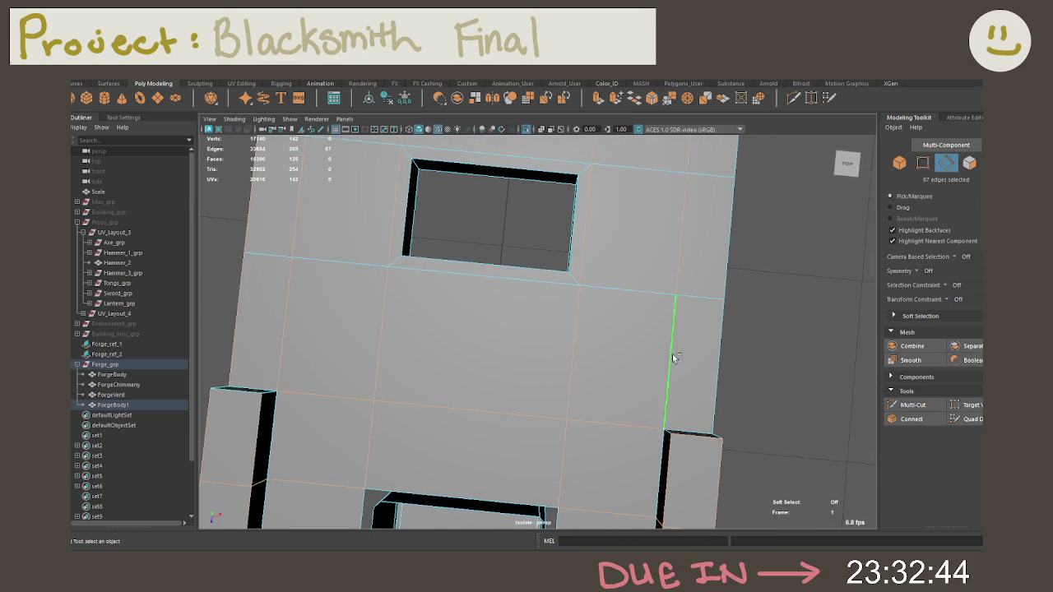
pyautogui.keyDown('shift'); pyautogui.doubleClick(718, 362); pyautogui.keyUp('shift')
pyautogui.moveTo(742, 321)
pyautogui.keyDown('alt'); pyautogui.mouseDown()
pyautogui.moveTo(757, 348)
pyautogui.moveTo(689, 362)
pyautogui.moveTo(820, 336)
pyautogui.moveTo(808, 306)
pyautogui.moveTo(576, 251)
pyautogui.moveTo(703, 259)
pyautogui.moveTo(707, 213)
pyautogui.mouseUp(); pyautogui.keyUp('alt')
pyautogui.keyDown('shift'); pyautogui.doubleClick(576, 247); pyautogui.keyUp('shift')
pyautogui.keyDown('shift'); pyautogui.doubleClick(557, 177); pyautogui.keyUp('shift')
pyautogui.moveTo(557, 177)
pyautogui.keyDown('alt'); pyautogui.mouseDown()
pyautogui.moveTo(651, 207)
pyautogui.moveTo(549, 180)
pyautogui.moveTo(616, 282)
pyautogui.moveTo(604, 296)
pyautogui.moveTo(642, 266)
pyautogui.moveTo(703, 274)
pyautogui.moveTo(677, 299)
pyautogui.moveTo(456, 308)
pyautogui.moveTo(510, 304)
pyautogui.moveTo(651, 244)
pyautogui.moveTo(720, 275)
pyautogui.moveTo(727, 301)
pyautogui.moveTo(708, 300)
pyautogui.mouseUp(); pyautogui.keyUp('alt')
# Add the edge loop under the table and the loop around the table top
pyautogui.keyDown('alt'); pyautogui.moveTo(601, 263); pyautogui.dragTo(851, 357); pyautogui.keyUp('alt')
pyautogui.doubleClick(519, 282)
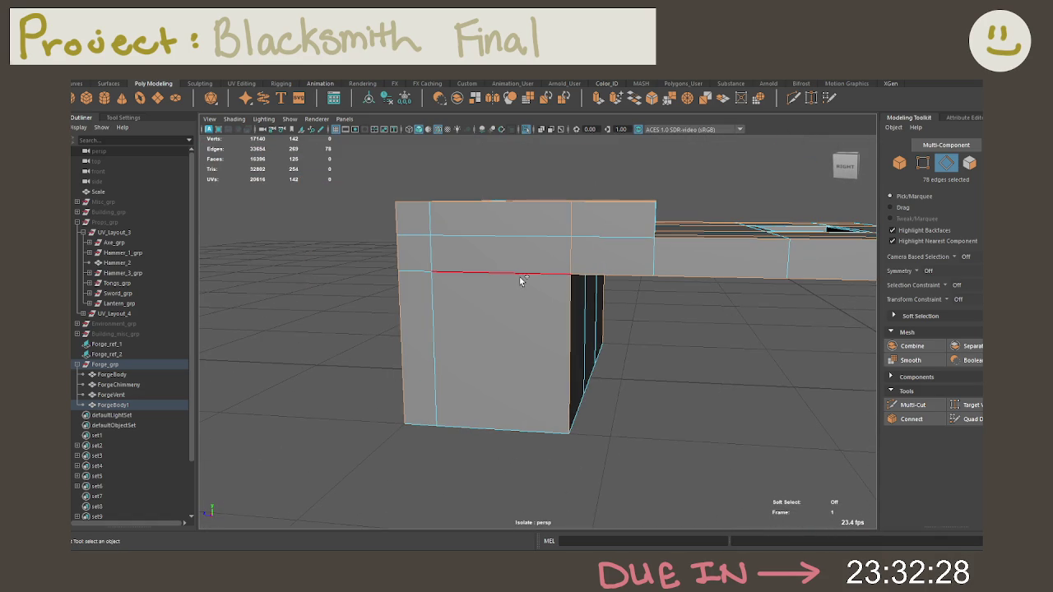
pyautogui.moveTo(519, 283)
pyautogui.keyDown('alt'); pyautogui.mouseDown()
pyautogui.moveTo(513, 240)
pyautogui.moveTo(578, 252)
pyautogui.moveTo(538, 277)
pyautogui.moveTo(545, 333)
pyautogui.moveTo(668, 308)
pyautogui.moveTo(585, 308)
pyautogui.moveTo(710, 322)
pyautogui.moveTo(564, 263)
pyautogui.mouseUp(); pyautogui.keyUp('alt')
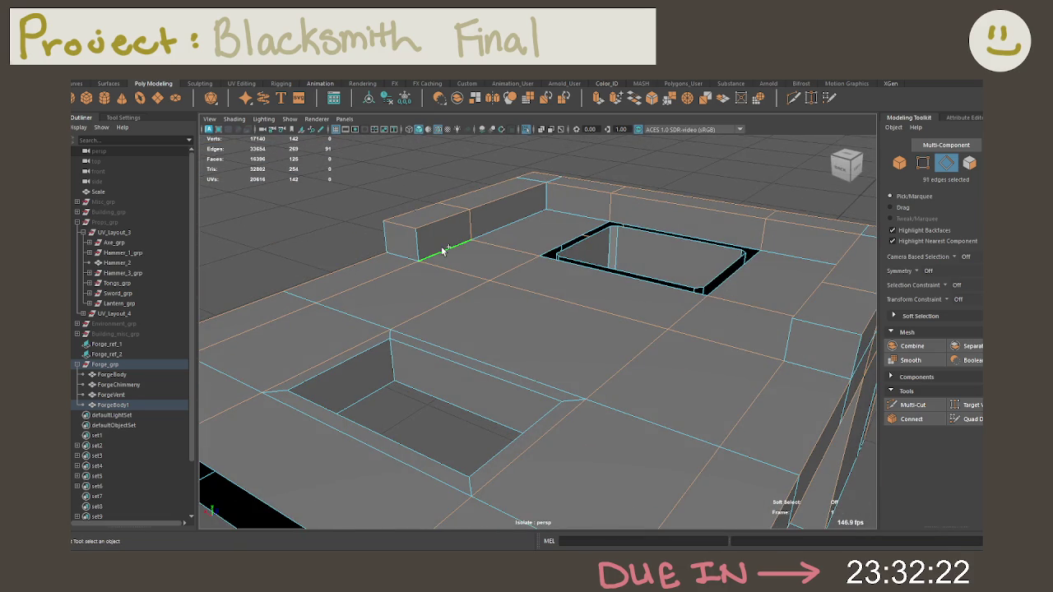
pyautogui.keyDown('alt'); pyautogui.moveTo(481, 244); pyautogui.dragTo(548, 273); pyautogui.keyUp('alt')
pyautogui.keyDown('shift'); pyautogui.click(481, 322); pyautogui.keyUp('shift')
pyautogui.moveTo(482, 321)
pyautogui.keyDown('alt'); pyautogui.mouseDown()
pyautogui.moveTo(701, 282)
pyautogui.moveTo(815, 363)
pyautogui.moveTo(778, 324)
pyautogui.moveTo(788, 294)
pyautogui.moveTo(748, 293)
pyautogui.moveTo(697, 329)
pyautogui.moveTo(675, 327)
pyautogui.mouseUp(); pyautogui.keyUp('alt')
pyautogui.keyDown('shift'); pyautogui.click(623, 290); pyautogui.keyUp('shift')
pyautogui.keyDown('shift'); pyautogui.click(813, 369); pyautogui.keyUp('shift')
# Add further edges, including the lower-right edge and the left wall slot edges
pyautogui.keyDown('shift'); pyautogui.click(522, 278); pyautogui.keyUp('shift')
pyautogui.keyDown('shift'); pyautogui.click(613, 300); pyautogui.keyUp('shift')
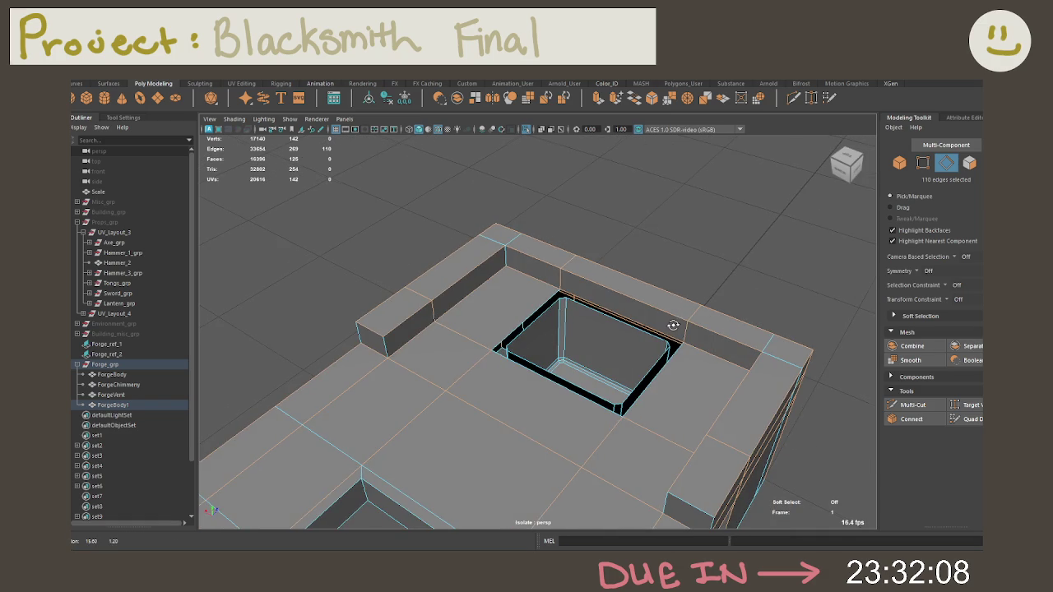
pyautogui.keyDown('shift'); pyautogui.click(362, 336); pyautogui.keyUp('shift')
pyautogui.keyDown('shift'); pyautogui.click(666, 504); pyautogui.keyUp('shift')
pyautogui.moveTo(666, 504)
pyautogui.keyDown('alt'); pyautogui.mouseDown()
pyautogui.moveTo(644, 392)
pyautogui.moveTo(701, 398)
pyautogui.mouseUp(); pyautogui.keyUp('alt')
pyautogui.keyDown('shift'); pyautogui.click(764, 387); pyautogui.keyUp('shift')
pyautogui.moveTo(811, 370)
pyautogui.keyDown('alt'); pyautogui.mouseDown()
pyautogui.moveTo(764, 404)
pyautogui.moveTo(758, 341)
pyautogui.mouseUp(); pyautogui.keyUp('alt')
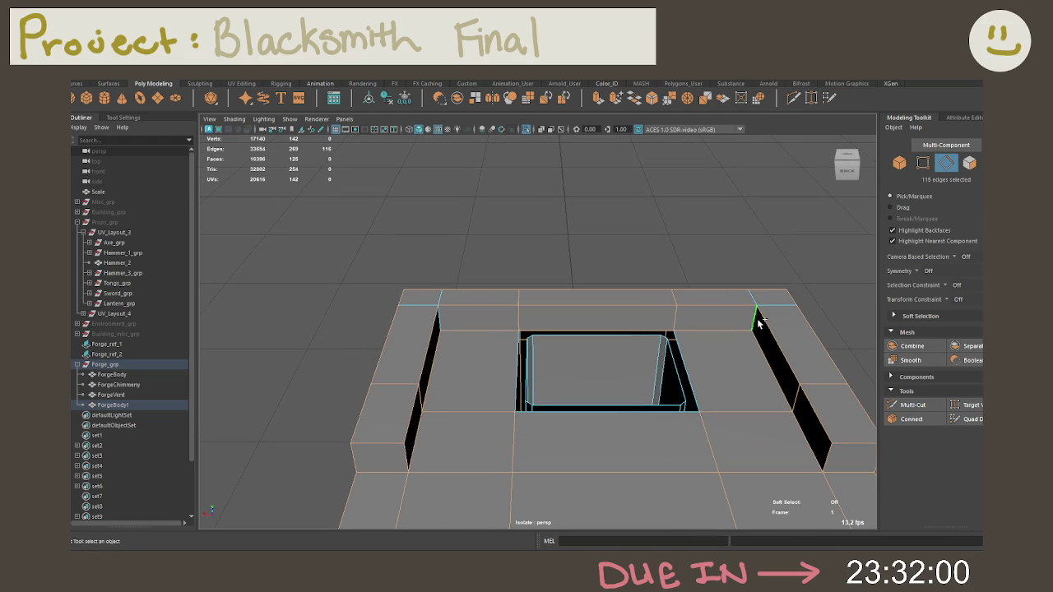
pyautogui.keyDown('shift'); pyautogui.click(432, 379); pyautogui.keyUp('shift')
pyautogui.keyDown('shift'); pyautogui.click(427, 345); pyautogui.keyUp('shift')
pyautogui.moveTo(446, 318)
pyautogui.keyDown('alt'); pyautogui.mouseDown()
pyautogui.moveTo(560, 312)
pyautogui.moveTo(700, 402)
pyautogui.moveTo(776, 423)
pyautogui.moveTo(811, 414)
pyautogui.mouseUp(); pyautogui.keyUp('alt')
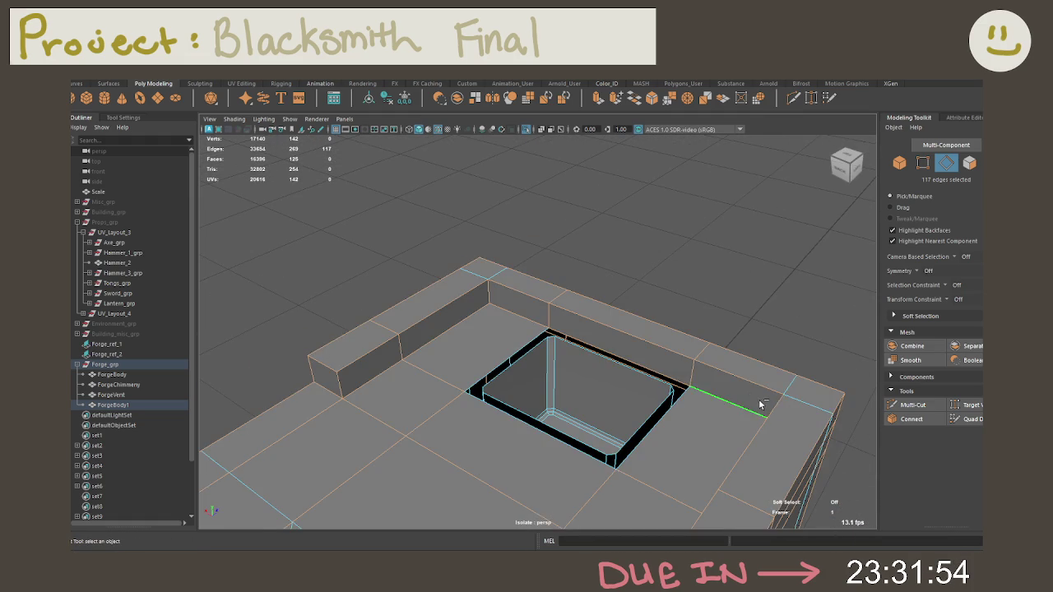
# Remove two wrongly picked edges, then clear the edge selection entirely
pyautogui.keyDown('shift'); pyautogui.click(681, 362); pyautogui.keyUp('shift')
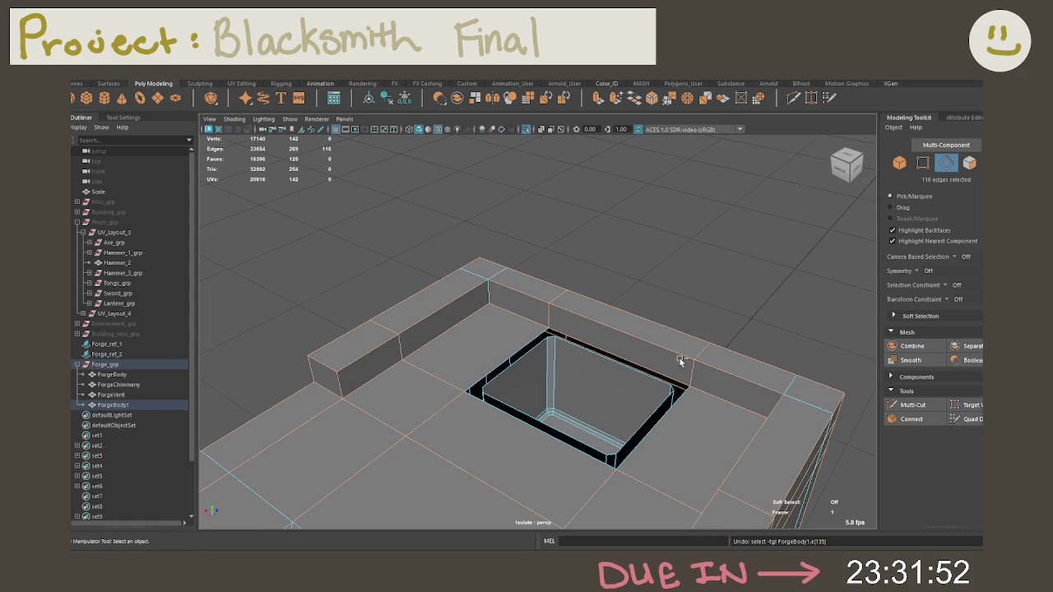
pyautogui.keyDown('shift'); pyautogui.click(634, 325); pyautogui.keyUp('shift')
pyautogui.keyDown('alt'); pyautogui.moveTo(634, 325); pyautogui.dragTo(569, 352); pyautogui.keyUp('alt')
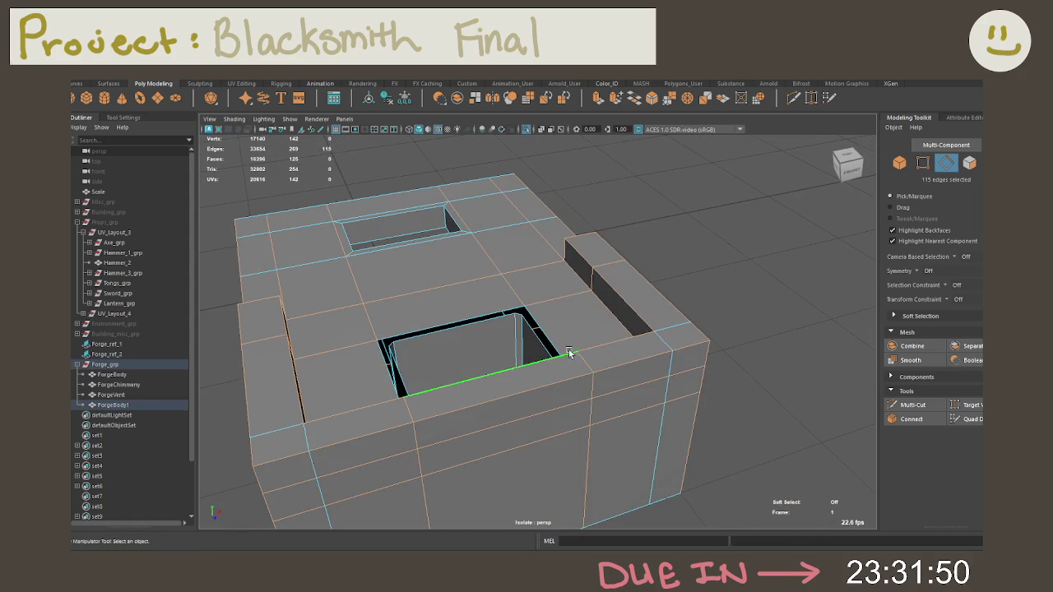
pyautogui.scroll(-3, 670, 357)
pyautogui.moveTo(670, 358)
pyautogui.keyDown('alt'); pyautogui.mouseDown()
pyautogui.moveTo(587, 353)
pyautogui.moveTo(634, 346)
pyautogui.moveTo(635, 306)
pyautogui.moveTo(625, 398)
pyautogui.moveTo(591, 332)
pyautogui.moveTo(540, 318)
pyautogui.moveTo(607, 348)
pyautogui.moveTo(530, 254)
pyautogui.mouseUp(); pyautogui.keyUp('alt')
pyautogui.click(625, 397)
pyautogui.scroll(5, 590, 331)
# Pick an edge and faces beside the inset recess, then return to edge mode
pyautogui.moveTo(530, 254)
pyautogui.keyDown('alt'); pyautogui.mouseDown(button='right')
pyautogui.moveTo(677, 299)
pyautogui.moveTo(465, 253)
pyautogui.mouseUp(button='right'); pyautogui.keyUp('alt')
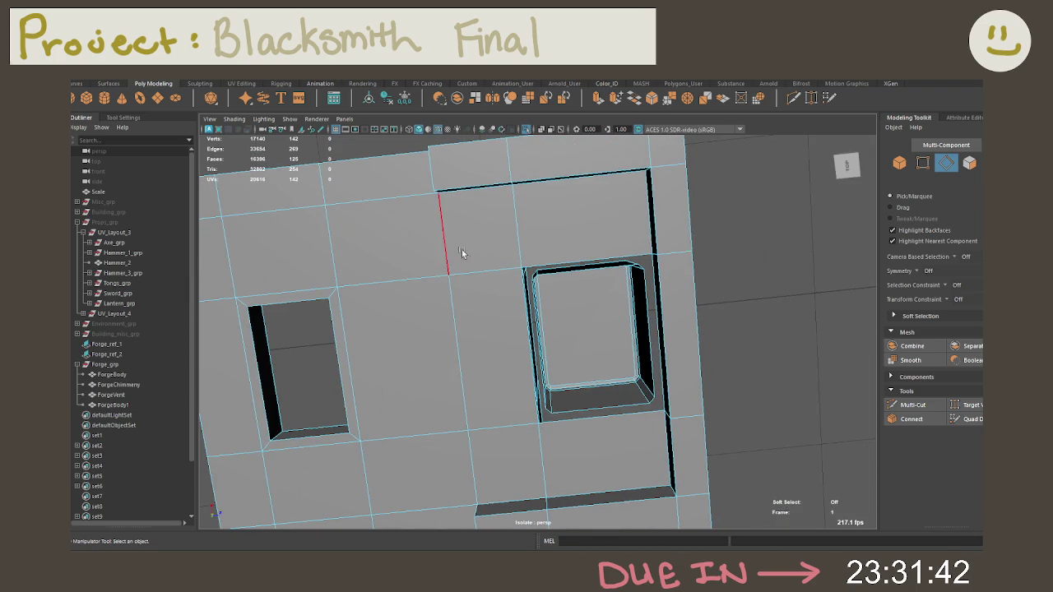
pyautogui.click(459, 248)
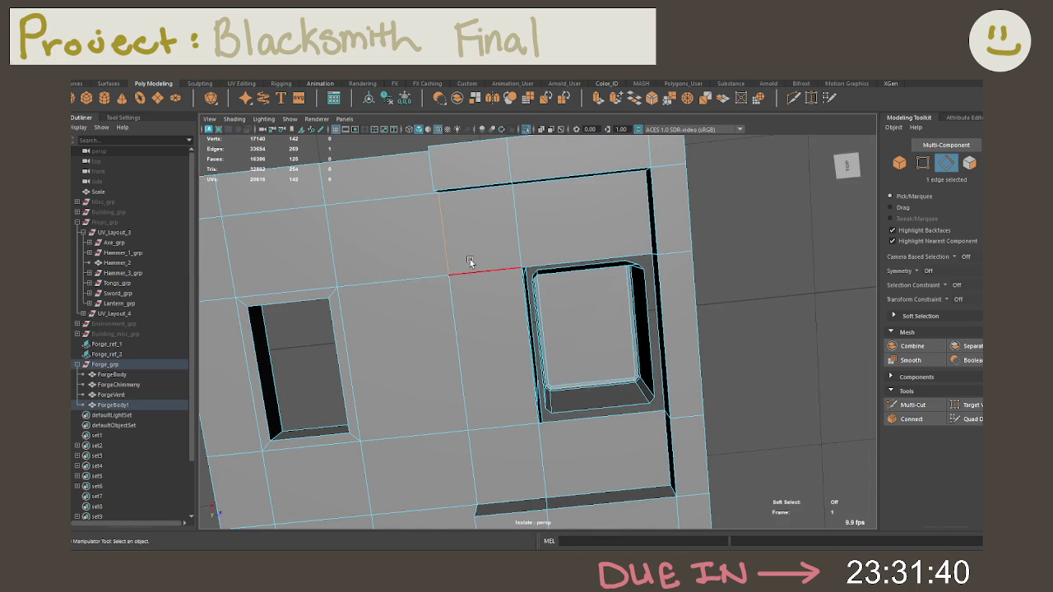
pyautogui.moveTo(568, 274)
pyautogui.keyDown('alt'); pyautogui.mouseDown(button='right')
pyautogui.moveTo(651, 285)
pyautogui.moveTo(606, 268)
pyautogui.mouseUp(button='right'); pyautogui.keyUp('alt')
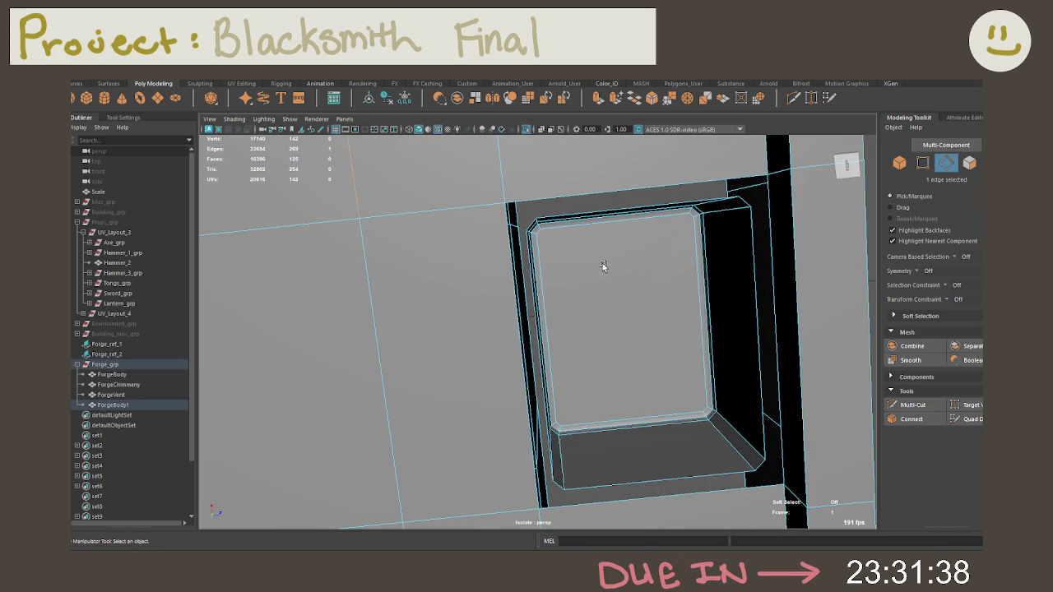
pyautogui.rightClick(600, 262)
pyautogui.click(600, 264)
pyautogui.click(593, 187)
pyautogui.rightClick(593, 189)
pyautogui.click(593, 161)
# Select the gap's top and bottom edges, undoing an accidental extrude
pyautogui.click(601, 191)
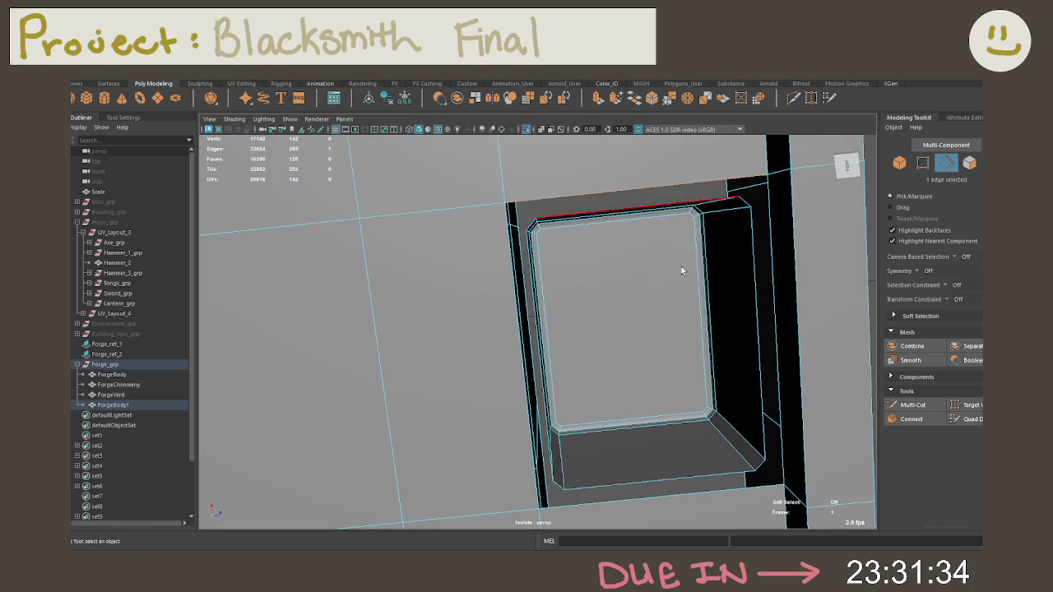
pyautogui.keyDown('shift'); pyautogui.click(715, 496); pyautogui.keyUp('shift')
pyautogui.hotkey('ctrl', 'e')
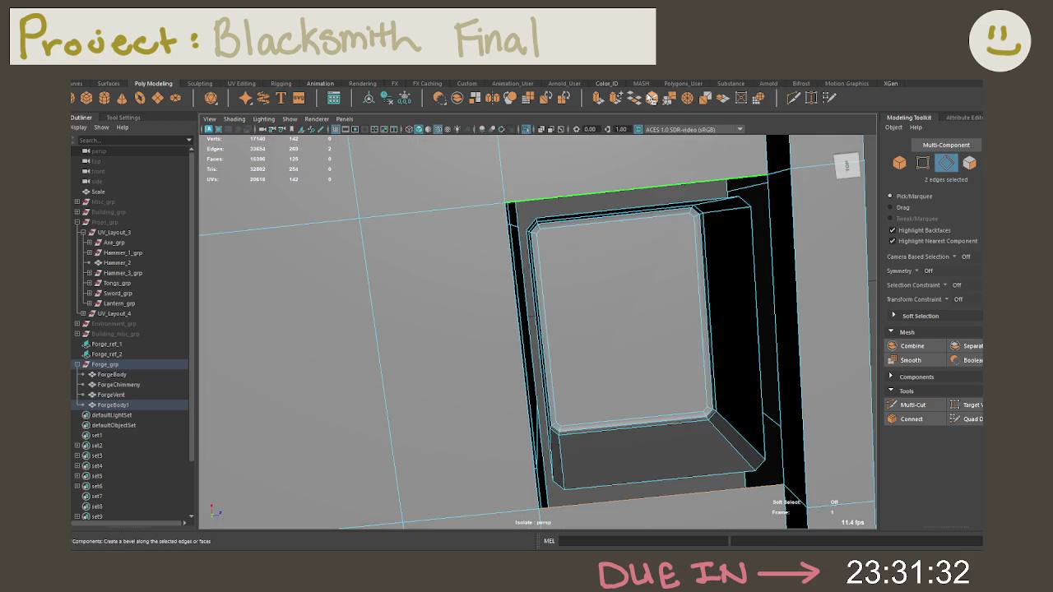
pyautogui.hotkey('ctrl', 'z')
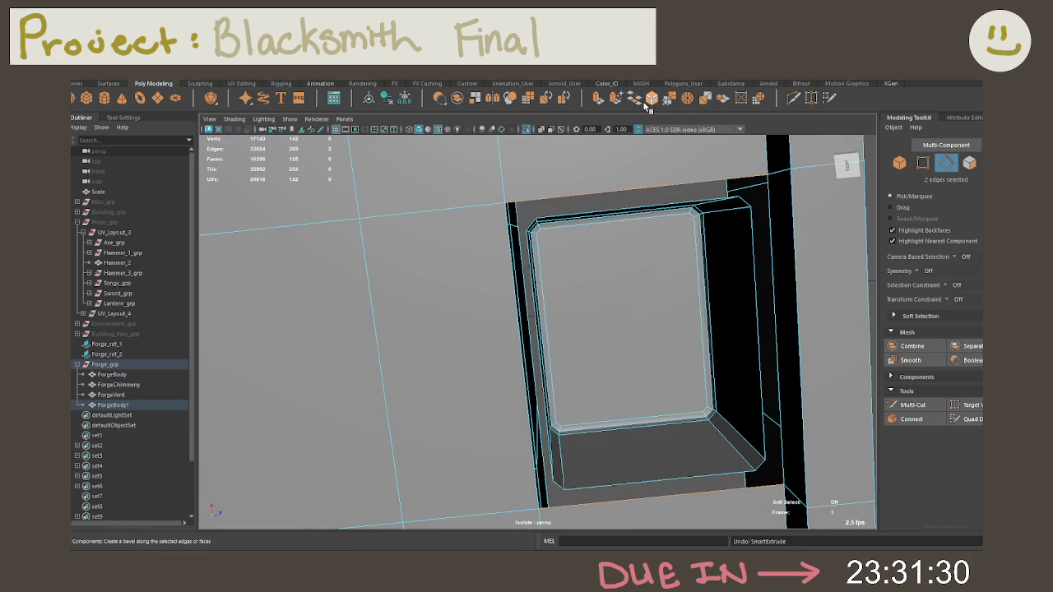
pyautogui.hotkey('ctrl', 'z')
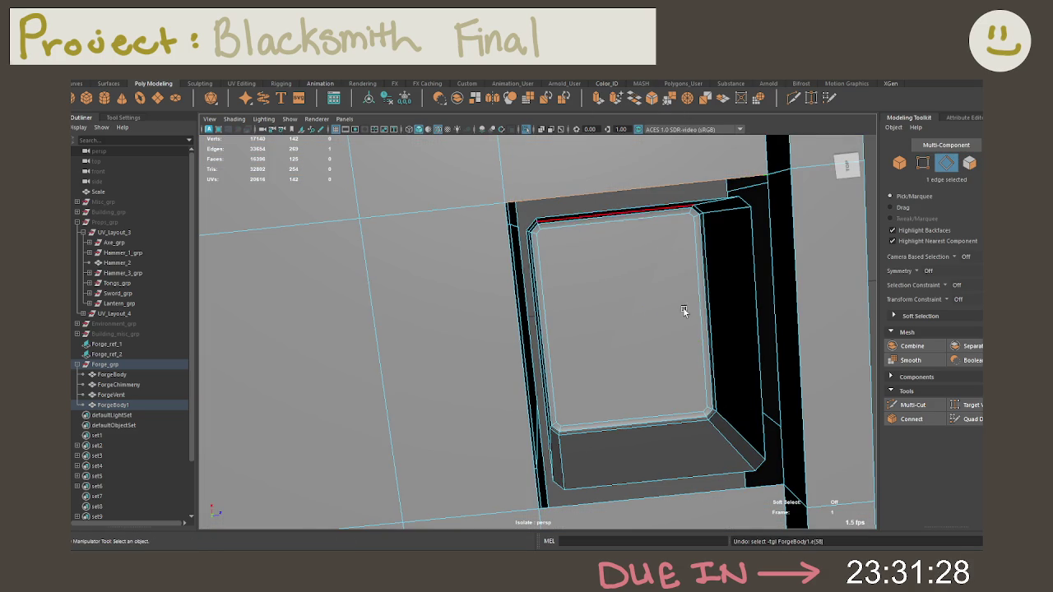
pyautogui.keyDown('shift'); pyautogui.click(714, 497); pyautogui.keyUp('shift')
# Bridge the two edges with a new face, bringing ForgeBody1 to 126 faces
pyautogui.moveTo(692, 297)
pyautogui.keyDown('shift'); pyautogui.mouseDown(button='right')
pyautogui.moveTo(708, 324)
pyautogui.moveTo(642, 237)
pyautogui.mouseUp(button='right'); pyautogui.keyUp('shift')
pyautogui.scroll(3, 708, 323)
pyautogui.scroll(3, 631, 283)
pyautogui.scroll(-3, 675, 274)
pyautogui.scroll(-3, 716, 328)
pyautogui.keyDown('alt'); pyautogui.moveTo(717, 328); pyautogui.dragTo(736, 279); pyautogui.keyUp('alt')
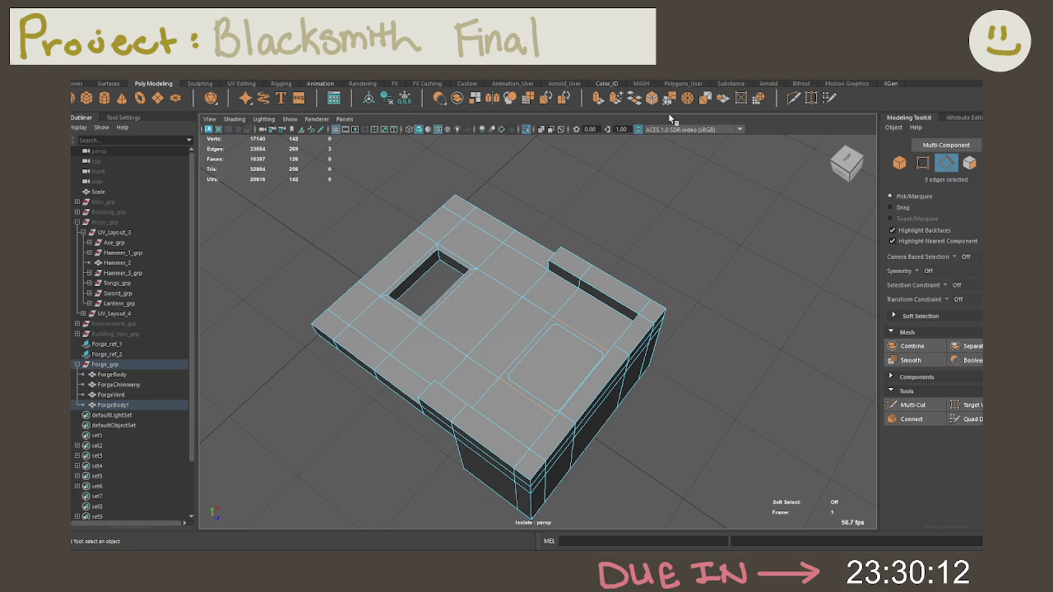
pyautogui.moveTo(592, 362)
pyautogui.keyDown('alt'); pyautogui.mouseDown()
pyautogui.moveTo(538, 383)
pyautogui.moveTo(689, 354)
pyautogui.mouseUp(); pyautogui.keyUp('alt')
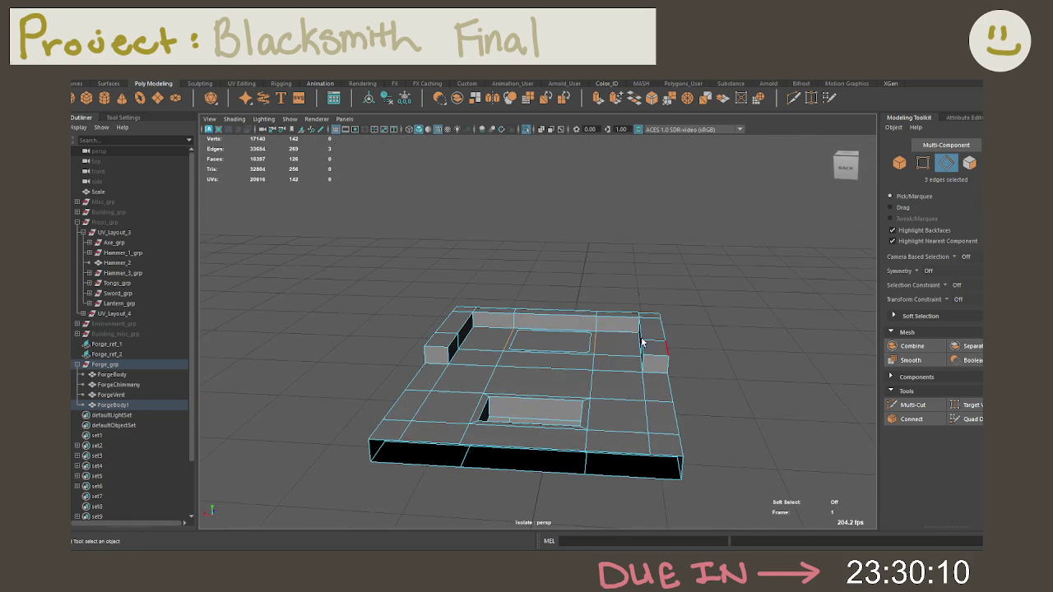
# Add the left-top edge run and right-side edges to the bevel selection
pyautogui.keyDown('shift'); pyautogui.click(500, 327); pyautogui.keyUp('shift')
pyautogui.moveTo(501, 328)
pyautogui.keyDown('alt'); pyautogui.mouseDown()
pyautogui.moveTo(592, 300)
pyautogui.moveTo(508, 304)
pyautogui.moveTo(548, 301)
pyautogui.moveTo(538, 351)
pyautogui.moveTo(465, 353)
pyautogui.mouseUp(); pyautogui.keyUp('alt')
pyautogui.keyDown('shift'); pyautogui.doubleClick(436, 356); pyautogui.keyUp('shift')
pyautogui.moveTo(579, 423)
pyautogui.keyDown('alt'); pyautogui.mouseDown()
pyautogui.moveTo(757, 420)
pyautogui.moveTo(592, 423)
pyautogui.moveTo(650, 428)
pyautogui.moveTo(604, 411)
pyautogui.moveTo(482, 412)
pyautogui.mouseUp(); pyautogui.keyUp('alt')
pyautogui.keyDown('shift'); pyautogui.click(576, 431); pyautogui.keyUp('shift')
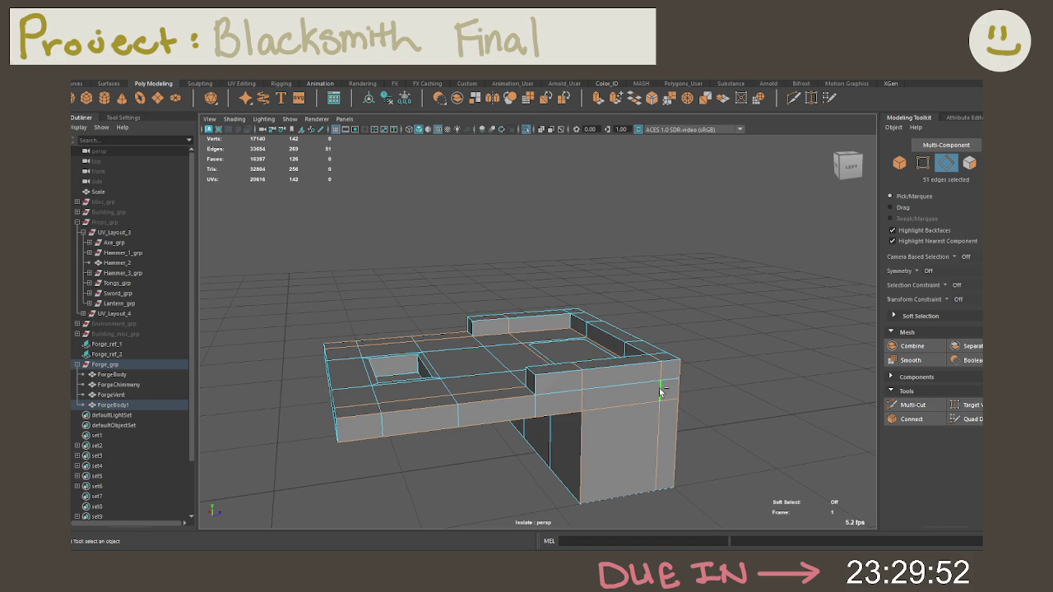
pyautogui.keyDown('alt'); pyautogui.moveTo(638, 364); pyautogui.dragTo(650, 341); pyautogui.keyUp('alt')
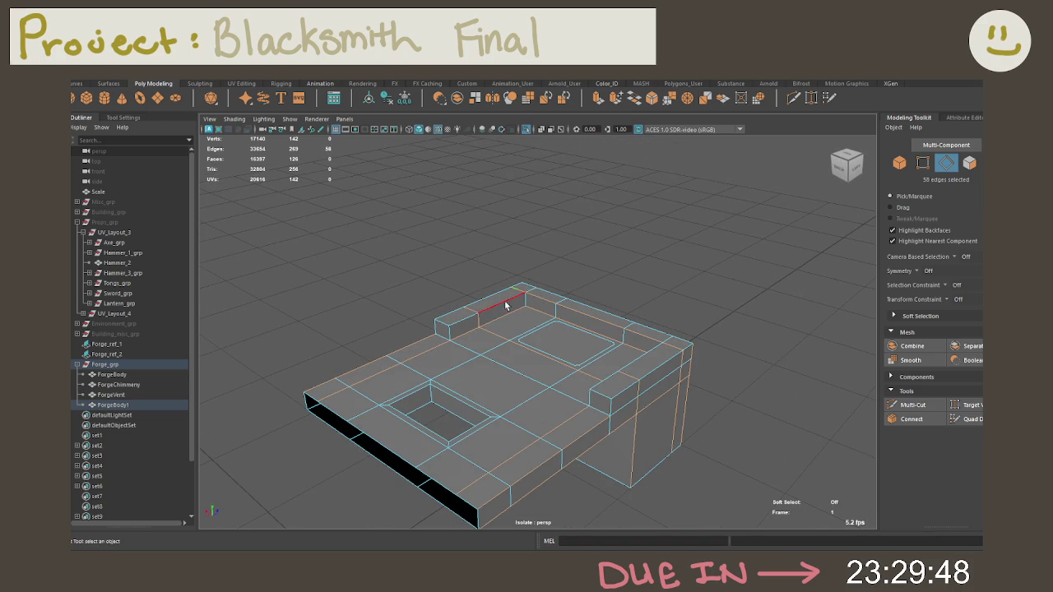
pyautogui.keyDown('alt'); pyautogui.moveTo(516, 296); pyautogui.dragTo(693, 304); pyautogui.keyUp('alt')
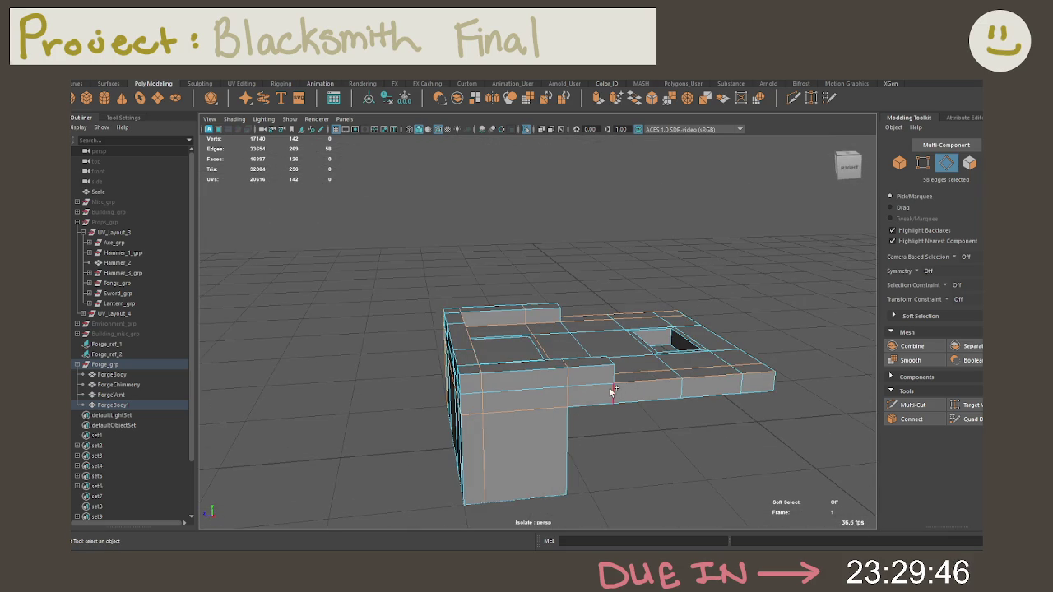
pyautogui.keyDown('shift'); pyautogui.click(470, 450); pyautogui.keyUp('shift')
pyautogui.moveTo(553, 449)
pyautogui.keyDown('alt'); pyautogui.mouseDown()
pyautogui.moveTo(579, 451)
pyautogui.moveTo(528, 370)
pyautogui.moveTo(822, 383)
pyautogui.mouseUp(); pyautogui.keyUp('alt')
# Add more edge loops, the front edge loop and the left wall edge
pyautogui.doubleClick(527, 370)
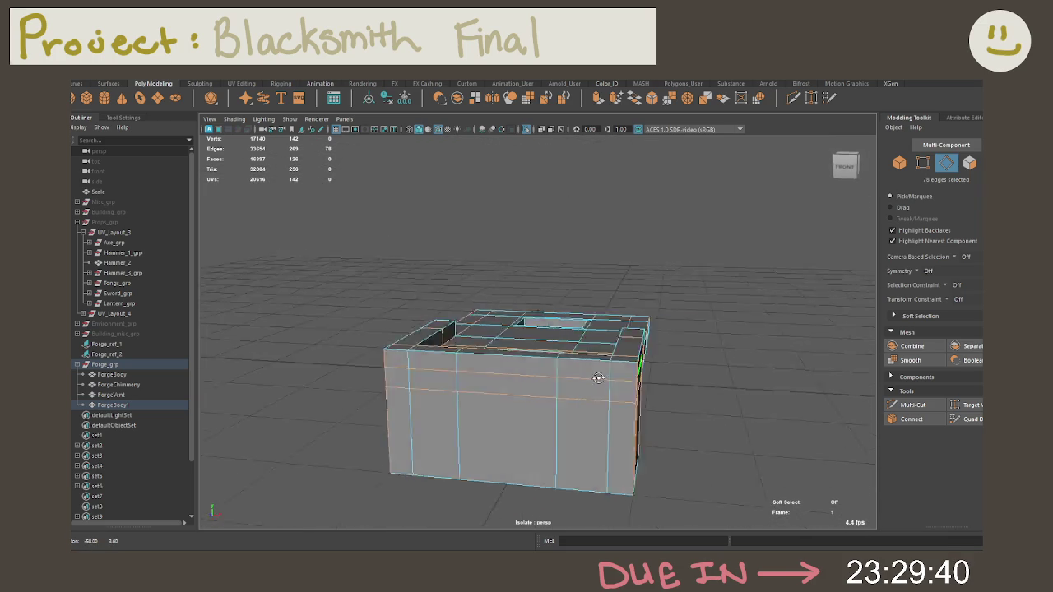
pyautogui.keyDown('shift'); pyautogui.click(449, 376); pyautogui.keyUp('shift')
pyautogui.scroll(3, 513, 371)
pyautogui.keyDown('shift'); pyautogui.click(383, 349); pyautogui.keyUp('shift')
pyautogui.moveTo(518, 358)
pyautogui.keyDown('alt'); pyautogui.mouseDown()
pyautogui.moveTo(582, 395)
pyautogui.moveTo(571, 381)
pyautogui.mouseUp(); pyautogui.keyUp('alt')
pyautogui.keyDown('shift'); pyautogui.doubleClick(567, 398); pyautogui.keyUp('shift')
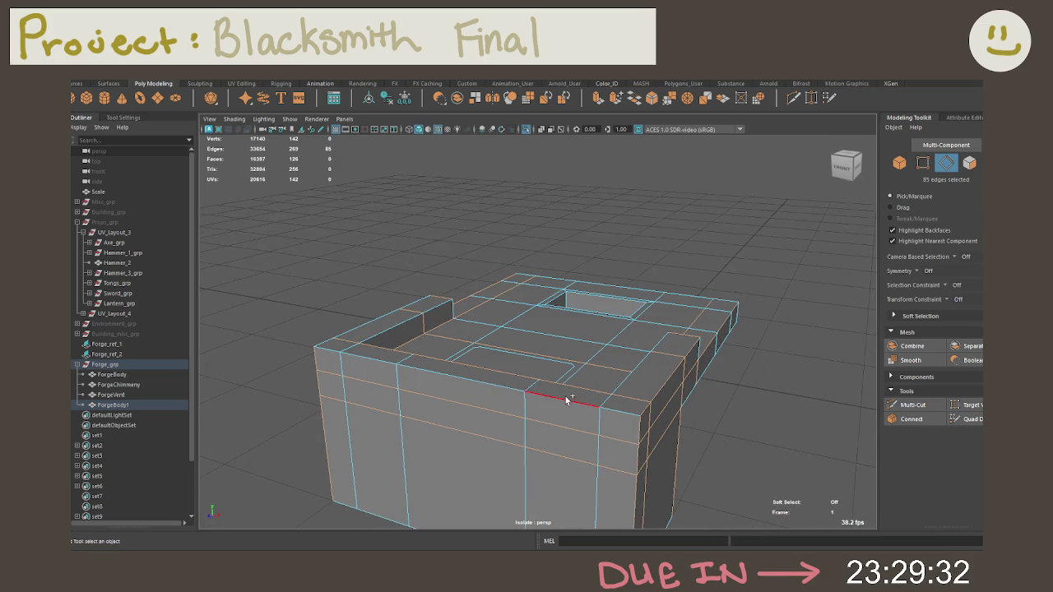
pyautogui.moveTo(499, 388)
pyautogui.keyDown('alt'); pyautogui.mouseDown()
pyautogui.moveTo(604, 388)
pyautogui.moveTo(500, 438)
pyautogui.moveTo(506, 418)
pyautogui.moveTo(593, 404)
pyautogui.moveTo(367, 382)
pyautogui.mouseUp(); pyautogui.keyUp('alt')
pyautogui.keyDown('shift'); pyautogui.click(383, 371); pyautogui.keyUp('shift')
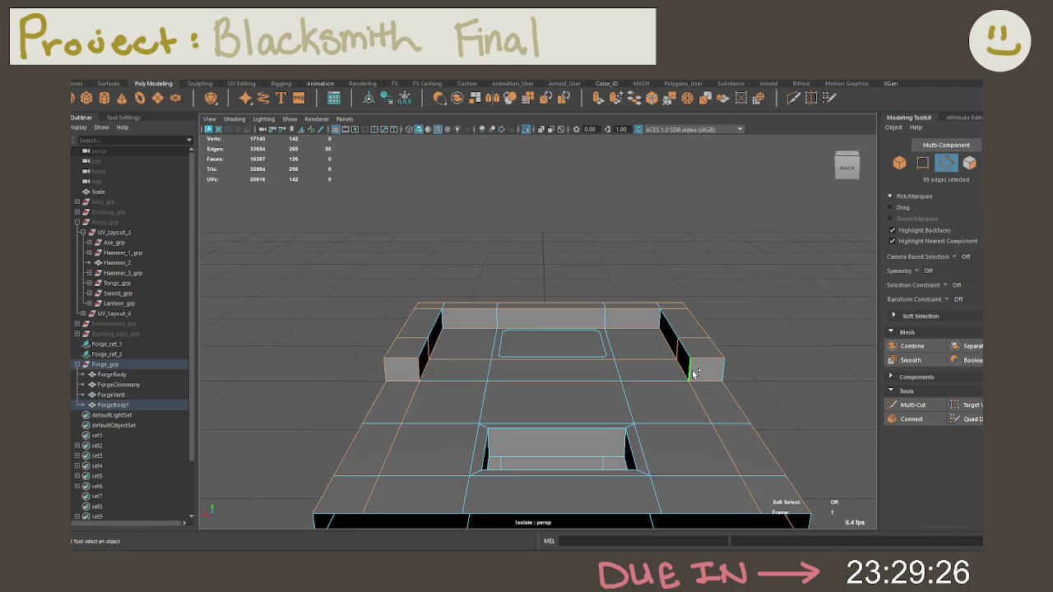
pyautogui.moveTo(770, 375)
pyautogui.keyDown('alt'); pyautogui.mouseDown()
pyautogui.moveTo(705, 341)
pyautogui.moveTo(737, 388)
pyautogui.moveTo(774, 377)
pyautogui.moveTo(665, 294)
pyautogui.moveTo(695, 347)
pyautogui.moveTo(684, 384)
pyautogui.mouseUp(); pyautogui.keyUp('alt')
# Add the edge loops beside the recess and the hole's top and bottom border edges
pyautogui.keyDown('shift'); pyautogui.doubleClick(656, 281); pyautogui.keyUp('shift')
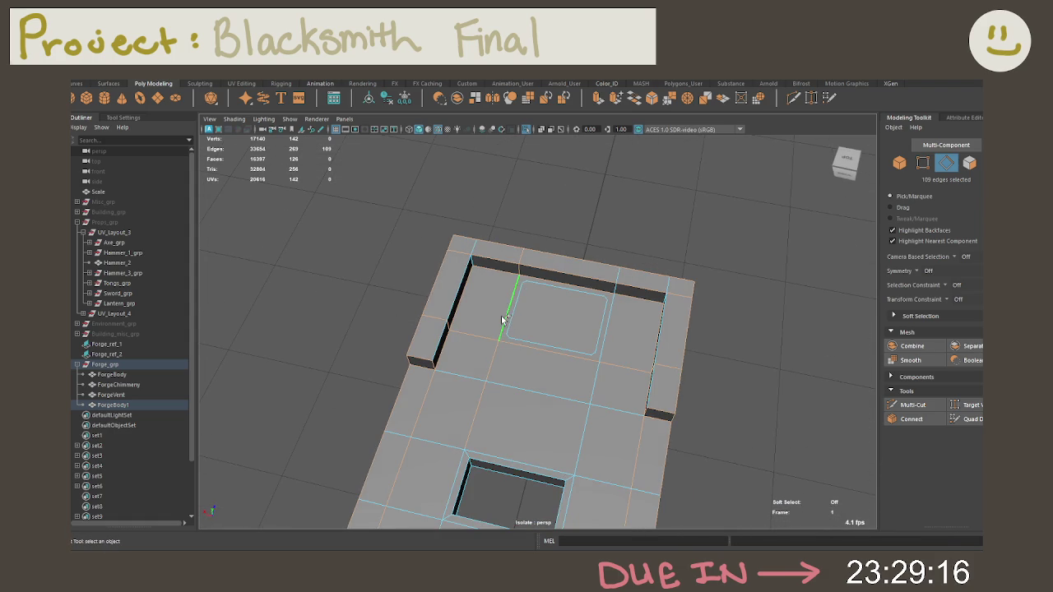
pyautogui.keyDown('shift'); pyautogui.doubleClick(609, 341); pyautogui.keyUp('shift')
pyautogui.moveTo(626, 385)
pyautogui.keyDown('alt'); pyautogui.mouseDown()
pyautogui.moveTo(599, 369)
pyautogui.moveTo(628, 406)
pyautogui.moveTo(646, 360)
pyautogui.moveTo(609, 400)
pyautogui.mouseUp(); pyautogui.keyUp('alt')
pyautogui.keyDown('shift'); pyautogui.click(582, 466); pyautogui.keyUp('shift')
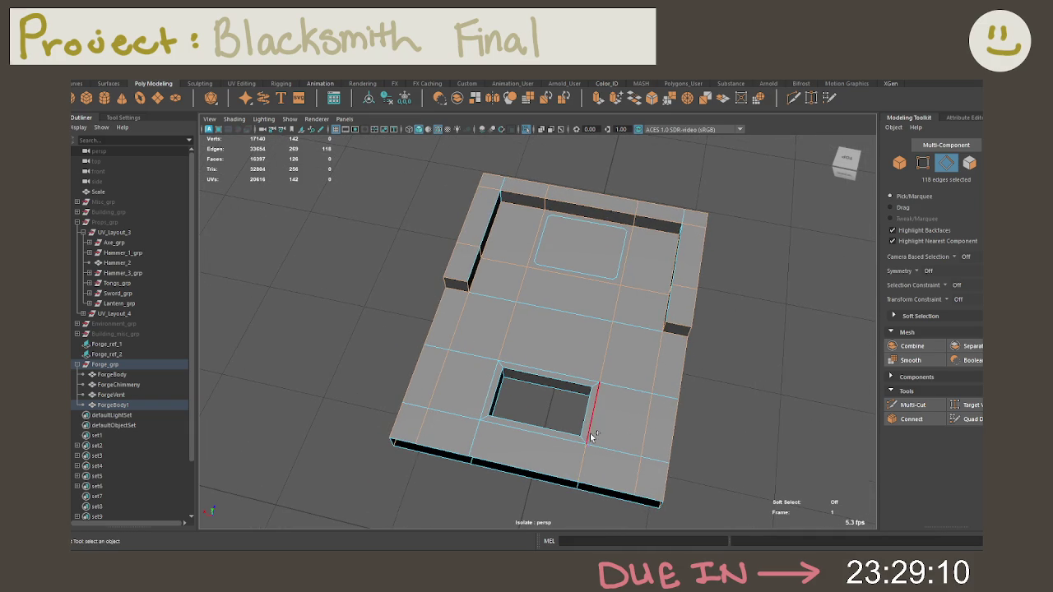
pyautogui.keyDown('shift'); pyautogui.click(526, 359); pyautogui.keyUp('shift')
pyautogui.keyDown('shift'); pyautogui.click(516, 430); pyautogui.keyUp('shift')
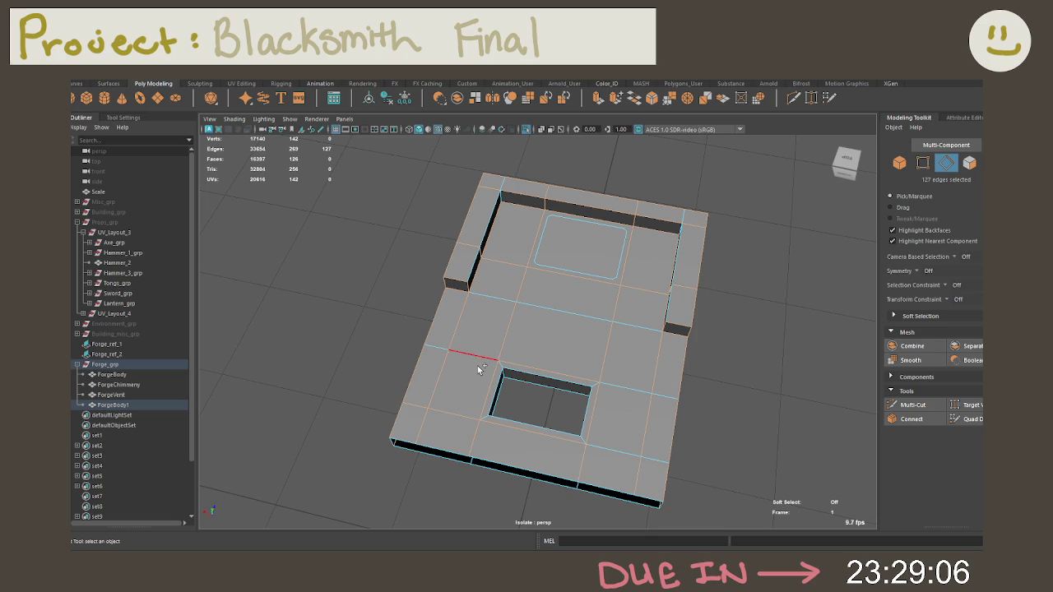
pyautogui.keyDown('shift'); pyautogui.click(634, 394); pyautogui.keyUp('shift')
# Add the edge loop inside the hole, its left edge and right-corner edge
pyautogui.moveTo(624, 409)
pyautogui.keyDown('alt'); pyautogui.mouseDown()
pyautogui.moveTo(576, 387)
pyautogui.moveTo(634, 397)
pyautogui.moveTo(557, 386)
pyautogui.moveTo(576, 388)
pyautogui.mouseUp(); pyautogui.keyUp('alt')
pyautogui.keyDown('shift'); pyautogui.doubleClick(619, 388); pyautogui.keyUp('shift')
pyautogui.keyDown('shift'); pyautogui.click(490, 385); pyautogui.keyUp('shift')
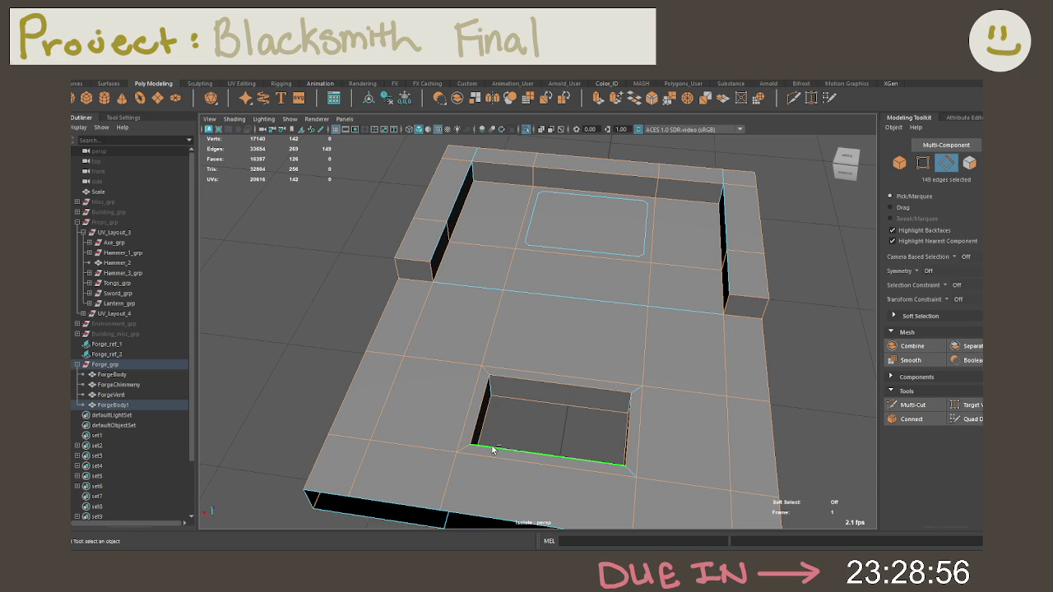
pyautogui.keyDown('shift'); pyautogui.click(637, 470); pyautogui.keyUp('shift')
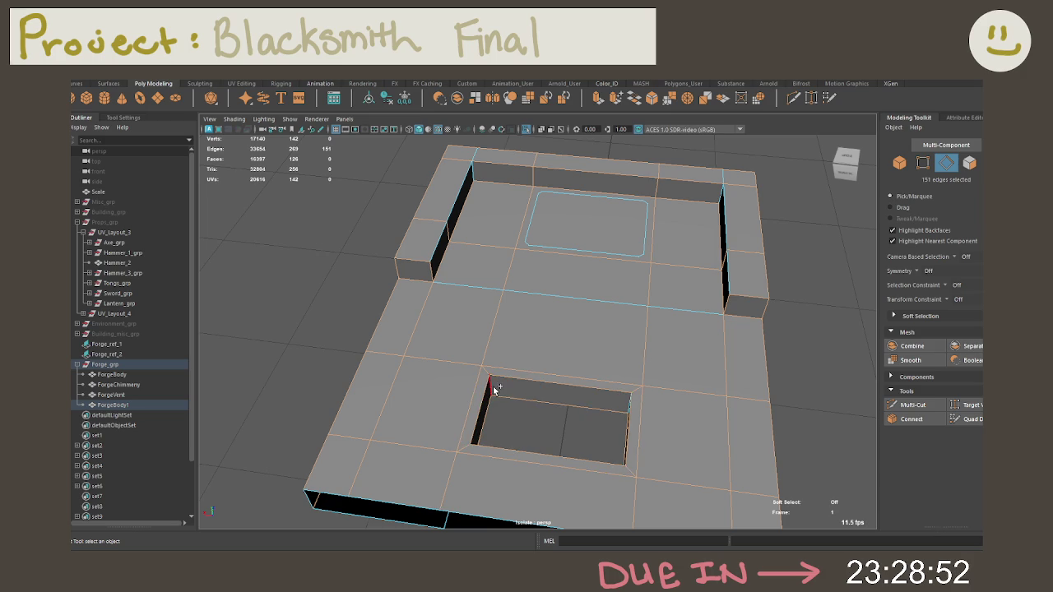
pyautogui.moveTo(576, 401)
pyautogui.keyDown('alt'); pyautogui.mouseDown()
pyautogui.moveTo(699, 383)
pyautogui.moveTo(650, 345)
pyautogui.moveTo(579, 351)
pyautogui.moveTo(685, 356)
pyautogui.mouseUp(); pyautogui.keyUp('alt')
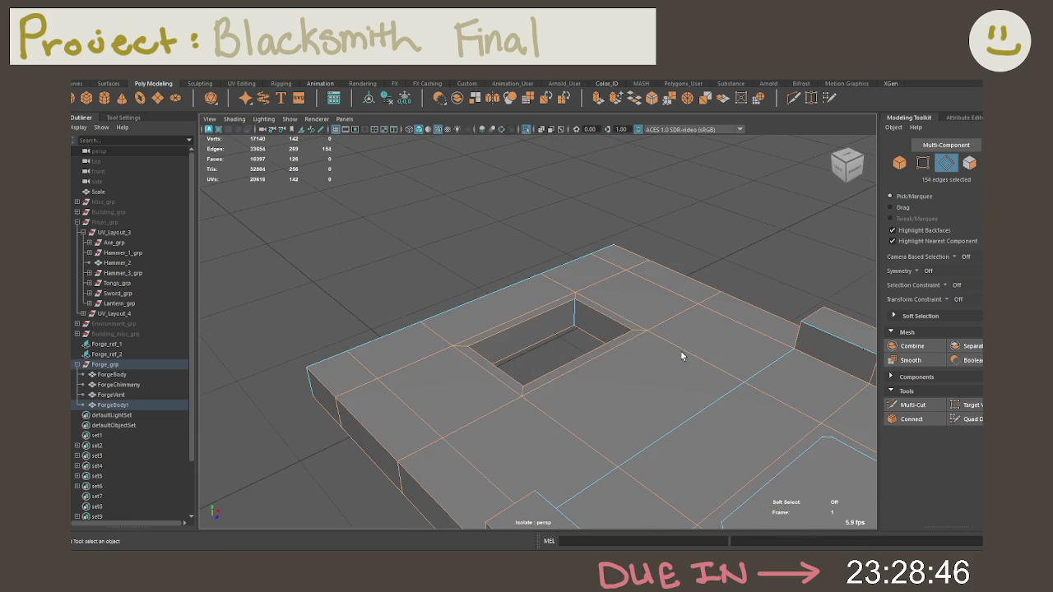
# From a top-down view, add the remaining inner and surrounding edges of the hole
pyautogui.moveTo(500, 329)
pyautogui.keyDown('alt'); pyautogui.mouseDown()
pyautogui.moveTo(630, 310)
pyautogui.moveTo(694, 274)
pyautogui.moveTo(665, 250)
pyautogui.moveTo(693, 238)
pyautogui.mouseUp(); pyautogui.keyUp('alt')
pyautogui.keyDown('shift'); pyautogui.click(586, 317); pyautogui.keyUp('shift')
pyautogui.keyDown('shift'); pyautogui.click(565, 381); pyautogui.keyUp('shift')
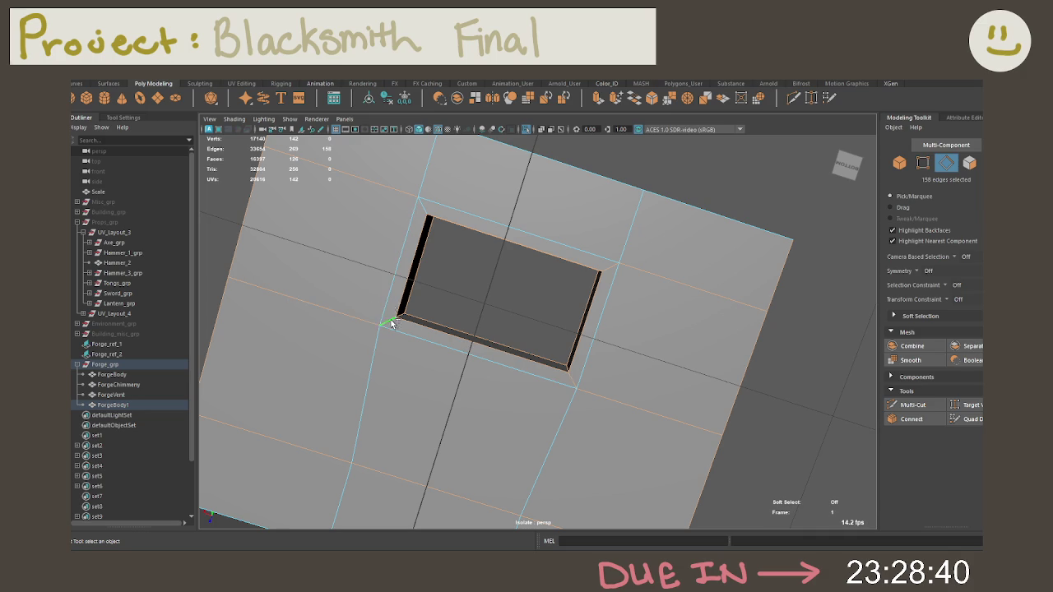
pyautogui.keyDown('shift'); pyautogui.click(434, 213); pyautogui.keyUp('shift')
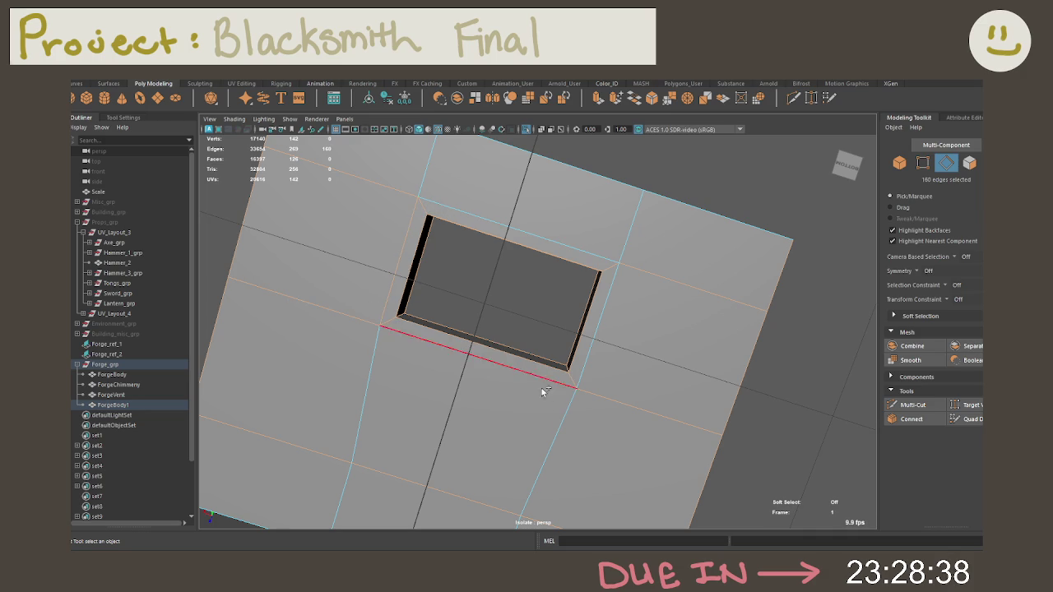
pyautogui.keyDown('shift'); pyautogui.click(609, 311); pyautogui.keyUp('shift')
pyautogui.keyDown('shift'); pyautogui.click(426, 162); pyautogui.keyUp('shift')
pyautogui.keyDown('shift'); pyautogui.click(545, 428); pyautogui.keyUp('shift')
pyautogui.keyDown('shift'); pyautogui.click(527, 349); pyautogui.keyUp('shift')
pyautogui.keyDown('shift'); pyautogui.click(565, 239); pyautogui.keyUp('shift')
pyautogui.keyDown('shift'); pyautogui.click(675, 282); pyautogui.keyUp('shift')
pyautogui.moveTo(674, 352)
pyautogui.keyDown('alt'); pyautogui.mouseDown()
pyautogui.moveTo(764, 393)
pyautogui.moveTo(748, 463)
pyautogui.moveTo(811, 447)
pyautogui.moveTo(689, 431)
pyautogui.moveTo(708, 409)
pyautogui.moveTo(752, 403)
pyautogui.moveTo(720, 395)
pyautogui.mouseUp(); pyautogui.keyUp('alt')
# Box-select the remaining edges across the table
pyautogui.scroll(-5, 651, 407)
pyautogui.scroll(-3, 683, 424)
pyautogui.keyDown('shift'); pyautogui.moveTo(717, 454); pyautogui.dragTo(532, 355); pyautogui.keyUp('shift')
pyautogui.moveTo(367, 263)
pyautogui.keyDown('shift'); pyautogui.mouseDown()
pyautogui.moveTo(685, 370)
pyautogui.moveTo(576, 354)
pyautogui.moveTo(727, 370)
pyautogui.moveTo(634, 369)
pyautogui.moveTo(729, 345)
pyautogui.moveTo(671, 360)
pyautogui.moveTo(662, 340)
pyautogui.moveTo(742, 358)
pyautogui.moveTo(621, 353)
pyautogui.moveTo(654, 275)
pyautogui.moveTo(464, 412)
pyautogui.moveTo(526, 423)
pyautogui.moveTo(527, 500)
pyautogui.mouseUp(); pyautogui.keyUp('shift')
pyautogui.scroll(5, 581, 353)
# Deselect the inner rim edge loop and select the hidden inner box's faces
pyautogui.moveTo(547, 441)
pyautogui.keyDown('alt'); pyautogui.mouseDown()
pyautogui.moveTo(545, 406)
pyautogui.moveTo(617, 340)
pyautogui.moveTo(605, 353)
pyautogui.moveTo(567, 348)
pyautogui.moveTo(581, 380)
pyautogui.mouseUp(); pyautogui.keyUp('alt')
pyautogui.keyDown('alt'); pyautogui.moveTo(581, 379); pyautogui.dragTo(562, 402, button='middle'); pyautogui.keyUp('alt')
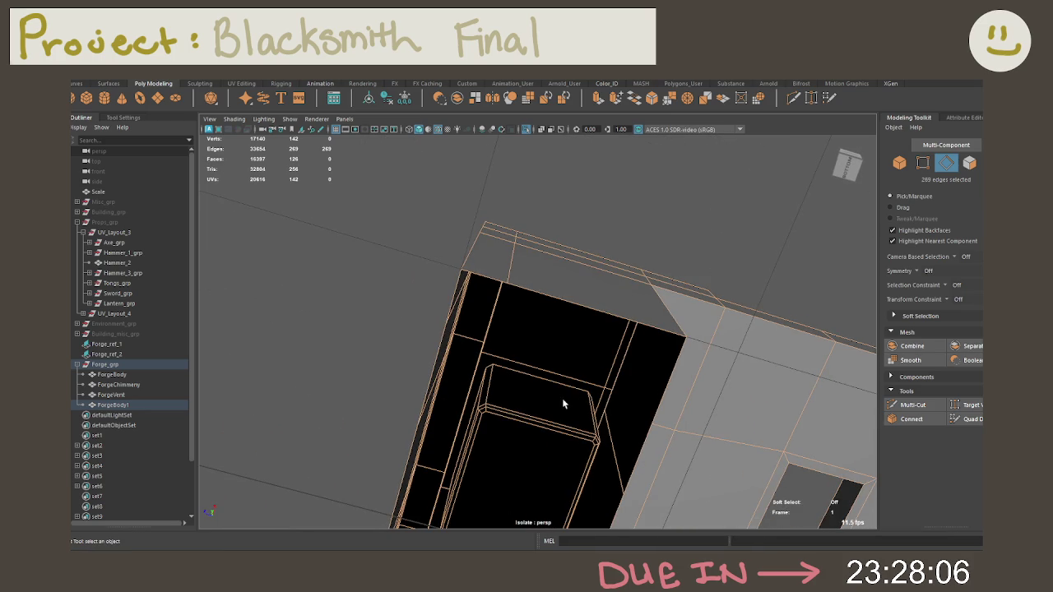
pyautogui.keyDown('ctrl'); pyautogui.doubleClick(511, 424); pyautogui.keyUp('ctrl')
pyautogui.moveTo(531, 267); pyautogui.dragTo(531, 370, button='right')
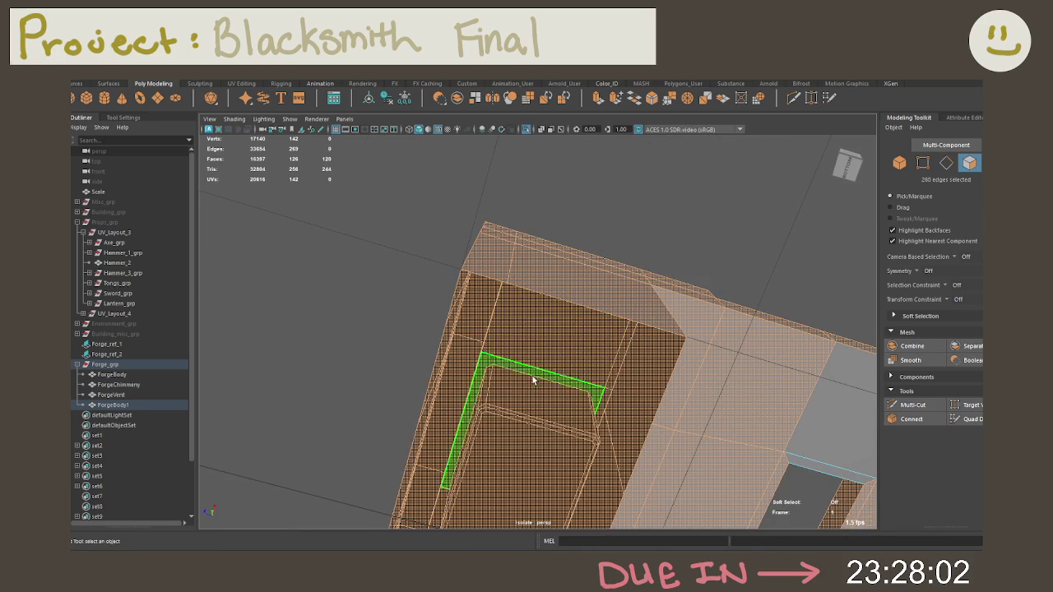
pyautogui.scroll(2, 559, 398)
pyautogui.scroll(-2, 563, 400)
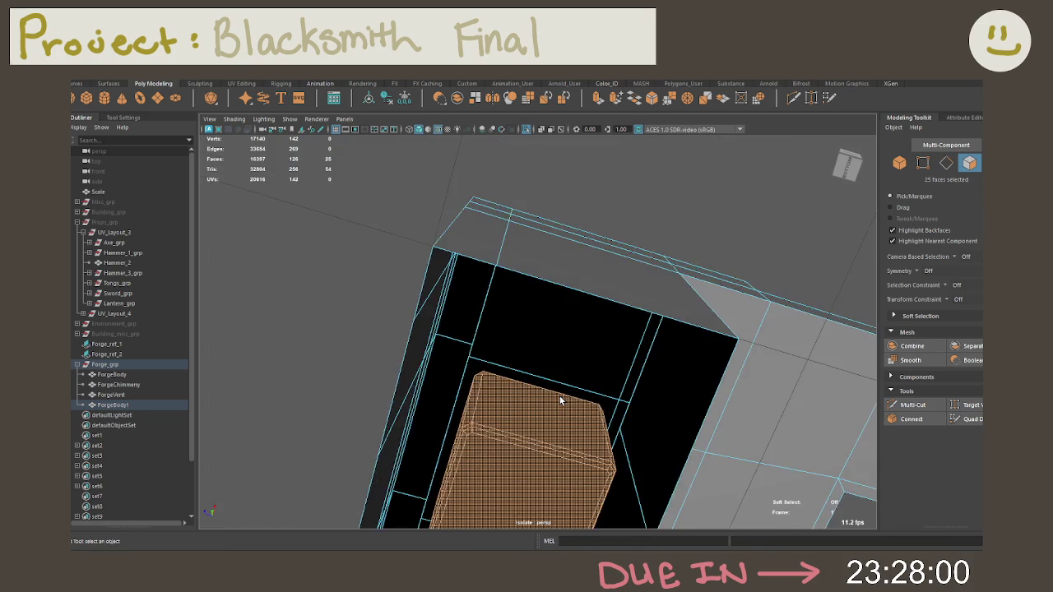
pyautogui.scroll(-3, 563, 400)
# With the Move tool, test shifting the box's pivot, then undo it
pyautogui.press('w')
pyautogui.moveTo(586, 357)
pyautogui.keyDown('alt'); pyautogui.mouseDown()
pyautogui.moveTo(565, 428)
pyautogui.moveTo(572, 377)
pyautogui.moveTo(561, 415)
pyautogui.mouseUp(); pyautogui.keyUp('alt')
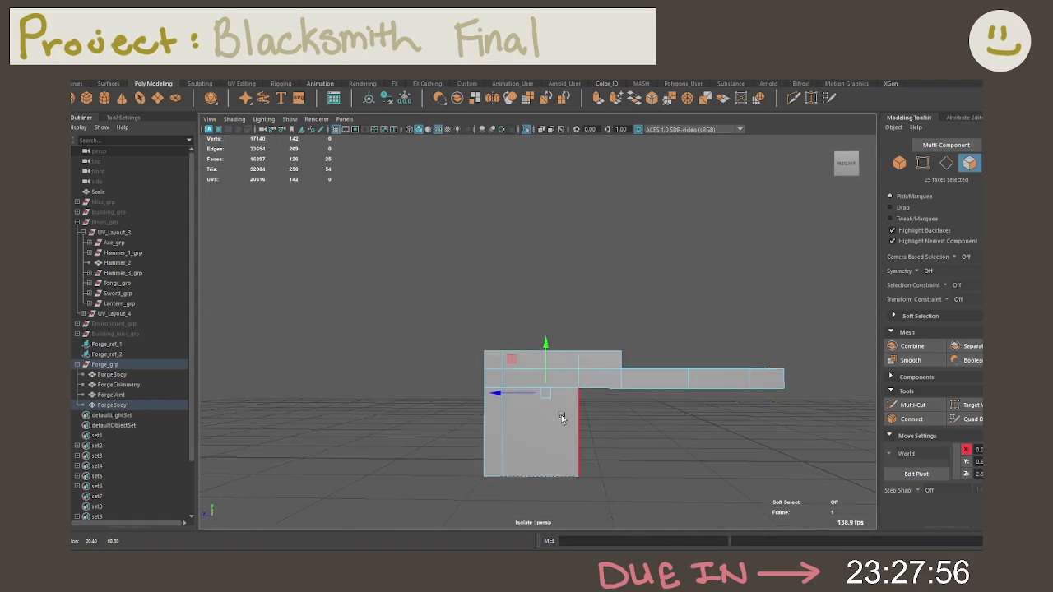
pyautogui.press('Insert')
pyautogui.moveTo(547, 393); pyautogui.dragTo(786, 463)
pyautogui.press('Insert')
pyautogui.hotkey('ctrl', 'z')
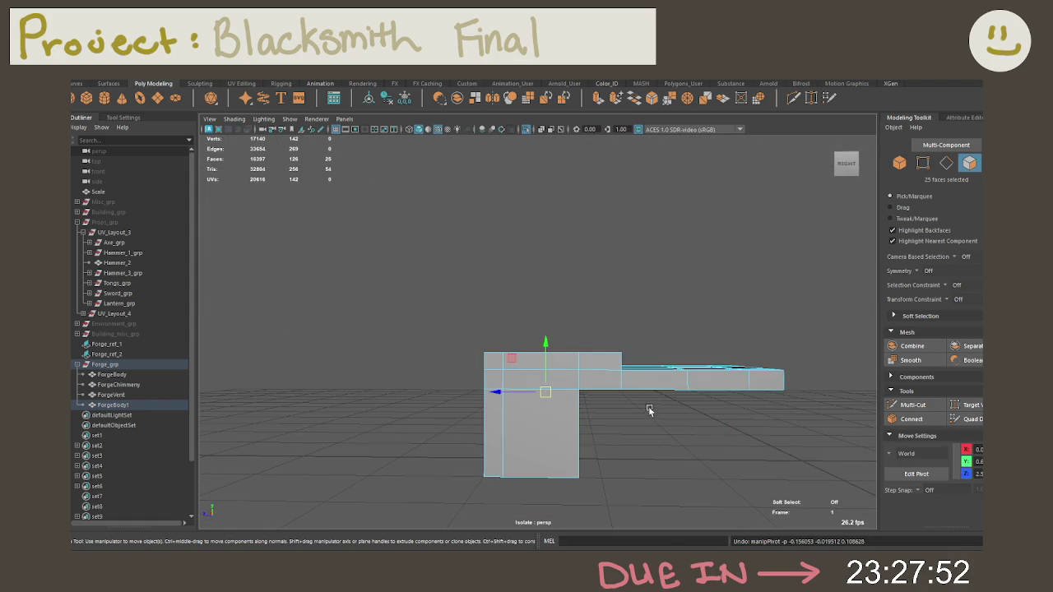
# Undo a second pivot test and drag the box left out of the table
pyautogui.press('Insert')
pyautogui.moveTo(545, 392); pyautogui.dragTo(810, 464)
pyautogui.press('Insert')
pyautogui.hotkey('ctrl', 'z')
pyautogui.moveTo(509, 389)
pyautogui.mouseDown()
pyautogui.moveTo(312, 395)
pyautogui.moveTo(439, 404)
pyautogui.mouseUp()
pyautogui.click(444, 420)
# Box-select the table's edges in edge mode for bevelling
pyautogui.moveTo(559, 435)
pyautogui.keyDown('alt'); pyautogui.mouseDown()
pyautogui.moveTo(543, 318)
pyautogui.moveTo(566, 402)
pyautogui.mouseUp(); pyautogui.keyUp('alt')
pyautogui.rightClick(566, 402)
pyautogui.moveTo(574, 376); pyautogui.dragTo(572, 233, button='right')
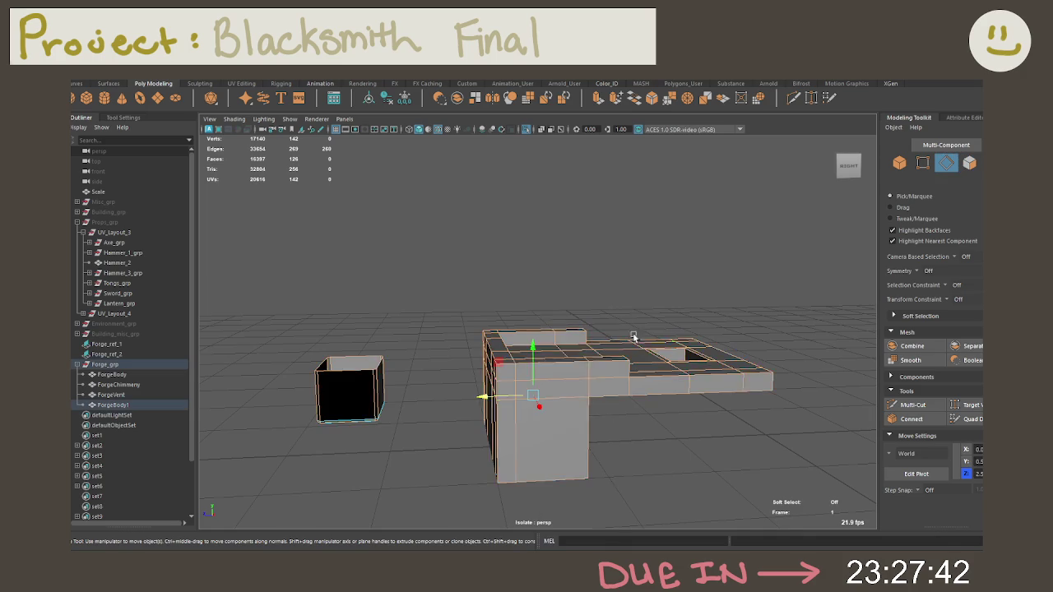
pyautogui.moveTo(464, 286)
pyautogui.mouseDown()
pyautogui.moveTo(593, 436)
pyautogui.moveTo(876, 498)
pyautogui.moveTo(879, 491)
pyautogui.mouseUp()
# Bevel the selected table edges and raise the bevel's segment count
pyautogui.moveTo(470, 266)
pyautogui.mouseDown()
pyautogui.moveTo(507, 306)
pyautogui.moveTo(734, 451)
pyautogui.moveTo(738, 398)
pyautogui.mouseUp()
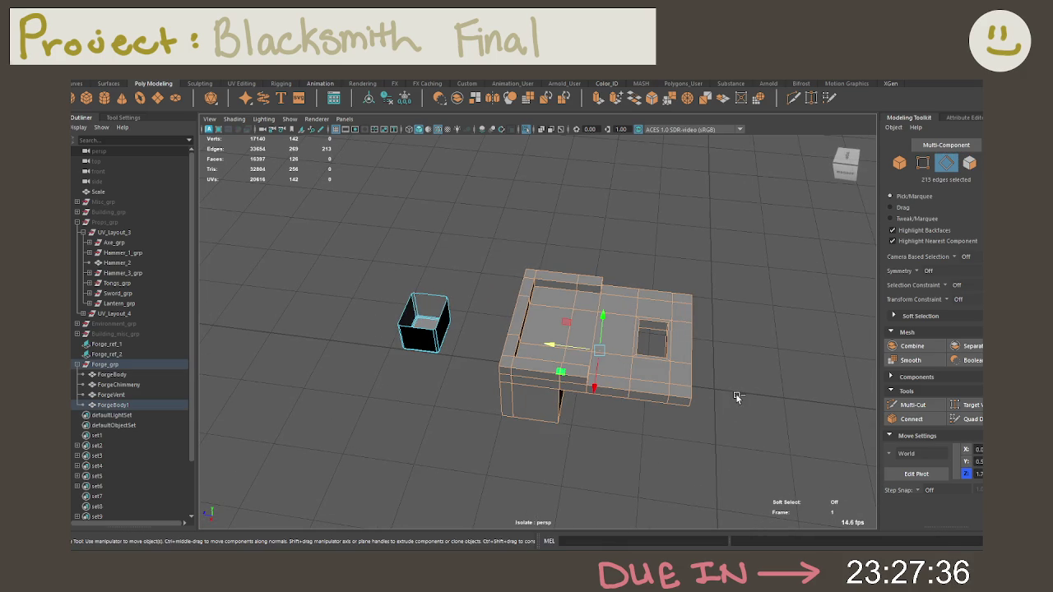
pyautogui.hotkey('ctrl', 'b')
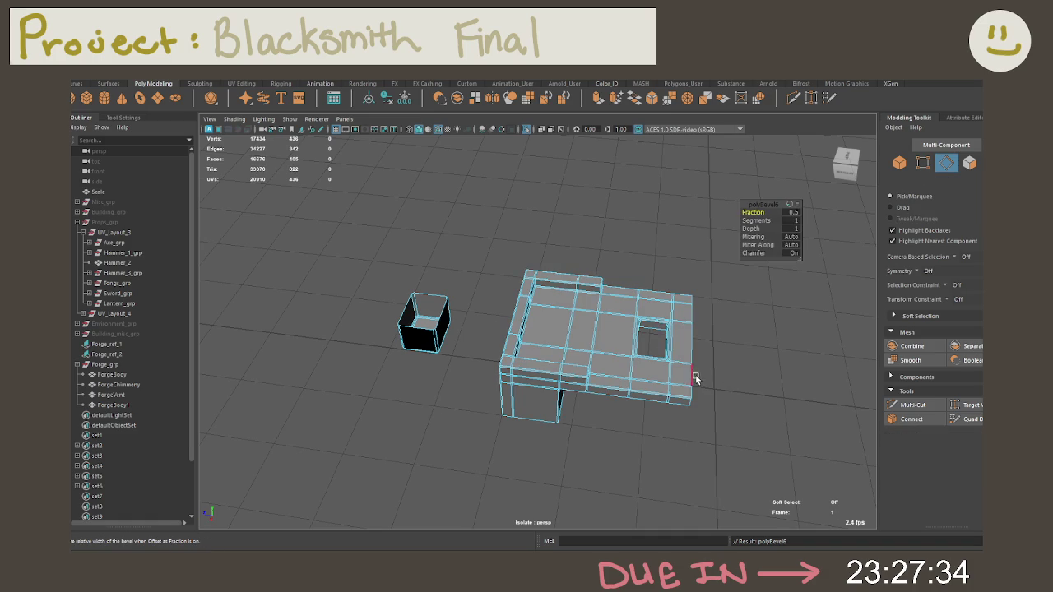
pyautogui.scroll(5, 696, 382)
pyautogui.moveTo(696, 383)
pyautogui.keyDown('alt'); pyautogui.mouseDown()
pyautogui.moveTo(595, 334)
pyautogui.moveTo(729, 442)
pyautogui.moveTo(670, 420)
pyautogui.moveTo(682, 390)
pyautogui.moveTo(655, 335)
pyautogui.moveTo(656, 357)
pyautogui.moveTo(683, 390)
pyautogui.mouseUp(); pyautogui.keyUp('alt')
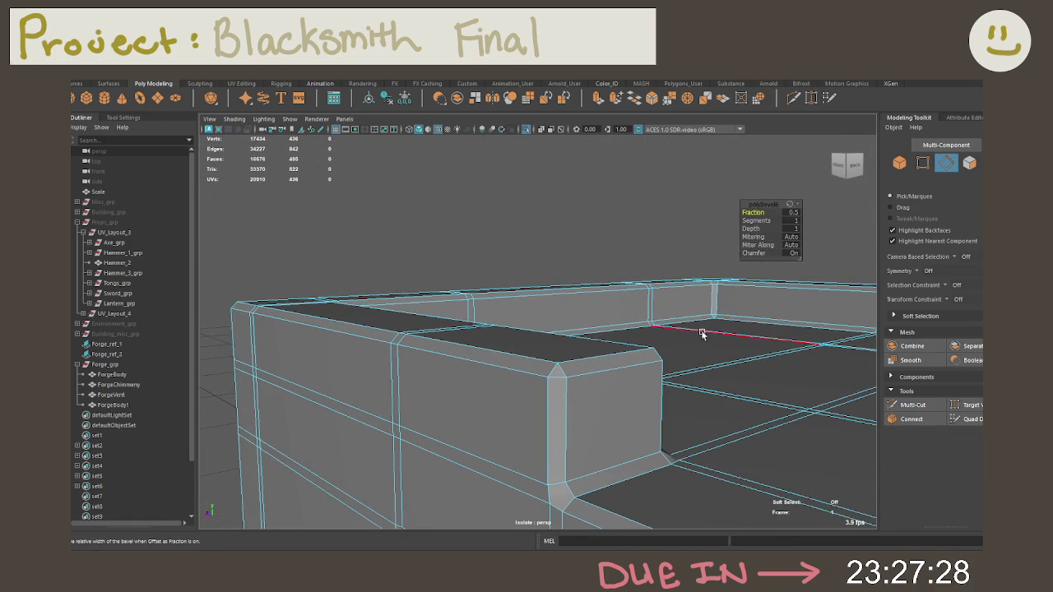
pyautogui.click(757, 221)
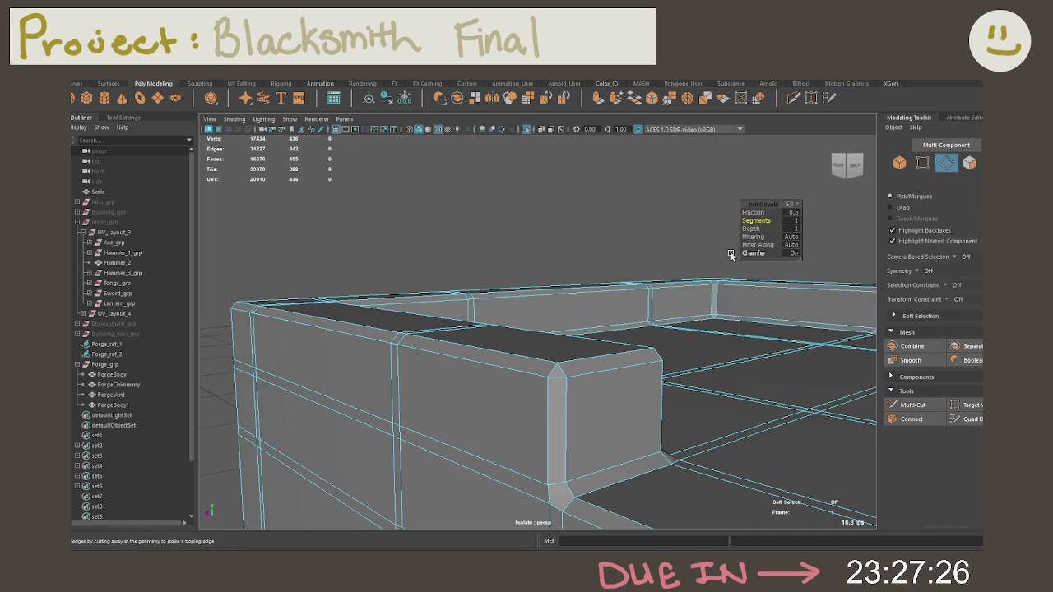
pyautogui.click(795, 219)
pyautogui.press('Return')
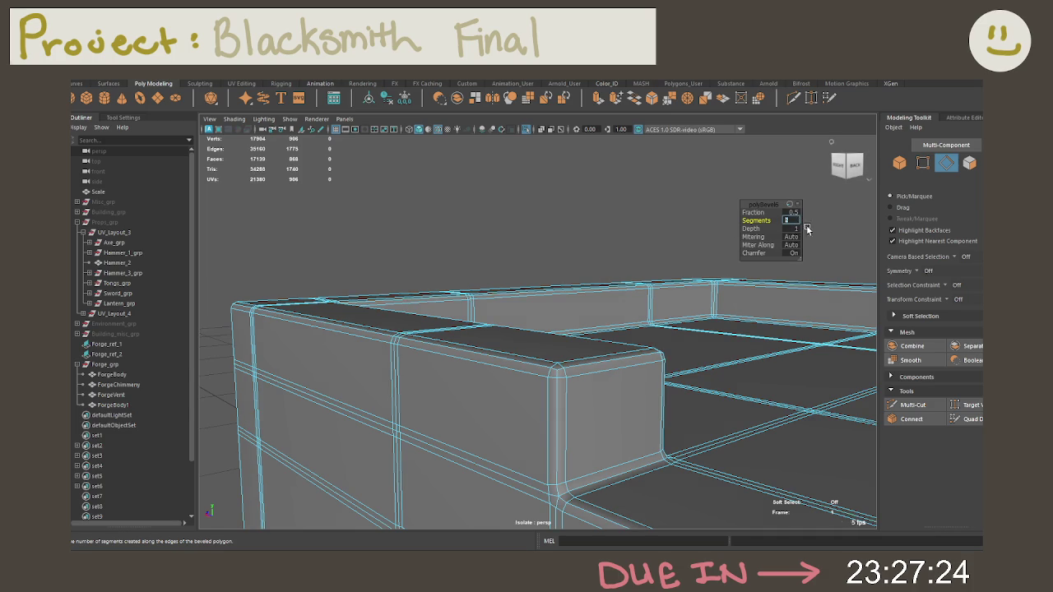
# Inspect the table top, selecting an edge loop and then a single edge
pyautogui.click(740, 378)
pyautogui.moveTo(740, 378)
pyautogui.keyDown('alt'); pyautogui.mouseDown()
pyautogui.moveTo(757, 399)
pyautogui.moveTo(687, 350)
pyautogui.moveTo(740, 354)
pyautogui.moveTo(631, 341)
pyautogui.moveTo(757, 349)
pyautogui.moveTo(651, 384)
pyautogui.moveTo(775, 371)
pyautogui.moveTo(701, 376)
pyautogui.moveTo(698, 362)
pyautogui.moveTo(647, 376)
pyautogui.moveTo(783, 404)
pyautogui.moveTo(630, 387)
pyautogui.mouseUp(); pyautogui.keyUp('alt')
pyautogui.moveTo(631, 387)
pyautogui.keyDown('alt'); pyautogui.mouseDown(button='right')
pyautogui.moveTo(667, 388)
pyautogui.moveTo(568, 384)
pyautogui.mouseUp(button='right'); pyautogui.keyUp('alt')
pyautogui.doubleClick(568, 383)
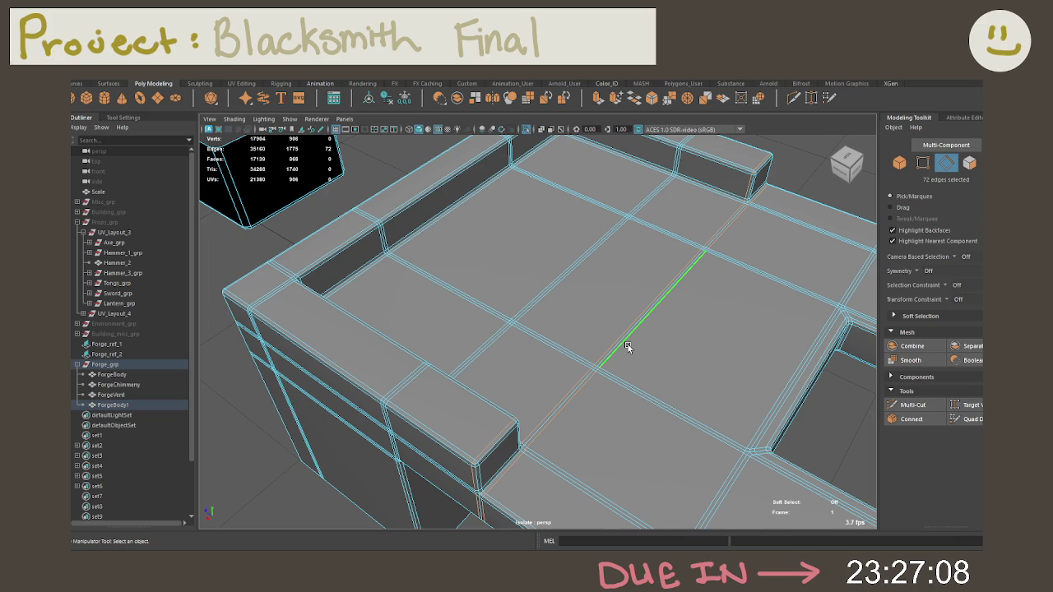
pyautogui.keyDown('alt'); pyautogui.moveTo(628, 367); pyautogui.dragTo(644, 357); pyautogui.keyUp('alt')
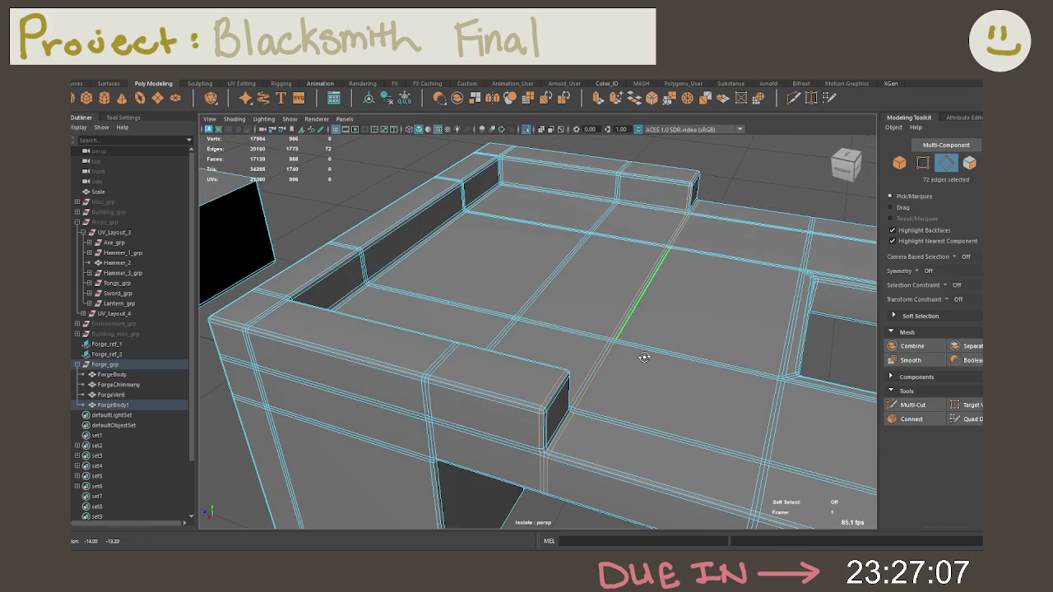
pyautogui.click(657, 378)
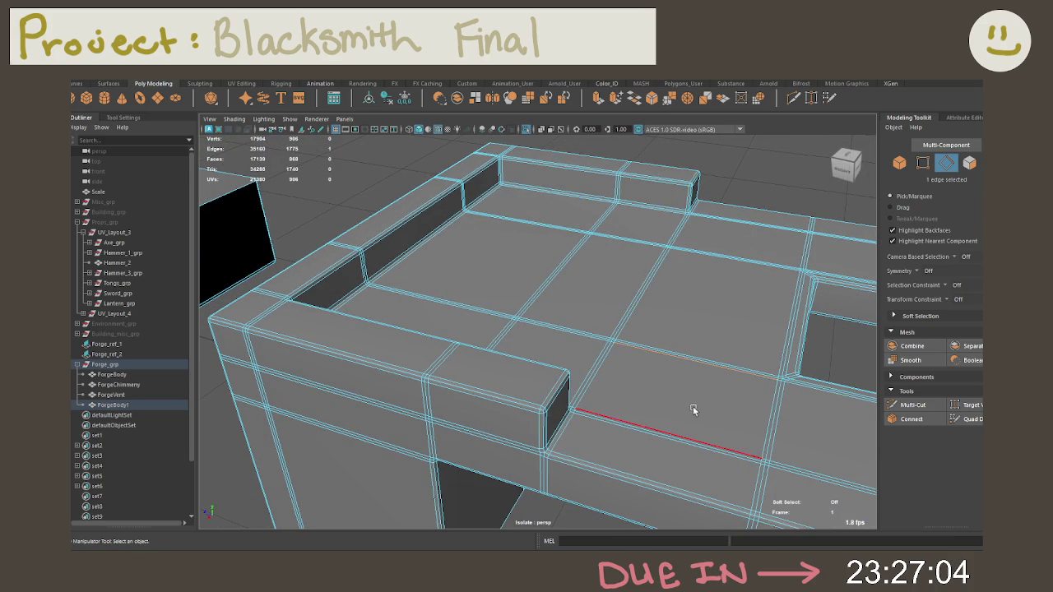
pyautogui.scroll(-5, 694, 412)
pyautogui.moveTo(592, 357)
pyautogui.keyDown('alt'); pyautogui.mouseDown()
pyautogui.moveTo(565, 423)
pyautogui.moveTo(615, 406)
pyautogui.mouseUp(); pyautogui.keyUp('alt')
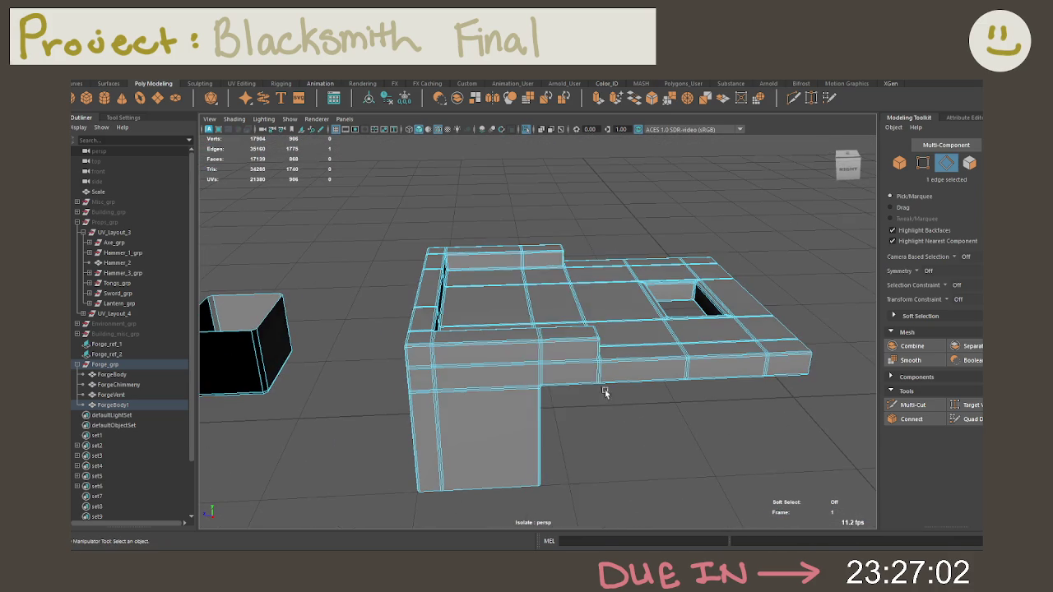
# Delete the top face beside the table's left wall and inspect the new hole
pyautogui.rightClick(563, 260)
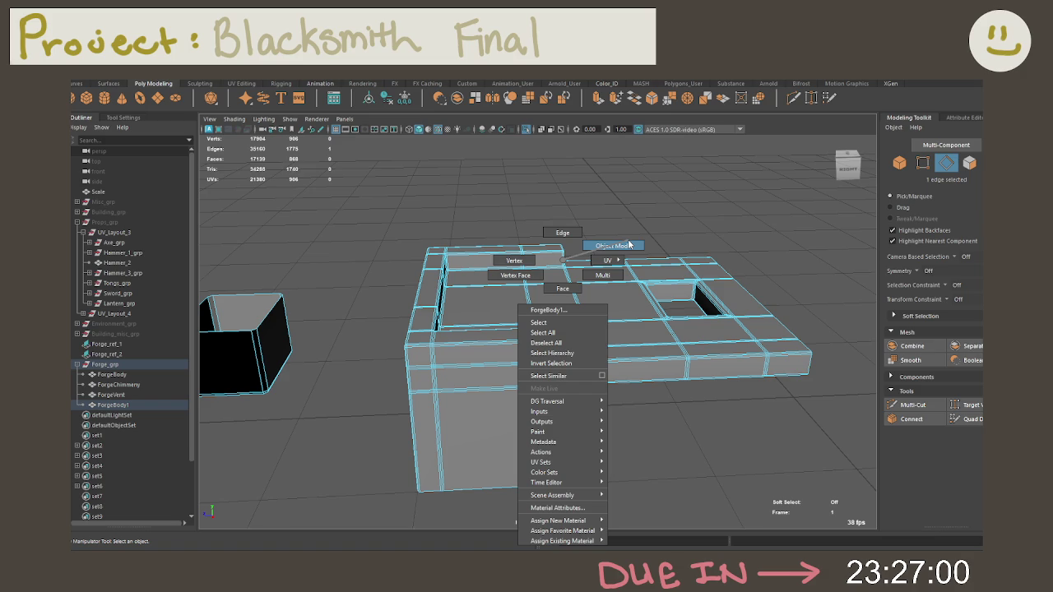
pyautogui.click(496, 305)
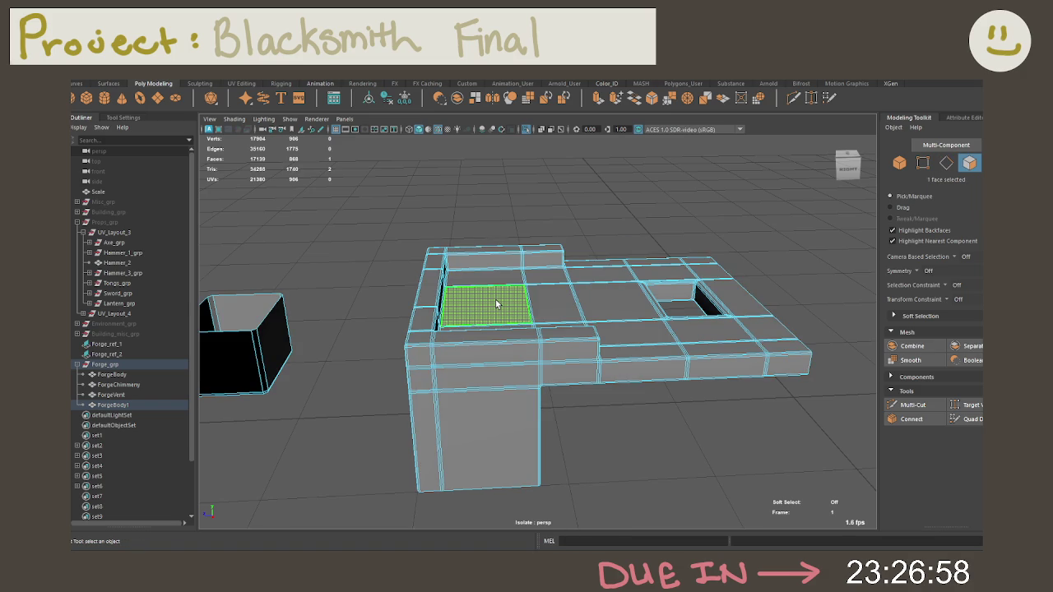
pyautogui.press('Delete')
pyautogui.moveTo(495, 300)
pyautogui.keyDown('alt'); pyautogui.mouseDown()
pyautogui.moveTo(568, 371)
pyautogui.moveTo(703, 346)
pyautogui.moveTo(581, 355)
pyautogui.mouseUp(); pyautogui.keyUp('alt')
pyautogui.scroll(5, 742, 395)
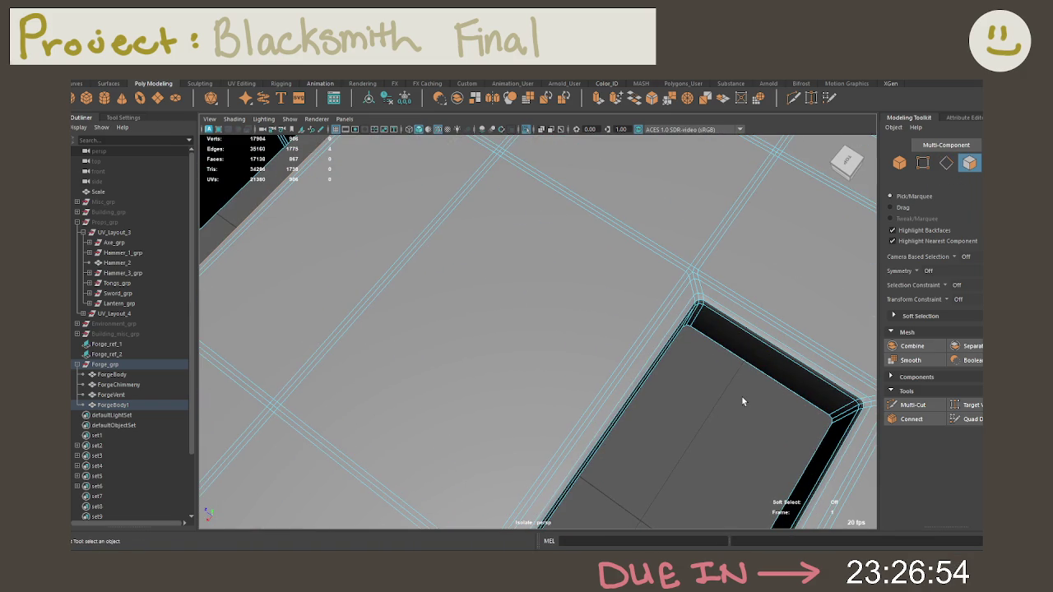
pyautogui.moveTo(743, 401)
pyautogui.keyDown('alt'); pyautogui.mouseDown()
pyautogui.moveTo(693, 384)
pyautogui.moveTo(754, 310)
pyautogui.moveTo(769, 335)
pyautogui.mouseUp(); pyautogui.keyUp('alt')
pyautogui.moveTo(537, 275)
pyautogui.keyDown('alt'); pyautogui.mouseDown()
pyautogui.moveTo(735, 447)
pyautogui.moveTo(771, 461)
pyautogui.moveTo(529, 271)
pyautogui.moveTo(823, 430)
pyautogui.moveTo(604, 298)
pyautogui.moveTo(607, 373)
pyautogui.mouseUp(); pyautogui.keyUp('alt')
pyautogui.moveTo(669, 340)
pyautogui.keyDown('alt'); pyautogui.mouseDown()
pyautogui.moveTo(711, 337)
pyautogui.moveTo(491, 283)
pyautogui.moveTo(461, 301)
pyautogui.moveTo(511, 291)
pyautogui.mouseUp(); pyautogui.keyUp('alt')
pyautogui.moveTo(511, 294)
pyautogui.keyDown('alt'); pyautogui.mouseDown(button='right')
pyautogui.moveTo(587, 308)
pyautogui.moveTo(649, 340)
pyautogui.moveTo(673, 383)
pyautogui.mouseUp(button='right'); pyautogui.keyUp('alt')
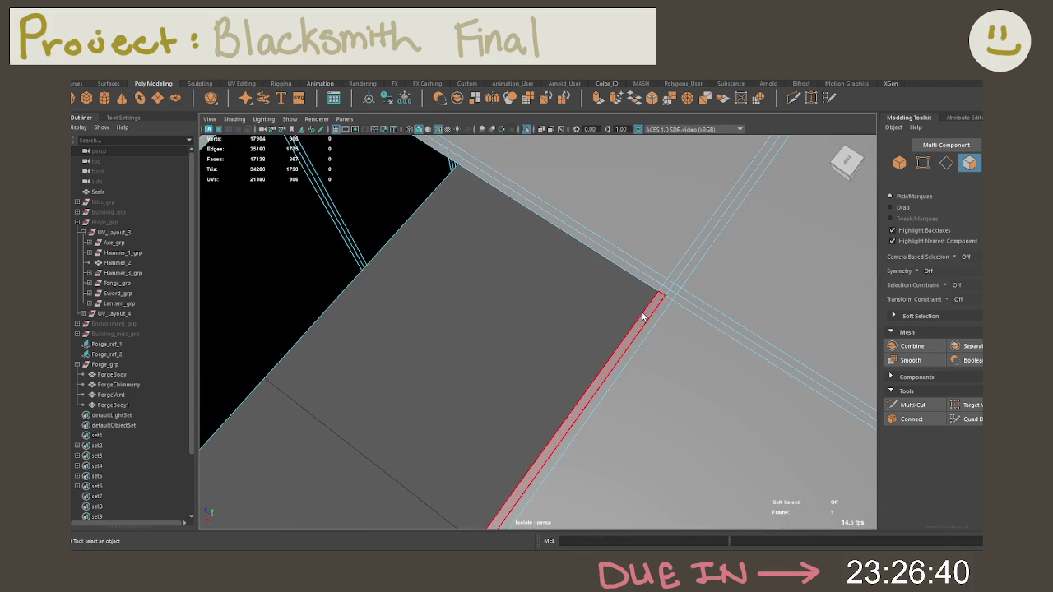
# Select the thin bevel strips around the hole's rim and delete them
pyautogui.moveTo(663, 289); pyautogui.dragTo(663, 295, button='right')
pyautogui.click(665, 290)
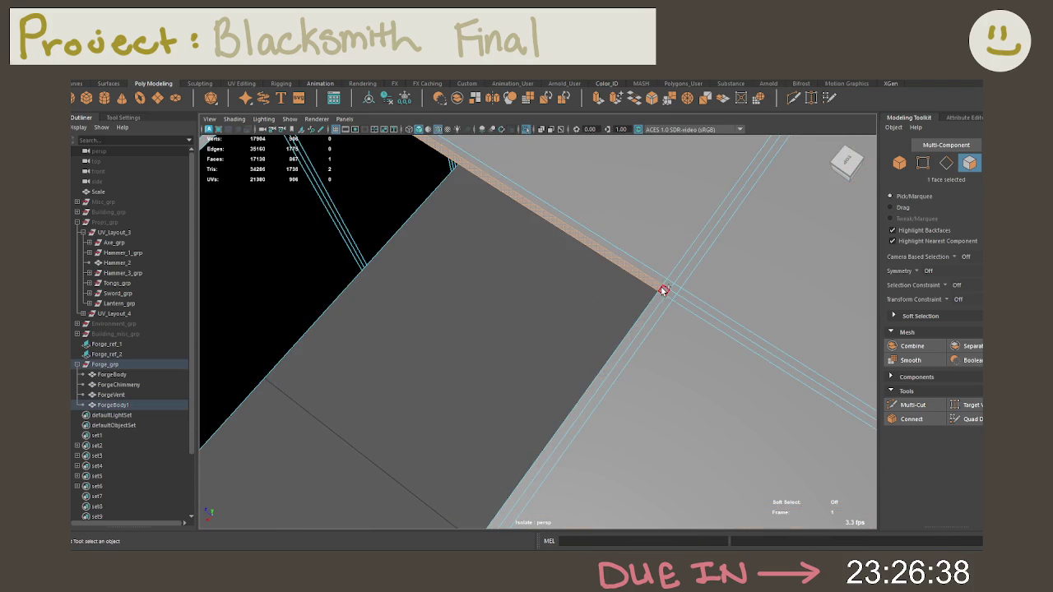
pyautogui.click(646, 284)
pyautogui.moveTo(645, 285)
pyautogui.keyDown('alt'); pyautogui.mouseDown()
pyautogui.moveTo(725, 409)
pyautogui.moveTo(692, 348)
pyautogui.moveTo(618, 346)
pyautogui.moveTo(623, 313)
pyautogui.moveTo(713, 386)
pyautogui.moveTo(677, 348)
pyautogui.moveTo(587, 393)
pyautogui.moveTo(567, 356)
pyautogui.moveTo(459, 445)
pyautogui.mouseUp(); pyautogui.keyUp('alt')
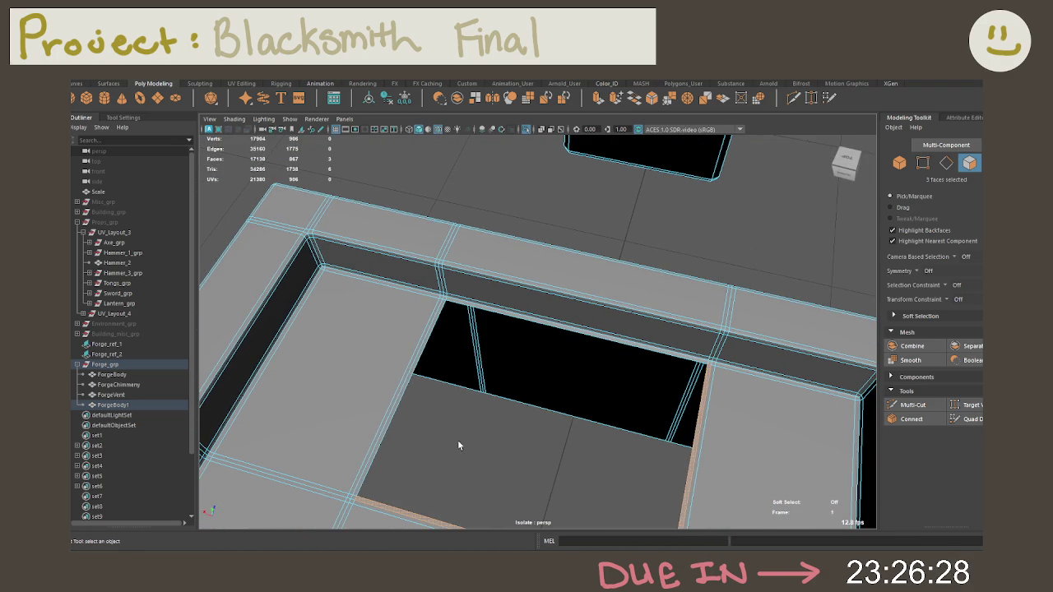
pyautogui.keyDown('shift'); pyautogui.click(352, 497); pyautogui.keyUp('shift')
pyautogui.press('Delete')
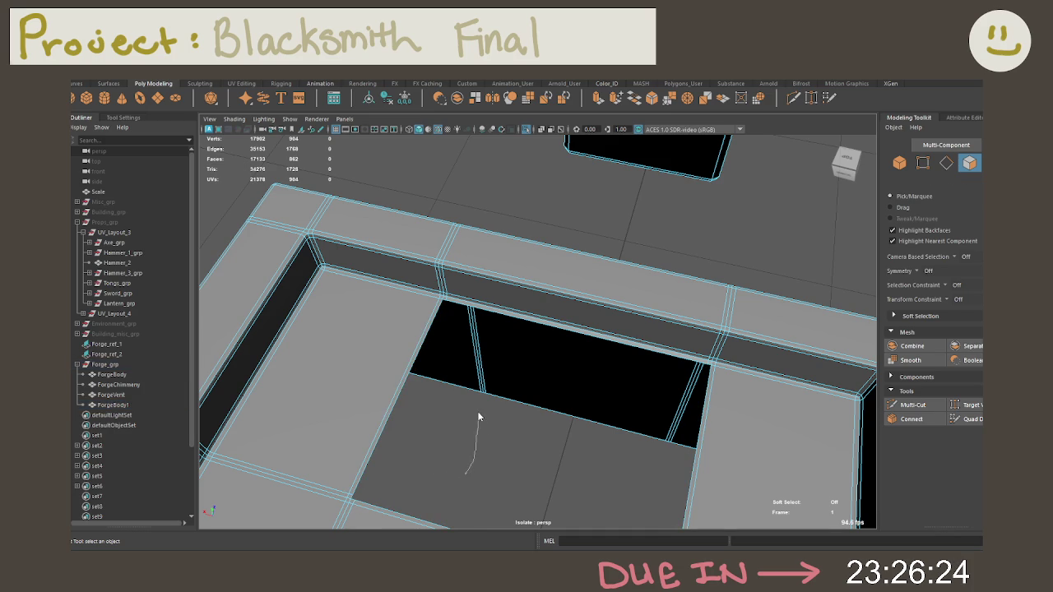
# Move the small box over into the table's opening
pyautogui.keyDown('shift'); pyautogui.moveTo(465, 268); pyautogui.dragTo(534, 332, button='right'); pyautogui.keyUp('shift')
pyautogui.moveTo(535, 332)
pyautogui.keyDown('alt'); pyautogui.mouseDown()
pyautogui.moveTo(601, 191)
pyautogui.moveTo(588, 324)
pyautogui.moveTo(614, 282)
pyautogui.moveTo(592, 321)
pyautogui.mouseUp(); pyautogui.keyUp('alt')
pyautogui.press('w')
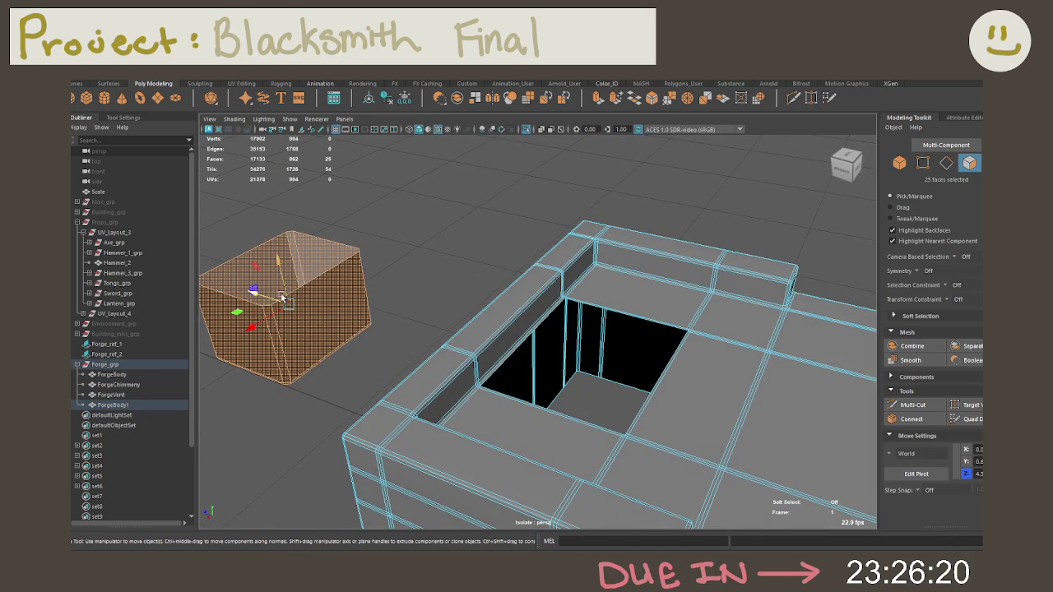
pyautogui.moveTo(263, 298)
pyautogui.mouseDown()
pyautogui.moveTo(556, 397)
pyautogui.moveTo(609, 346)
pyautogui.moveTo(671, 387)
pyautogui.moveTo(717, 400)
pyautogui.moveTo(623, 430)
pyautogui.moveTo(643, 402)
pyautogui.moveTo(680, 380)
pyautogui.moveTo(700, 396)
pyautogui.moveTo(629, 368)
pyautogui.moveTo(625, 386)
pyautogui.moveTo(759, 427)
pyautogui.moveTo(745, 355)
pyautogui.moveTo(757, 348)
pyautogui.mouseUp()
pyautogui.scroll(3, 609, 345)
pyautogui.scroll(2, 609, 345)
pyautogui.scroll(2, 625, 388)
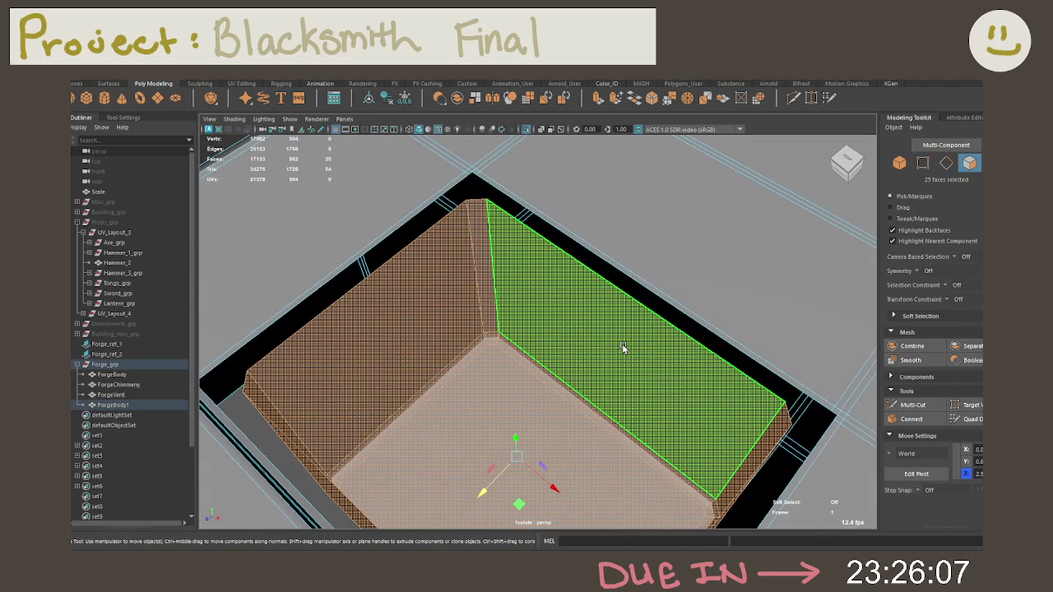
# Select a side wall face, then undo the recent changes
pyautogui.click(623, 348)
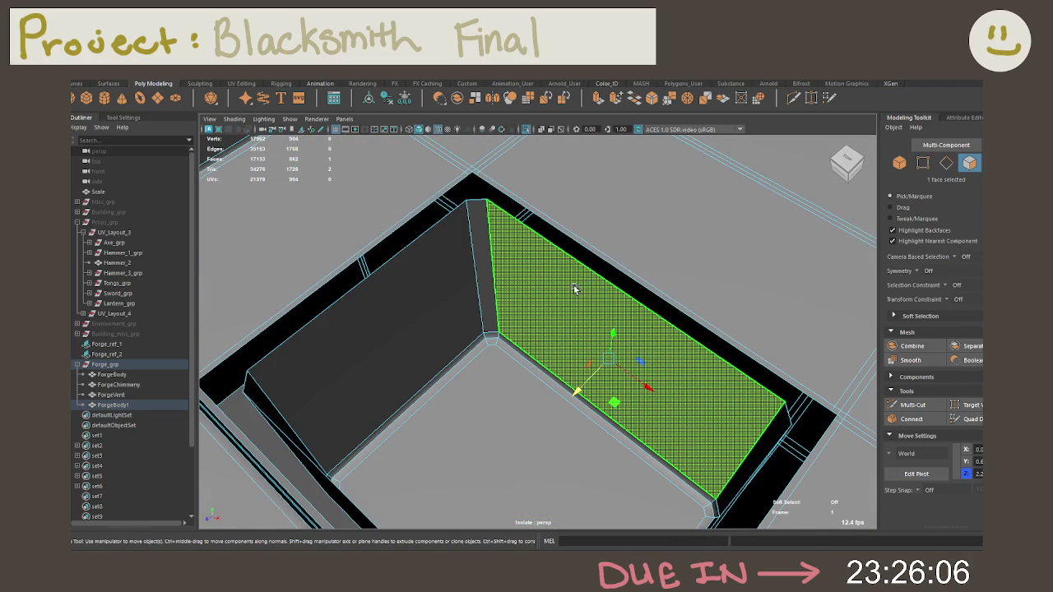
pyautogui.hotkey('ctrl', 'z')
pyautogui.hotkey('ctrl', 'z')
pyautogui.hotkey('ctrl', 'z')
pyautogui.hotkey('ctrl', 'z')
pyautogui.scroll(-2, 578, 317)
pyautogui.moveTo(635, 327)
pyautogui.keyDown('alt'); pyautogui.mouseDown()
pyautogui.moveTo(571, 337)
pyautogui.moveTo(506, 294)
pyautogui.mouseUp(); pyautogui.keyUp('alt')
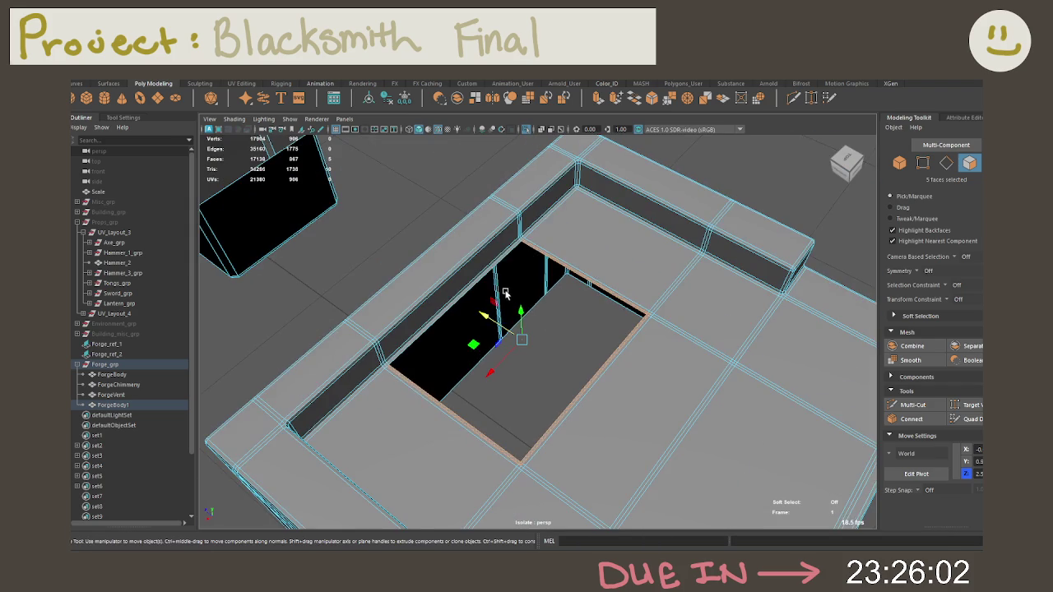
pyautogui.hotkey('ctrl', 'z')
pyautogui.keyDown('alt'); pyautogui.moveTo(628, 337); pyautogui.dragTo(658, 346); pyautogui.keyUp('alt')
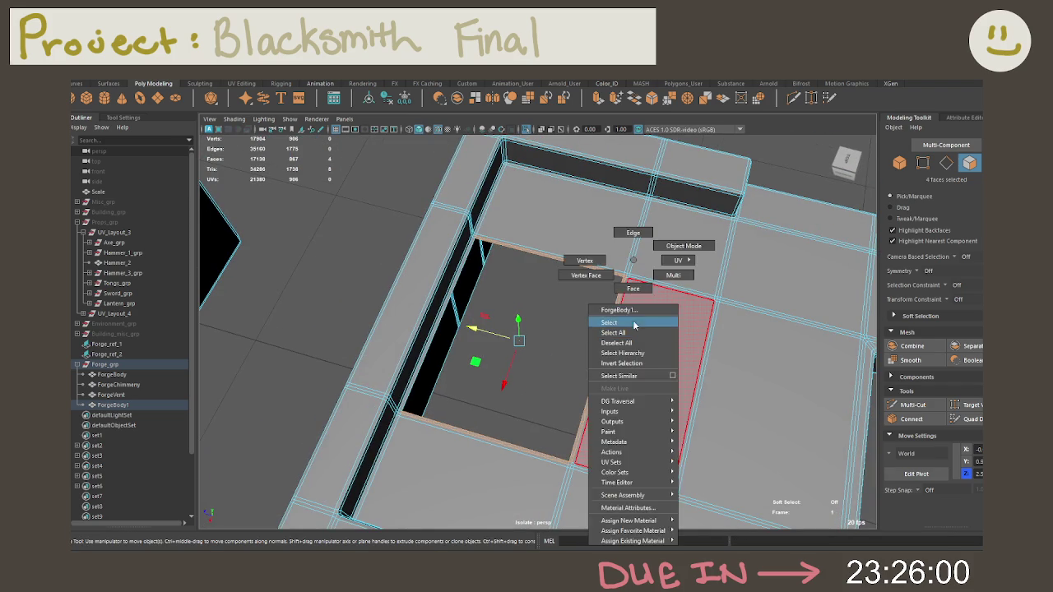
pyautogui.keyDown('shift'); pyautogui.moveTo(630, 247); pyautogui.dragTo(631, 289, button='right'); pyautogui.keyUp('shift')
# Select the loose box and delete it
pyautogui.keyDown('alt'); pyautogui.moveTo(631, 288); pyautogui.dragTo(550, 305); pyautogui.keyUp('alt')
pyautogui.click(365, 278)
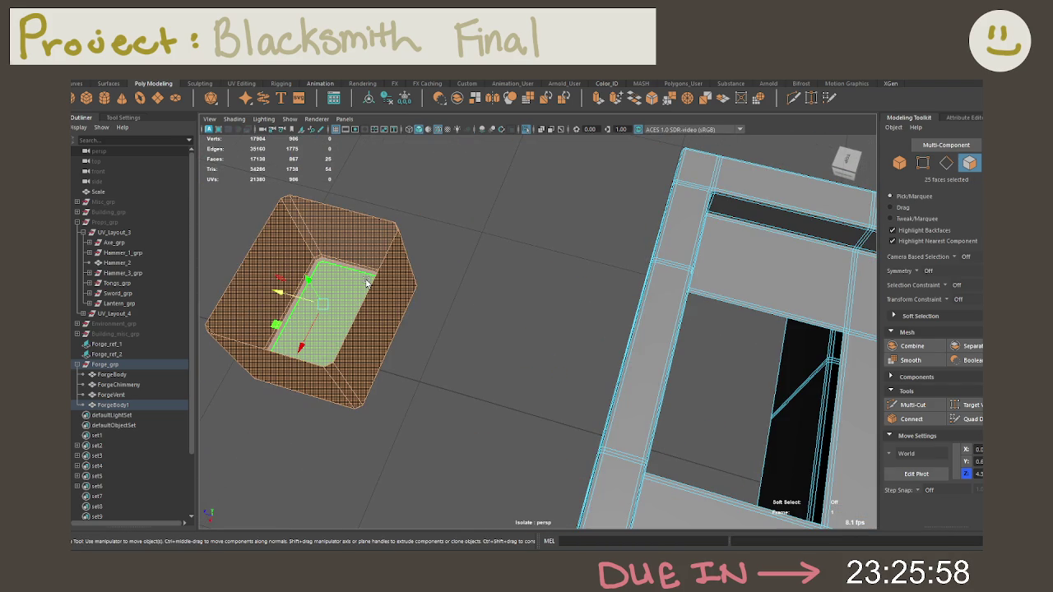
pyautogui.press('Delete')
pyautogui.keyDown('alt'); pyautogui.moveTo(365, 278); pyautogui.dragTo(592, 275); pyautogui.keyUp('alt')
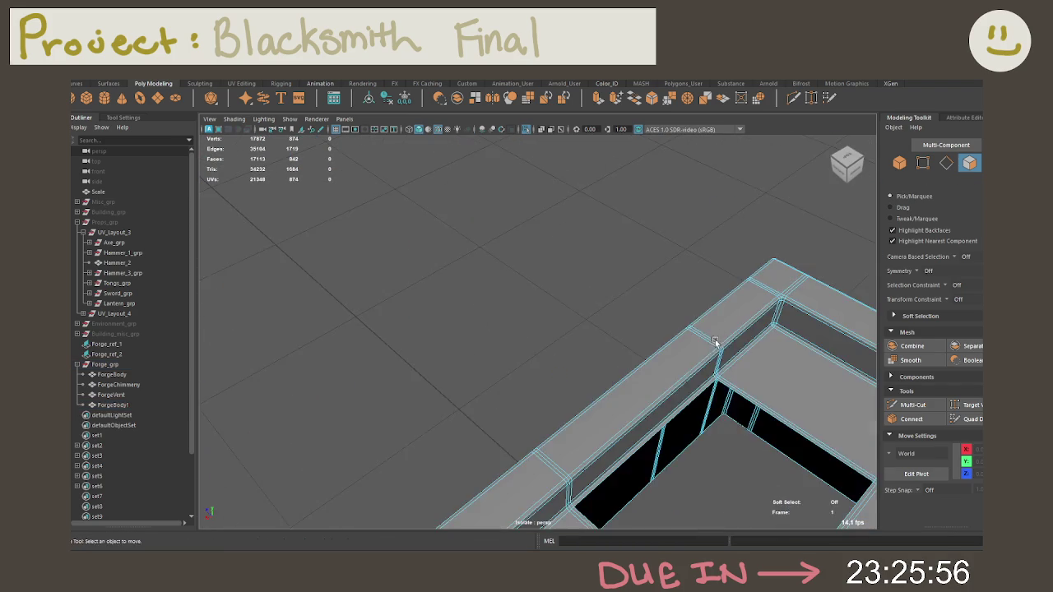
# Switch to face selection and pick a face inside the floor opening
pyautogui.rightClick(607, 264)
pyautogui.click(609, 288)
pyautogui.scroll(3, 772, 401)
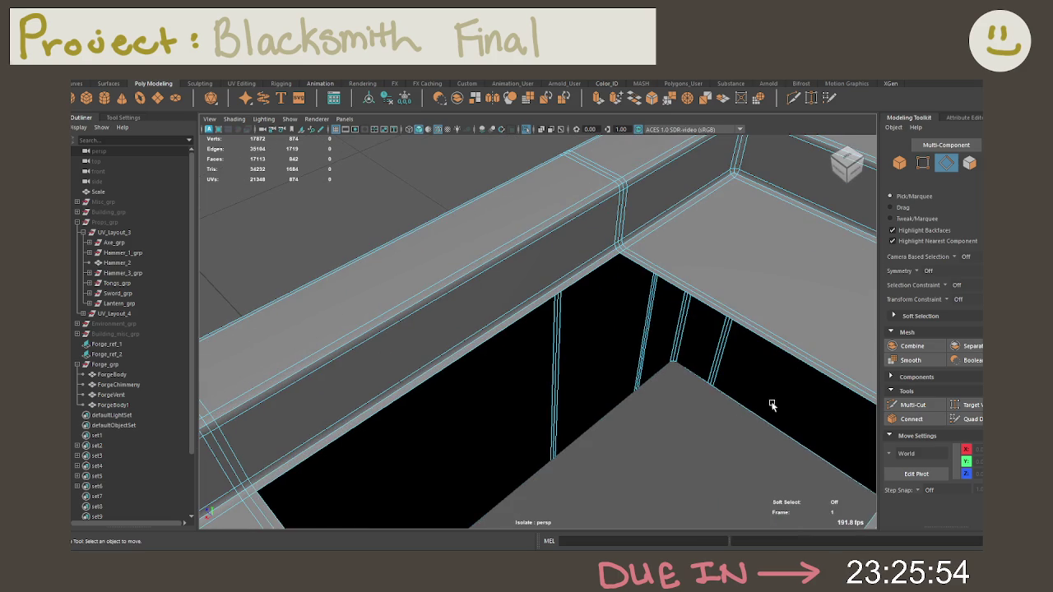
pyautogui.press('F11')
pyautogui.keyDown('shift'); pyautogui.click(687, 375); pyautogui.keyUp('shift')
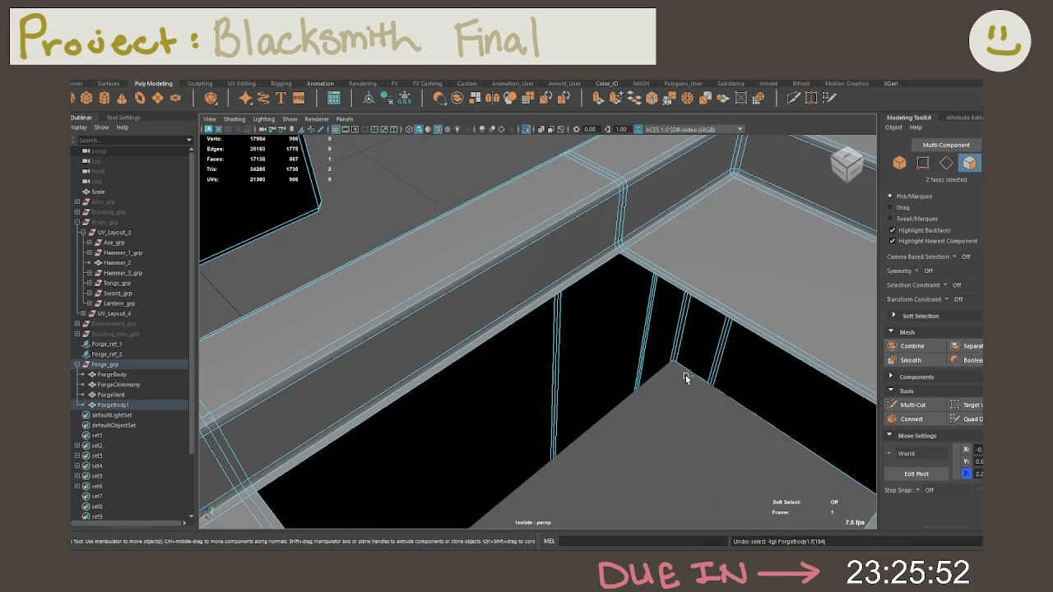
# Undo the floor hole and edge bevel so the table floor is solid again
pyautogui.hotkey('ctrl', 'z')
pyautogui.hotkey('ctrl', 'z')
pyautogui.hotkey('ctrl', 'z')
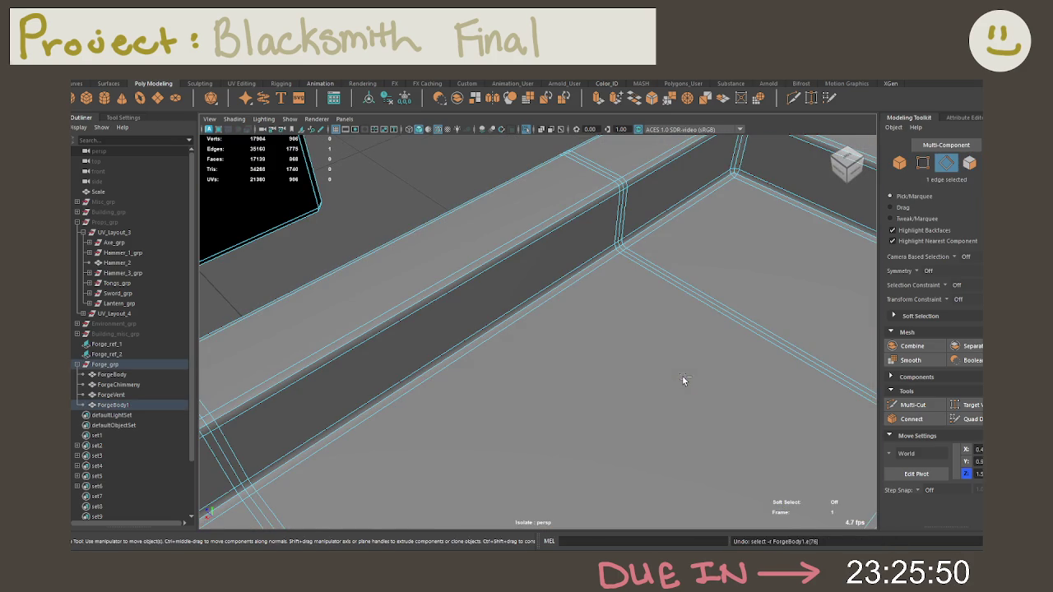
pyautogui.hotkey('ctrl', 'z')
pyautogui.hotkey('ctrl', 'z')
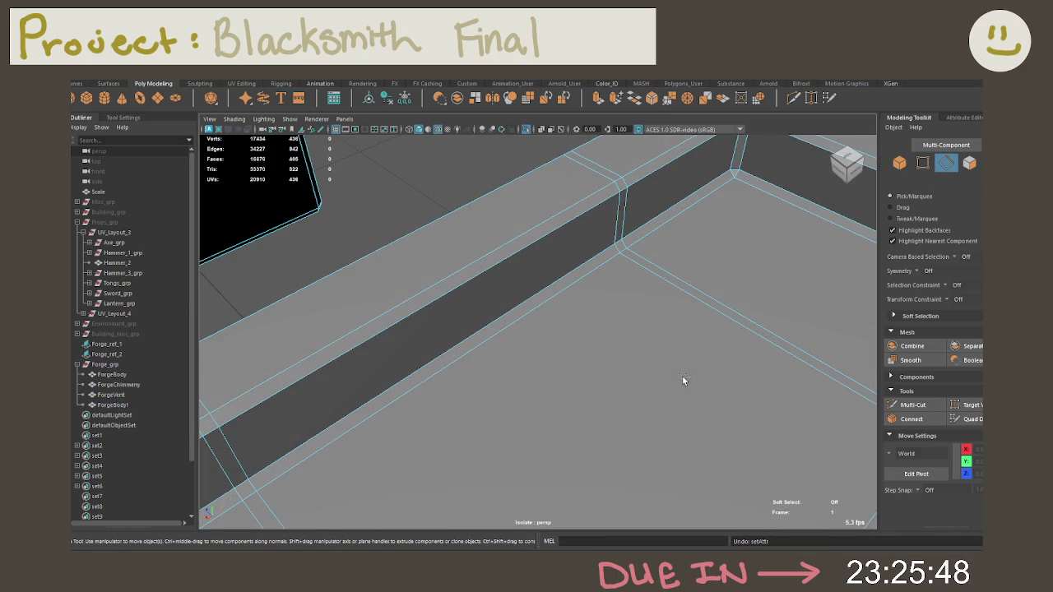
pyautogui.hotkey('ctrl', 'z')
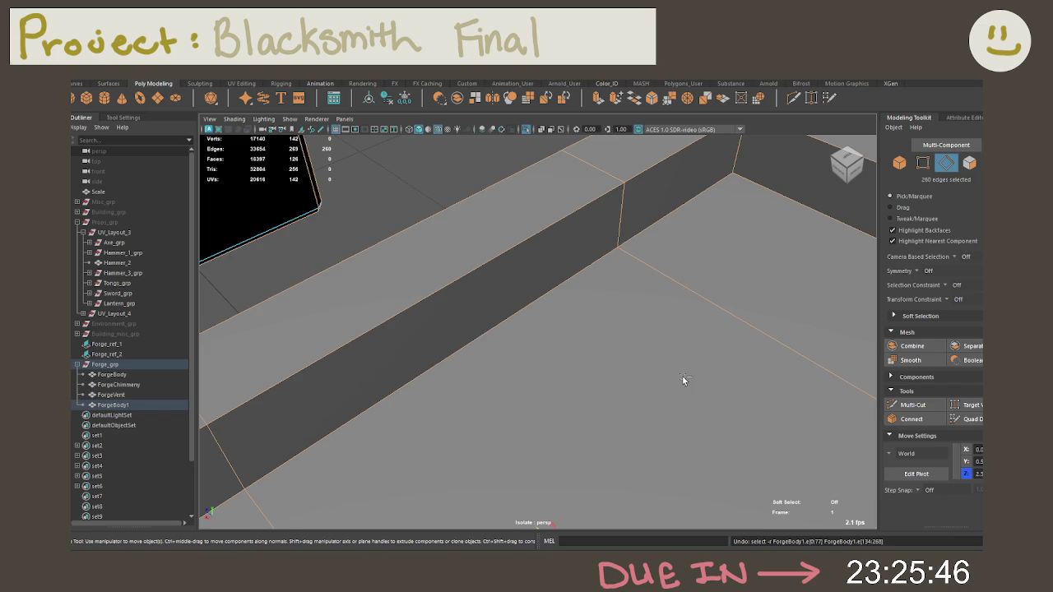
pyautogui.hotkey('ctrl', 'z')
pyautogui.moveTo(612, 260); pyautogui.dragTo(613, 293, button='right')
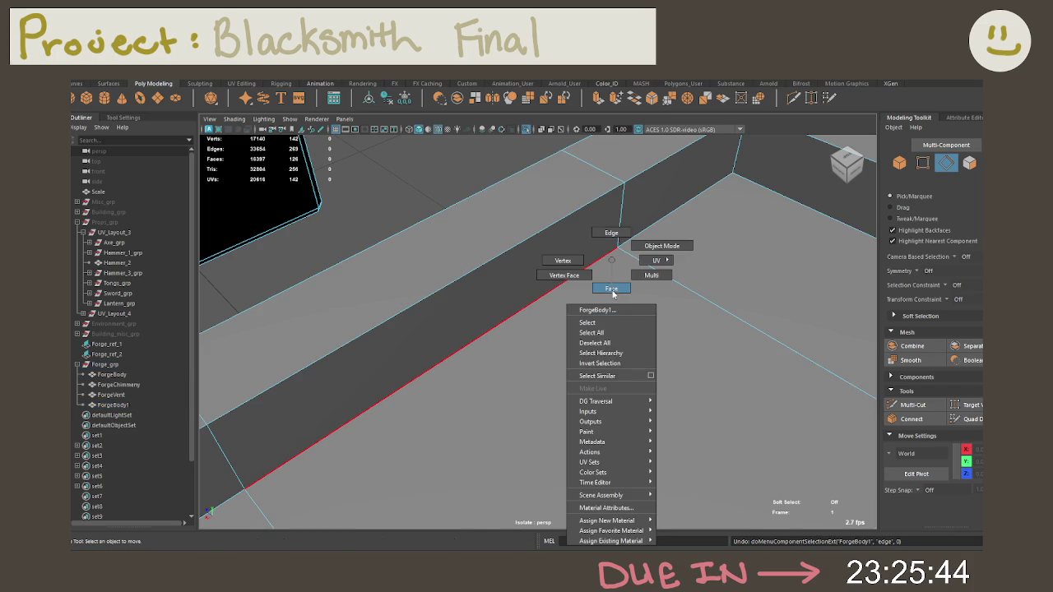
pyautogui.hotkey('ctrl', 'z')
pyautogui.hotkey('ctrl', 'z')
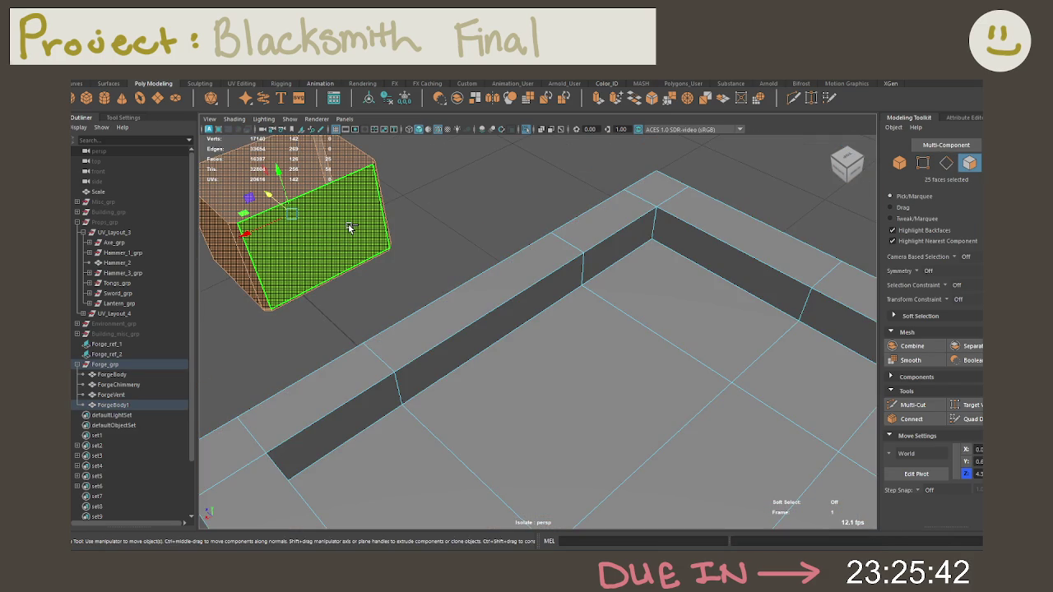
pyautogui.hotkey('ctrl', 'z')
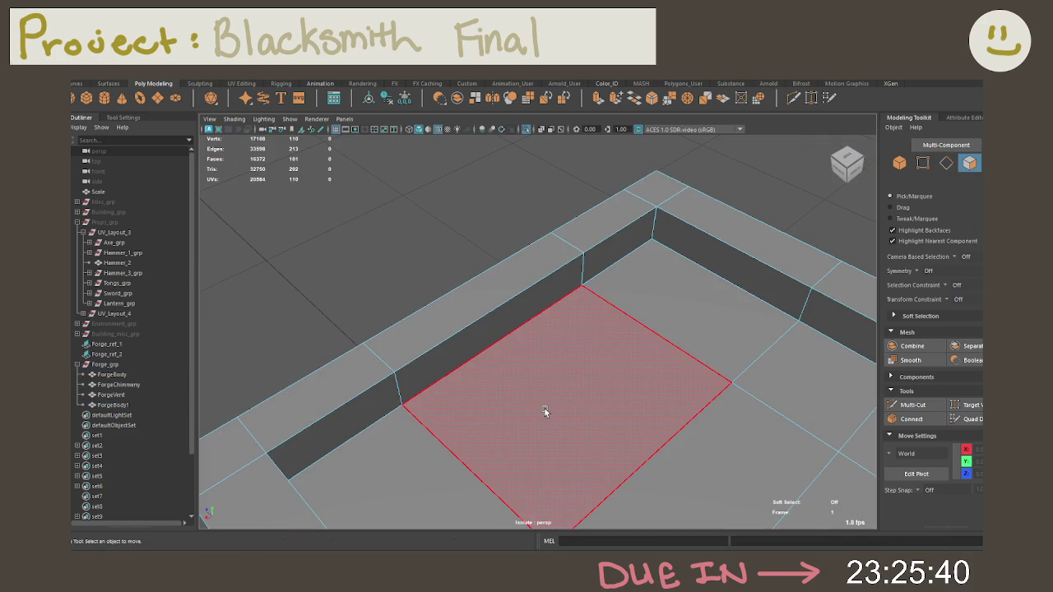
# Extrude the floor face with 0.05 offset, then extrude again pushed downward
pyautogui.click(545, 403)
pyautogui.hotkey('ctrl', 'e')
pyautogui.click(752, 228)
pyautogui.moveTo(766, 228); pyautogui.dragTo(808, 231, button='middle')
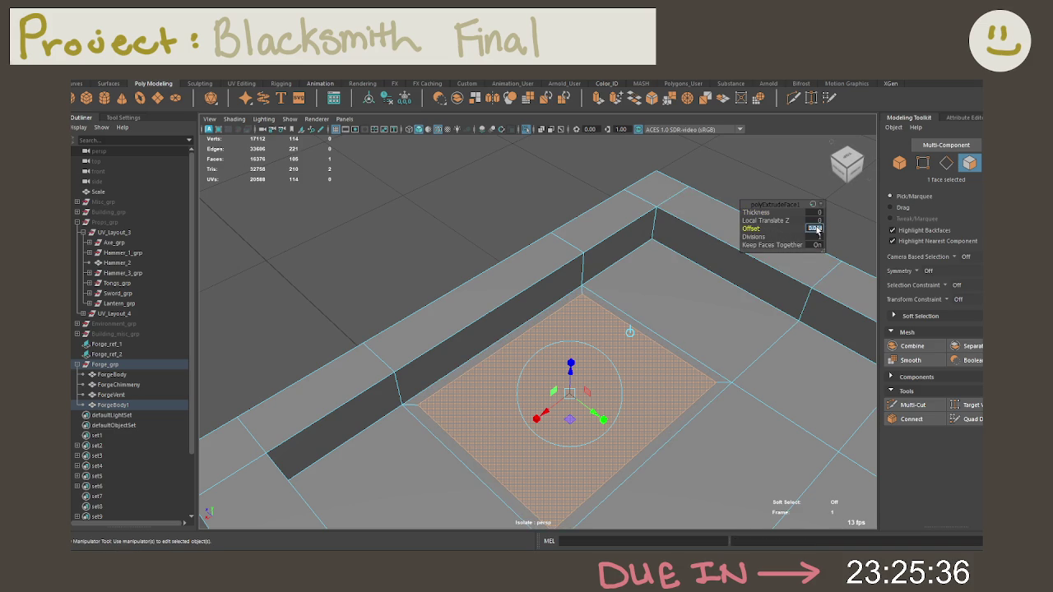
pyautogui.write('.05')
pyautogui.press('Return')
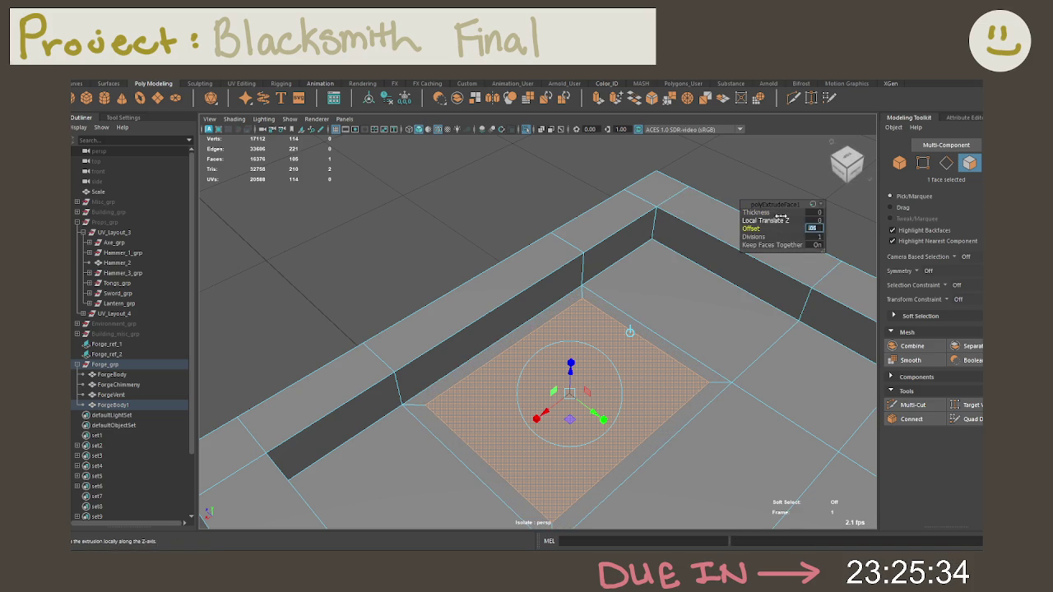
pyautogui.hotkey('ctrl', 'e')
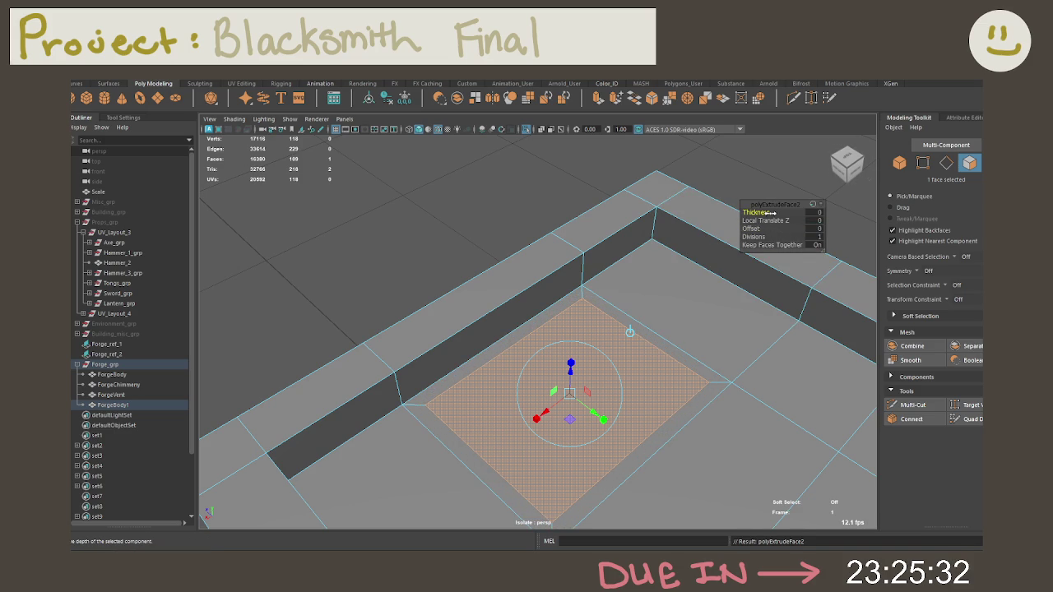
pyautogui.moveTo(770, 213); pyautogui.dragTo(822, 212)
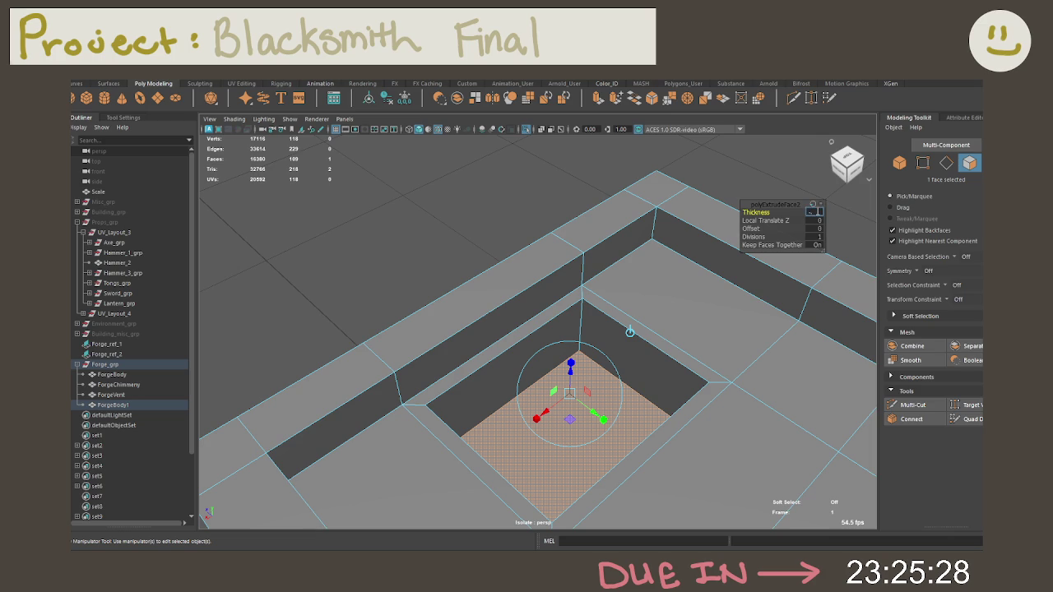
pyautogui.press('Return')
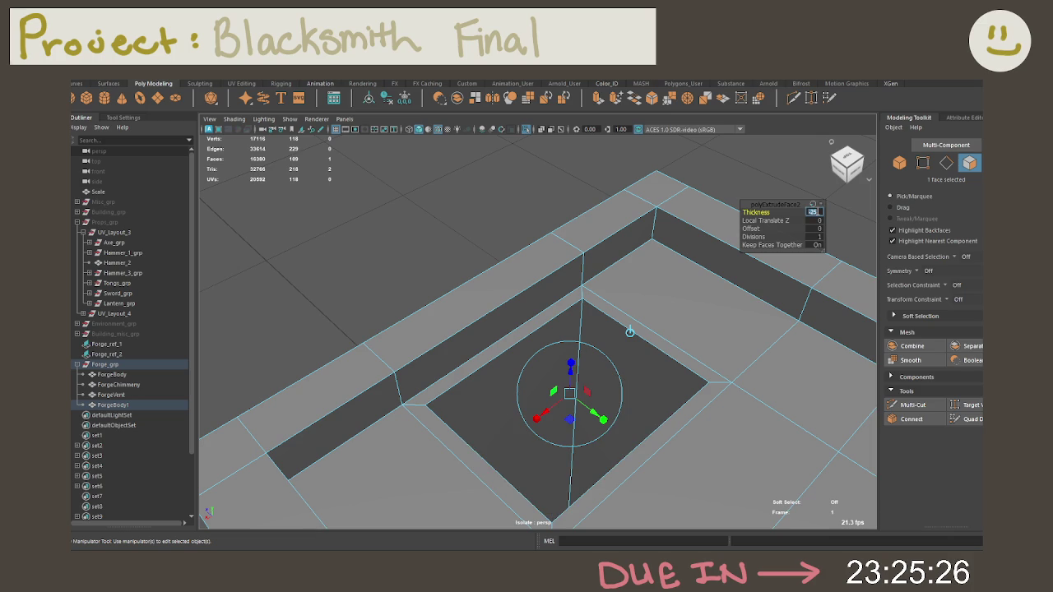
pyautogui.press('Return')
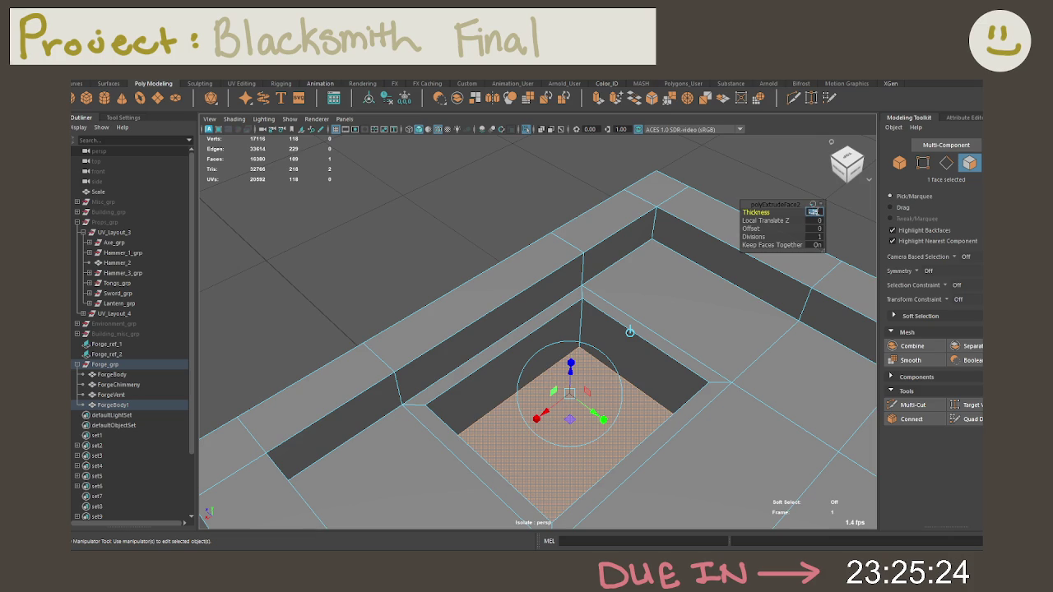
# Switch to edge mode and select every edge of the table
pyautogui.keyDown('alt'); pyautogui.moveTo(576, 329); pyautogui.dragTo(622, 347); pyautogui.keyUp('alt')
pyautogui.rightClick(640, 258)
pyautogui.click(637, 233)
pyautogui.scroll(-5, 620, 223)
pyautogui.moveTo(611, 211)
pyautogui.keyDown('alt'); pyautogui.mouseDown()
pyautogui.moveTo(548, 285)
pyautogui.moveTo(671, 252)
pyautogui.moveTo(419, 173)
pyautogui.moveTo(667, 409)
pyautogui.mouseUp(); pyautogui.keyUp('alt')
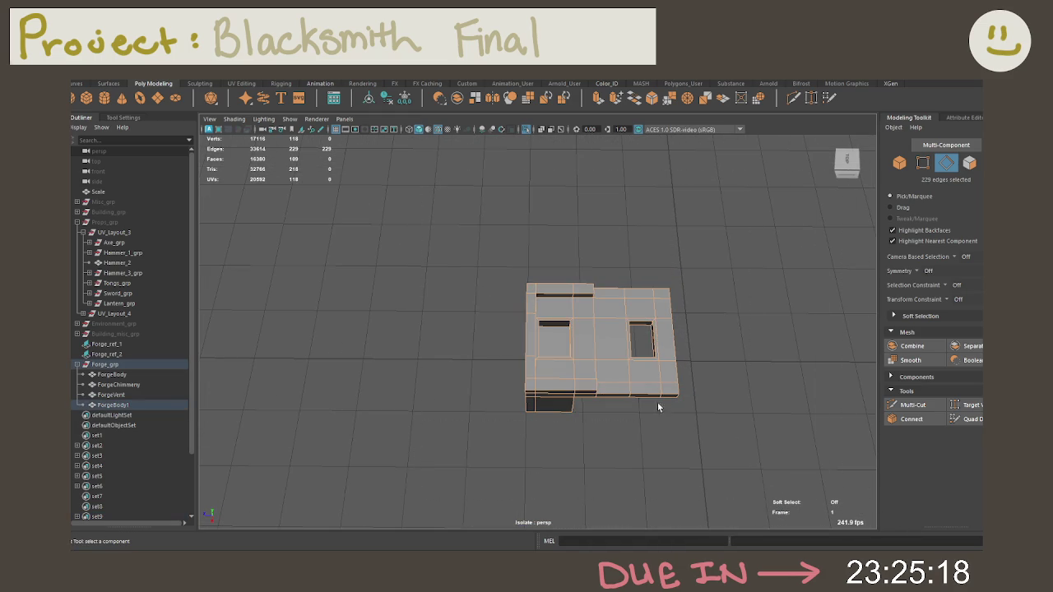
# Bevel the table edges with 2 segments, then return to object selection mode
pyautogui.hotkey('ctrl', 'b')
pyautogui.scroll(5, 556, 354)
pyautogui.moveTo(556, 354)
pyautogui.keyDown('alt'); pyautogui.mouseDown()
pyautogui.moveTo(696, 406)
pyautogui.moveTo(634, 369)
pyautogui.moveTo(706, 407)
pyautogui.moveTo(725, 354)
pyautogui.mouseUp(); pyautogui.keyUp('alt')
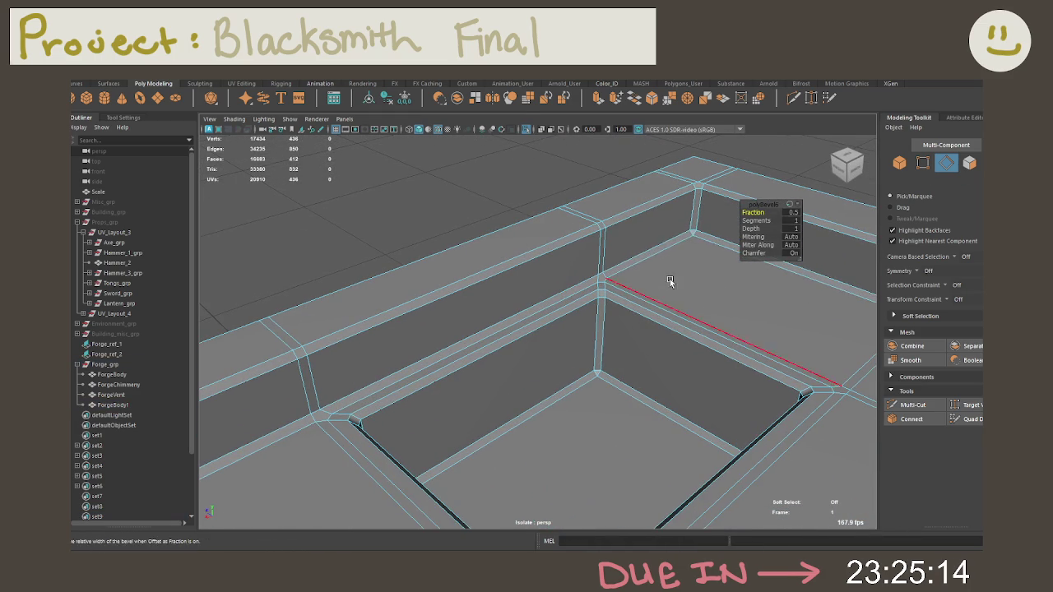
pyautogui.moveTo(781, 221); pyautogui.dragTo(794, 220)
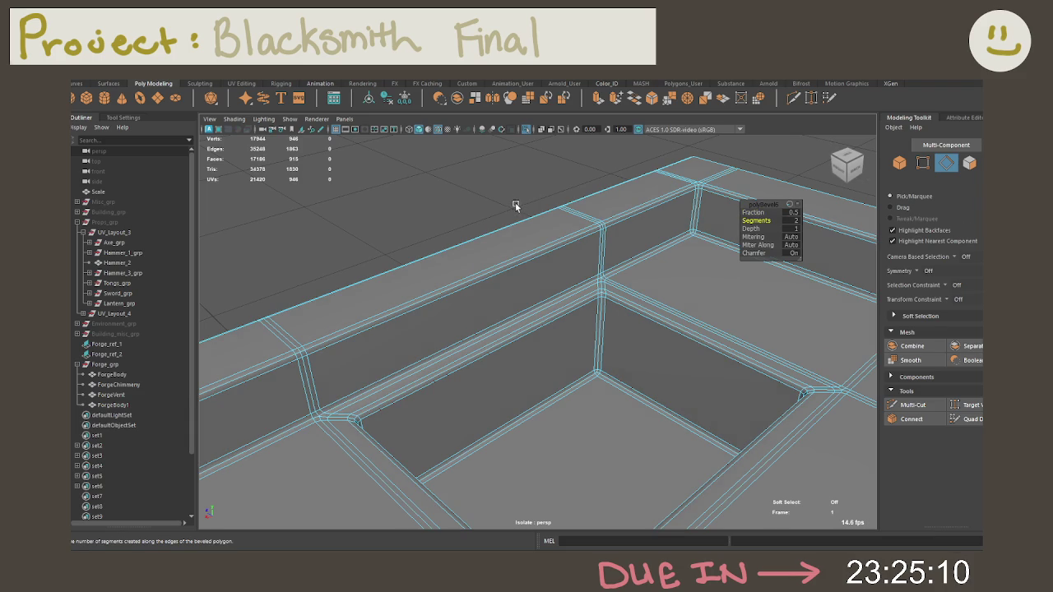
pyautogui.rightClick(547, 258)
pyautogui.click(612, 239)
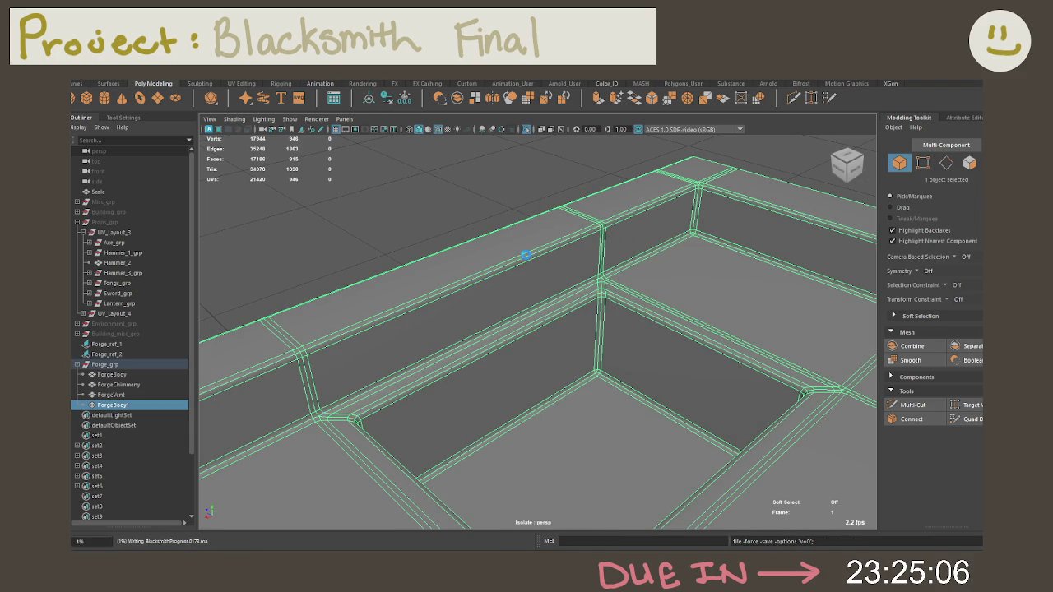
# Exit isolate view and rename ForgeBody1 to ForgeTable in the Outliner
pyautogui.moveTo(600, 427)
pyautogui.keyDown('alt'); pyautogui.mouseDown()
pyautogui.moveTo(478, 325)
pyautogui.moveTo(612, 341)
pyautogui.moveTo(447, 328)
pyautogui.moveTo(670, 286)
pyautogui.moveTo(569, 345)
pyautogui.mouseUp(); pyautogui.keyUp('alt')
pyautogui.hotkey('ctrl', '1')
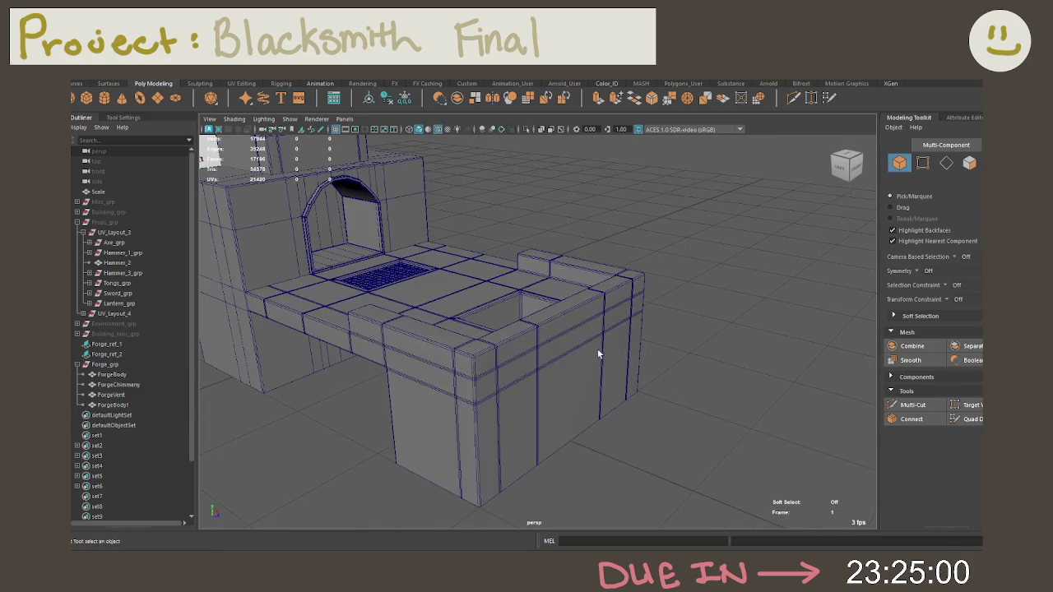
pyautogui.click(636, 363)
pyautogui.keyDown('alt'); pyautogui.moveTo(489, 404); pyautogui.dragTo(684, 445, button='middle'); pyautogui.keyUp('alt')
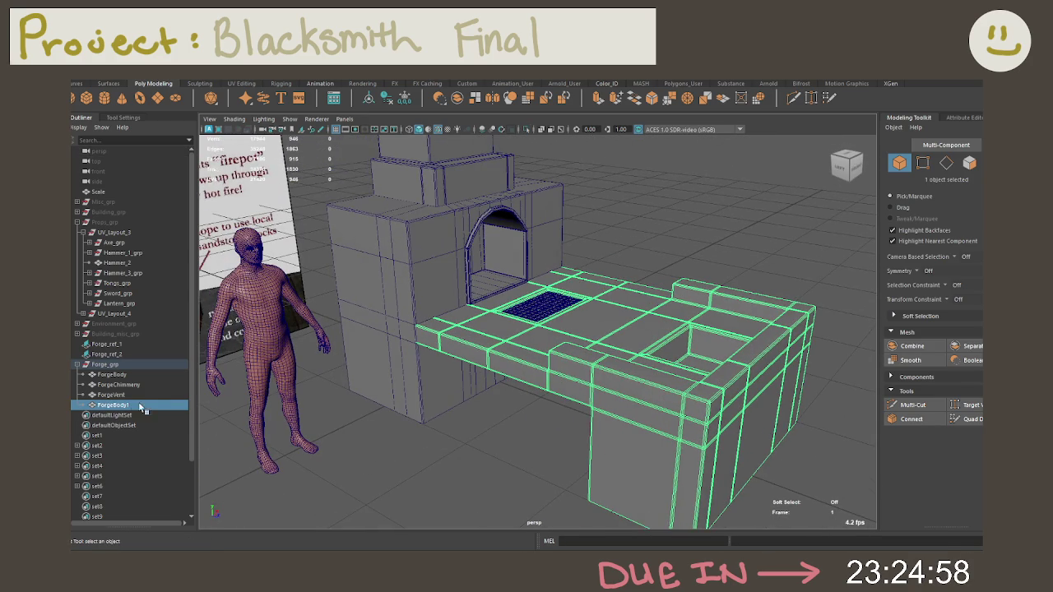
pyautogui.doubleClick(115, 405)
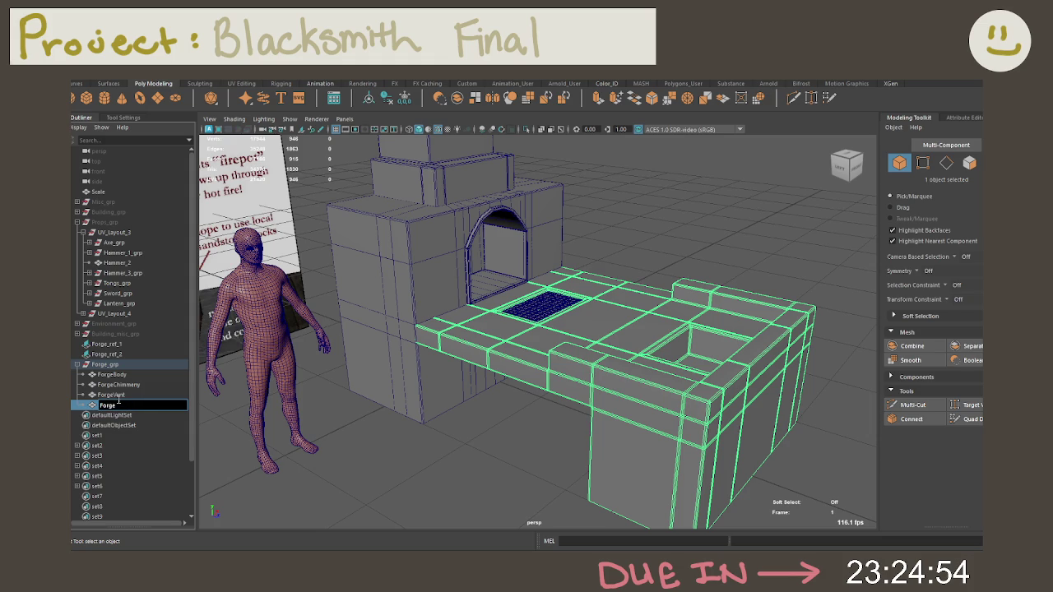
pyautogui.press('Return')
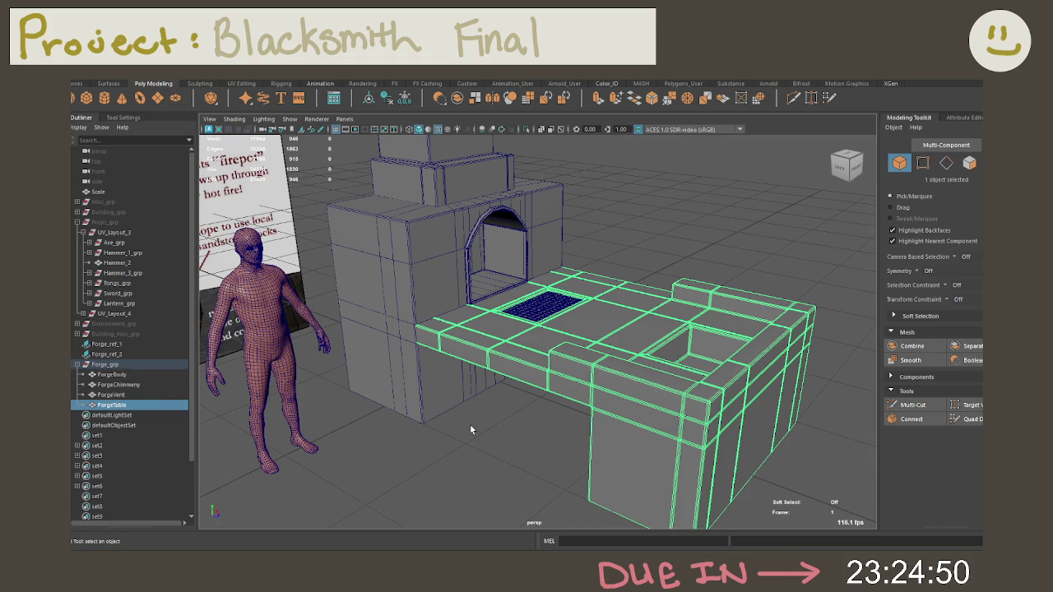
pyautogui.click(342, 392)
pyautogui.click(112, 374)
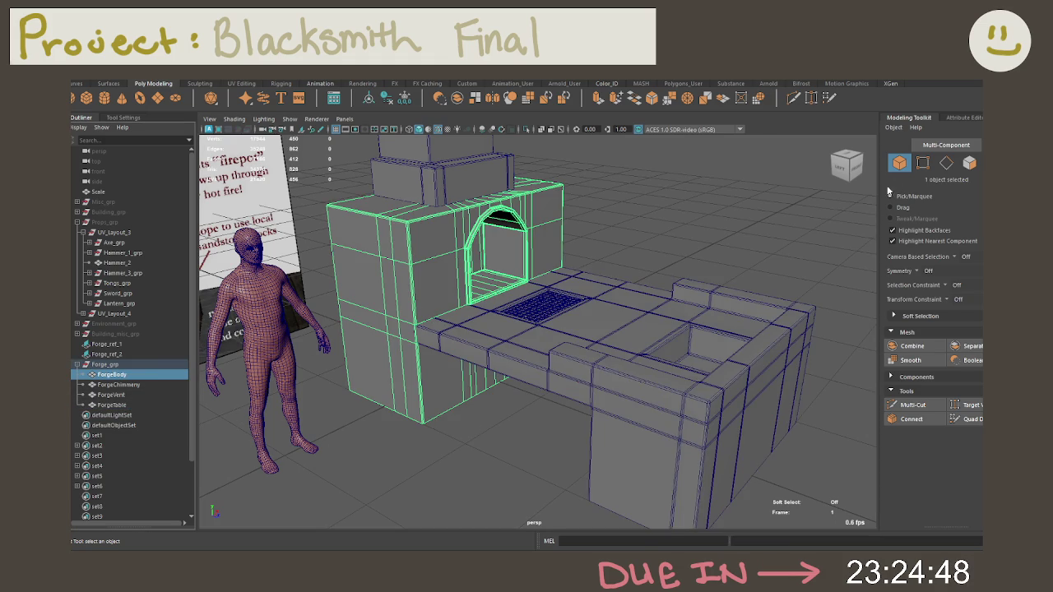
# Check ForgeBody's attributes, then select ForgeChimney, ForgeVent and ForgeTable in the Outliner
pyautogui.click(959, 118)
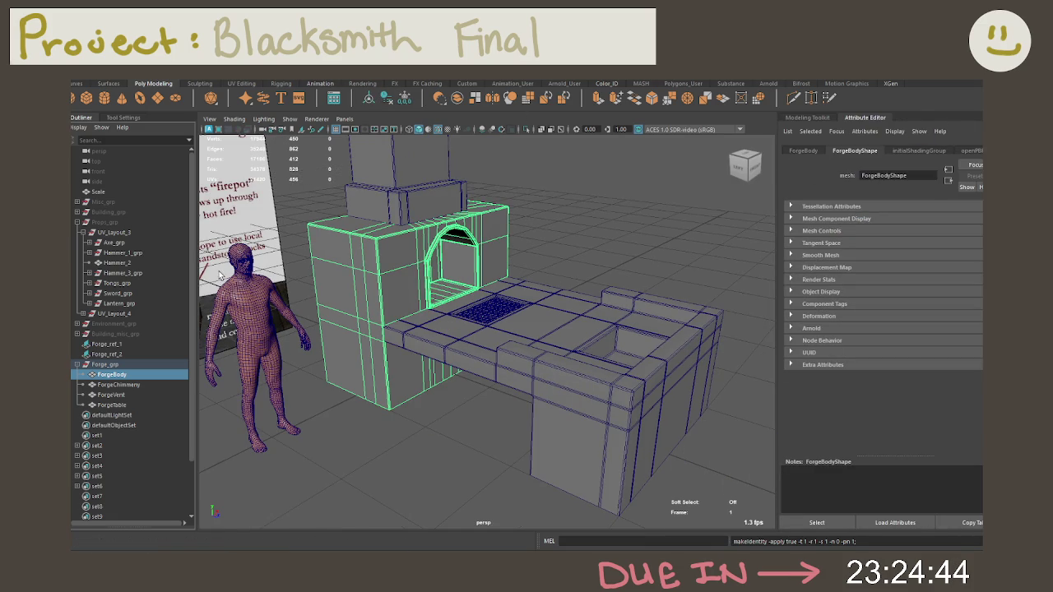
pyautogui.click(119, 385)
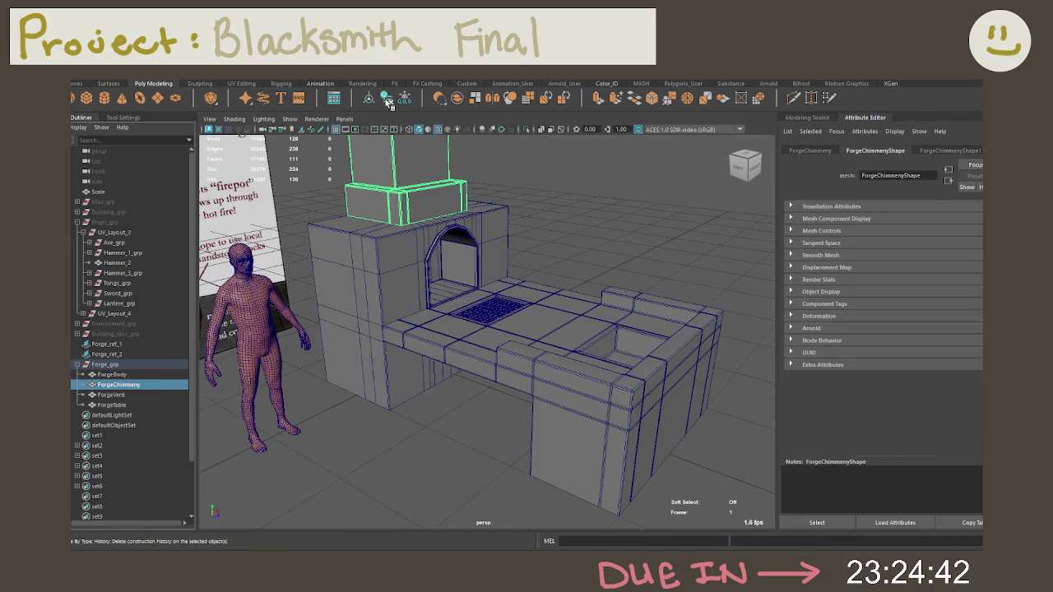
pyautogui.click(125, 395)
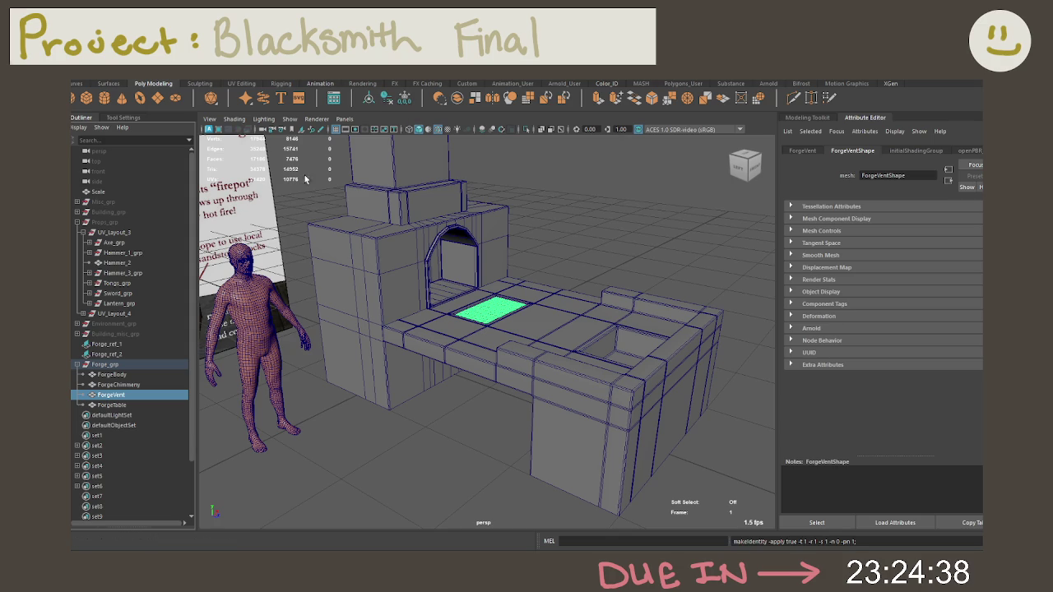
pyautogui.click(123, 405)
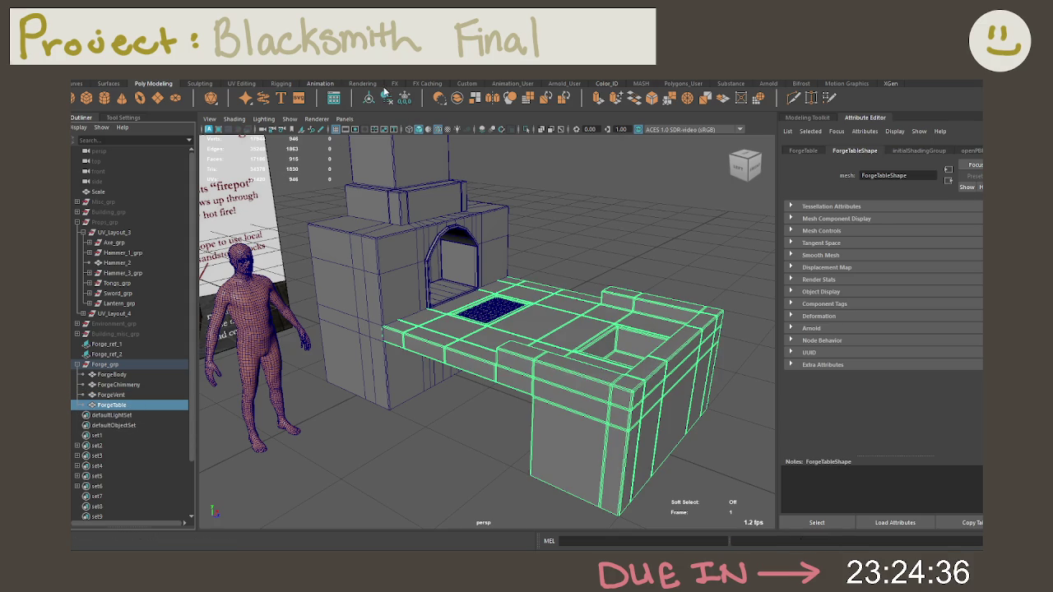
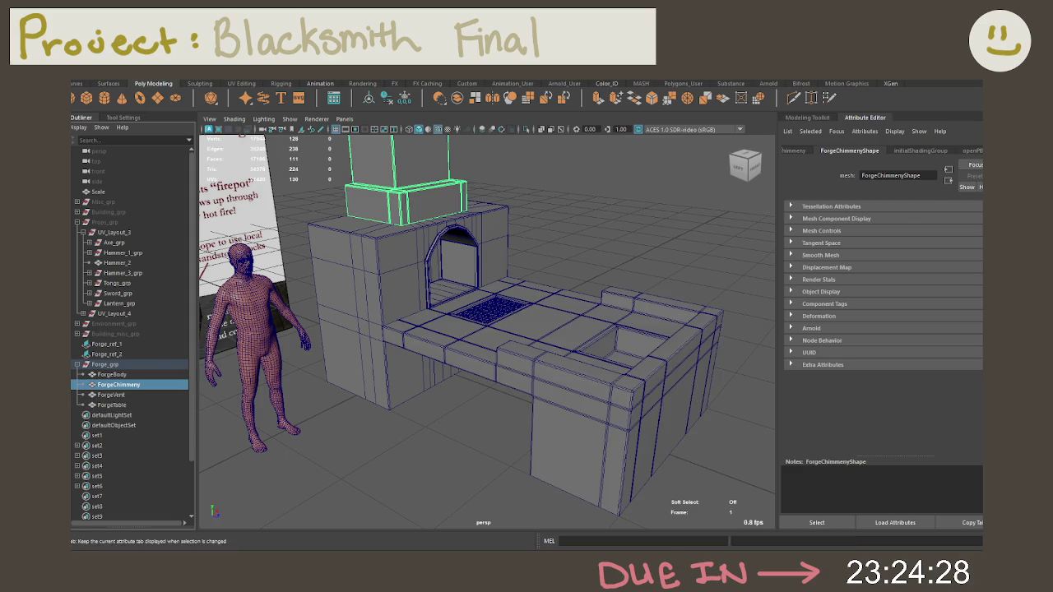
# Select the ForgeVent and ForgeBody objects, then frame the view on the vent grid
pyautogui.click(108, 396)
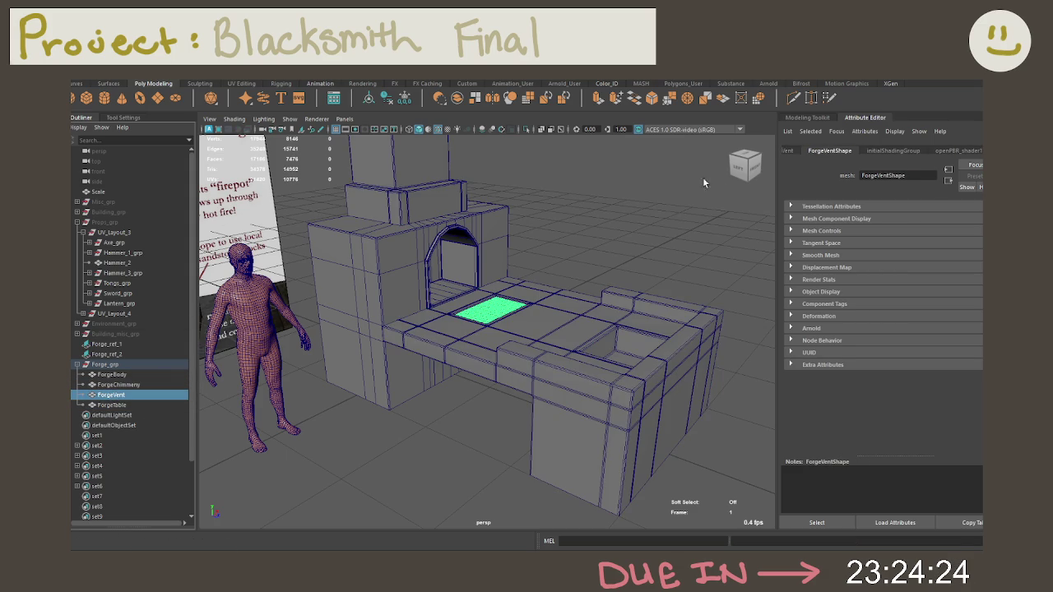
pyautogui.click(139, 375)
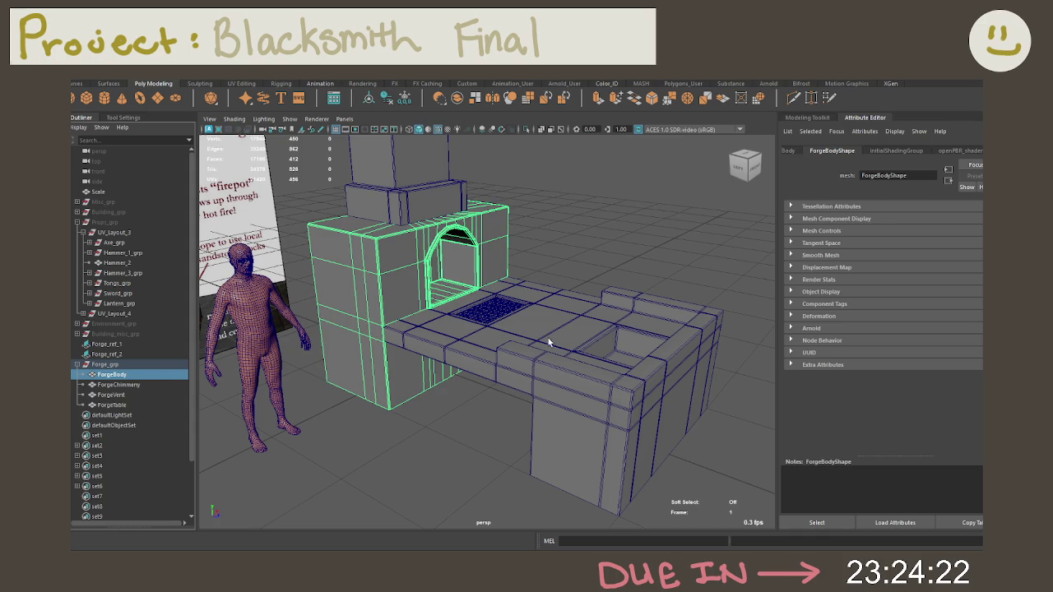
pyautogui.click(612, 254)
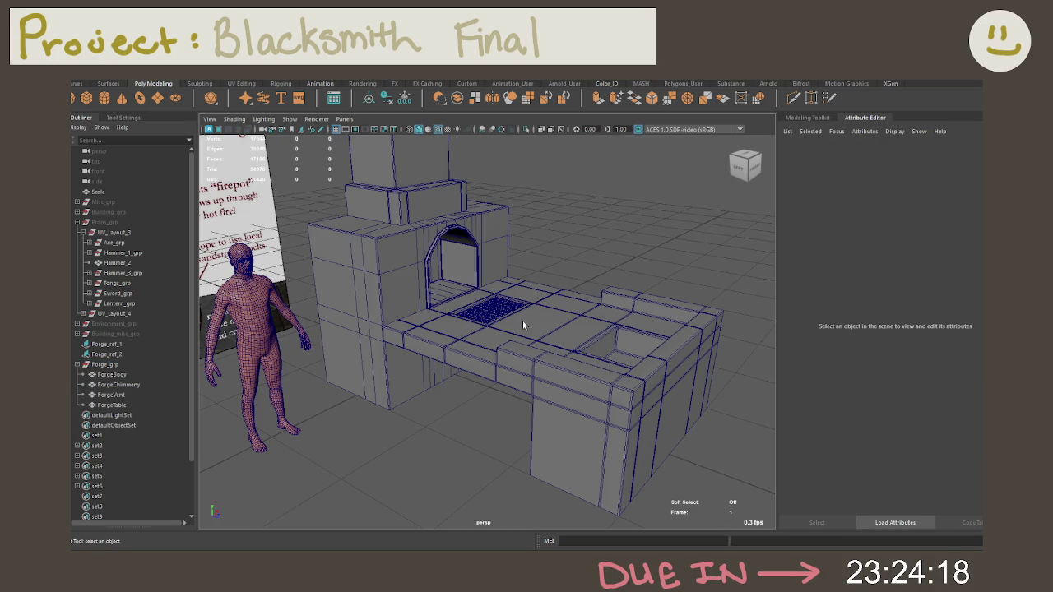
pyautogui.moveTo(508, 344)
pyautogui.keyDown('alt'); pyautogui.mouseDown()
pyautogui.moveTo(538, 254)
pyautogui.moveTo(585, 288)
pyautogui.mouseUp(); pyautogui.keyUp('alt')
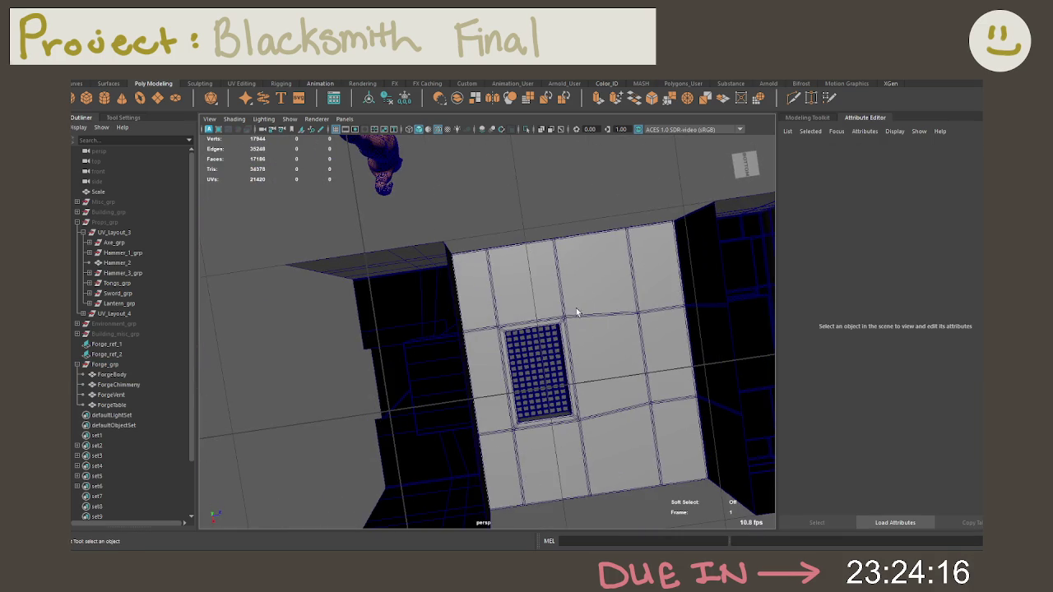
pyautogui.click(546, 349)
pyautogui.press('f')
pyautogui.keyDown('alt'); pyautogui.moveTo(546, 349); pyautogui.dragTo(642, 338); pyautogui.keyUp('alt')
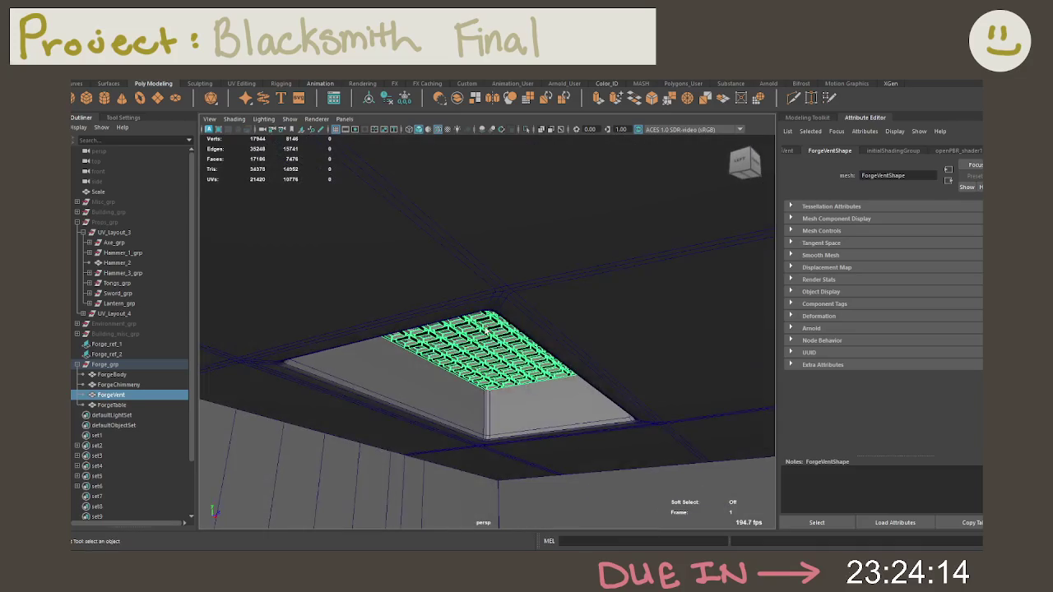
pyautogui.scroll(5, 501, 305)
pyautogui.scroll(3, 569, 329)
pyautogui.scroll(-3, 569, 329)
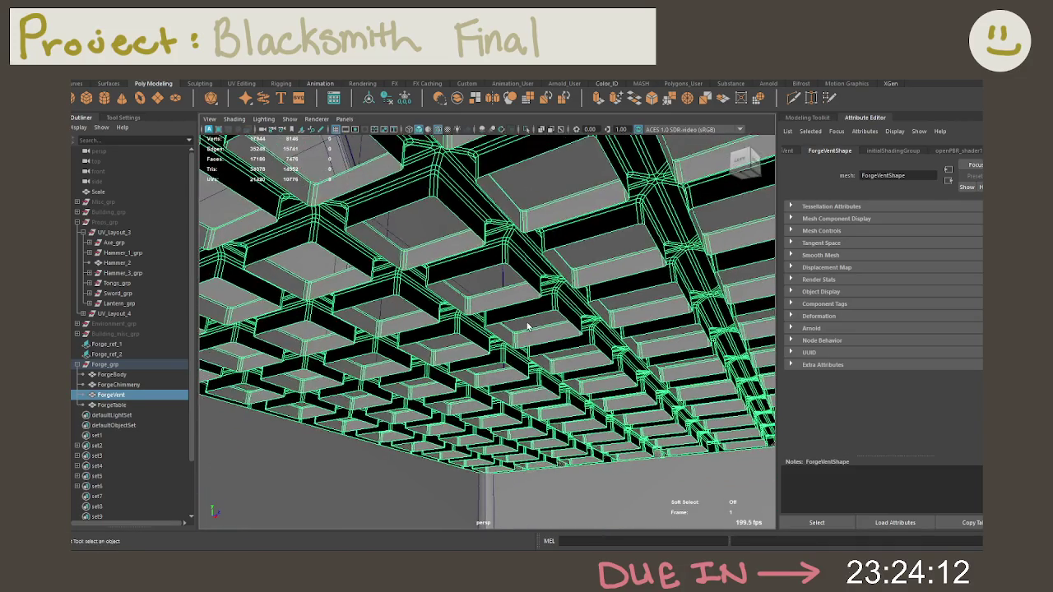
# Orbit and zoom around the forge until the chimney box stands upright
pyautogui.keyDown('alt'); pyautogui.moveTo(508, 305); pyautogui.dragTo(491, 287); pyautogui.keyUp('alt')
pyautogui.scroll(-5, 491, 287)
pyautogui.scroll(3, 505, 305)
pyautogui.scroll(4, 585, 328)
pyautogui.scroll(-2, 585, 328)
pyautogui.scroll(-3, 576, 324)
pyautogui.scroll(-3, 564, 331)
pyautogui.scroll(1, 475, 314)
pyautogui.moveTo(475, 313)
pyautogui.keyDown('alt'); pyautogui.mouseDown()
pyautogui.moveTo(561, 404)
pyautogui.moveTo(452, 308)
pyautogui.moveTo(447, 284)
pyautogui.mouseUp(); pyautogui.keyUp('alt')
pyautogui.scroll(-5, 560, 404)
pyautogui.scroll(-2, 559, 403)
pyautogui.moveTo(559, 402)
pyautogui.keyDown('alt'); pyautogui.mouseDown()
pyautogui.moveTo(564, 329)
pyautogui.moveTo(566, 371)
pyautogui.moveTo(505, 447)
pyautogui.moveTo(477, 437)
pyautogui.mouseUp(); pyautogui.keyUp('alt')
pyautogui.moveTo(532, 398)
pyautogui.keyDown('alt'); pyautogui.mouseDown()
pyautogui.moveTo(488, 347)
pyautogui.moveTo(521, 303)
pyautogui.mouseUp(); pyautogui.keyUp('alt')
pyautogui.moveTo(521, 303); pyautogui.dragTo(519, 290, button='right')
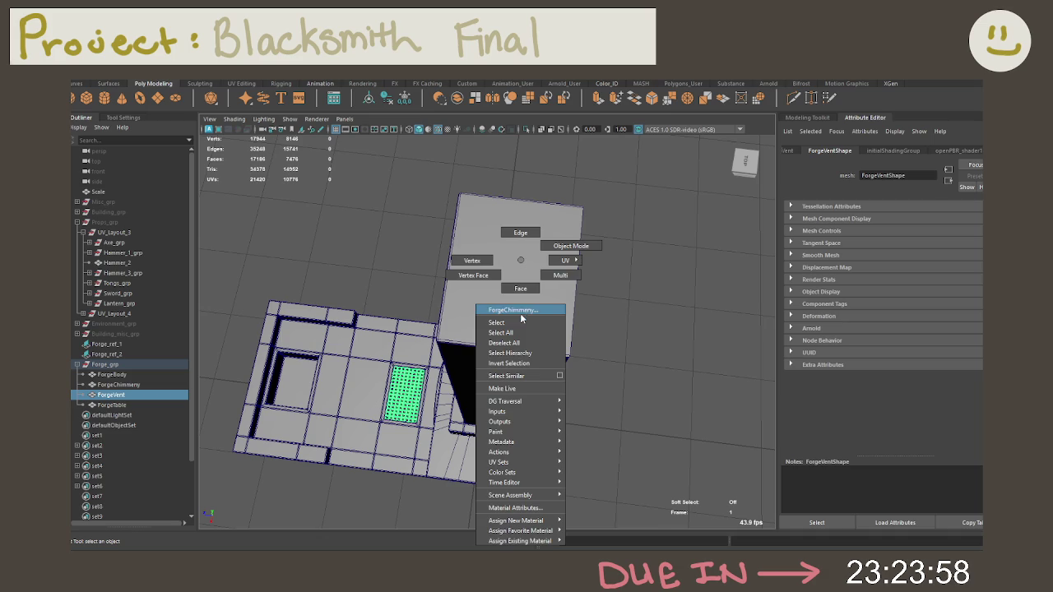
# Try deleting the chimney's top face, then restore it
pyautogui.click(520, 288)
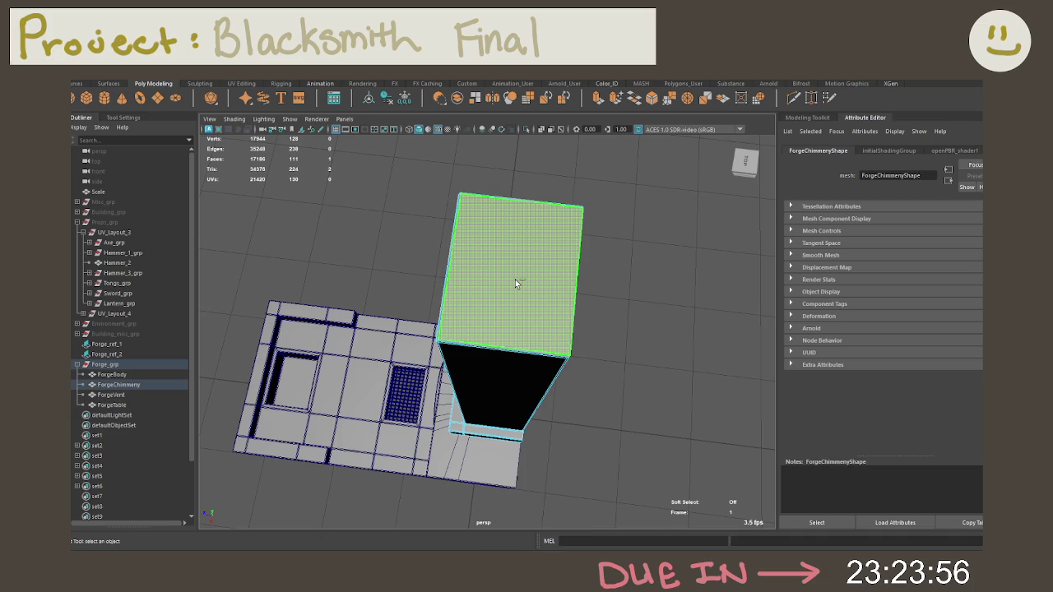
pyautogui.press('Delete')
pyautogui.moveTo(514, 278)
pyautogui.keyDown('alt'); pyautogui.mouseDown()
pyautogui.moveTo(522, 297)
pyautogui.moveTo(571, 285)
pyautogui.moveTo(560, 266)
pyautogui.moveTo(488, 265)
pyautogui.moveTo(502, 259)
pyautogui.moveTo(548, 292)
pyautogui.moveTo(539, 308)
pyautogui.moveTo(506, 313)
pyautogui.moveTo(536, 336)
pyautogui.moveTo(523, 305)
pyautogui.moveTo(539, 301)
pyautogui.mouseUp(); pyautogui.keyUp('alt')
pyautogui.hotkey('ctrl', 'z')
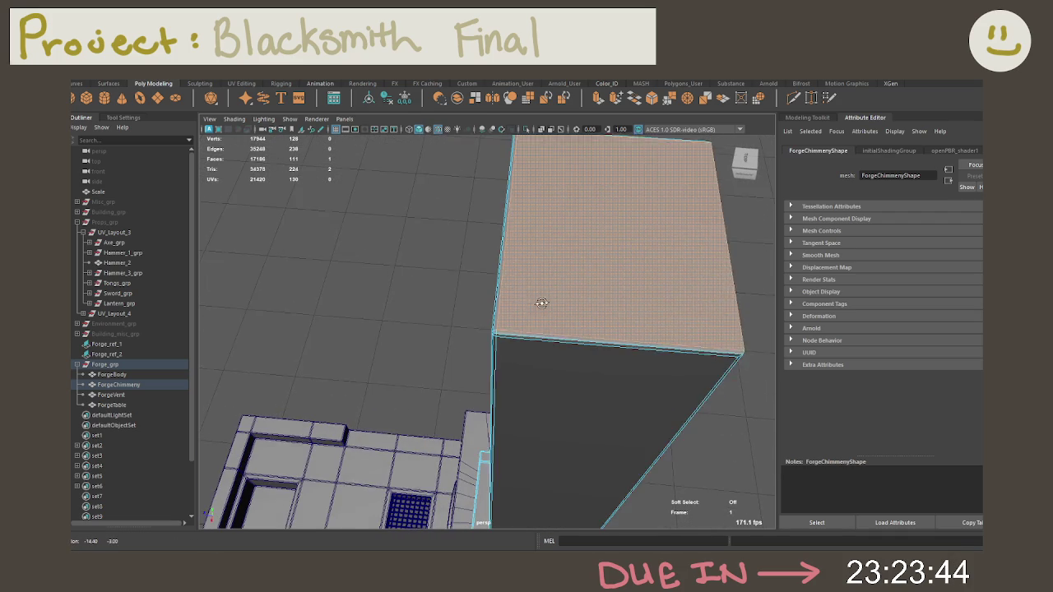
# Select the chimney's top face, grow it to the bevel faces, and delete them
pyautogui.click(503, 350)
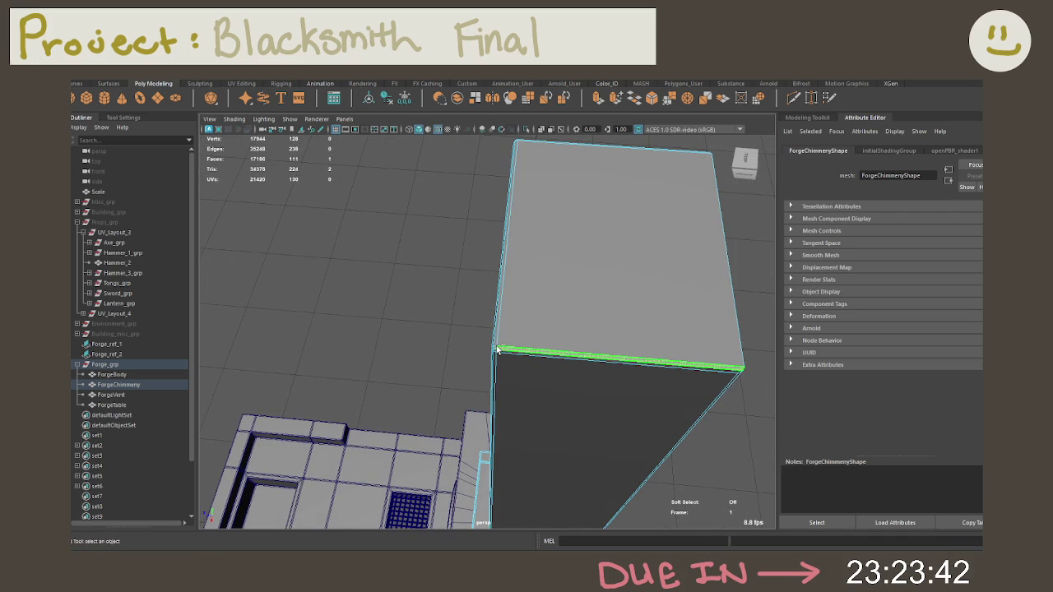
pyautogui.click(519, 339)
pyautogui.moveTo(510, 340)
pyautogui.keyDown('alt'); pyautogui.mouseDown()
pyautogui.moveTo(617, 307)
pyautogui.moveTo(631, 315)
pyautogui.moveTo(555, 317)
pyautogui.mouseUp(); pyautogui.keyUp('alt')
pyautogui.press('q')
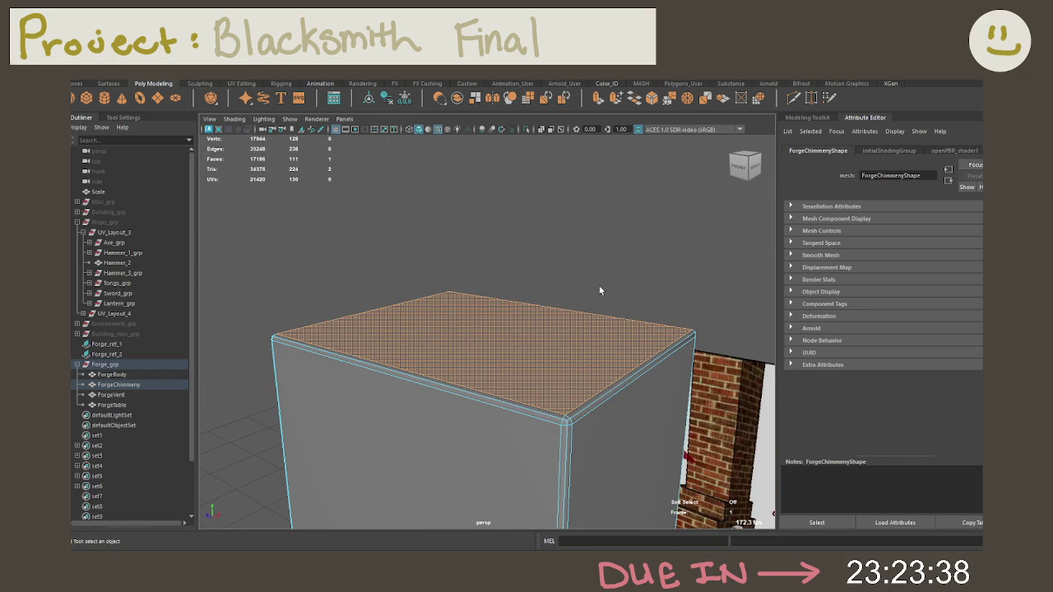
pyautogui.hotkey('shift', '.')
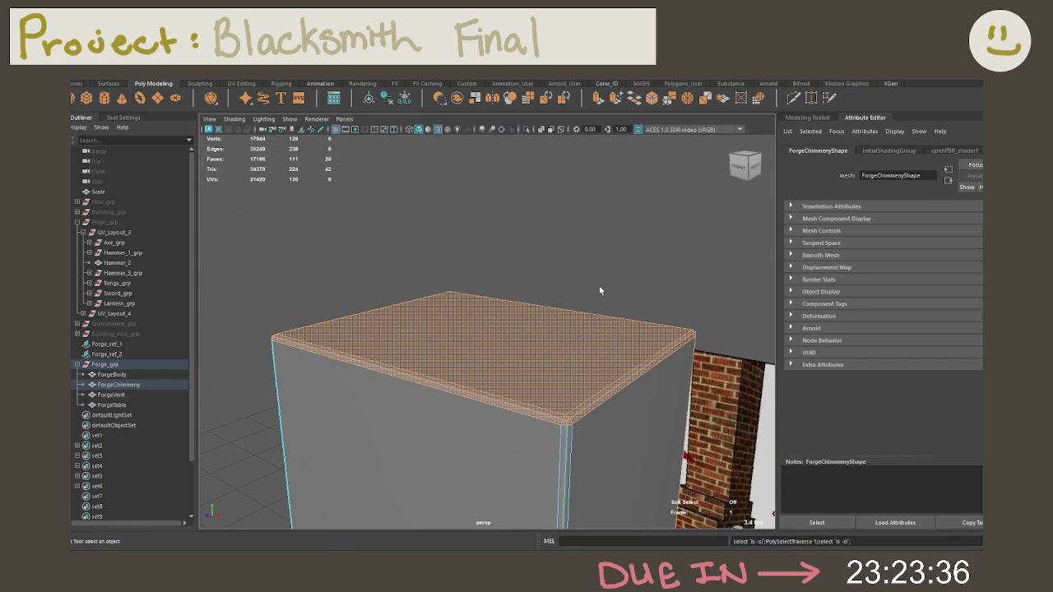
pyautogui.keyDown('alt'); pyautogui.moveTo(599, 291); pyautogui.dragTo(625, 398); pyautogui.keyUp('alt')
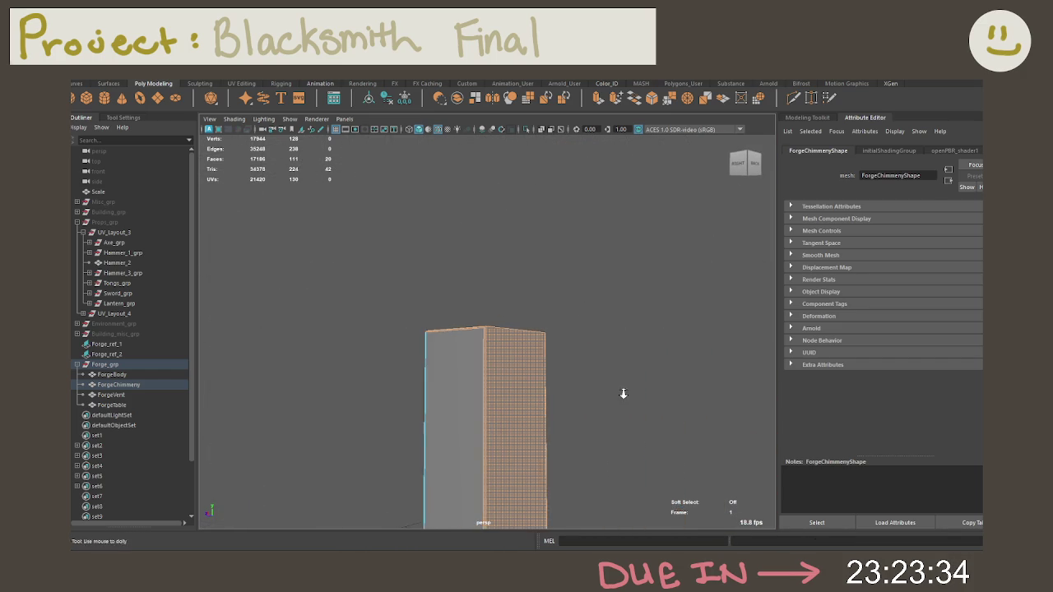
pyautogui.keyDown('alt'); pyautogui.moveTo(625, 399); pyautogui.dragTo(447, 367, button='right'); pyautogui.keyUp('alt')
pyautogui.press('f')
pyautogui.moveTo(494, 399)
pyautogui.keyDown('alt'); pyautogui.mouseDown()
pyautogui.moveTo(564, 428)
pyautogui.moveTo(534, 271)
pyautogui.mouseUp(); pyautogui.keyUp('alt')
pyautogui.press('Delete')
# Cap the chimney's open top with Fill Hole
pyautogui.keyDown('shift'); pyautogui.moveTo(534, 271); pyautogui.dragTo(494, 436, button='right'); pyautogui.keyUp('shift')
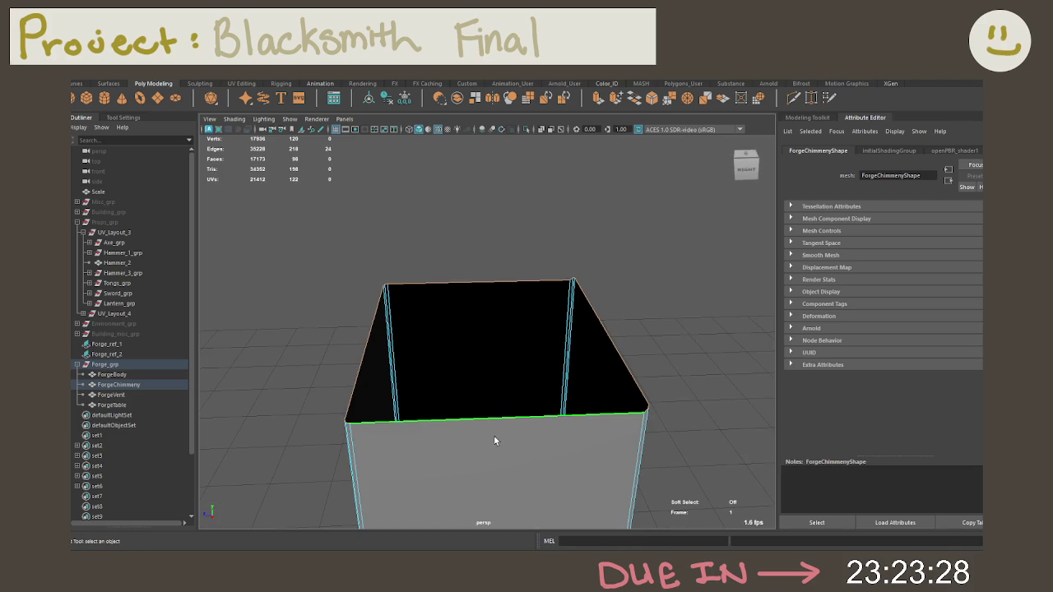
pyautogui.moveTo(499, 425)
pyautogui.keyDown('alt'); pyautogui.mouseDown()
pyautogui.moveTo(516, 426)
pyautogui.moveTo(527, 392)
pyautogui.mouseUp(); pyautogui.keyUp('alt')
pyautogui.press('w')
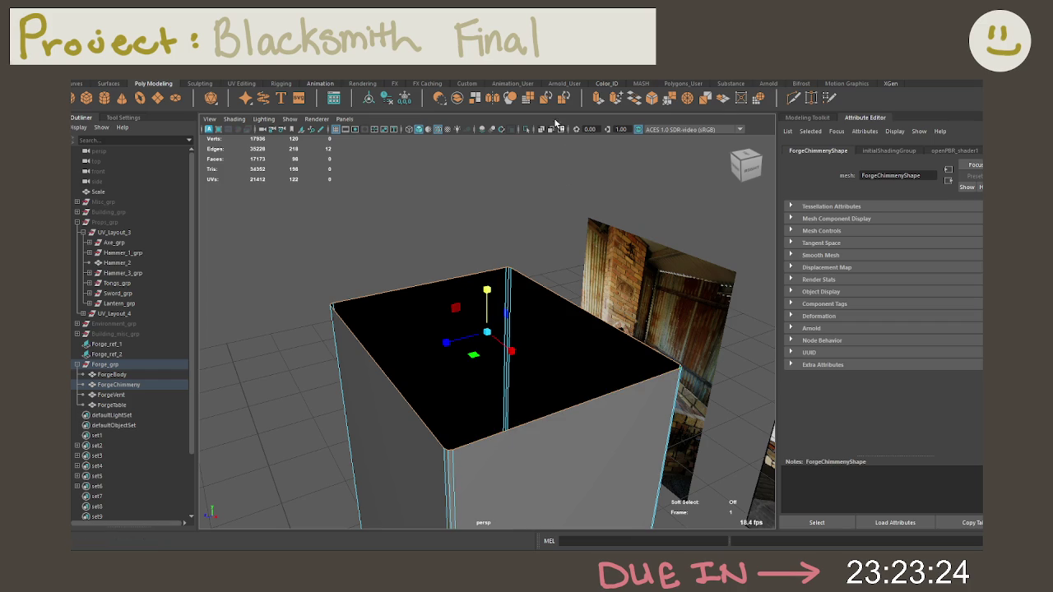
pyautogui.click(652, 99)
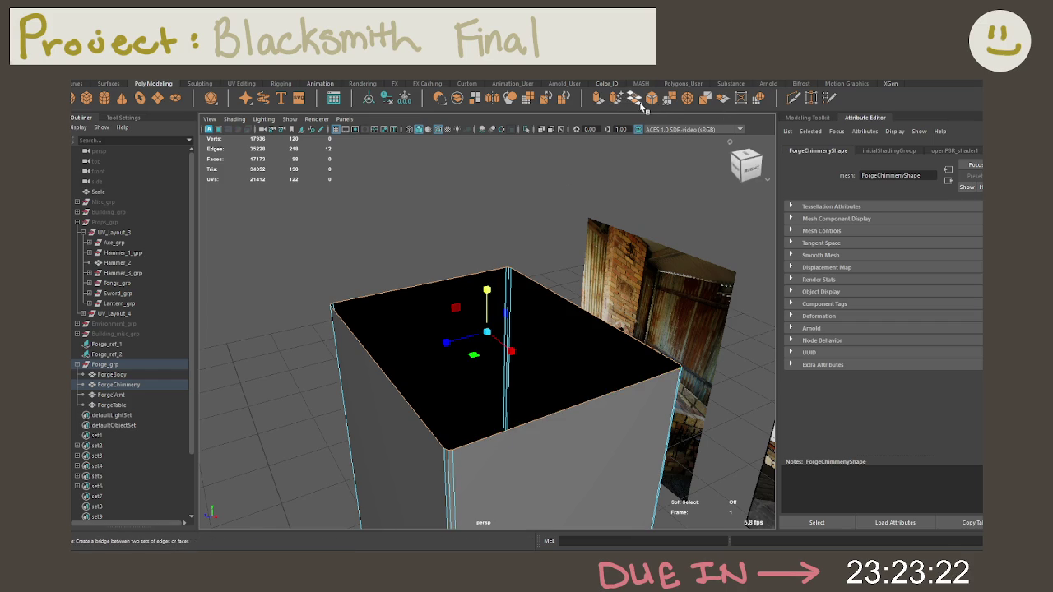
# Bevel the chimney box's top edges with 2 segments
pyautogui.keyDown('alt'); pyautogui.moveTo(544, 261); pyautogui.dragTo(561, 282); pyautogui.keyUp('alt')
pyautogui.moveTo(551, 262); pyautogui.dragTo(553, 298, button='right')
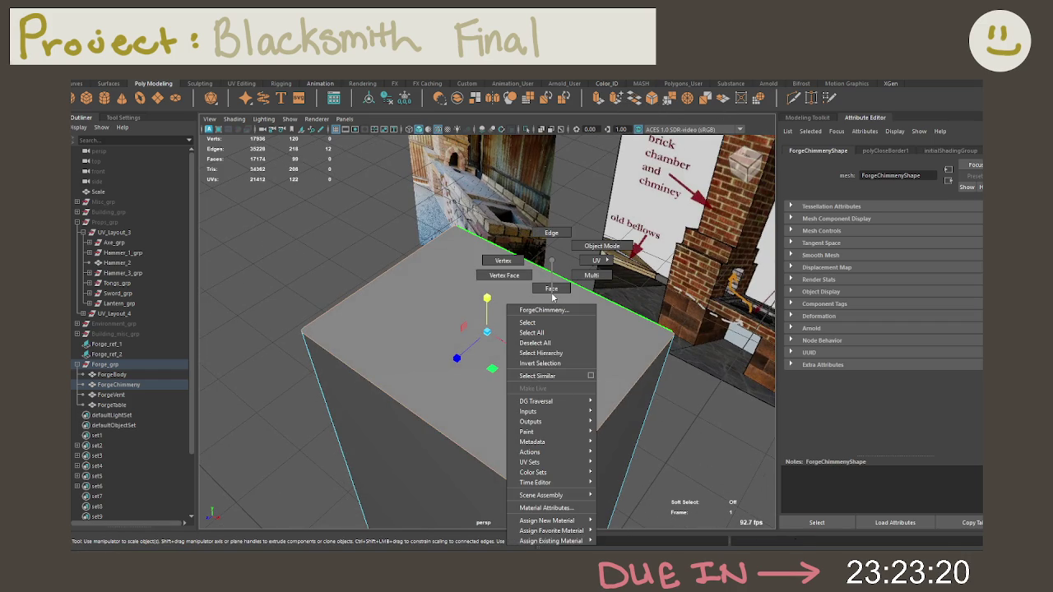
pyautogui.click(551, 240)
pyautogui.hotkey('ctrl', 'b')
pyautogui.moveTo(553, 245)
pyautogui.keyDown('alt'); pyautogui.mouseDown()
pyautogui.moveTo(528, 277)
pyautogui.moveTo(550, 207)
pyautogui.mouseUp(); pyautogui.keyUp('alt')
pyautogui.click(671, 220)
pyautogui.moveTo(671, 220); pyautogui.dragTo(687, 221, button='middle')
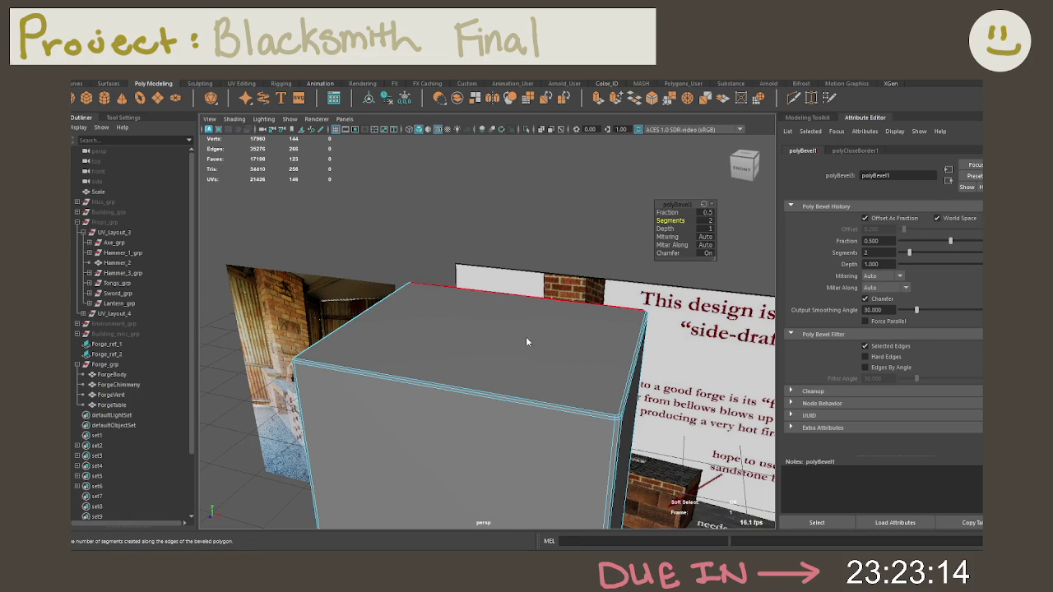
# Raise the chimney's top edge upward with the Move tool
pyautogui.moveTo(527, 261); pyautogui.dragTo(545, 286, button='right')
pyautogui.press('f')
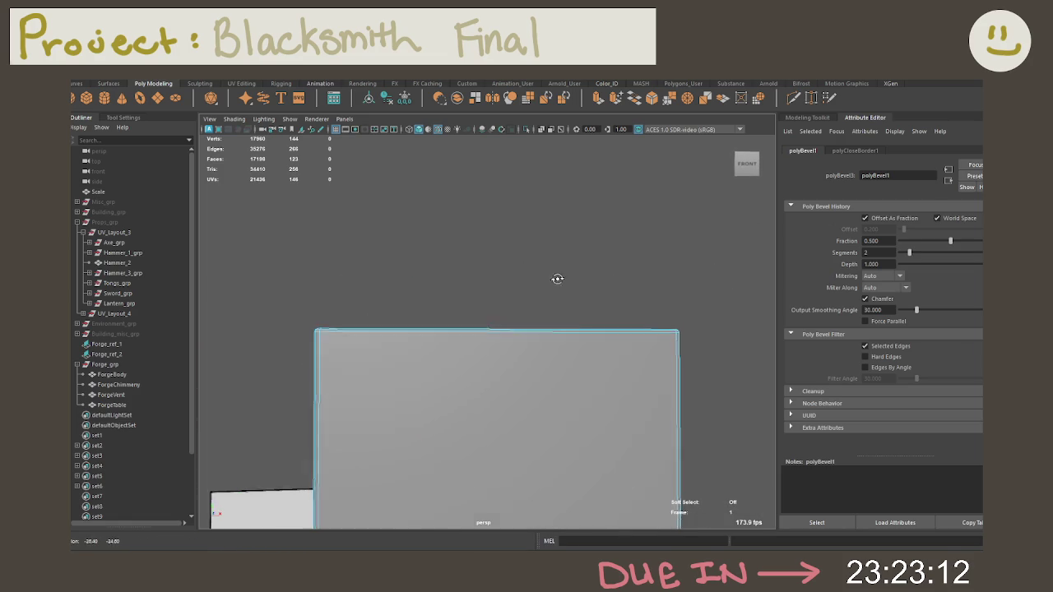
pyautogui.press('F8')
pyautogui.scroll(-3, 750, 419)
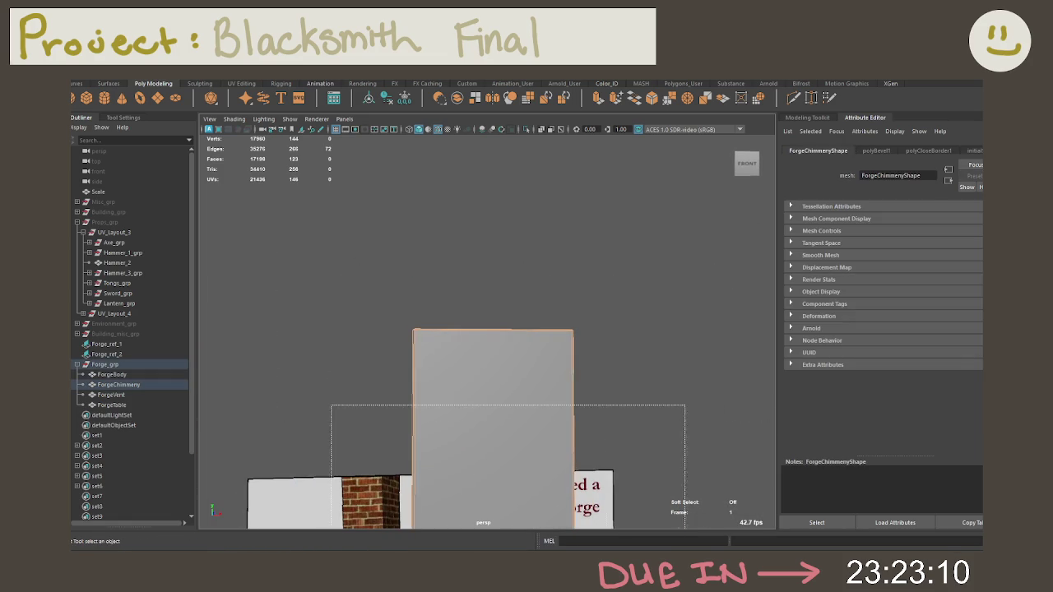
pyautogui.press('w')
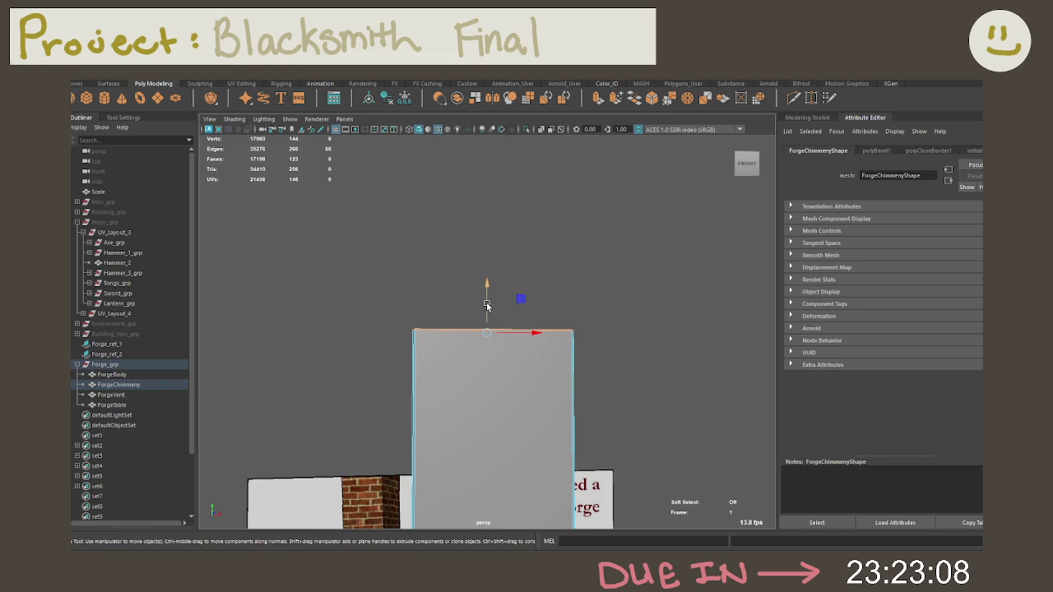
pyautogui.moveTo(487, 304); pyautogui.dragTo(491, 290)
# Select the Forge_ref_1 reference image, then select the chimney's top face
pyautogui.moveTo(536, 256)
pyautogui.keyDown('alt'); pyautogui.mouseDown()
pyautogui.moveTo(658, 359)
pyautogui.moveTo(618, 368)
pyautogui.moveTo(586, 311)
pyautogui.moveTo(601, 299)
pyautogui.moveTo(591, 290)
pyautogui.moveTo(602, 276)
pyautogui.moveTo(621, 278)
pyautogui.mouseUp(); pyautogui.keyUp('alt')
pyautogui.click(619, 368)
pyautogui.scroll(5, 617, 348)
pyautogui.moveTo(552, 223); pyautogui.dragTo(553, 247, button='right')
pyautogui.click(576, 223)
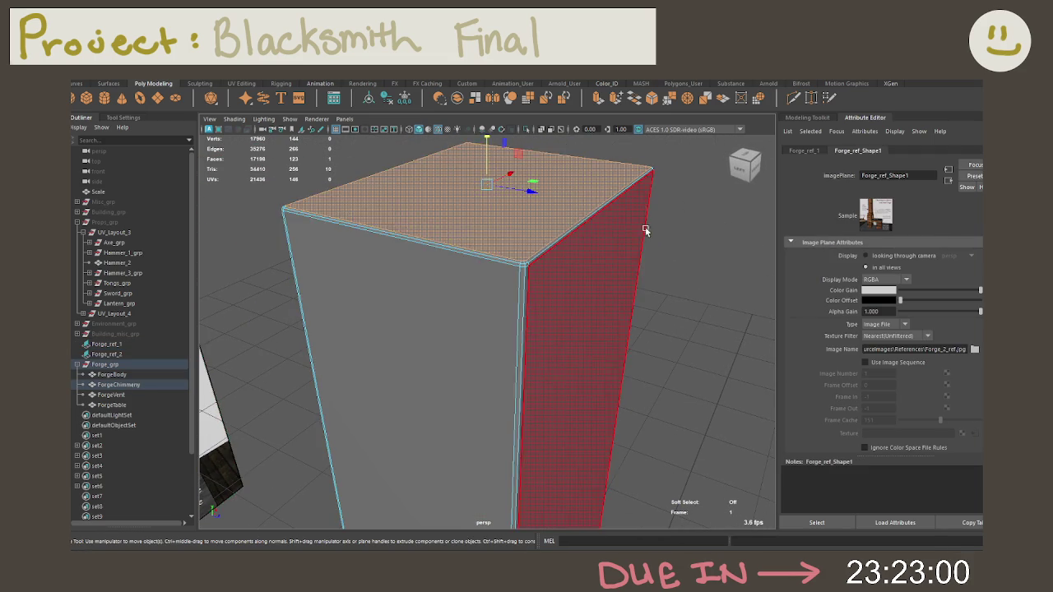
# Trial-extrude the chimney's top face with an inset offset, then undo the extrusion
pyautogui.moveTo(576, 223)
pyautogui.keyDown('alt'); pyautogui.mouseDown()
pyautogui.moveTo(659, 252)
pyautogui.moveTo(700, 286)
pyautogui.mouseUp(); pyautogui.keyUp('alt')
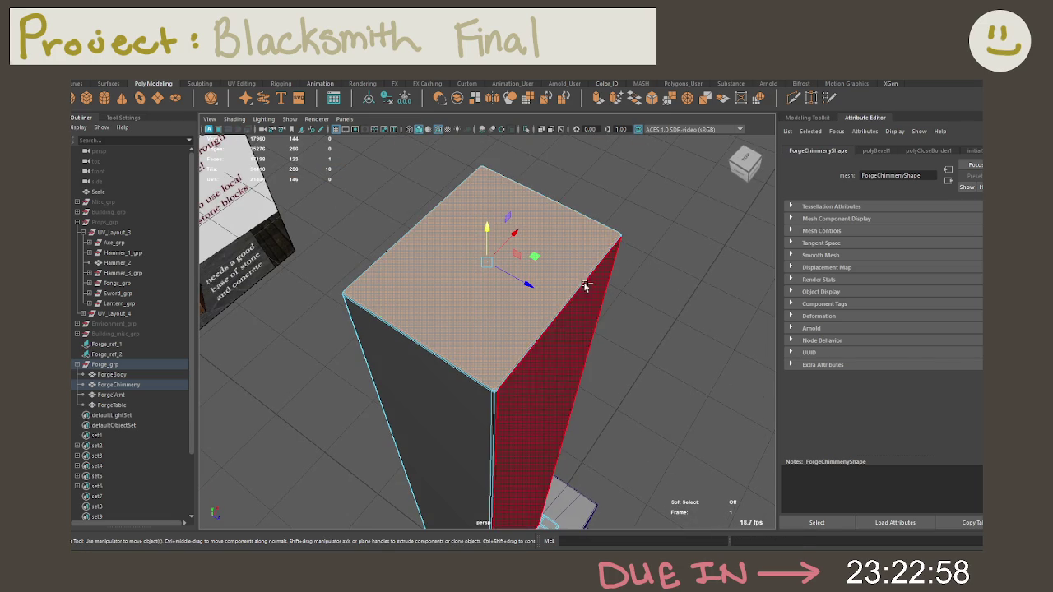
pyautogui.hotkey('ctrl', 'e')
pyautogui.click(665, 229)
pyautogui.moveTo(683, 231)
pyautogui.mouseDown(button='middle')
pyautogui.moveTo(728, 237)
pyautogui.moveTo(623, 233)
pyautogui.mouseUp(button='middle')
pyautogui.keyDown('alt'); pyautogui.moveTo(623, 233); pyautogui.dragTo(650, 272); pyautogui.keyUp('alt')
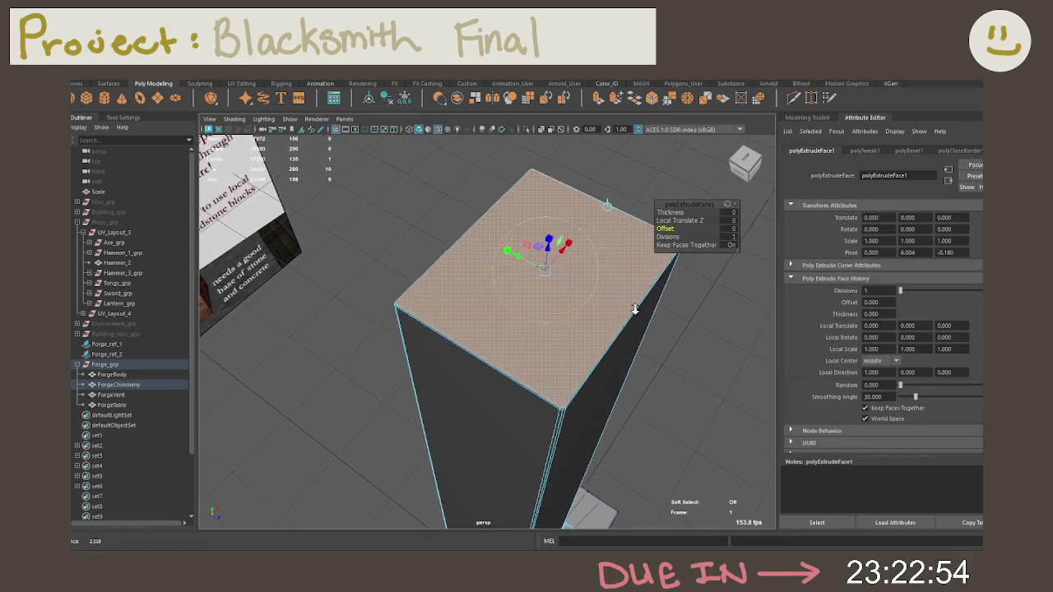
pyautogui.keyDown('alt'); pyautogui.moveTo(650, 272); pyautogui.dragTo(683, 346, button='right'); pyautogui.keyUp('alt')
pyautogui.moveTo(683, 345)
pyautogui.keyDown('alt'); pyautogui.mouseDown()
pyautogui.moveTo(616, 331)
pyautogui.moveTo(630, 346)
pyautogui.mouseUp(); pyautogui.keyUp('alt')
pyautogui.click(680, 376)
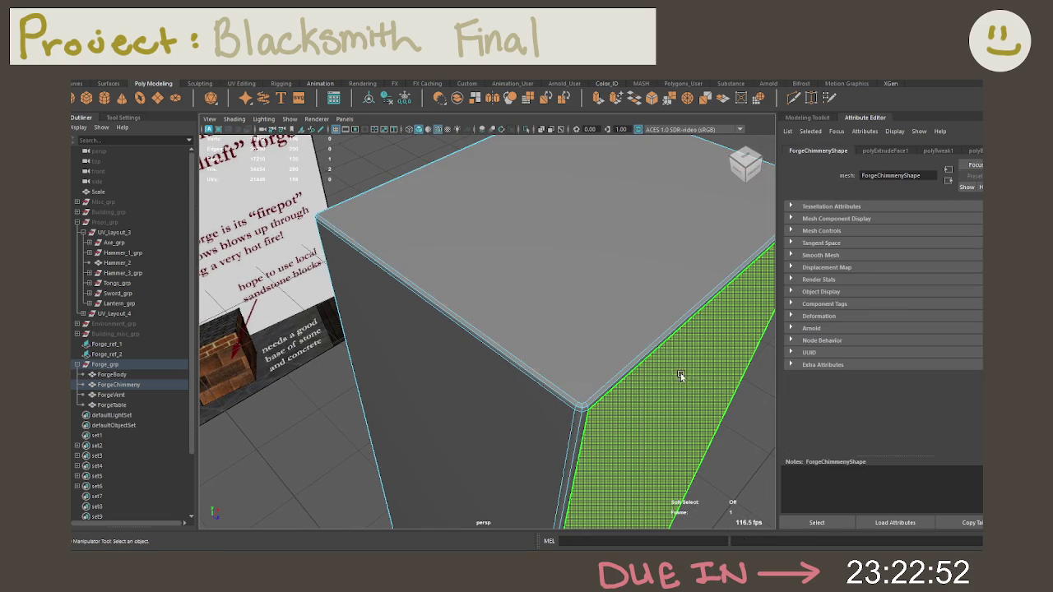
pyautogui.hotkey('ctrl', 'z')
pyautogui.hotkey('ctrl', 'z')
pyautogui.hotkey('ctrl', 'z')
# Start a Multi-Cut across the chimney top from one corner
pyautogui.moveTo(590, 298); pyautogui.dragTo(619, 304, button='right')
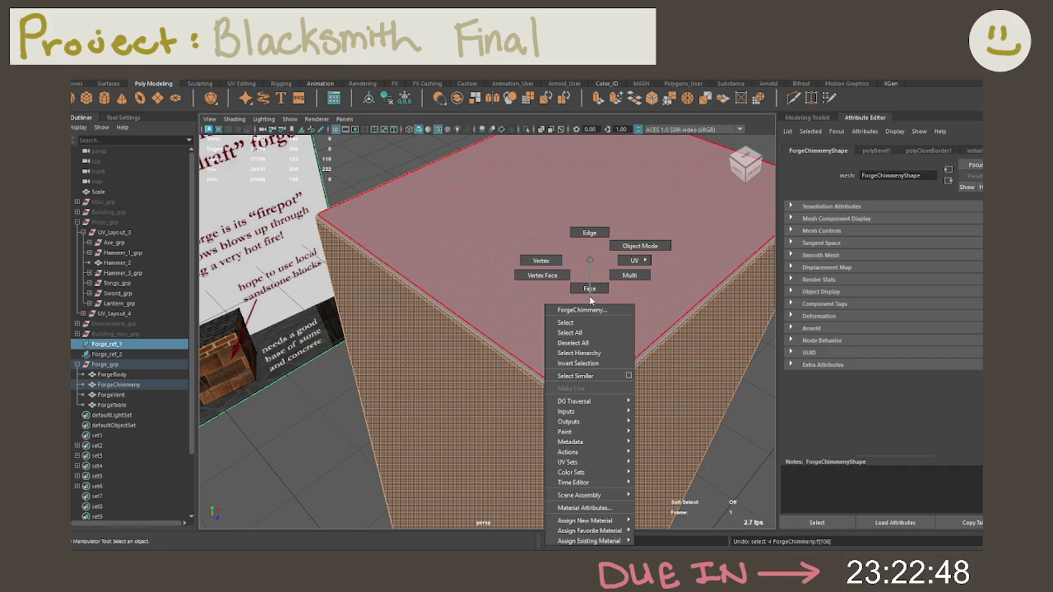
pyautogui.keyDown('alt'); pyautogui.moveTo(618, 304); pyautogui.dragTo(600, 301); pyautogui.keyUp('alt')
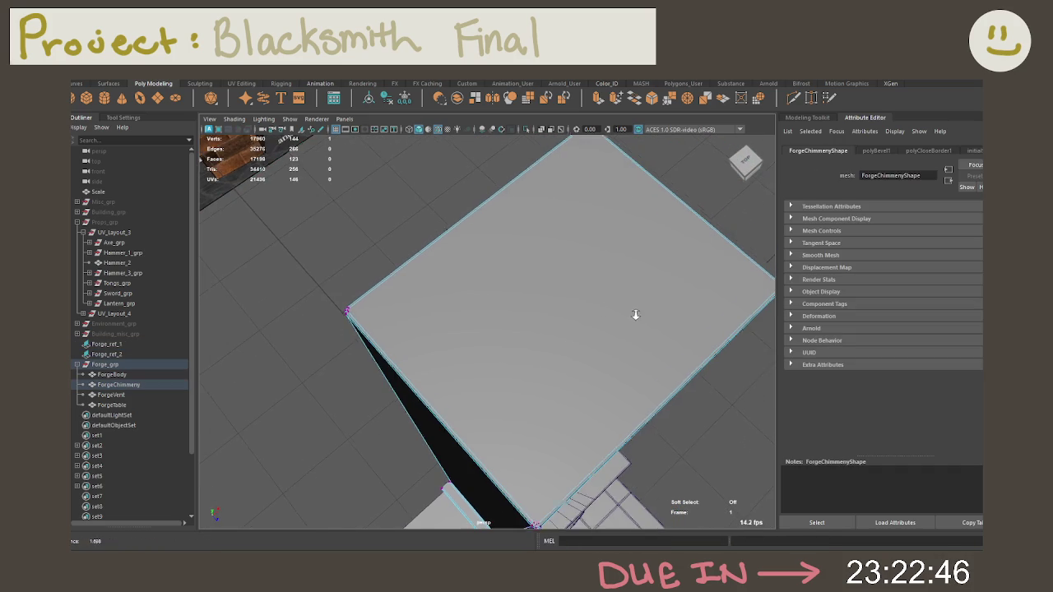
pyautogui.click(795, 100)
pyautogui.click(363, 314)
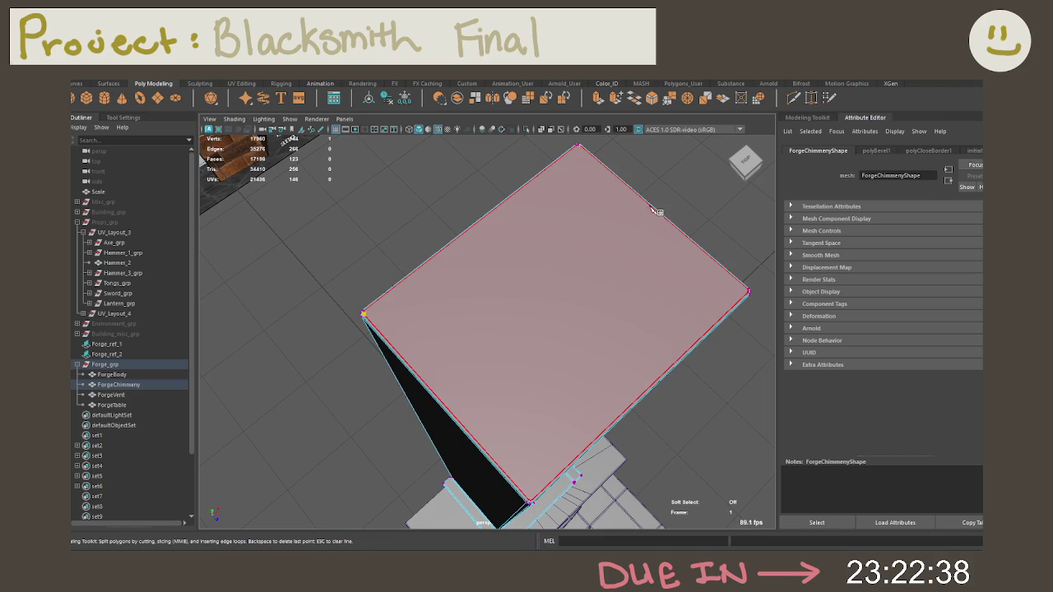
# Delete the selected stray components and centre the view on the chimney's corner
pyautogui.moveTo(655, 209)
pyautogui.keyDown('alt'); pyautogui.mouseDown(button='middle')
pyautogui.moveTo(612, 254)
pyautogui.moveTo(521, 263)
pyautogui.moveTo(637, 318)
pyautogui.moveTo(590, 301)
pyautogui.mouseUp(button='middle'); pyautogui.keyUp('alt')
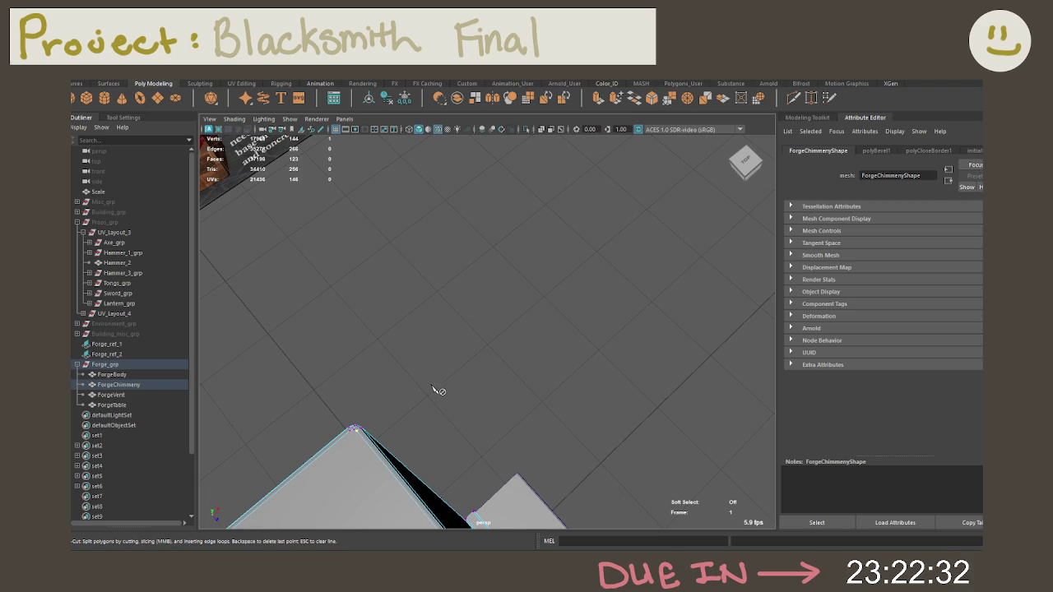
pyautogui.press('Delete')
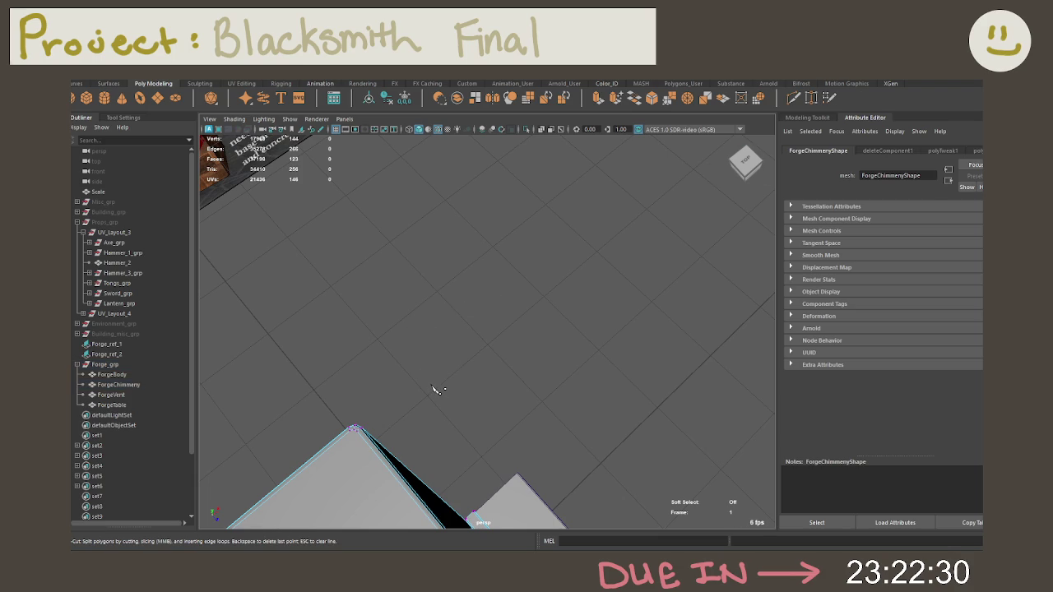
pyautogui.click(434, 390)
pyautogui.scroll(5, 407, 427)
pyautogui.scroll(-3, 459, 381)
pyautogui.keyDown('alt'); pyautogui.moveTo(436, 400); pyautogui.dragTo(453, 365, button='middle'); pyautogui.keyUp('alt')
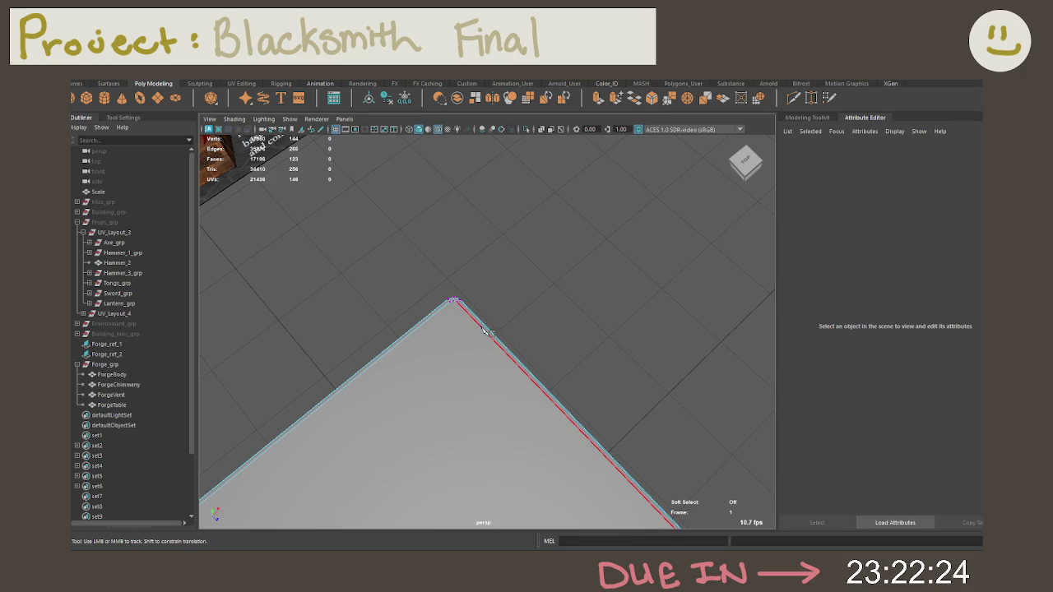
pyautogui.scroll(3, 494, 365)
pyautogui.keyDown('alt'); pyautogui.moveTo(540, 330); pyautogui.dragTo(562, 303, button='middle'); pyautogui.keyUp('alt')
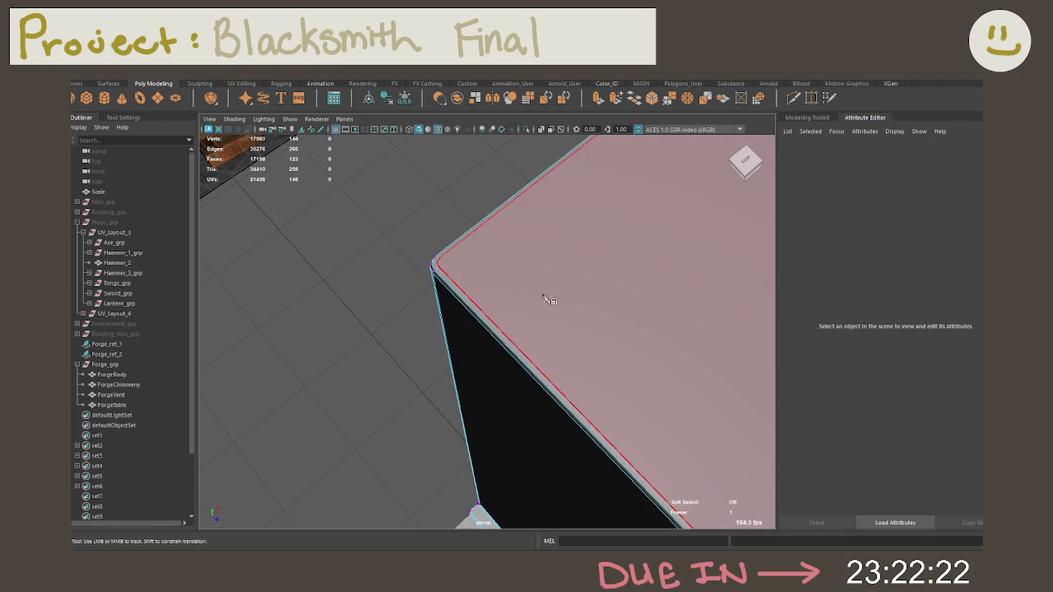
# Multi-Cut new edges near the corners of the chimney's top face
pyautogui.hotkey('ctrl', 'shift', 'x')
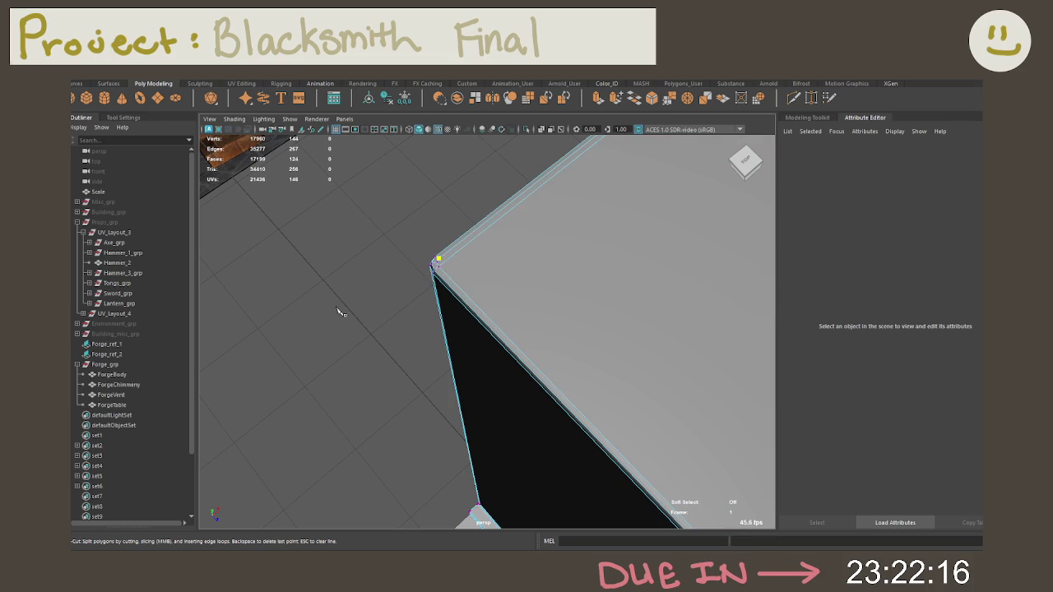
pyautogui.keyDown('alt'); pyautogui.moveTo(521, 330); pyautogui.dragTo(566, 345); pyautogui.keyUp('alt')
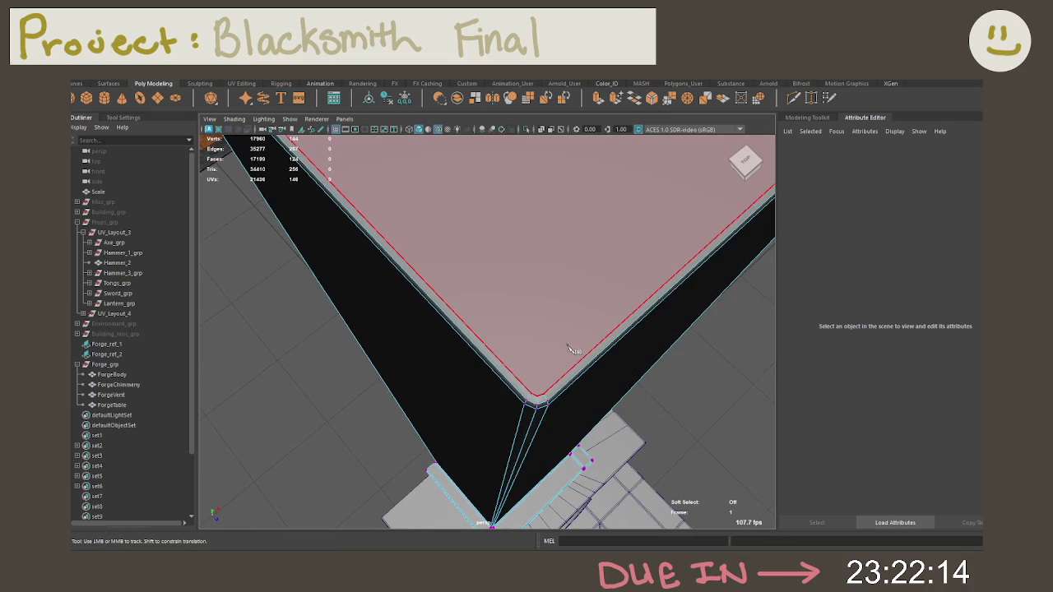
pyautogui.click(593, 354)
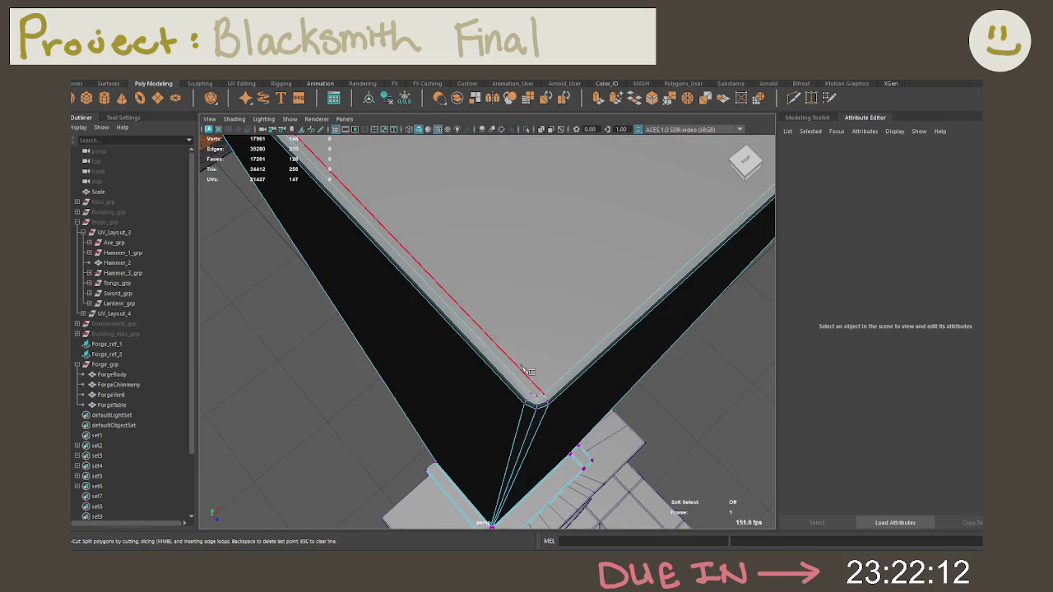
pyautogui.moveTo(530, 370)
pyautogui.keyDown('alt'); pyautogui.mouseDown()
pyautogui.moveTo(561, 385)
pyautogui.moveTo(535, 369)
pyautogui.mouseUp(); pyautogui.keyUp('alt')
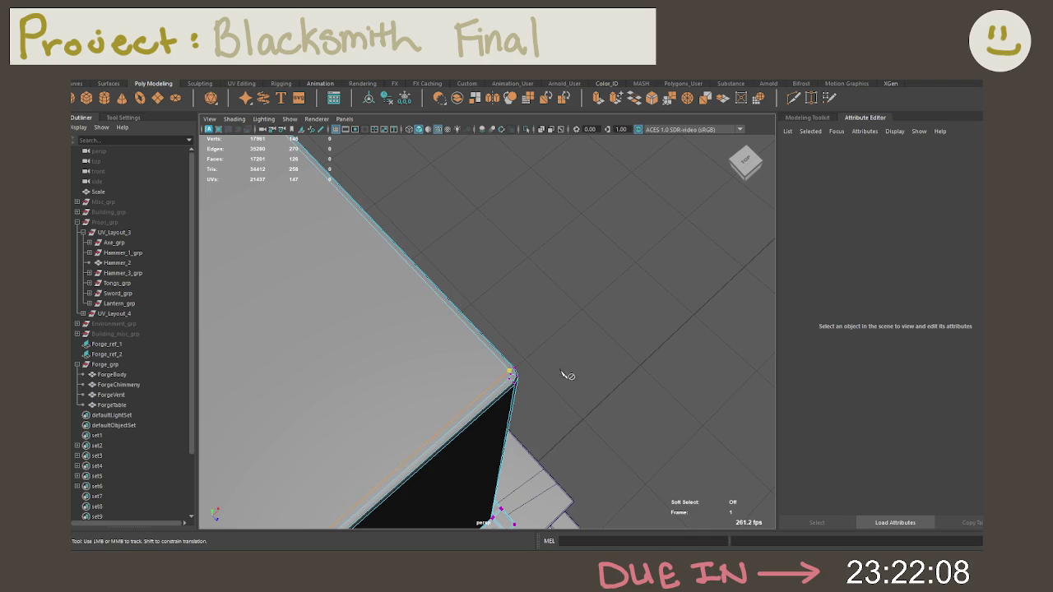
pyautogui.click(511, 387)
pyautogui.keyDown('alt'); pyautogui.moveTo(612, 322); pyautogui.dragTo(582, 329); pyautogui.keyUp('alt')
pyautogui.keyDown('alt'); pyautogui.moveTo(583, 329); pyautogui.dragTo(576, 305, button='middle'); pyautogui.keyUp('alt')
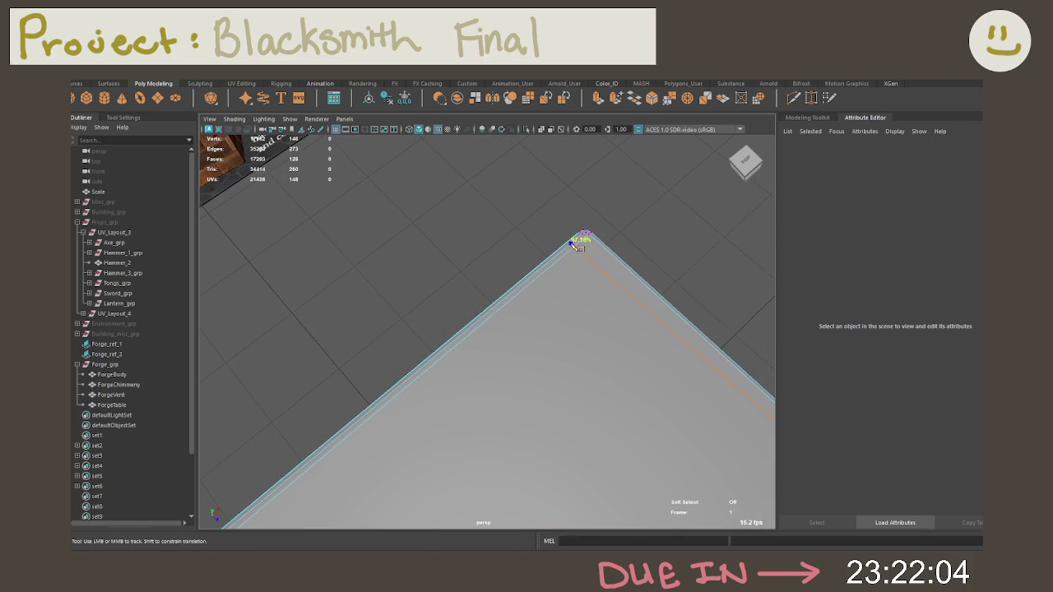
pyautogui.press('q')
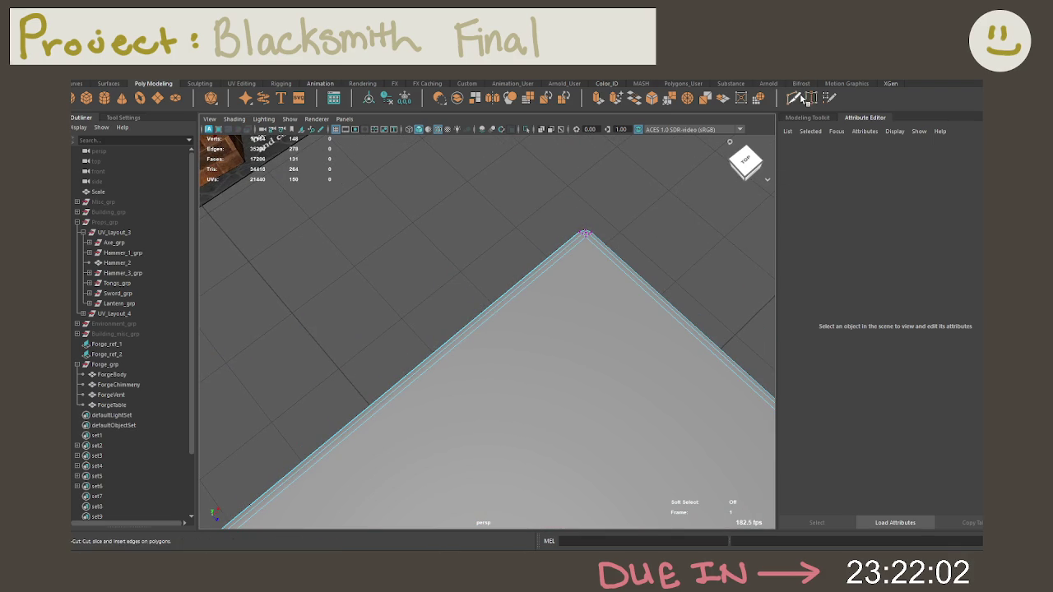
pyautogui.keyDown('alt'); pyautogui.moveTo(649, 219); pyautogui.dragTo(553, 217, button='right'); pyautogui.keyUp('alt')
pyautogui.moveTo(537, 260); pyautogui.dragTo(536, 289, button='right')
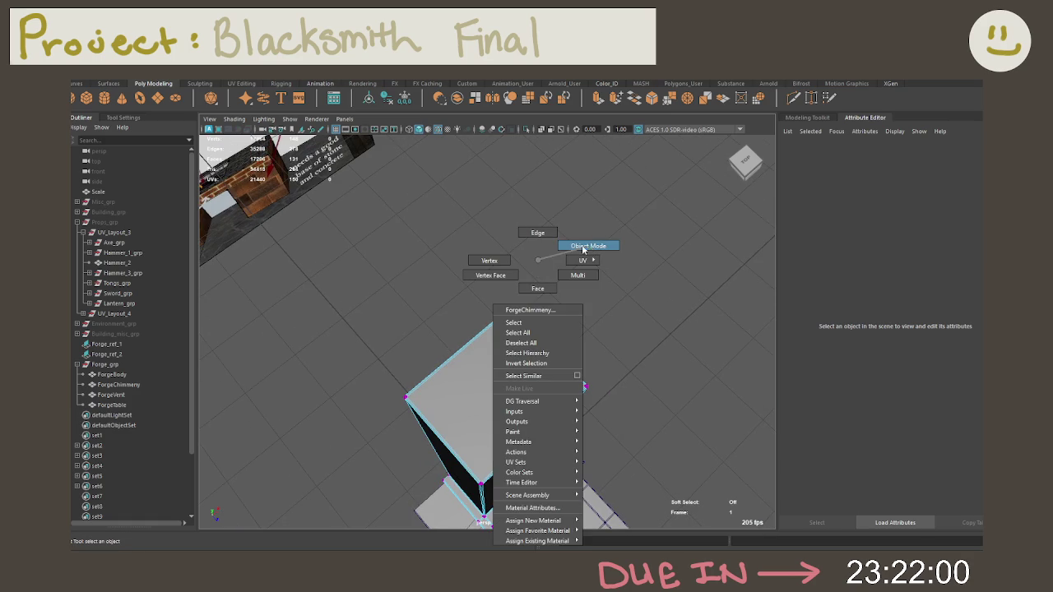
# Extrude the chimney's top face and inset it with a 0.075 offset
pyautogui.click(501, 344)
pyautogui.hotkey('ctrl', 'e')
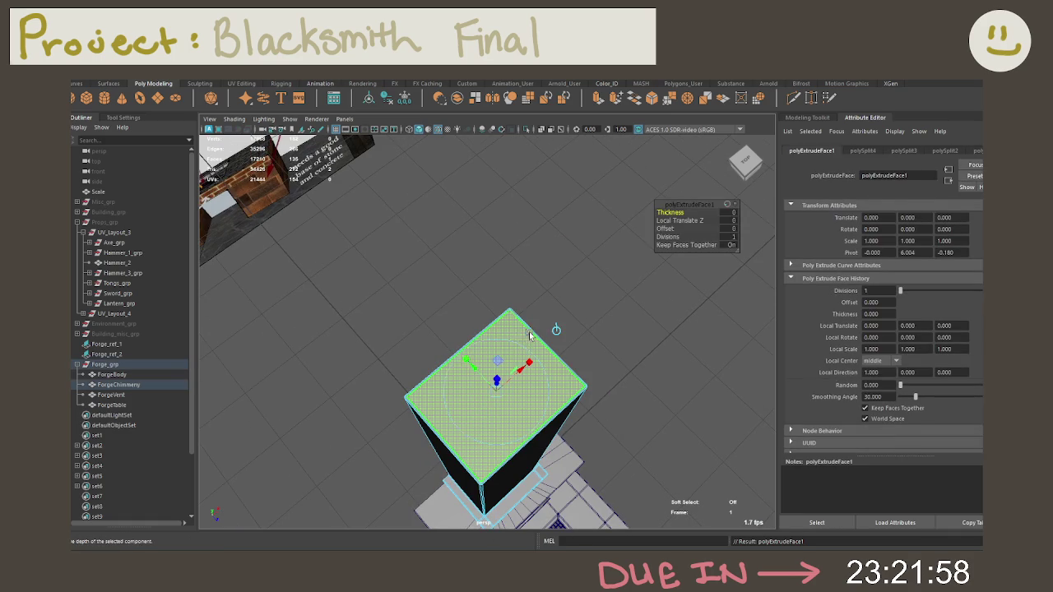
pyautogui.click(729, 228)
pyautogui.write('.05')
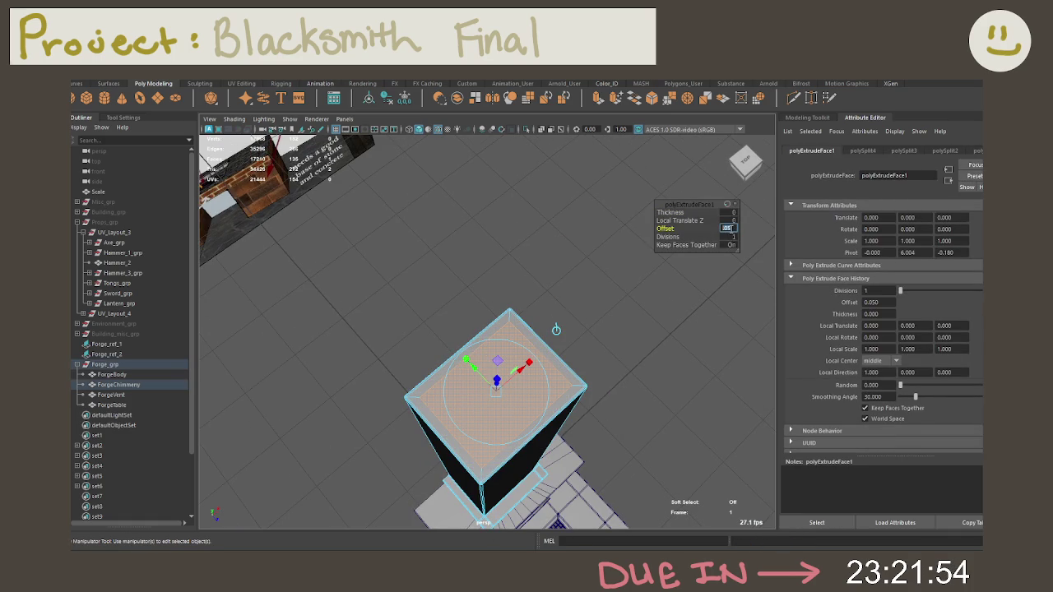
pyautogui.scroll(5, 535, 240)
pyautogui.click(730, 229)
pyautogui.write('.075')
pyautogui.press('Return')
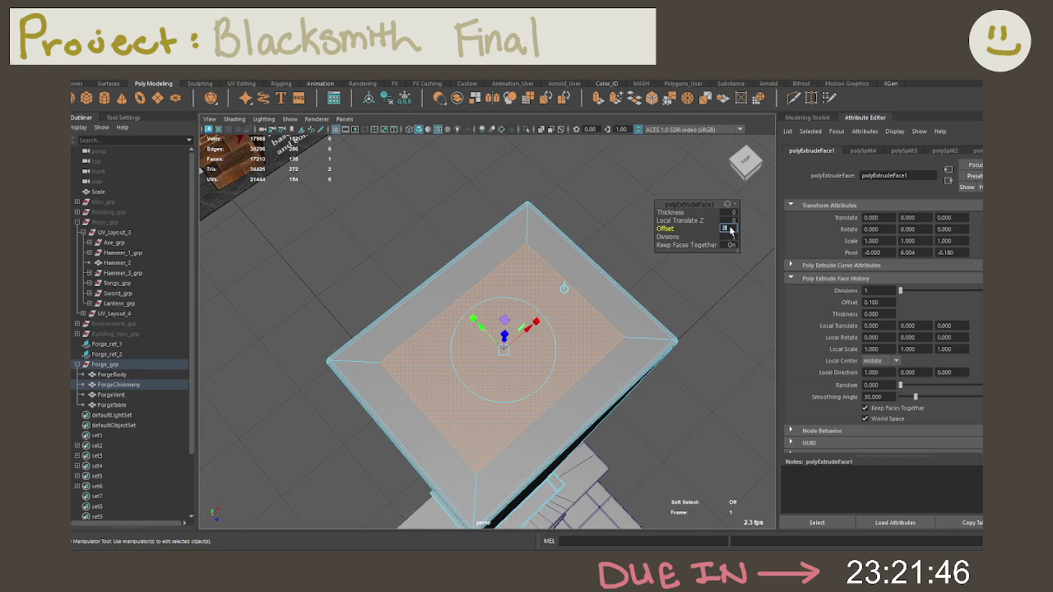
# Activate the Move tool and frame the chimney top in an enlarged front view
pyautogui.keyDown('alt'); pyautogui.moveTo(665, 368); pyautogui.dragTo(583, 338); pyautogui.keyUp('alt')
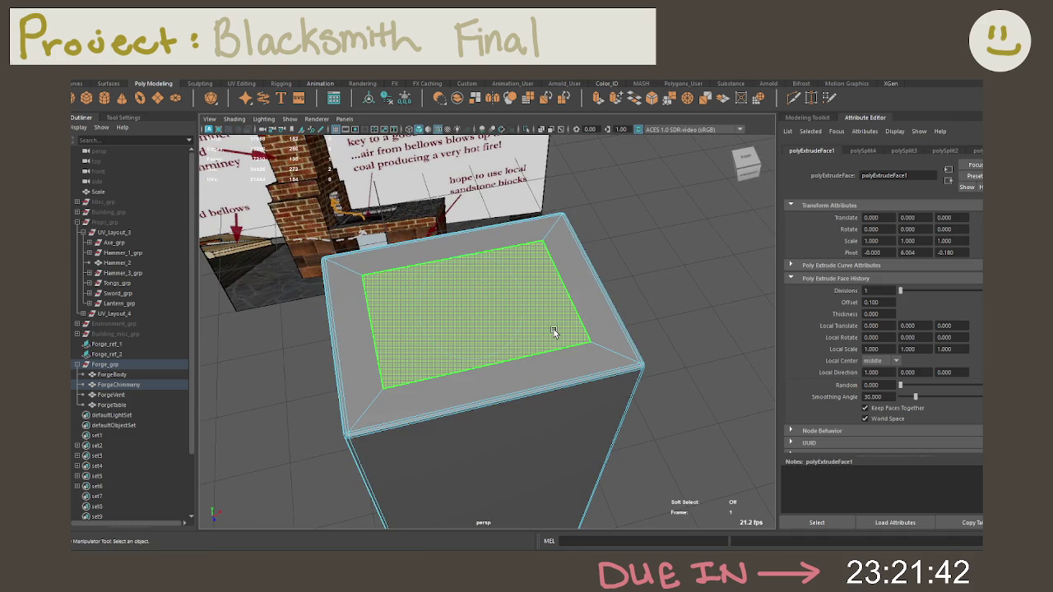
pyautogui.press('w')
pyautogui.moveTo(554, 329)
pyautogui.keyDown('alt'); pyautogui.mouseDown()
pyautogui.moveTo(531, 313)
pyautogui.moveTo(415, 299)
pyautogui.mouseUp(); pyautogui.keyUp('alt')
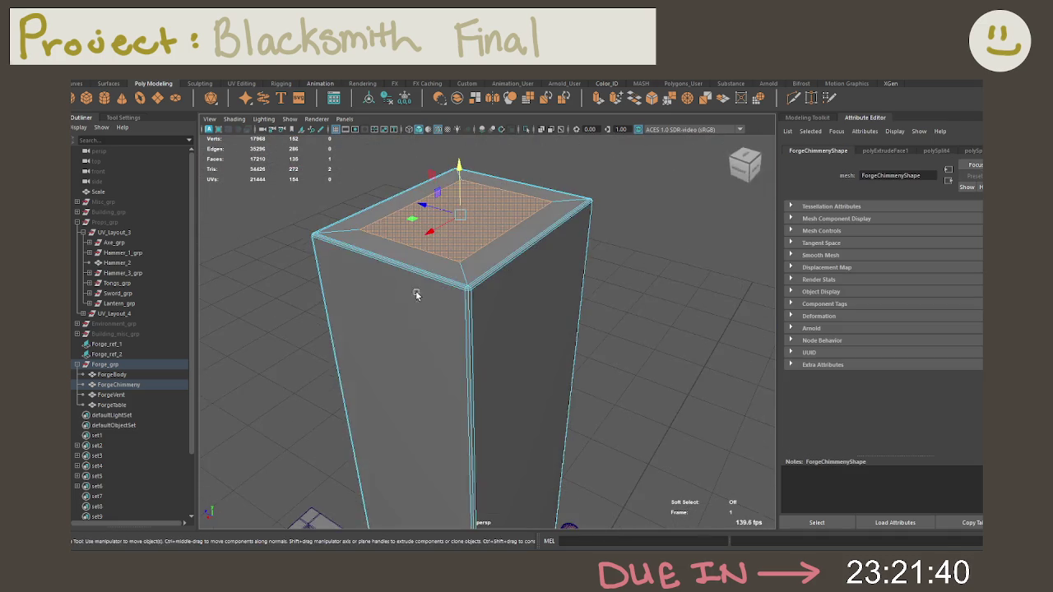
pyautogui.press('space')
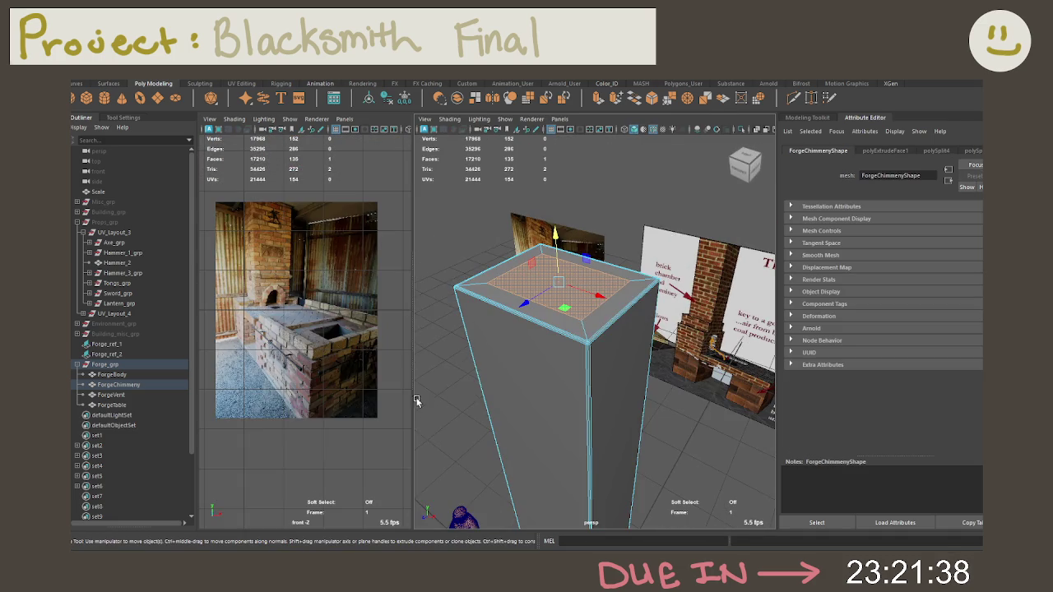
pyautogui.press('space')
pyautogui.press('f')
# Raise the whole chimney slightly upward in the front view
pyautogui.scroll(-5, 510, 397)
pyautogui.scroll(-2, 526, 387)
pyautogui.scroll(3, 555, 378)
pyautogui.scroll(2, 572, 362)
pyautogui.scroll(2, 572, 362)
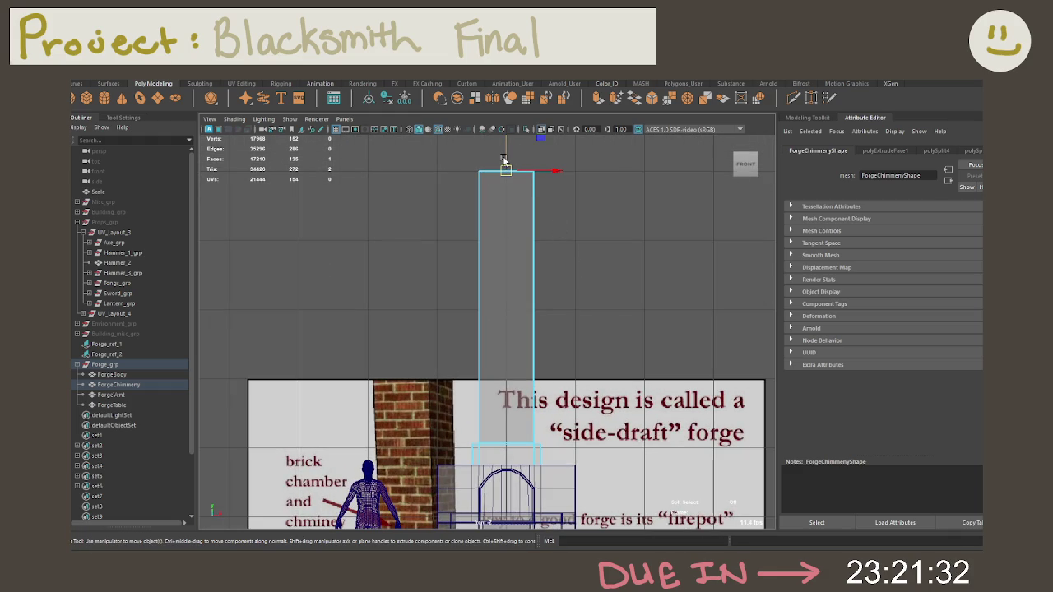
pyautogui.press('F8')
pyautogui.moveTo(496, 484); pyautogui.dragTo(504, 475, button='middle')
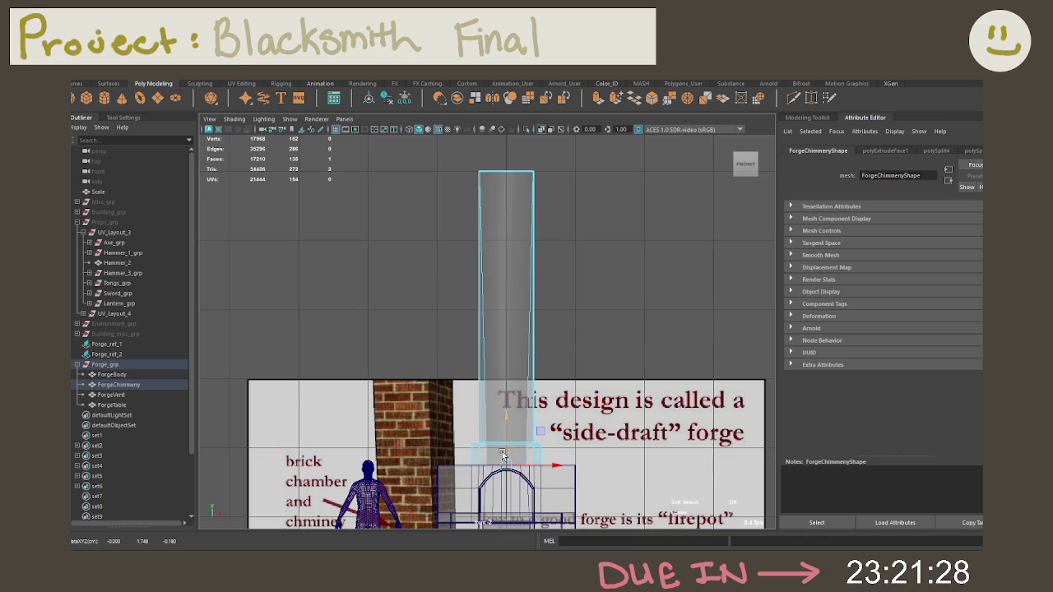
pyautogui.press('space')
# Reselect the top face and adjust the extrusion offset, settling on 0.1
pyautogui.keyDown('alt'); pyautogui.moveTo(620, 330); pyautogui.dragTo(618, 353); pyautogui.keyUp('alt')
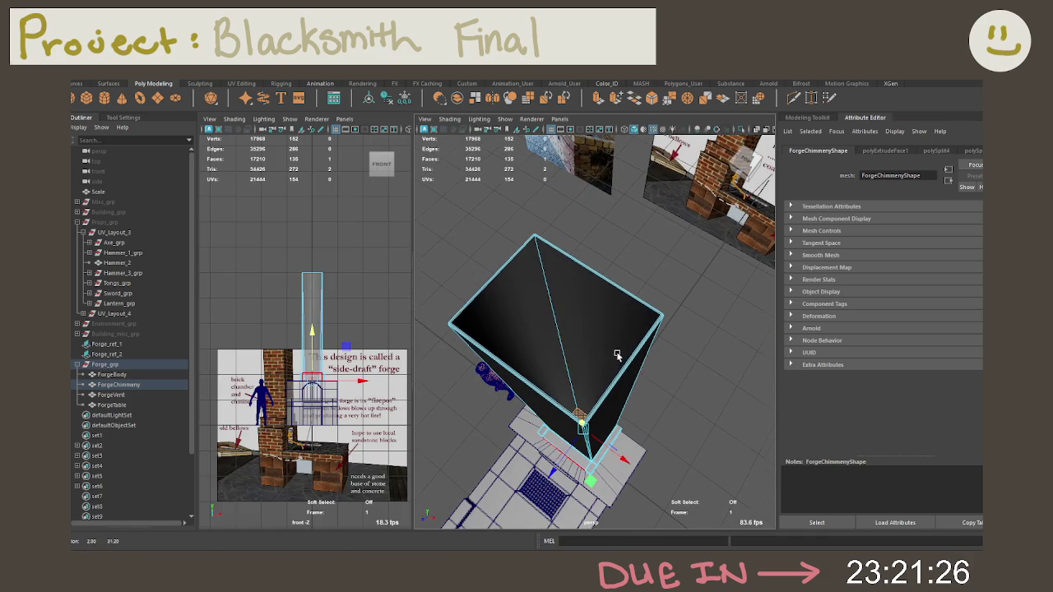
pyautogui.press('F11')
pyautogui.click(595, 352)
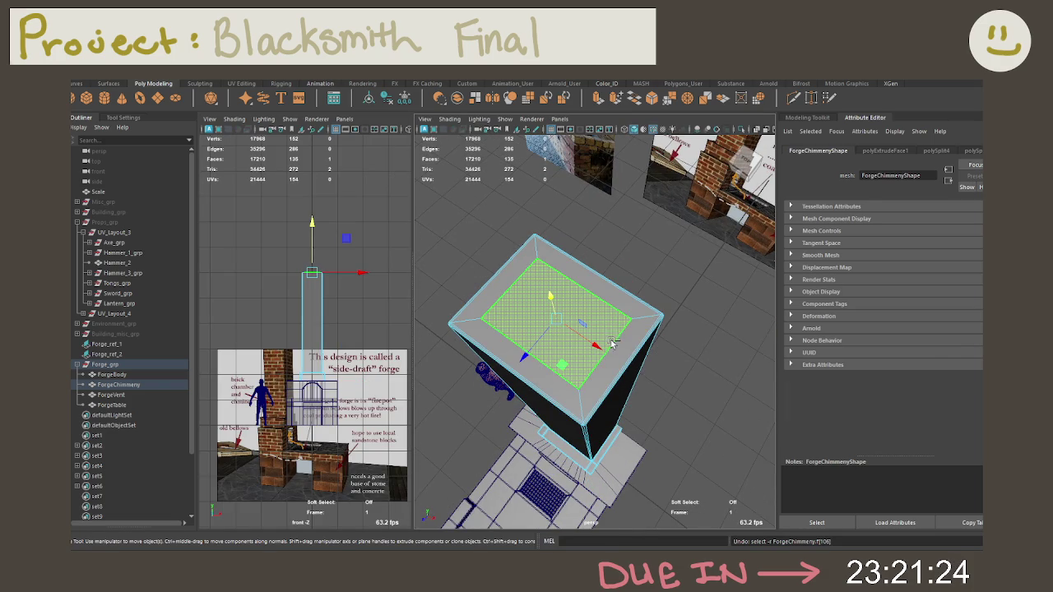
pyautogui.hotkey('ctrl', 'e')
pyautogui.moveTo(621, 304); pyautogui.dragTo(622, 304)
pyautogui.hotkey('ctrl', 'z')
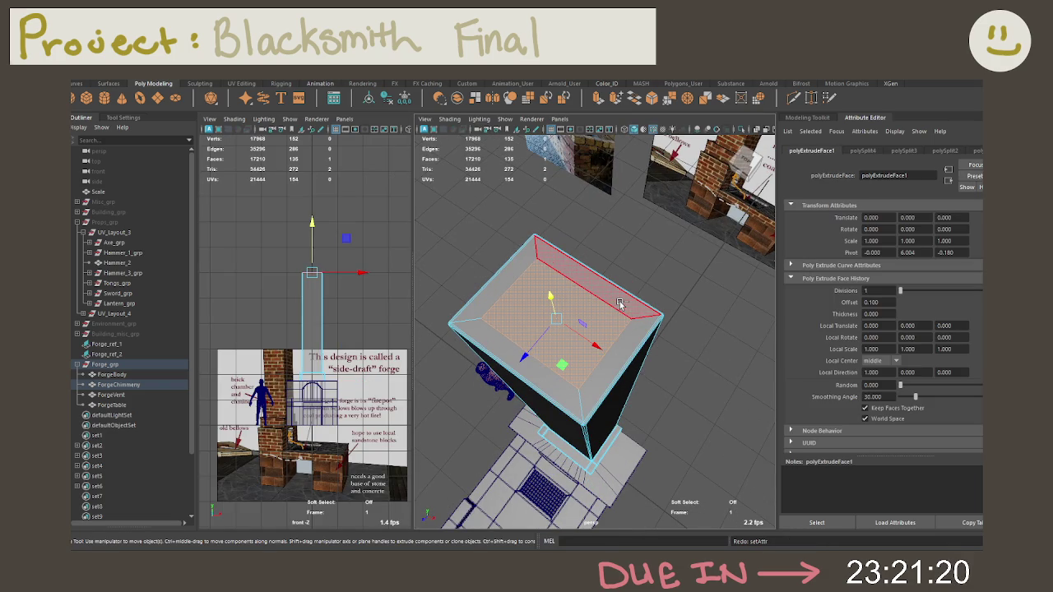
pyautogui.moveTo(627, 347)
pyautogui.keyDown('alt'); pyautogui.mouseDown()
pyautogui.moveTo(635, 376)
pyautogui.moveTo(603, 370)
pyautogui.moveTo(577, 201)
pyautogui.moveTo(655, 366)
pyautogui.mouseUp(); pyautogui.keyUp('alt')
pyautogui.press('space')
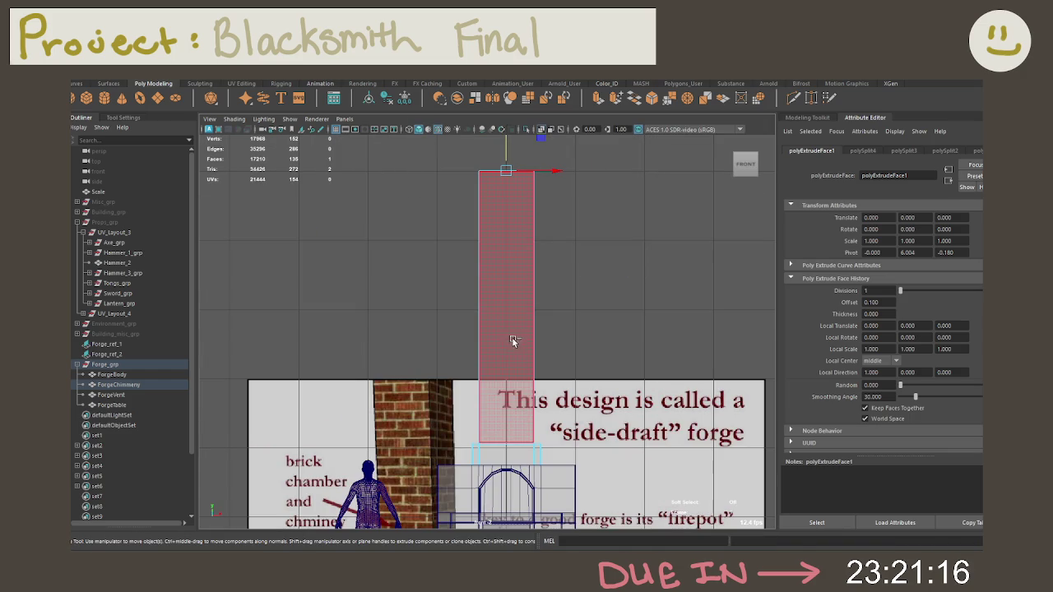
# Extrude the top face again and sink it -3.923 down into the chimney
pyautogui.hotkey('ctrl', 'e')
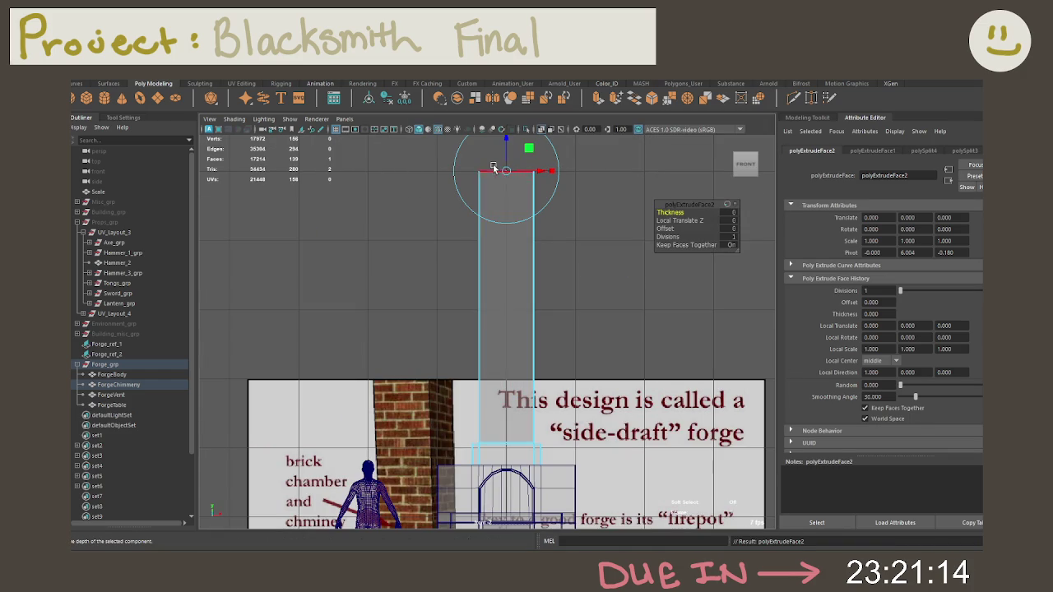
pyautogui.moveTo(492, 178); pyautogui.dragTo(485, 376)
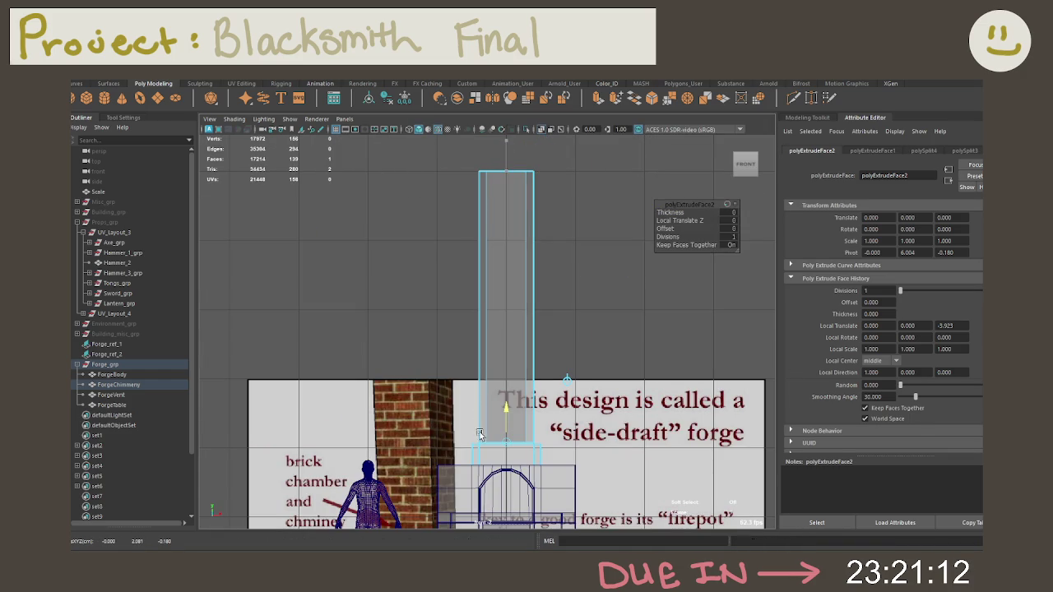
pyautogui.moveTo(482, 429); pyautogui.dragTo(492, 471)
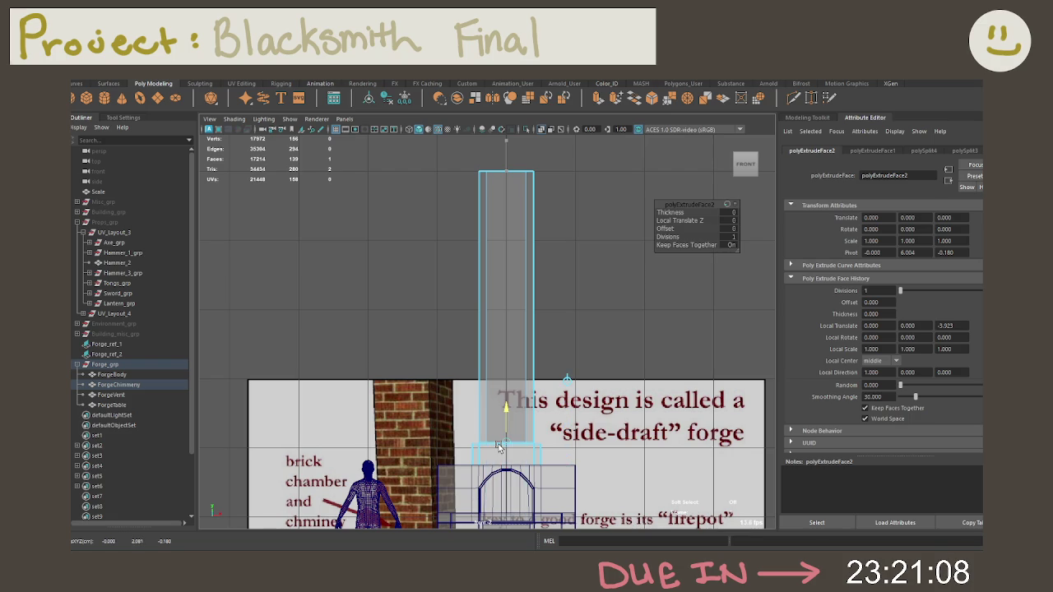
pyautogui.hotkey('ctrl', 'z')
pyautogui.press('space')
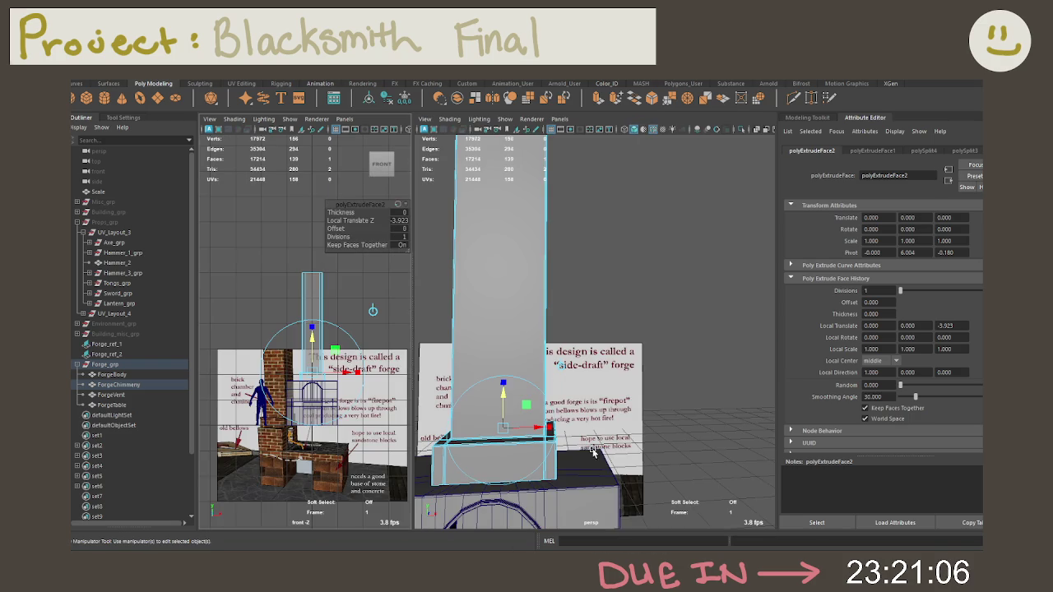
# Try deleting the sunken inner face, then undo the deletion
pyautogui.keyDown('alt'); pyautogui.moveTo(615, 390); pyautogui.dragTo(590, 360); pyautogui.keyUp('alt')
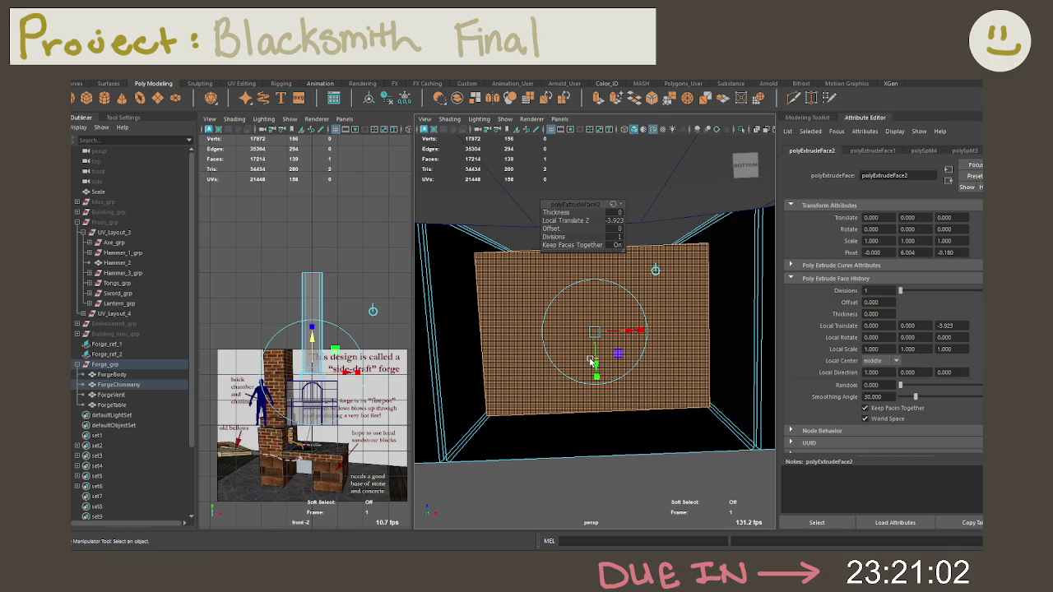
pyautogui.press('Delete')
pyautogui.moveTo(590, 362)
pyautogui.keyDown('alt'); pyautogui.mouseDown()
pyautogui.moveTo(724, 394)
pyautogui.moveTo(620, 414)
pyautogui.mouseUp(); pyautogui.keyUp('alt')
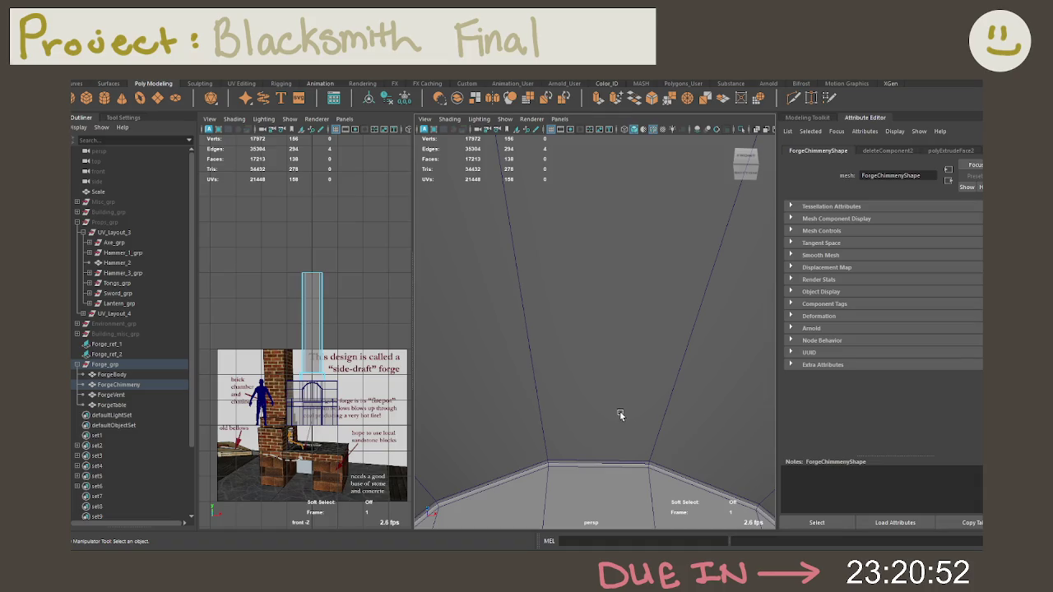
pyautogui.hotkey('ctrl', 'z')
pyautogui.moveTo(691, 417)
pyautogui.keyDown('alt'); pyautogui.mouseDown()
pyautogui.moveTo(647, 451)
pyautogui.moveTo(625, 370)
pyautogui.moveTo(520, 331)
pyautogui.moveTo(678, 403)
pyautogui.mouseUp(); pyautogui.keyUp('alt')
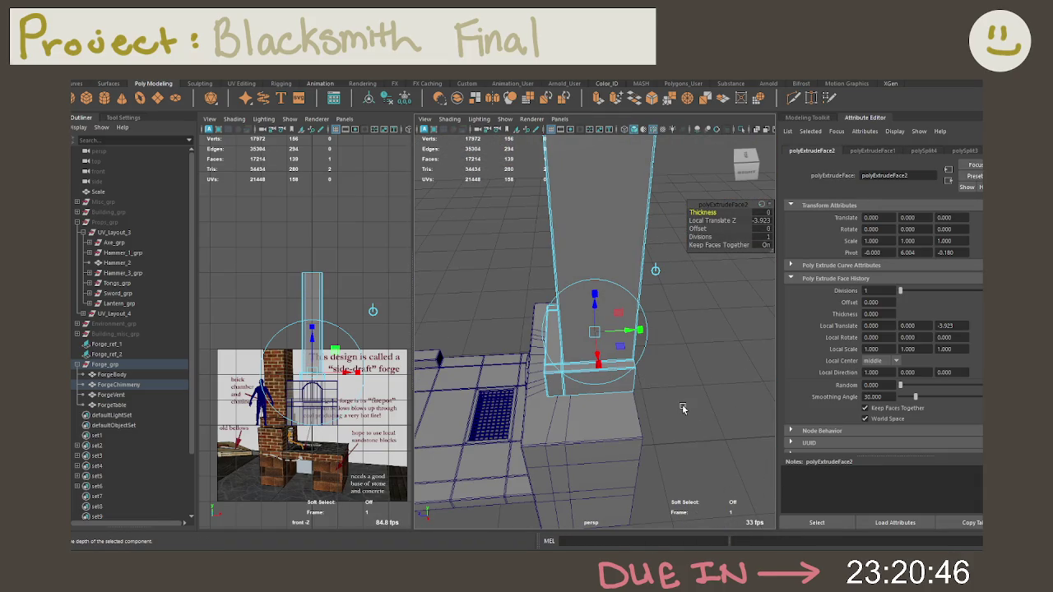
# Preview the hollow chimney smoothed, then return to object mode
pyautogui.moveTo(682, 404)
pyautogui.keyDown('alt'); pyautogui.mouseDown()
pyautogui.moveTo(649, 486)
pyautogui.moveTo(649, 414)
pyautogui.moveTo(609, 371)
pyautogui.mouseUp(); pyautogui.keyUp('alt')
pyautogui.press('3')
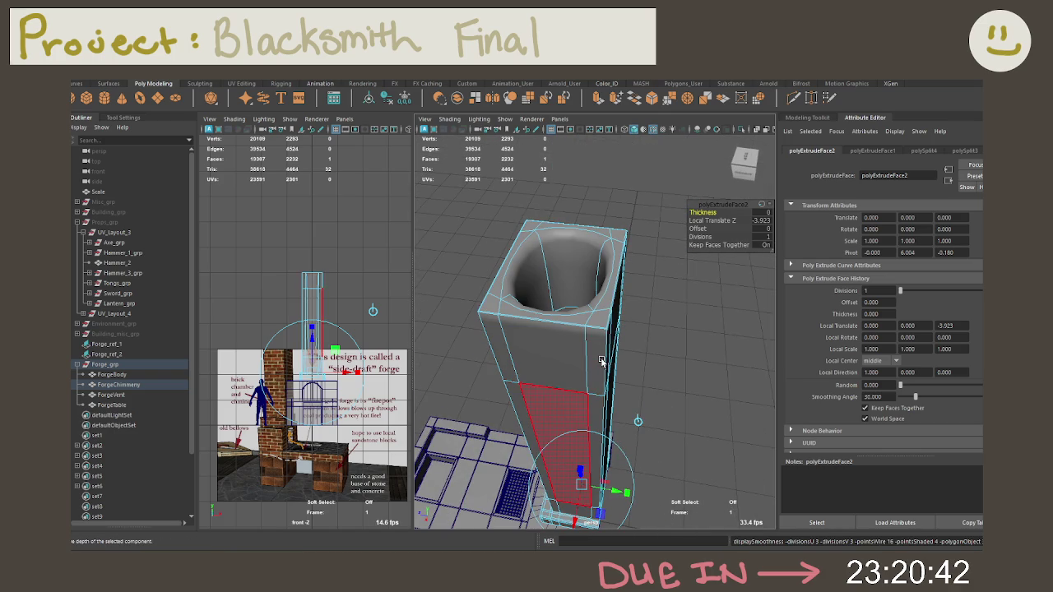
pyautogui.press('q')
pyautogui.press('1')
pyautogui.moveTo(603, 363)
pyautogui.keyDown('alt'); pyautogui.mouseDown()
pyautogui.moveTo(604, 346)
pyautogui.moveTo(664, 351)
pyautogui.mouseUp(); pyautogui.keyUp('alt')
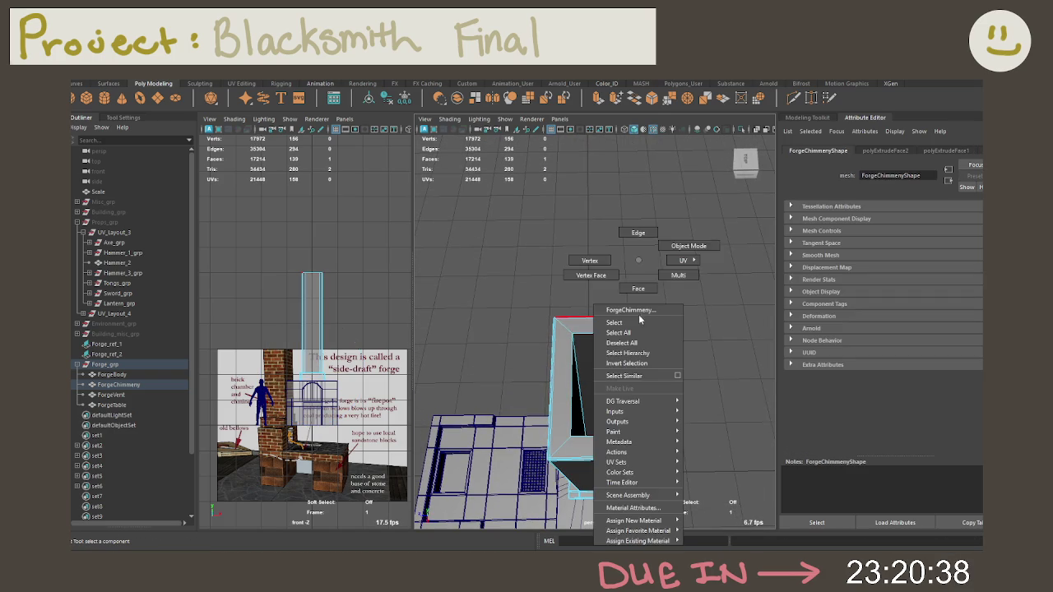
pyautogui.moveTo(637, 264); pyautogui.dragTo(683, 242, button='right')
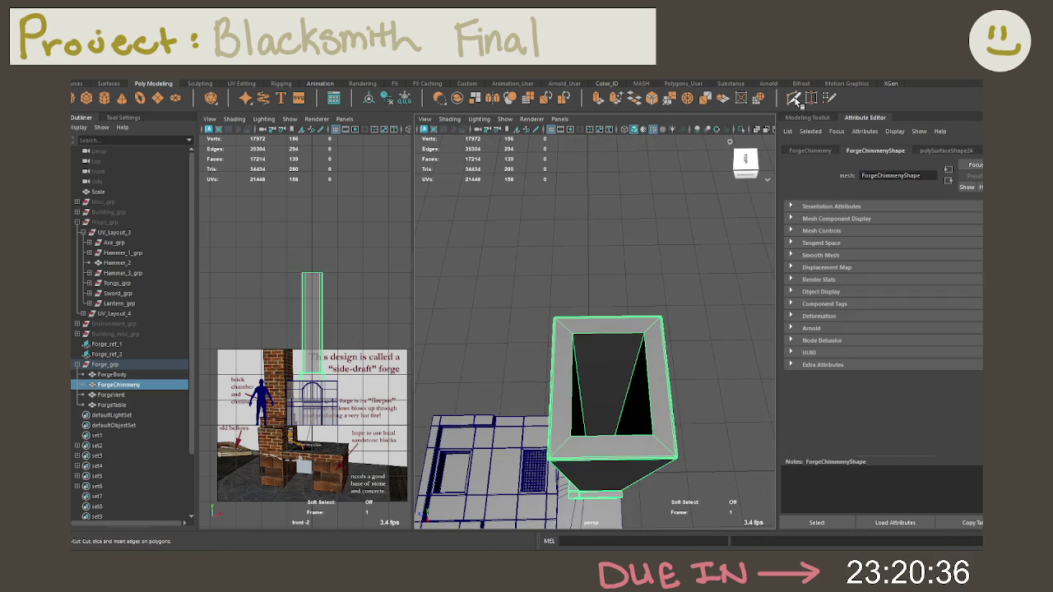
# Multi-Cut a new edge across the chimney and select the edge loop around its opening
pyautogui.click(796, 100)
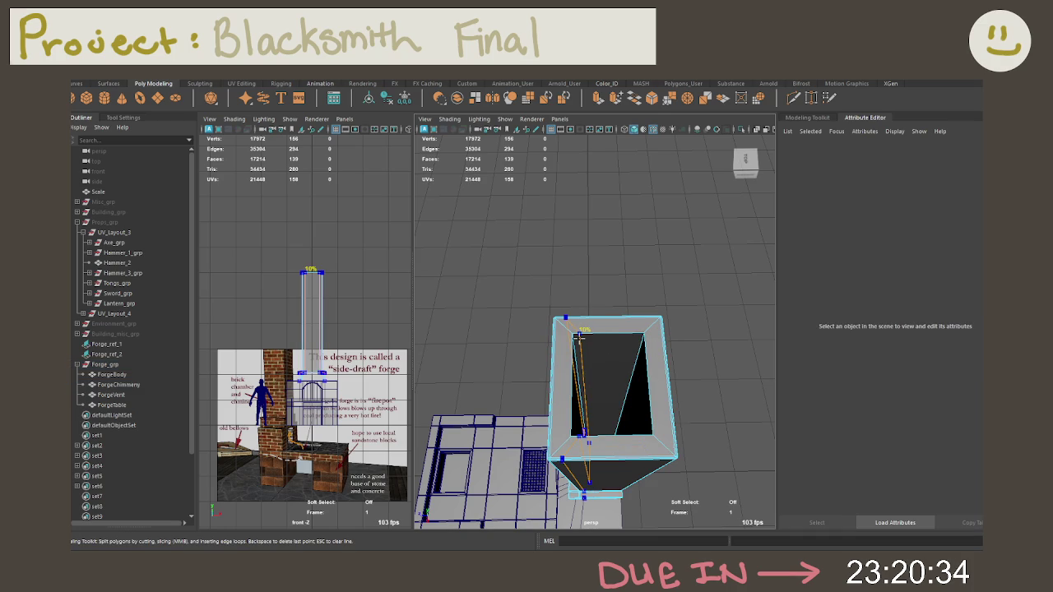
pyautogui.keyDown('ctrl'); pyautogui.click(611, 333); pyautogui.keyUp('ctrl')
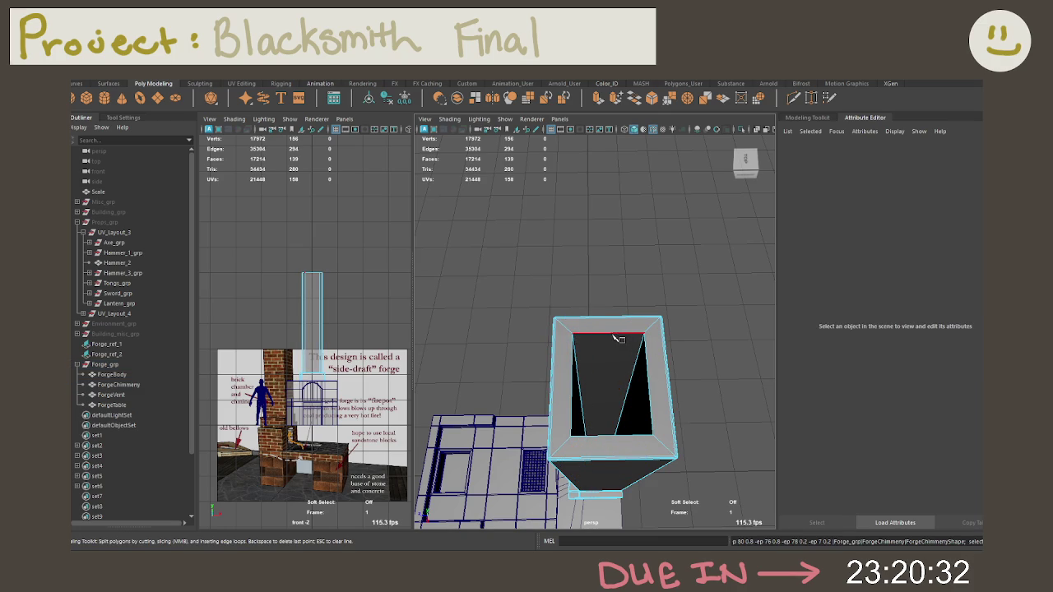
pyautogui.keyDown('ctrl'); pyautogui.click(607, 329); pyautogui.keyUp('ctrl')
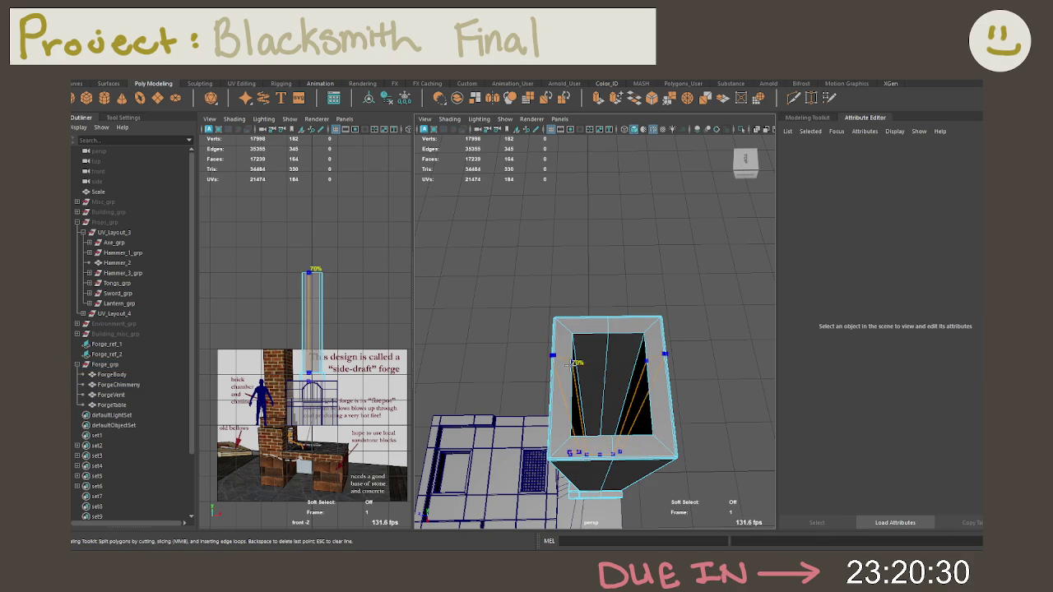
pyautogui.press('q')
pyautogui.moveTo(606, 247); pyautogui.dragTo(626, 183, button='right')
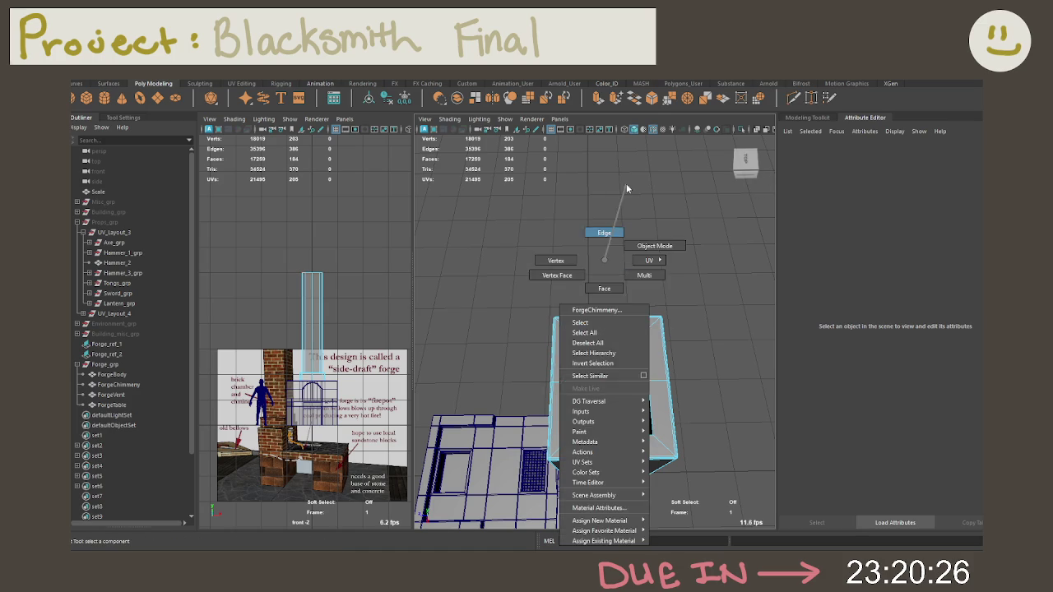
pyautogui.doubleClick(608, 370)
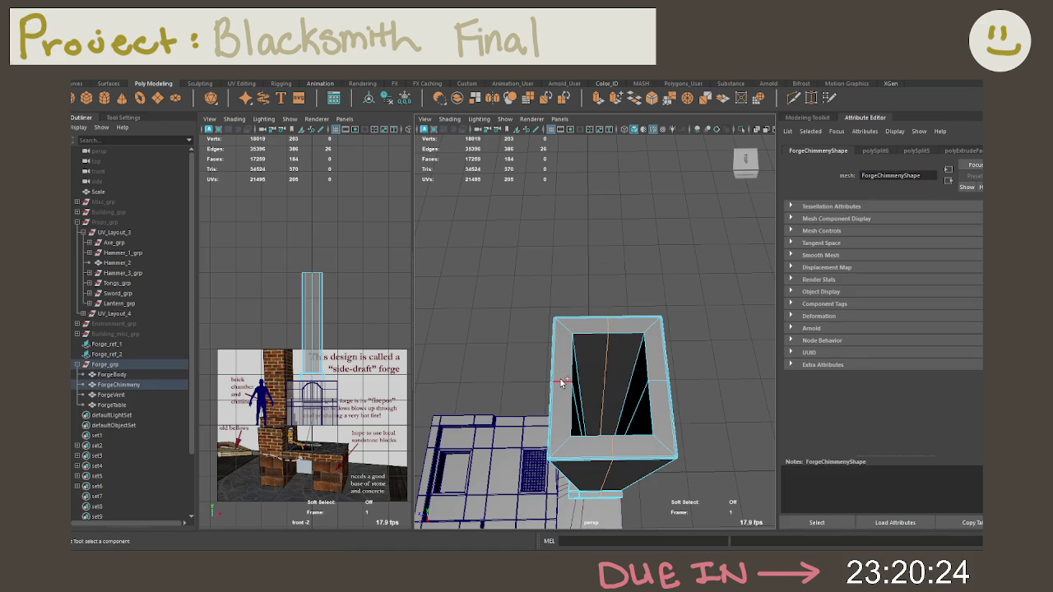
# Bevel the chimney opening's edge loop with a fraction of 0.95
pyautogui.hotkey('ctrl', 'b')
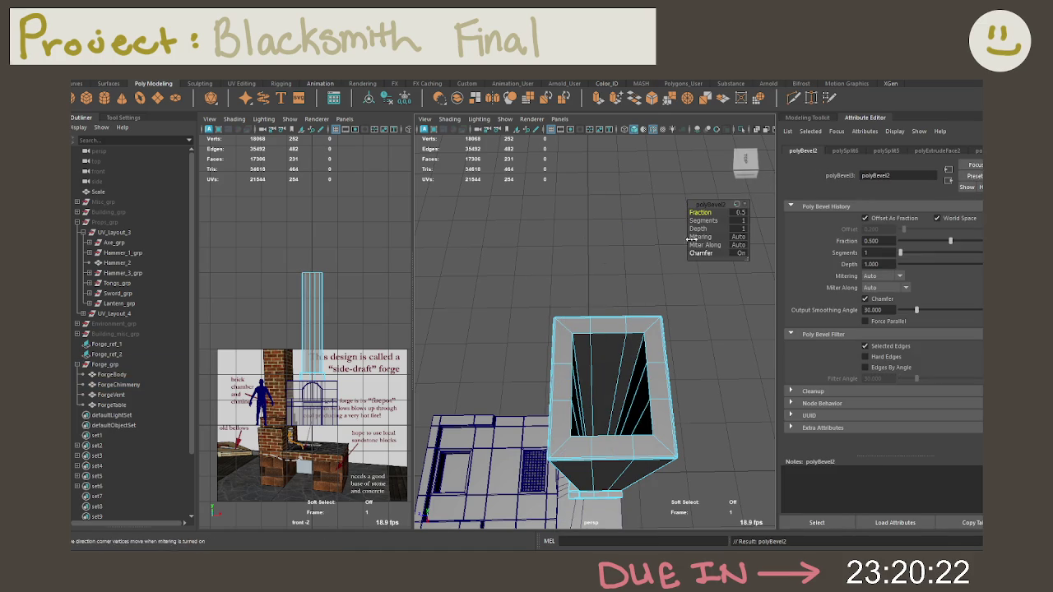
pyautogui.moveTo(698, 221); pyautogui.dragTo(976, 213, button='middle')
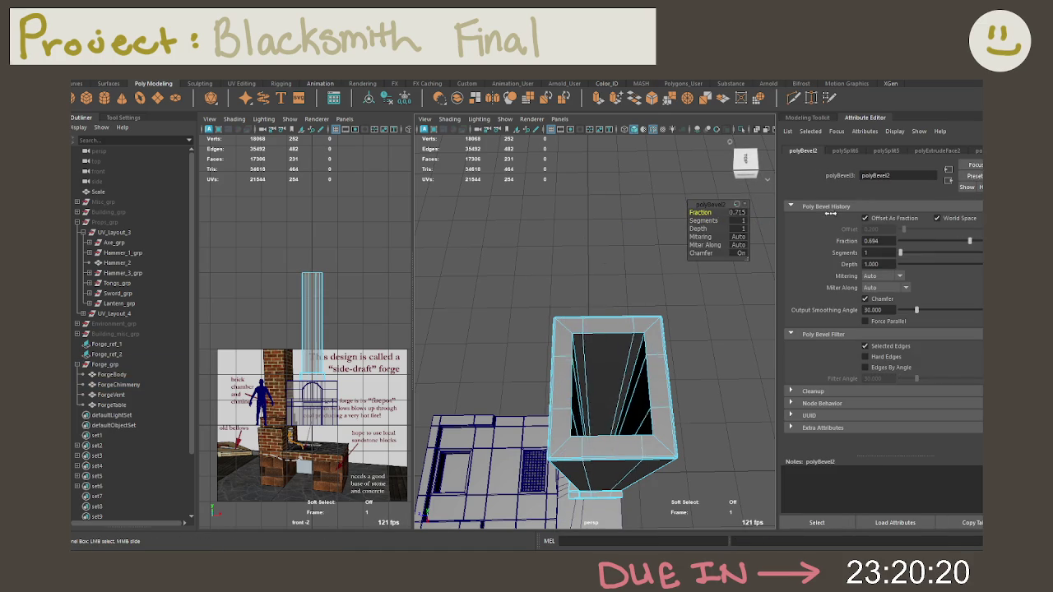
pyautogui.click(740, 213)
pyautogui.write('.95')
pyautogui.press('Return')
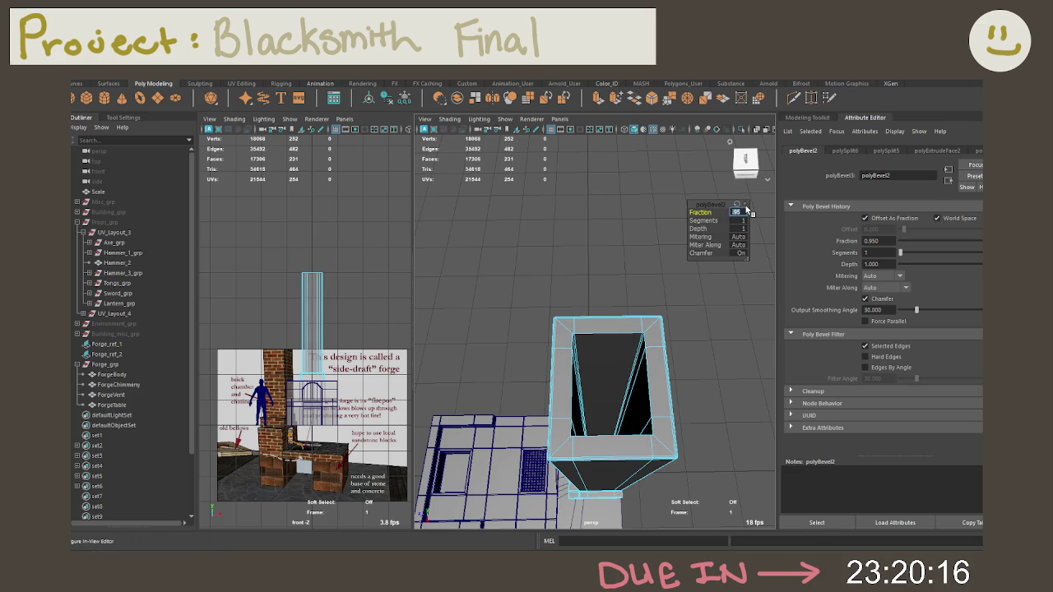
pyautogui.scroll(2, 638, 346)
pyautogui.scroll(3, 645, 360)
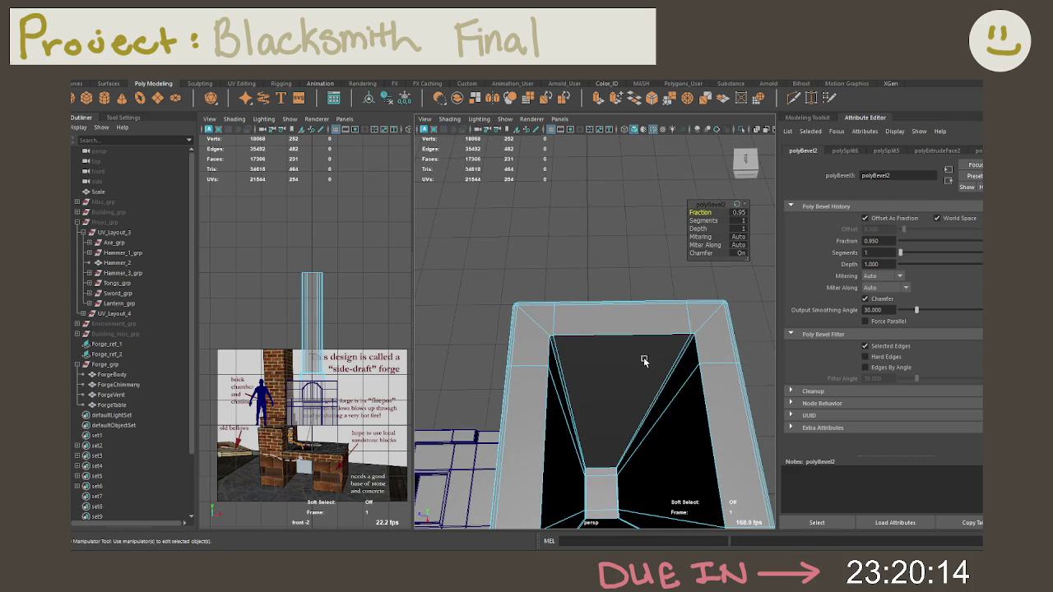
# Frame the chimney and preview it as a smoothed mesh, then return to the cage
pyautogui.click(724, 367)
pyautogui.press('f')
pyautogui.click(587, 445)
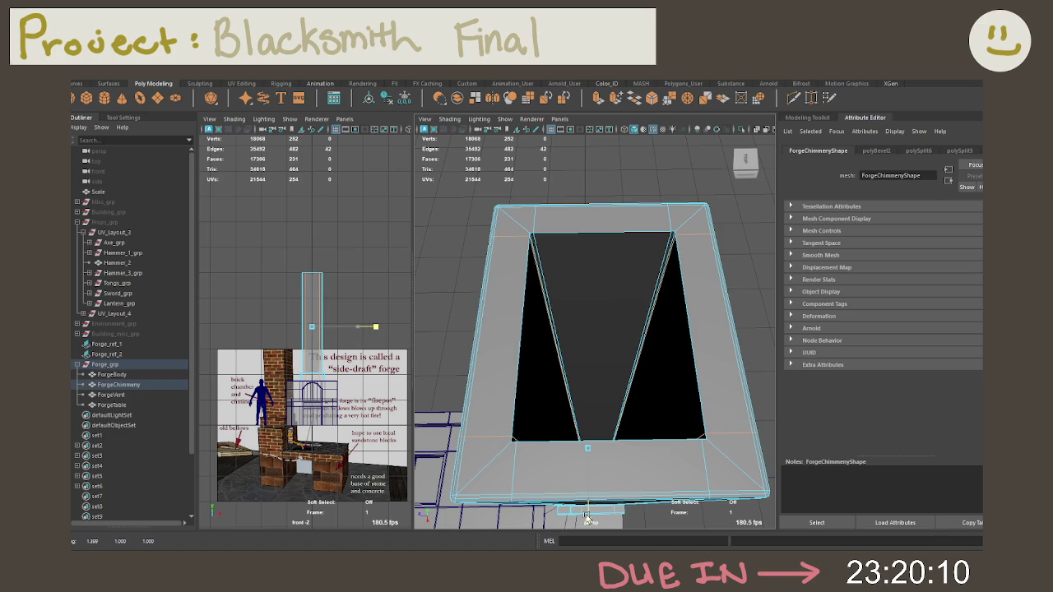
pyautogui.press('r')
pyautogui.press('F10')
pyautogui.click(584, 329)
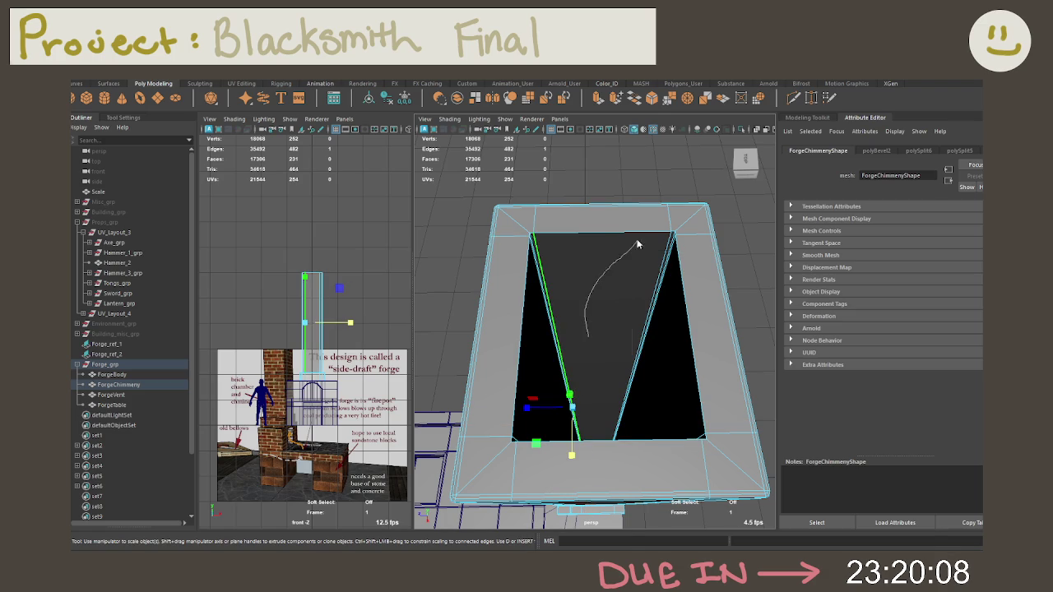
pyautogui.press('F8')
pyautogui.press('3')
pyautogui.press('1')
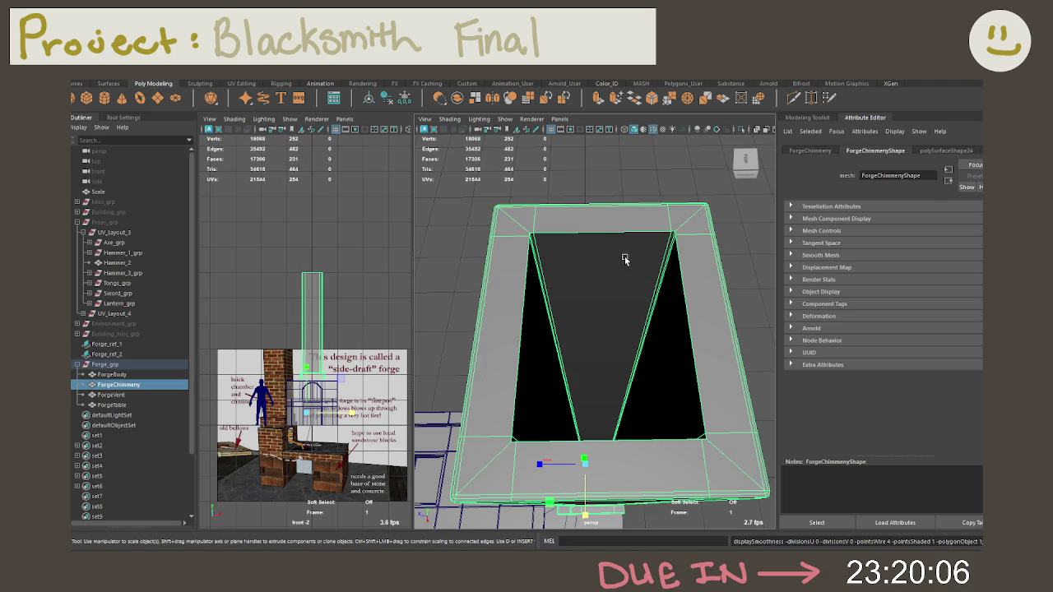
# Bevel the opening's left inner edge with 2 segments
pyautogui.moveTo(557, 274); pyautogui.dragTo(553, 247, button='right')
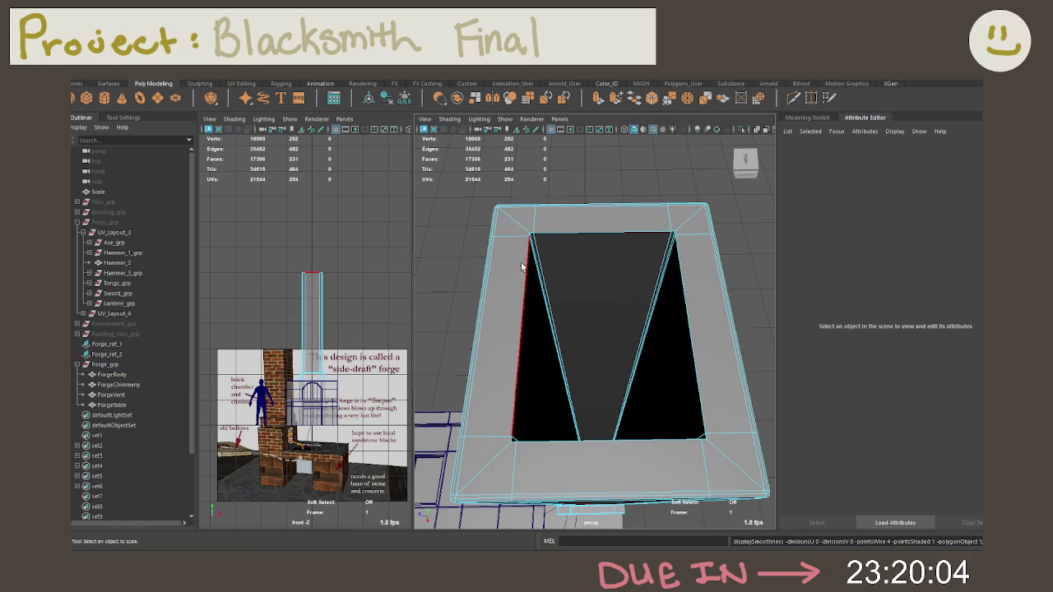
pyautogui.click(523, 264)
pyautogui.hotkey('ctrl', 'b')
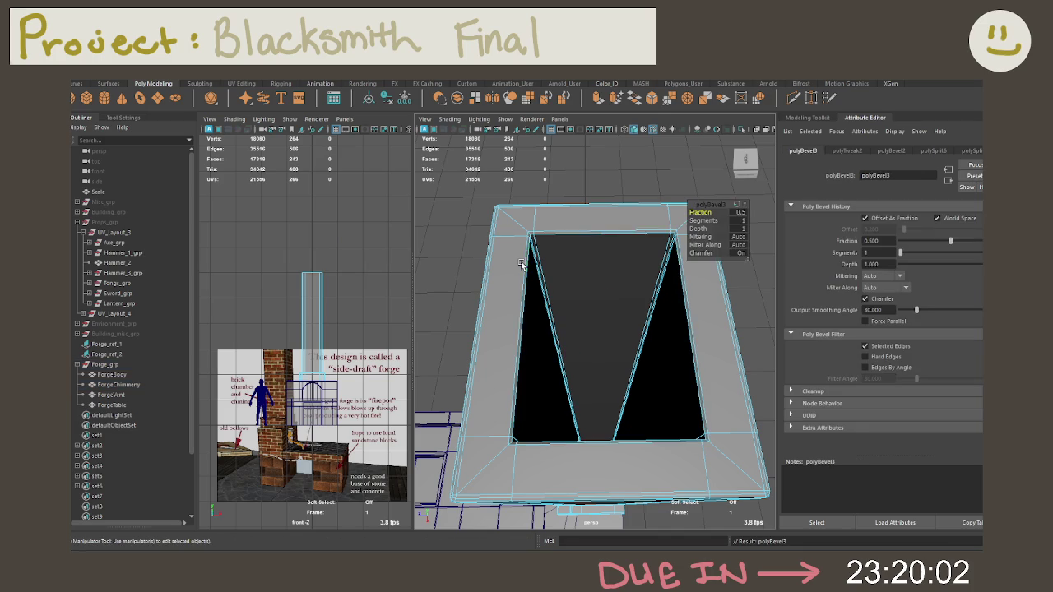
pyautogui.click(704, 220)
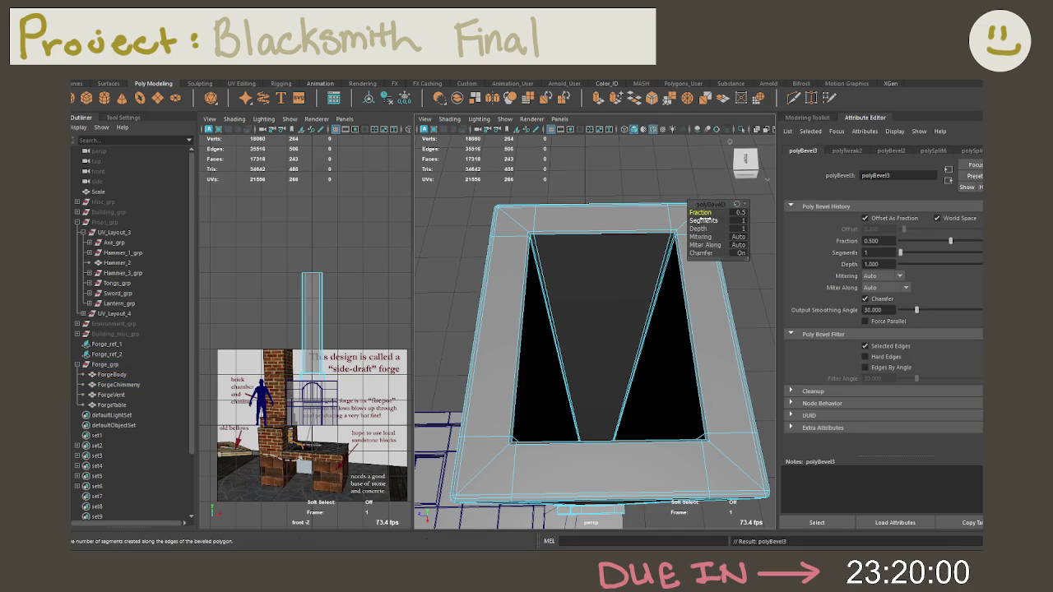
pyautogui.moveTo(703, 221); pyautogui.dragTo(729, 142, button='middle')
# Reselect the chimney and orbit around to inspect its outside
pyautogui.click(750, 327)
pyautogui.keyDown('alt'); pyautogui.moveTo(750, 327); pyautogui.dragTo(690, 304); pyautogui.keyUp('alt')
pyautogui.scroll(3, 691, 304)
pyautogui.scroll(2, 691, 304)
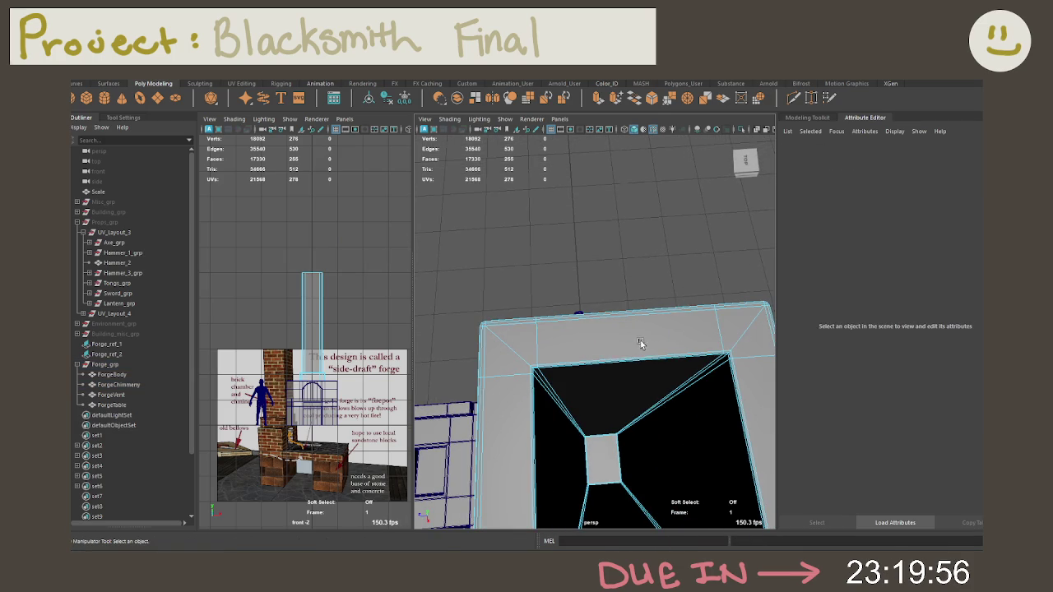
pyautogui.click(629, 350)
pyautogui.scroll(-2, 628, 359)
pyautogui.moveTo(627, 332)
pyautogui.keyDown('alt'); pyautogui.mouseDown()
pyautogui.moveTo(602, 404)
pyautogui.moveTo(566, 328)
pyautogui.mouseUp(); pyautogui.keyUp('alt')
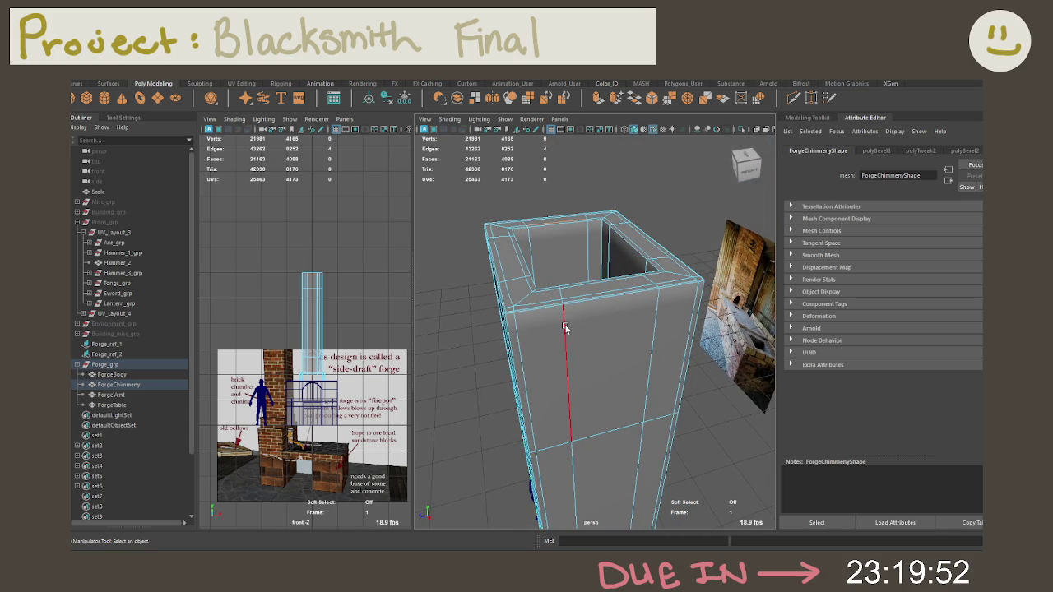
# Cut an edge loop near the chimney top and select the face band there
pyautogui.press('1')
pyautogui.moveTo(554, 277); pyautogui.dragTo(543, 238, button='right')
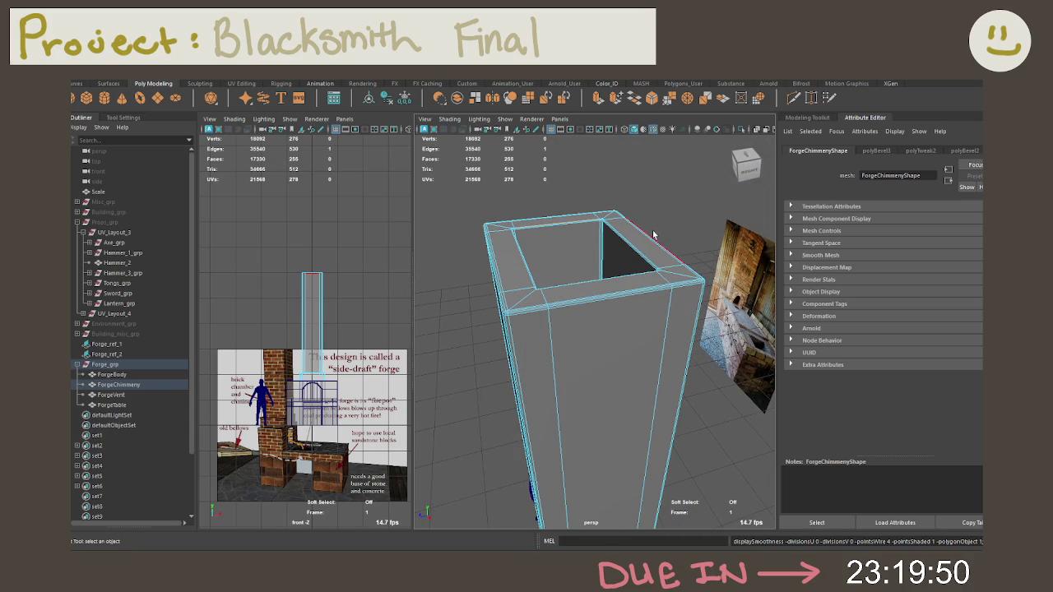
pyautogui.click(796, 98)
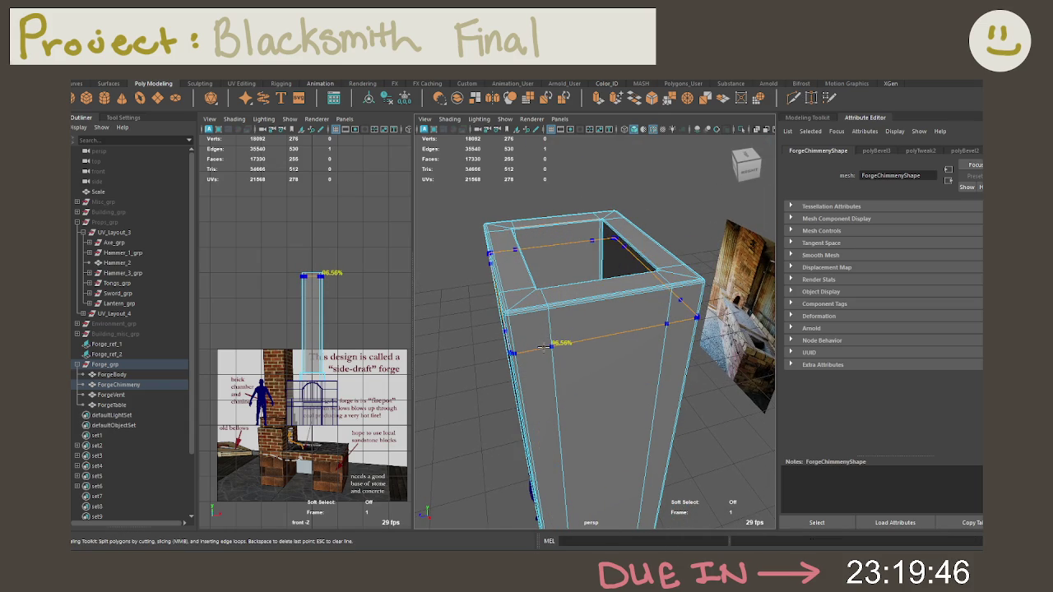
pyautogui.keyDown('ctrl'); pyautogui.click(543, 351); pyautogui.keyUp('ctrl')
pyautogui.press('q')
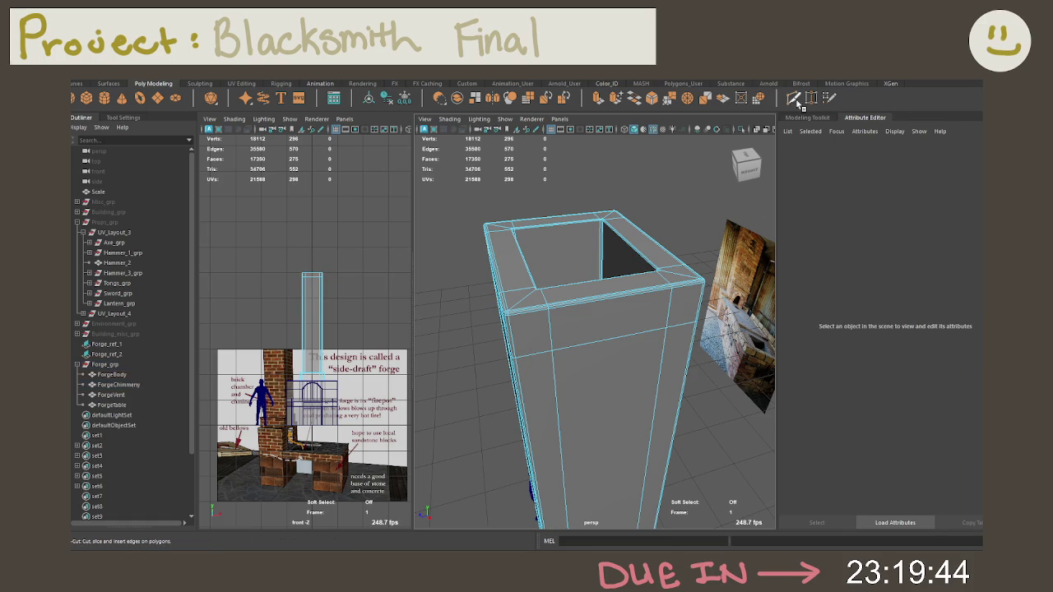
pyautogui.rightClick(600, 310)
pyautogui.click(596, 289)
pyautogui.doubleClick(533, 336)
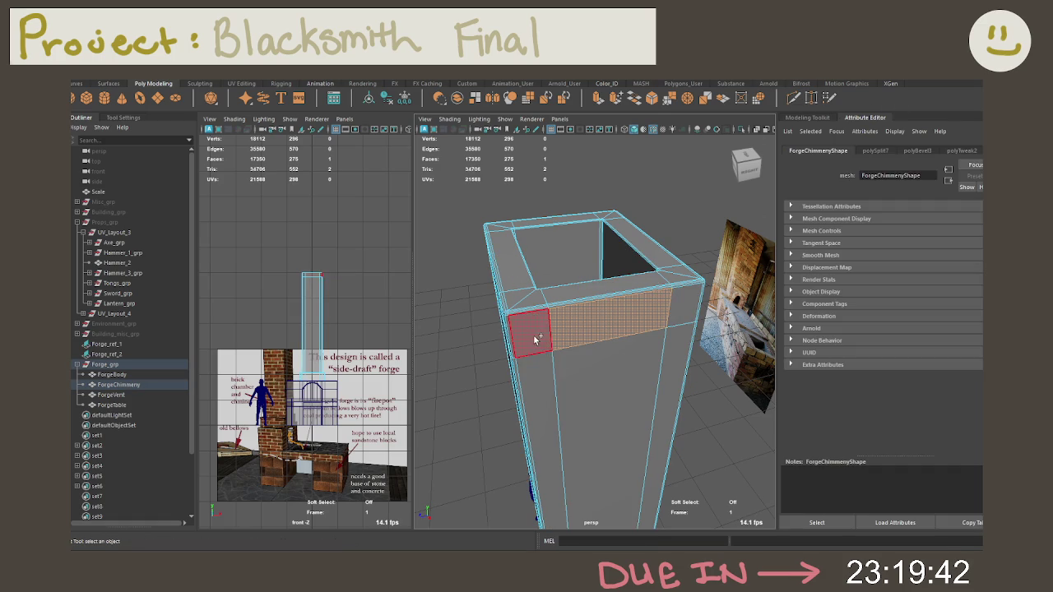
# Extrude the chimney-top face band outward with thickness 0.075
pyautogui.hotkey('ctrl', 'e')
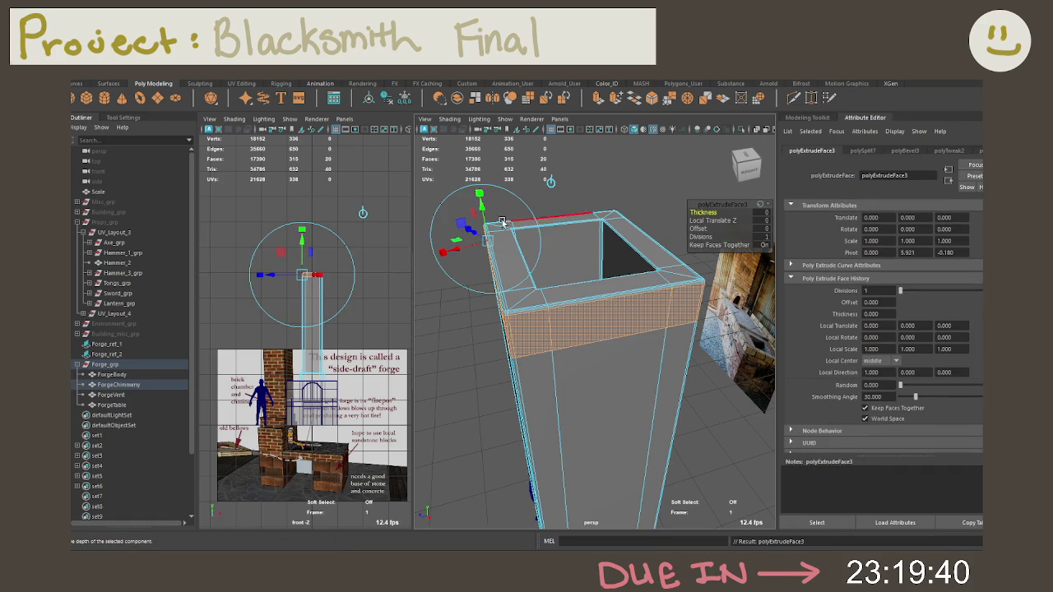
pyautogui.moveTo(699, 220); pyautogui.dragTo(777, 224, button='middle')
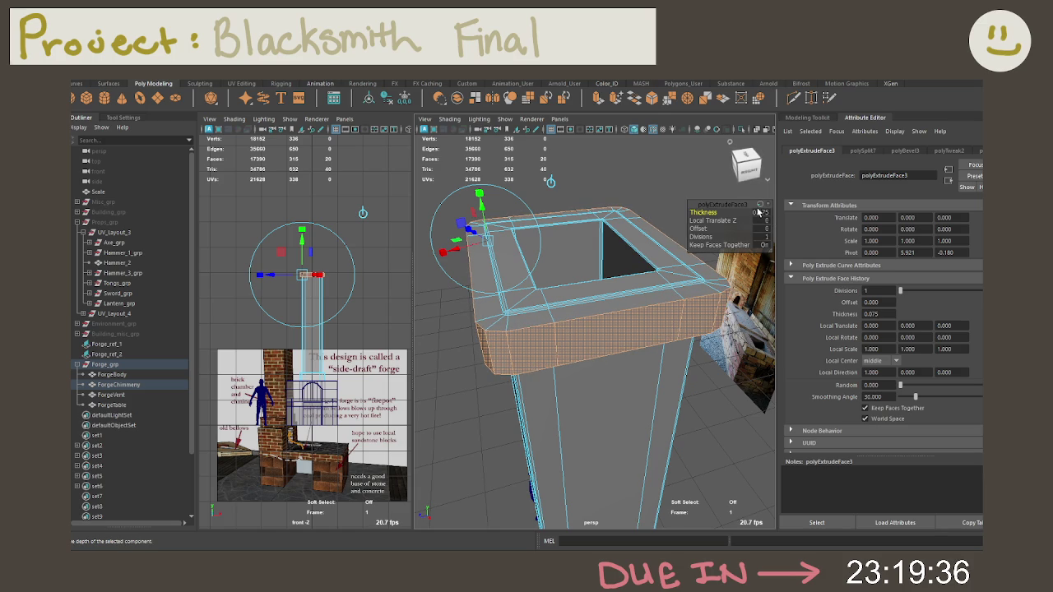
pyautogui.moveTo(706, 272)
pyautogui.keyDown('alt'); pyautogui.mouseDown()
pyautogui.moveTo(665, 299)
pyautogui.moveTo(668, 308)
pyautogui.mouseUp(); pyautogui.keyUp('alt')
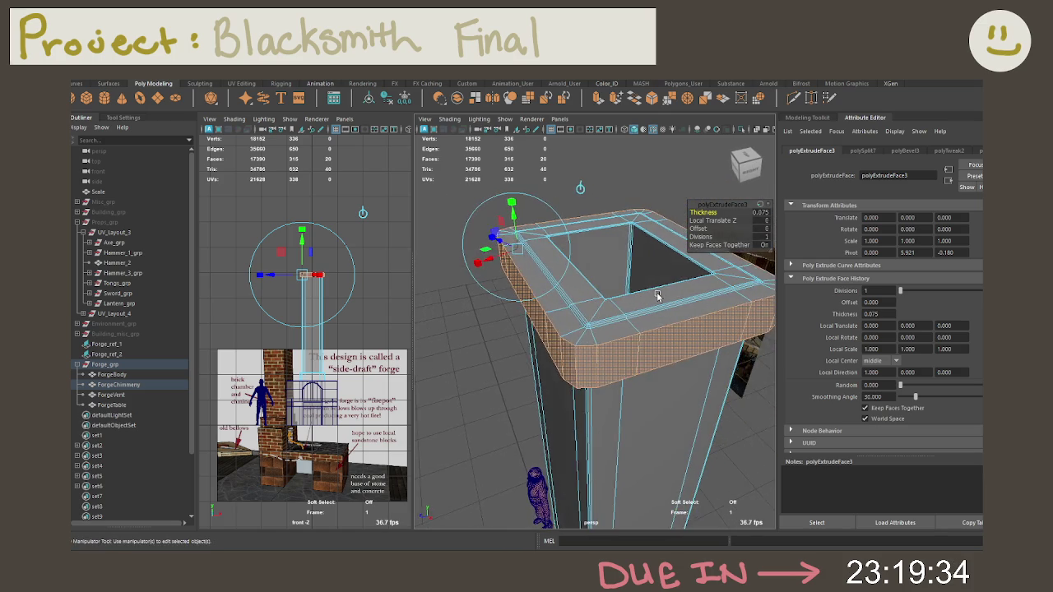
pyautogui.scroll(5, 671, 318)
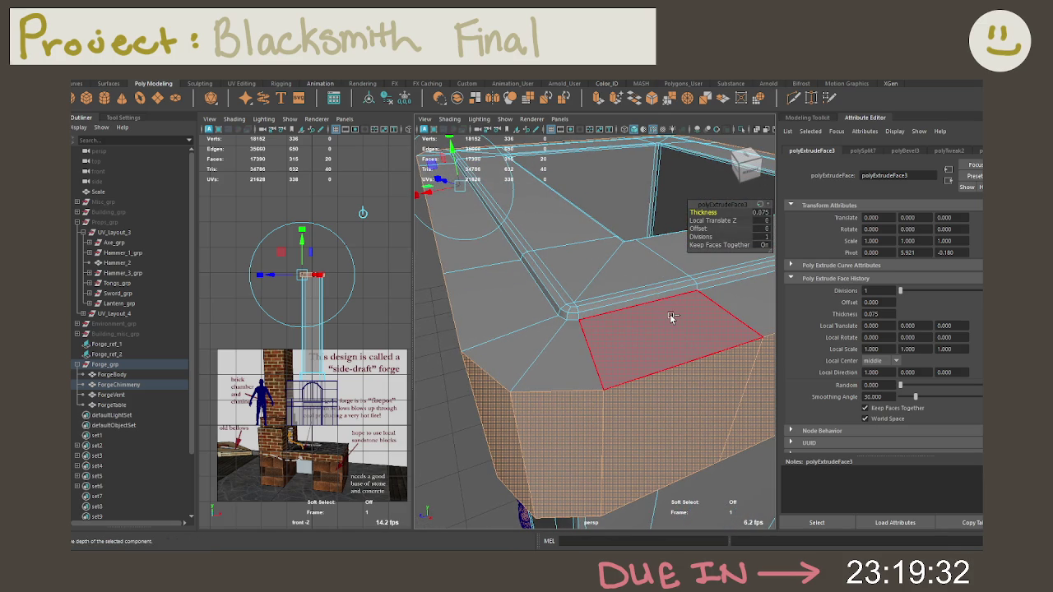
# Bevel the new rim's edges with 2 segments at fraction 0.25
pyautogui.hotkey('ctrl', 'b')
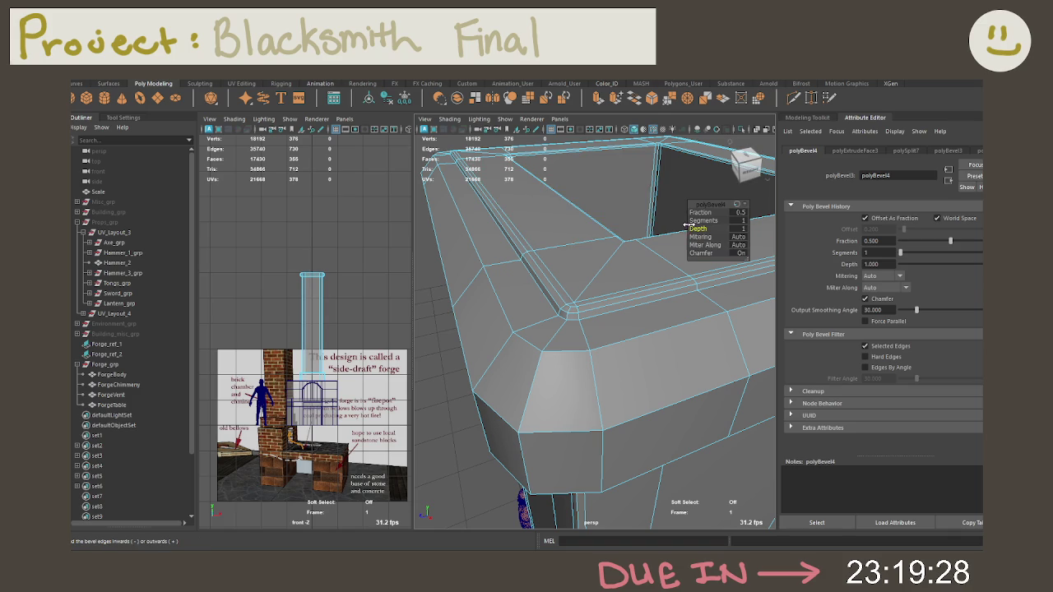
pyautogui.click(703, 220)
pyautogui.moveTo(703, 221); pyautogui.dragTo(716, 220, button='middle')
pyautogui.click(740, 212)
pyautogui.write('0.25')
pyautogui.press('Return')
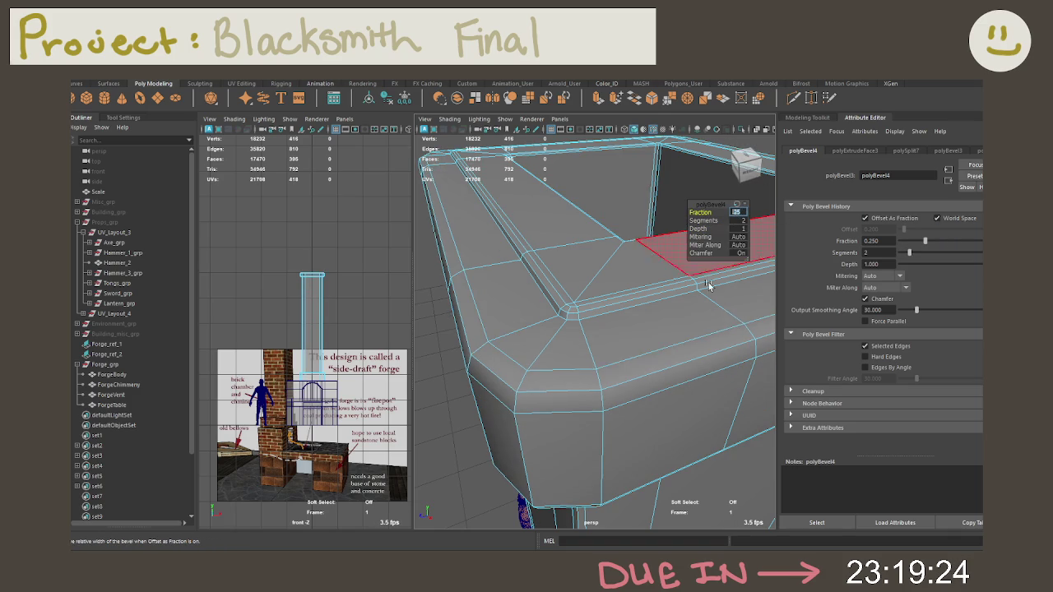
pyautogui.click(611, 317)
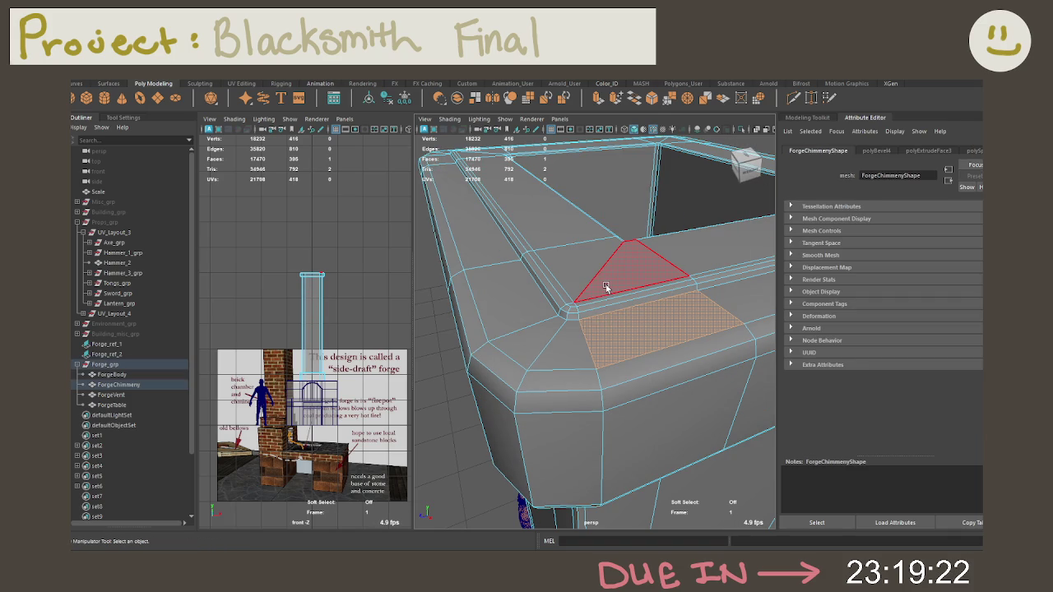
# Select the thin strip face loop along the chimney rim, leaving out the corner faces
pyautogui.click(606, 287)
pyautogui.click(576, 307)
pyautogui.keyDown('shift'); pyautogui.doubleClick(573, 309); pyautogui.keyUp('shift')
pyautogui.keyDown('shift'); pyautogui.click(578, 305); pyautogui.keyUp('shift')
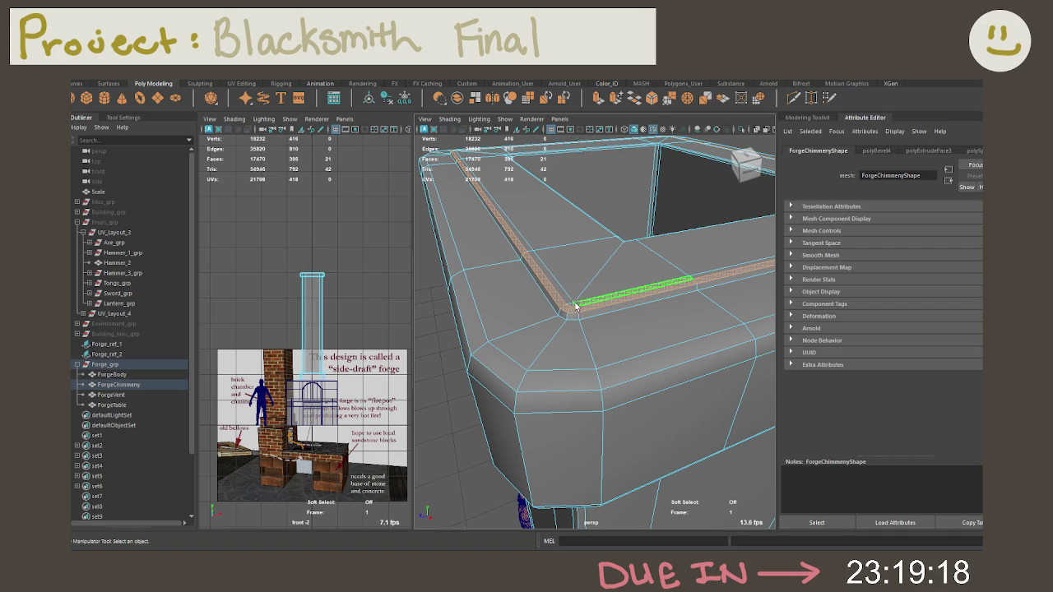
pyautogui.keyDown('shift'); pyautogui.doubleClick(574, 308); pyautogui.keyUp('shift')
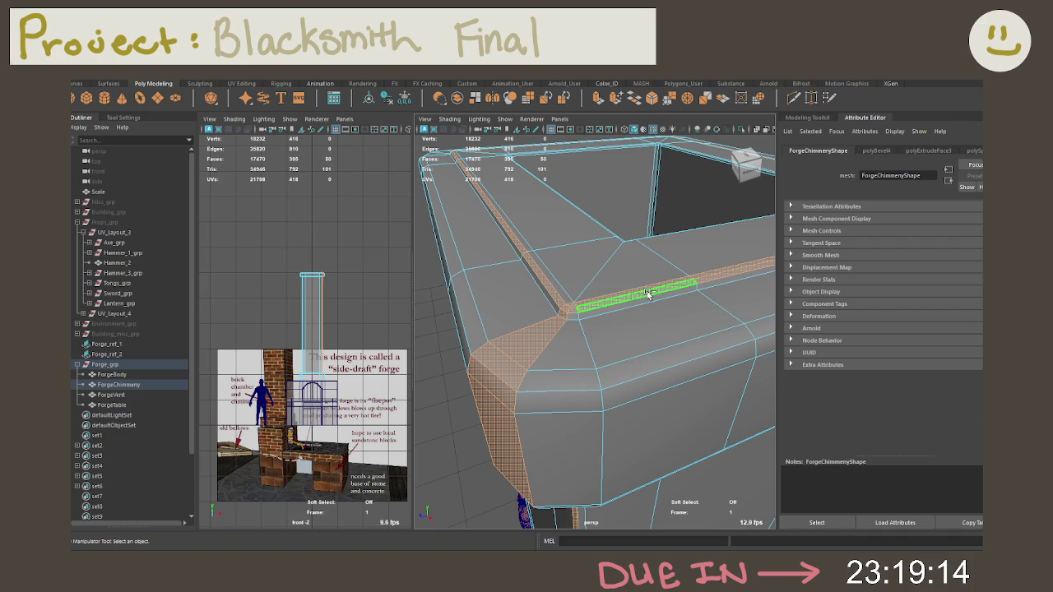
pyautogui.hotkey('ctrl', 'z')
pyautogui.hotkey('ctrl', 'z')
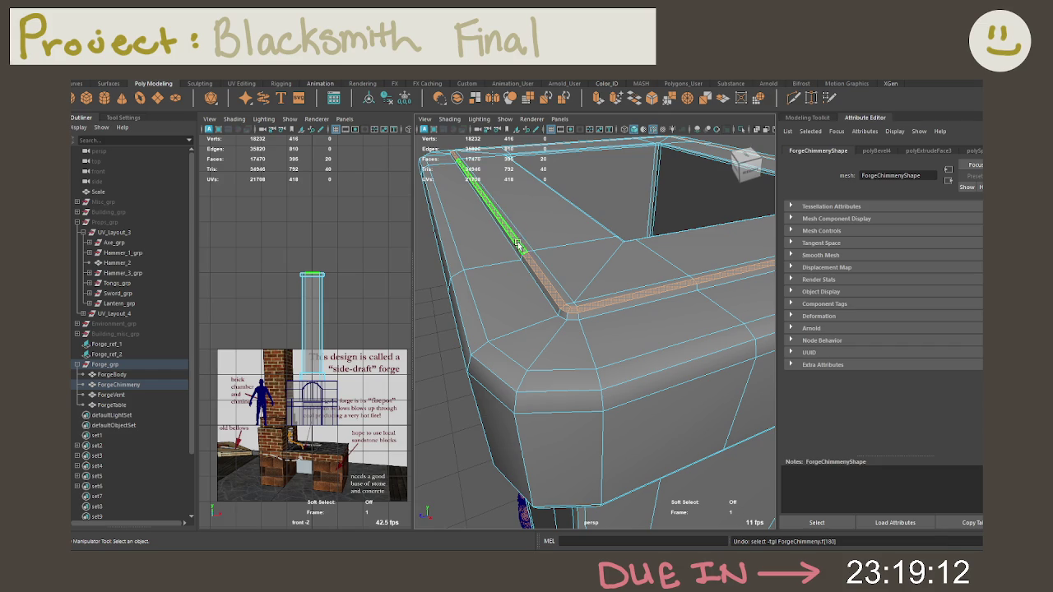
pyautogui.keyDown('alt'); pyautogui.moveTo(520, 243); pyautogui.dragTo(528, 259); pyautogui.keyUp('alt')
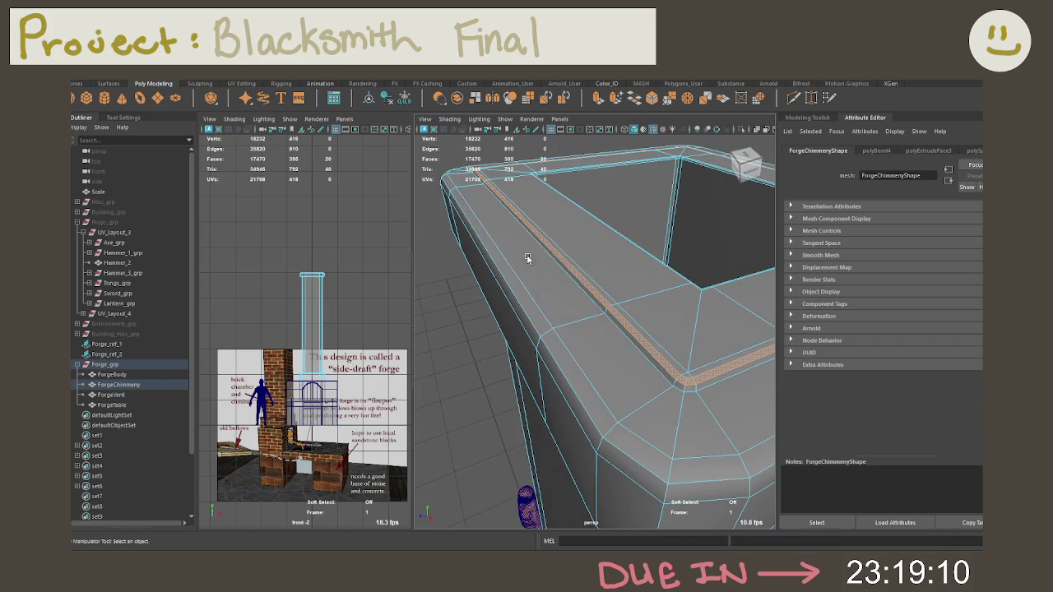
pyautogui.keyDown('shift'); pyautogui.doubleClick(630, 319); pyautogui.keyUp('shift')
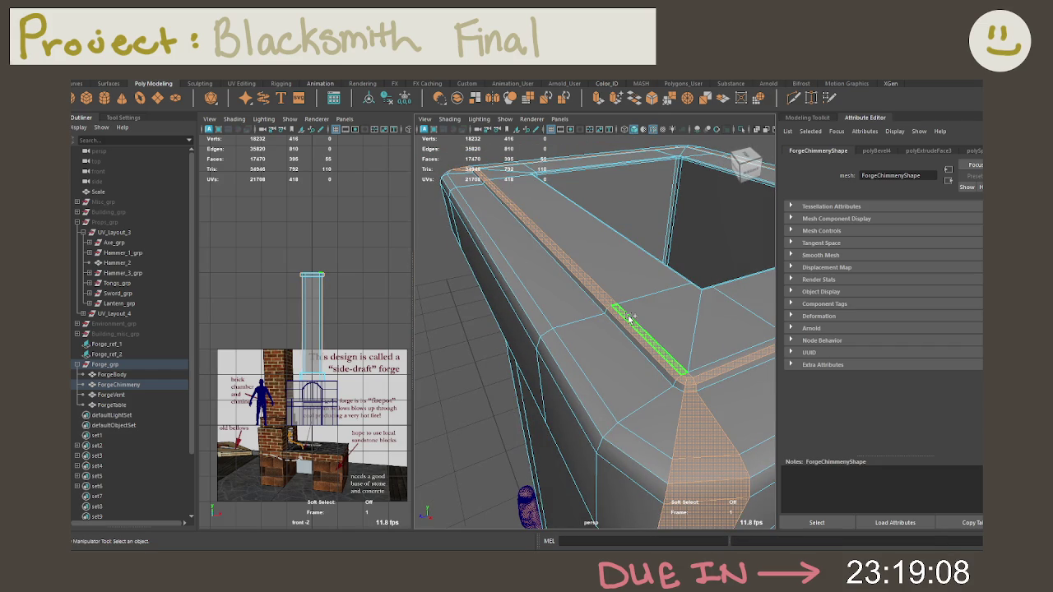
pyautogui.keyDown('ctrl'); pyautogui.doubleClick(654, 325); pyautogui.keyUp('ctrl')
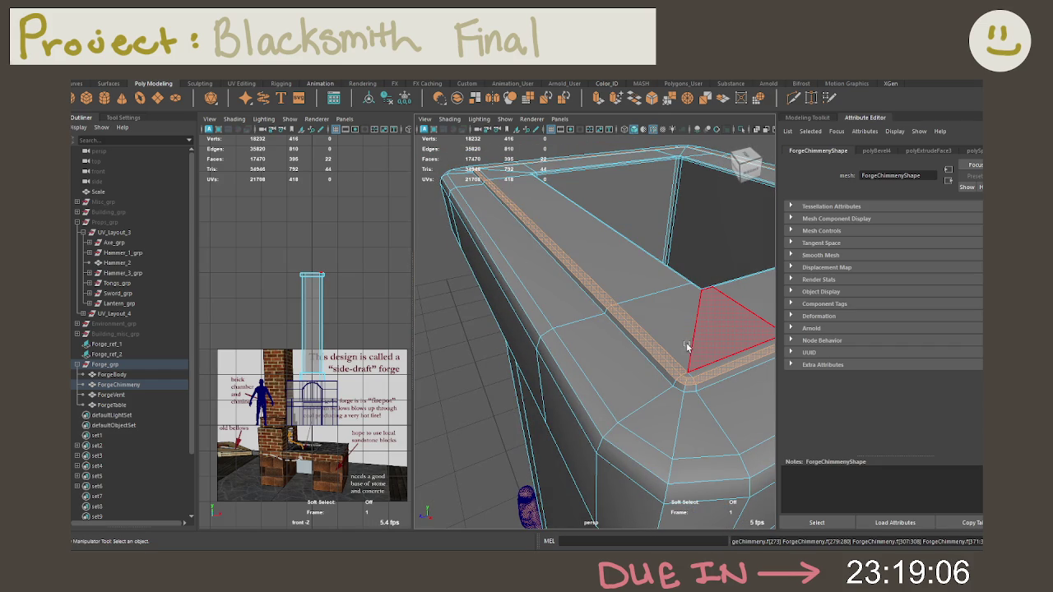
pyautogui.keyDown('alt'); pyautogui.moveTo(688, 346); pyautogui.dragTo(651, 350); pyautogui.keyUp('alt')
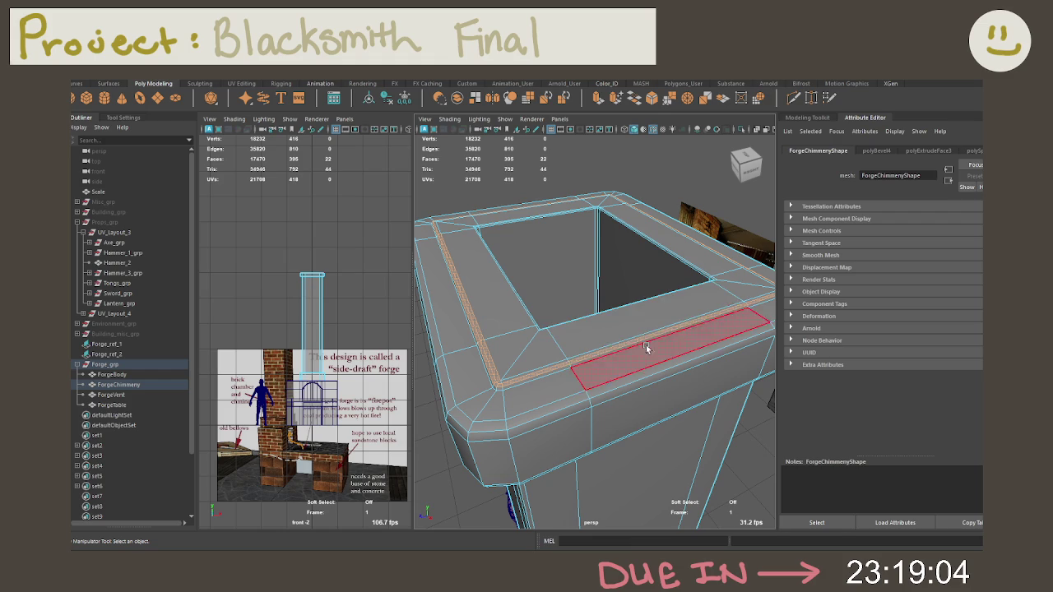
# Select the loop of thin bevel faces around the top rim and grow the selection
pyautogui.keyDown('shift'); pyautogui.moveTo(589, 333); pyautogui.dragTo(582, 341, button='right'); pyautogui.keyUp('shift')
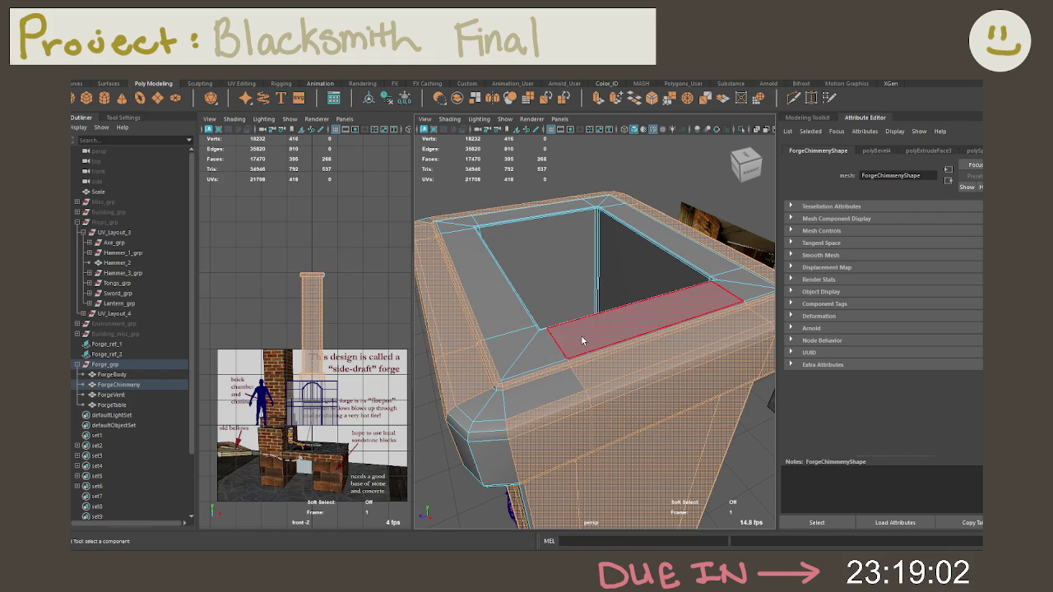
pyautogui.doubleClick(550, 345)
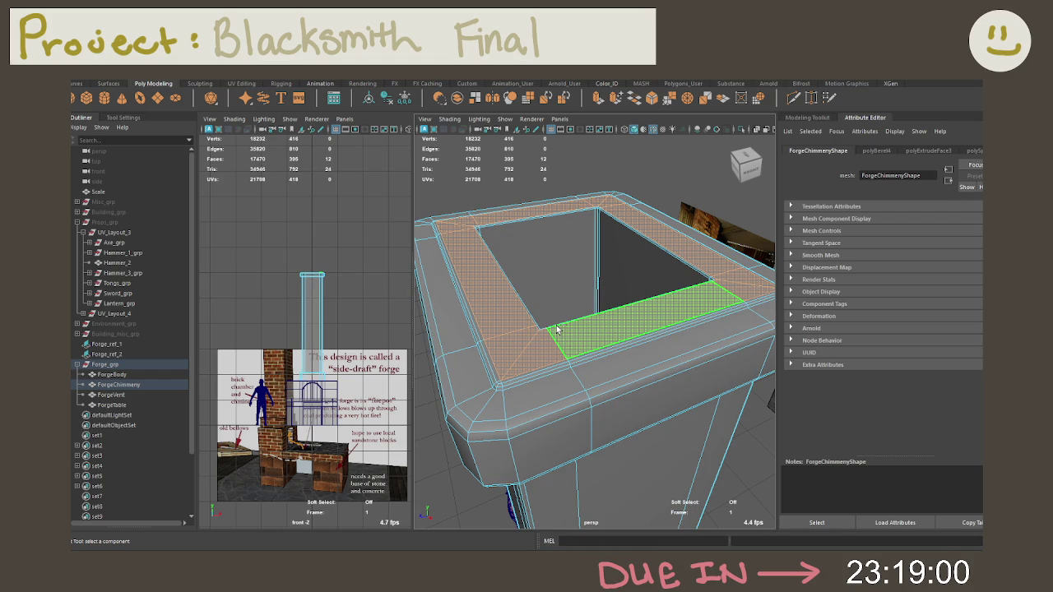
pyautogui.press('w')
pyautogui.press('e')
pyautogui.press('w')
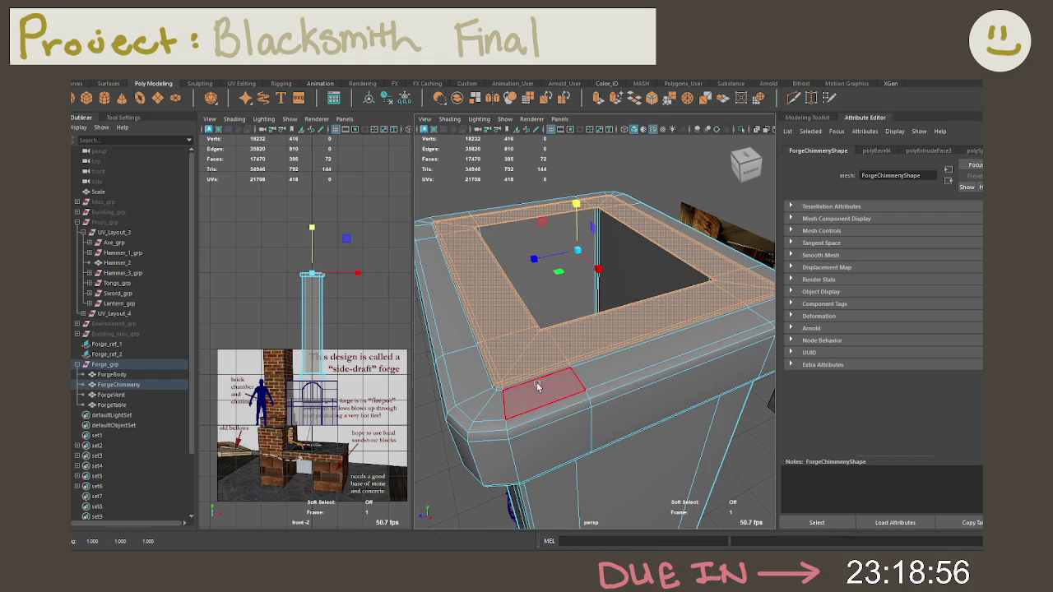
pyautogui.click(510, 384)
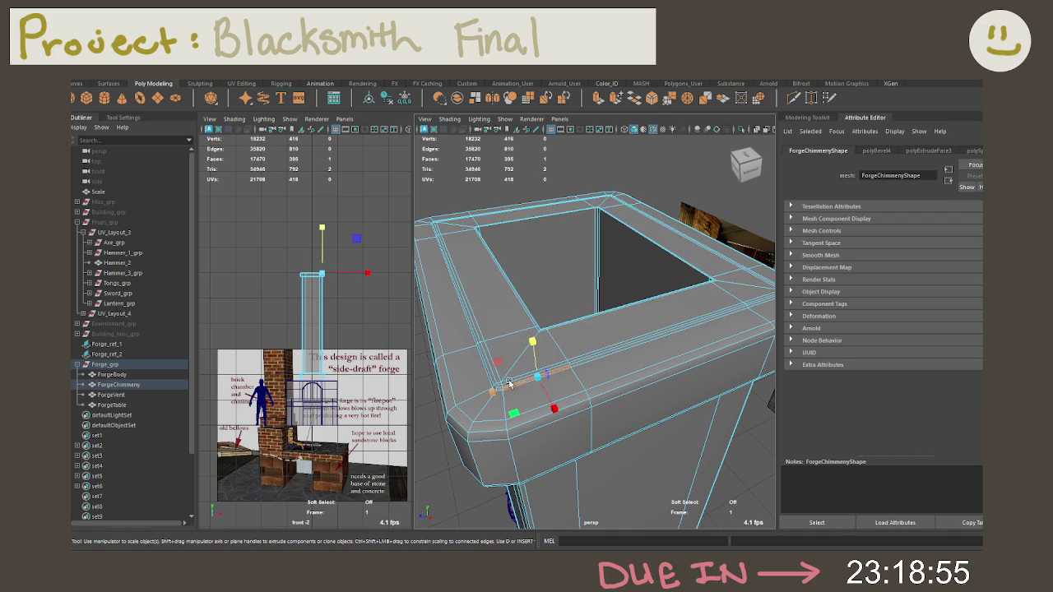
pyautogui.doubleClick(587, 365)
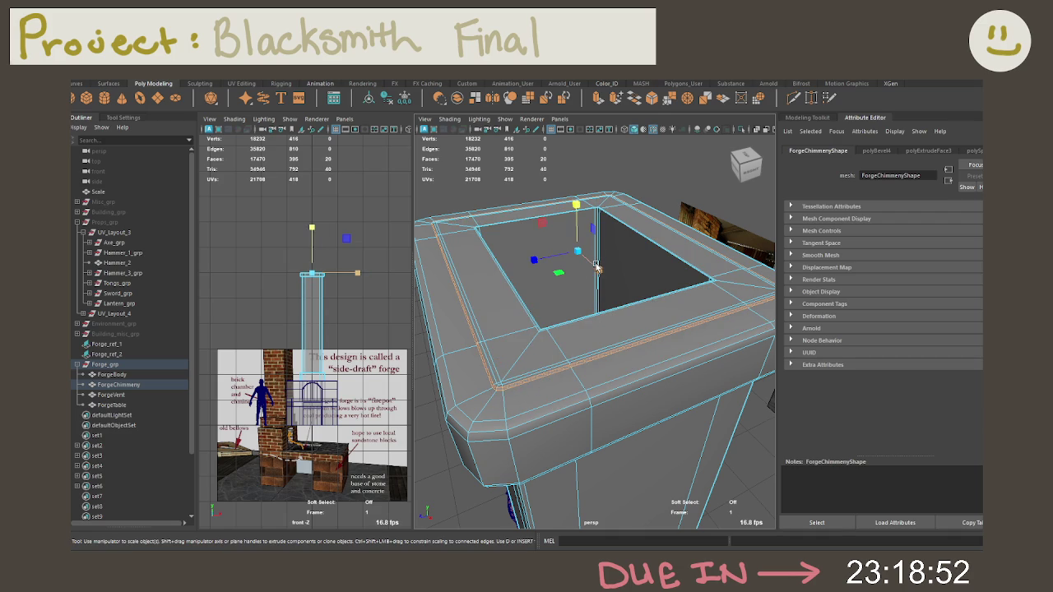
pyautogui.hotkey('shift', '.')
pyautogui.click(574, 215)
# In edge mode, select the bevel edge loop on the rim and delete it
pyautogui.scroll(-4, 578, 403)
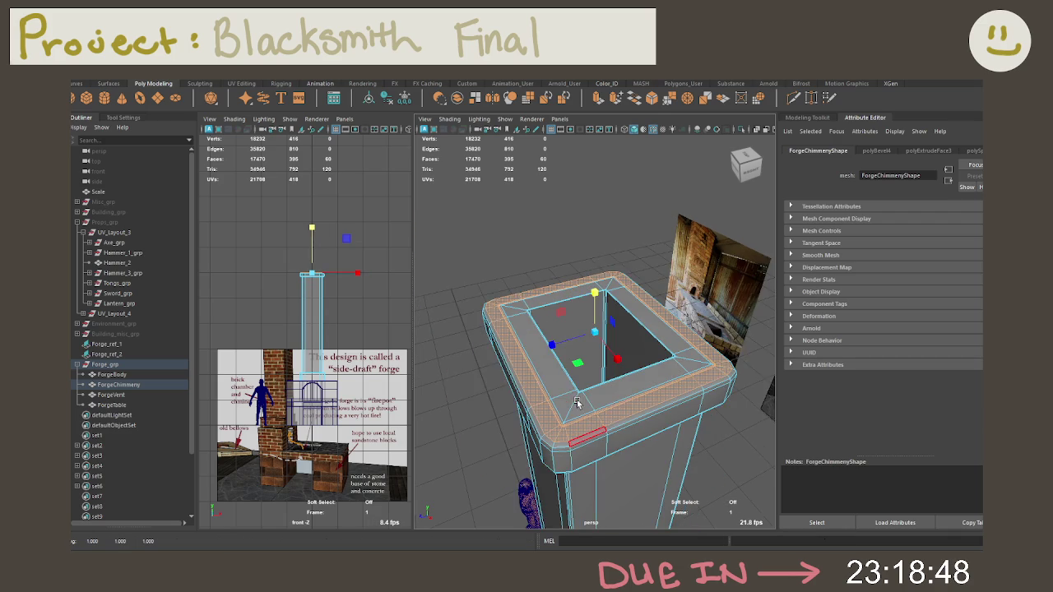
pyautogui.moveTo(577, 403)
pyautogui.keyDown('alt'); pyautogui.mouseDown()
pyautogui.moveTo(665, 324)
pyautogui.moveTo(684, 348)
pyautogui.moveTo(658, 301)
pyautogui.mouseUp(); pyautogui.keyUp('alt')
pyautogui.scroll(5, 665, 323)
pyautogui.scroll(-2, 656, 302)
pyautogui.rightClick(552, 260)
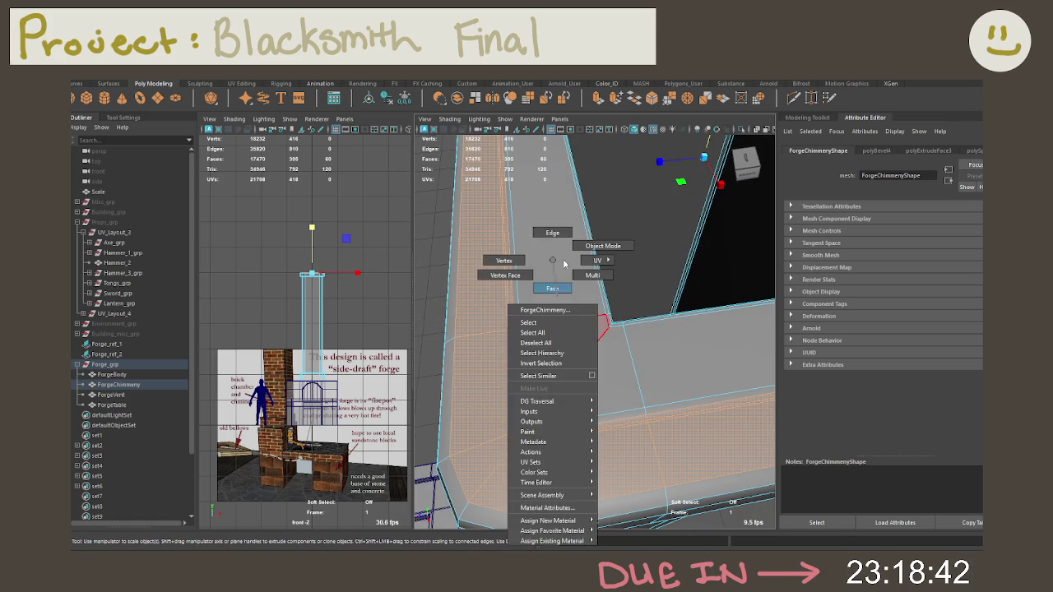
pyautogui.click(552, 233)
pyautogui.click(565, 434)
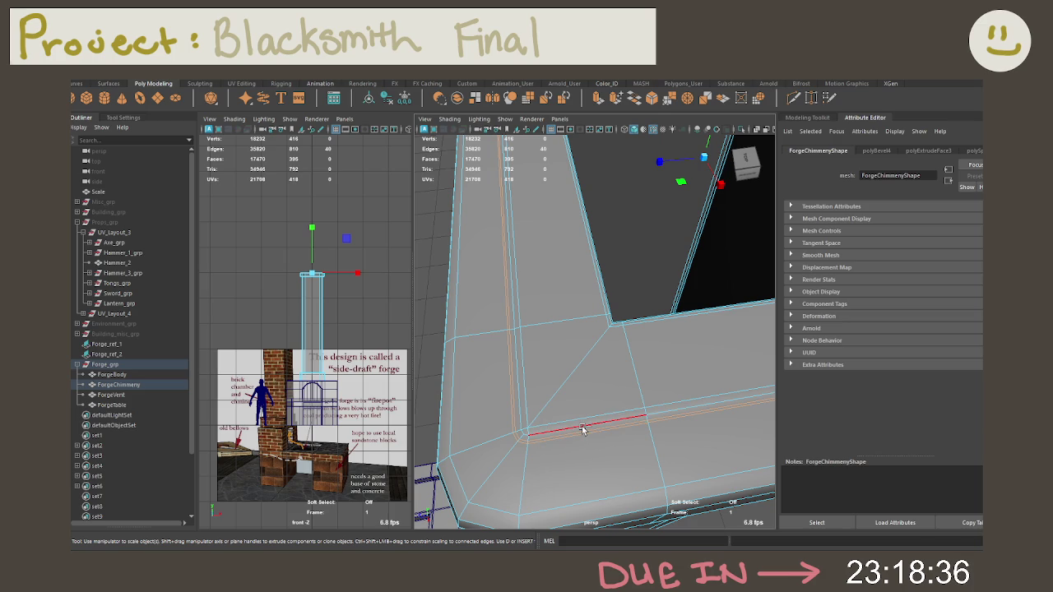
pyautogui.press('Delete')
# Delete the edge loop around the chimney opening
pyautogui.moveTo(592, 440)
pyautogui.keyDown('alt'); pyautogui.mouseDown()
pyautogui.moveTo(592, 384)
pyautogui.moveTo(616, 387)
pyautogui.moveTo(607, 381)
pyautogui.mouseUp(); pyautogui.keyUp('alt')
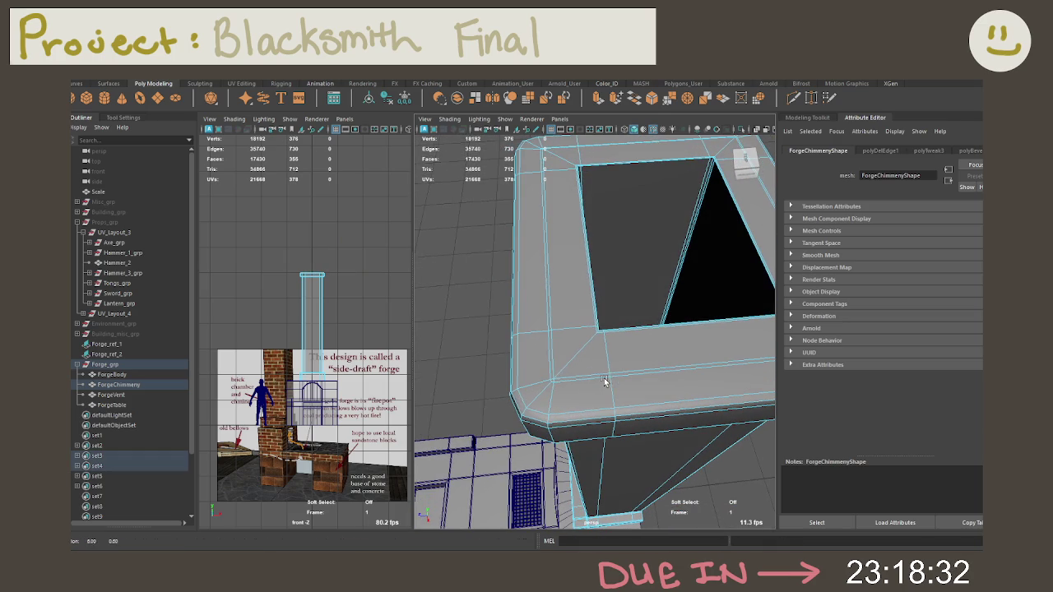
pyautogui.click(592, 374)
pyautogui.doubleClick(558, 347)
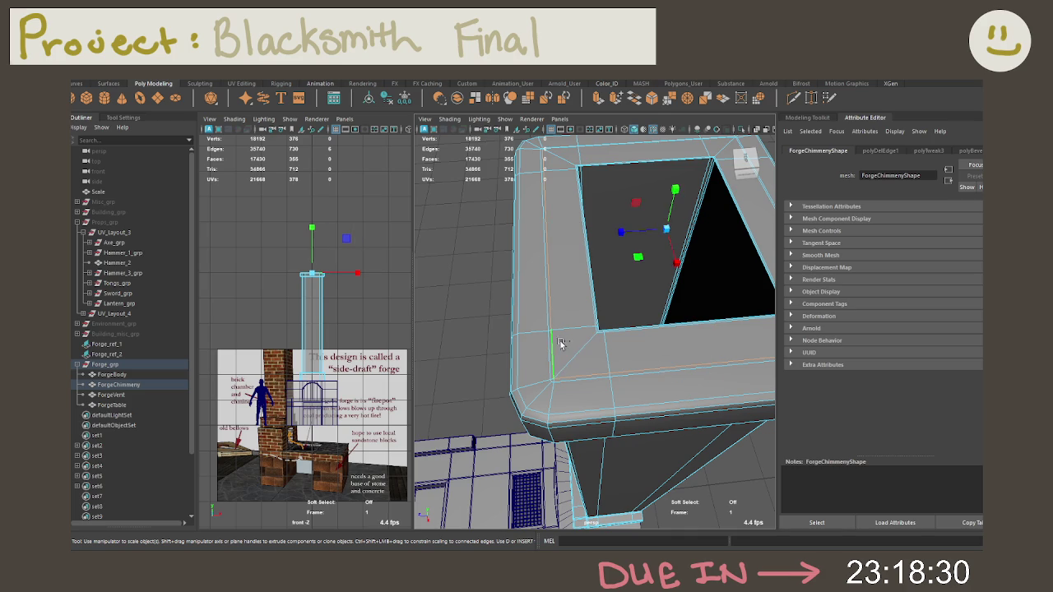
pyautogui.keyDown('alt'); pyautogui.moveTo(557, 347); pyautogui.dragTo(637, 376); pyautogui.keyUp('alt')
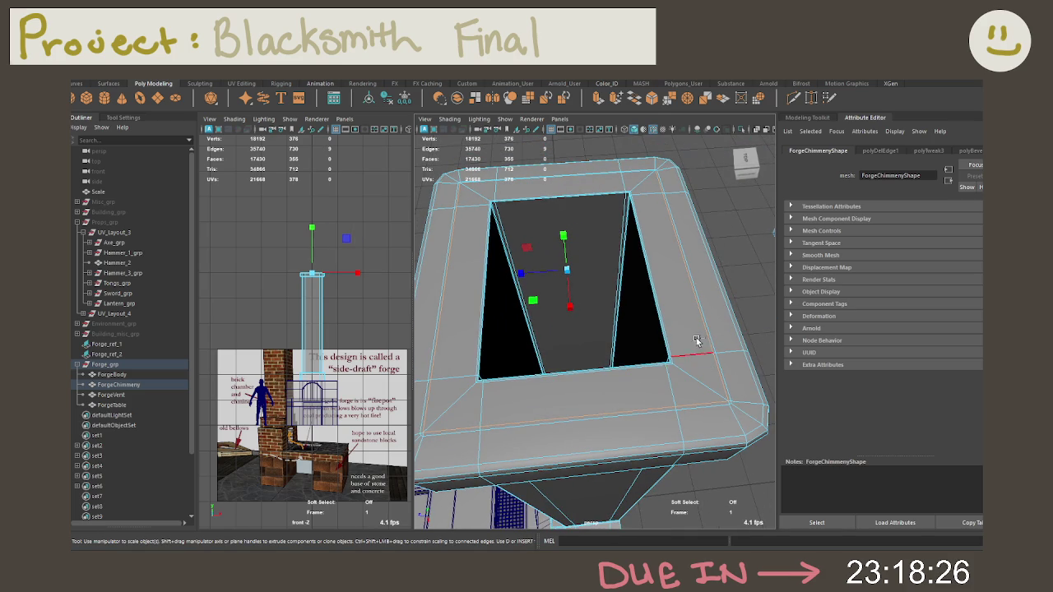
pyautogui.keyDown('alt'); pyautogui.moveTo(667, 297); pyautogui.dragTo(642, 246); pyautogui.keyUp('alt')
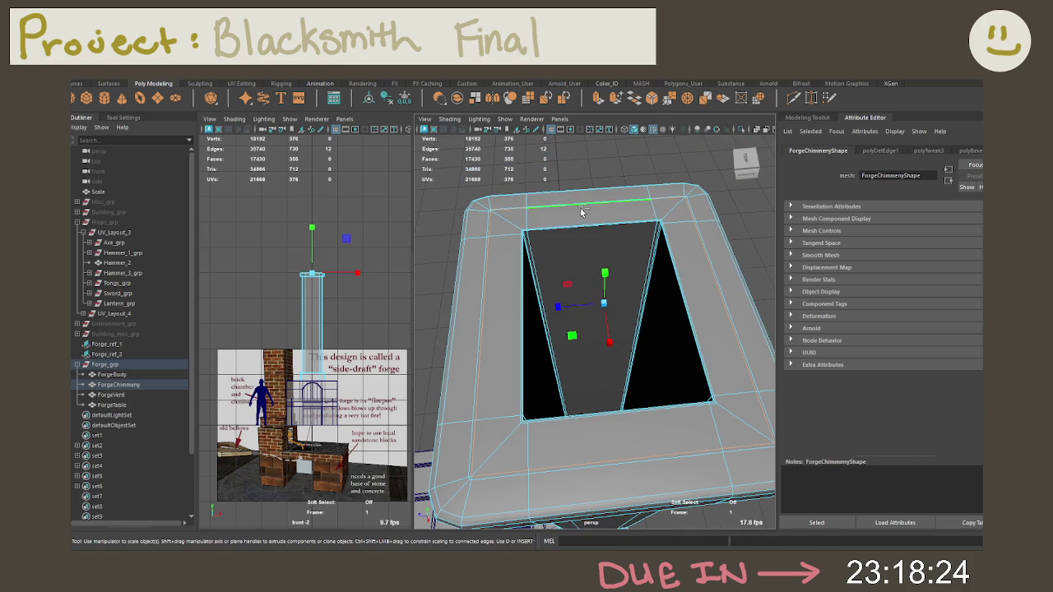
pyautogui.press('Delete')
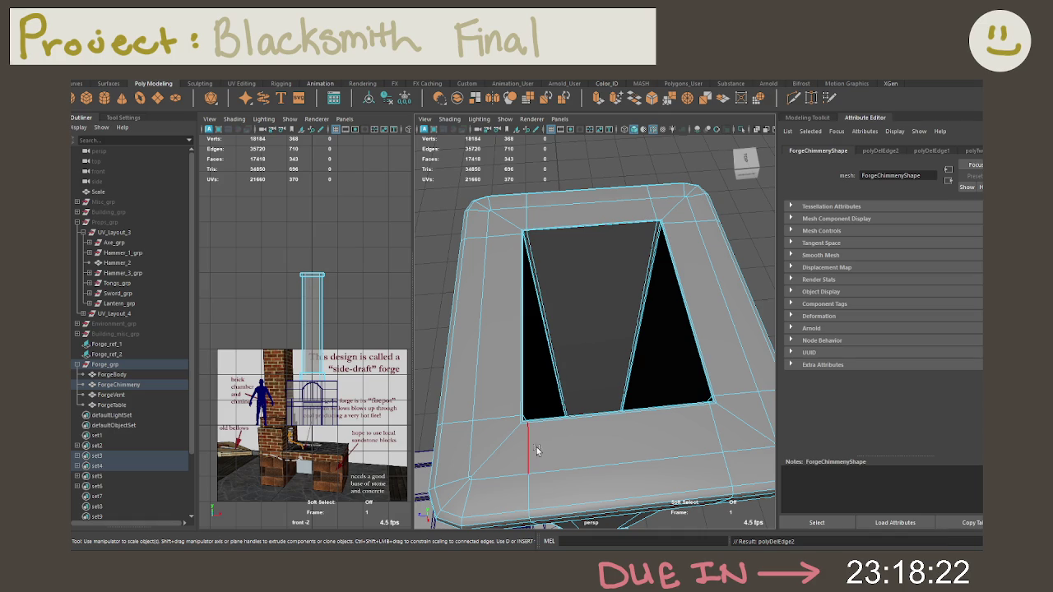
# Select two more rim edge loops and remove them with Ctrl+Delete
pyautogui.moveTo(504, 471)
pyautogui.keyDown('alt'); pyautogui.mouseDown()
pyautogui.moveTo(502, 432)
pyautogui.moveTo(502, 455)
pyautogui.mouseUp(); pyautogui.keyUp('alt')
pyautogui.doubleClick(507, 457)
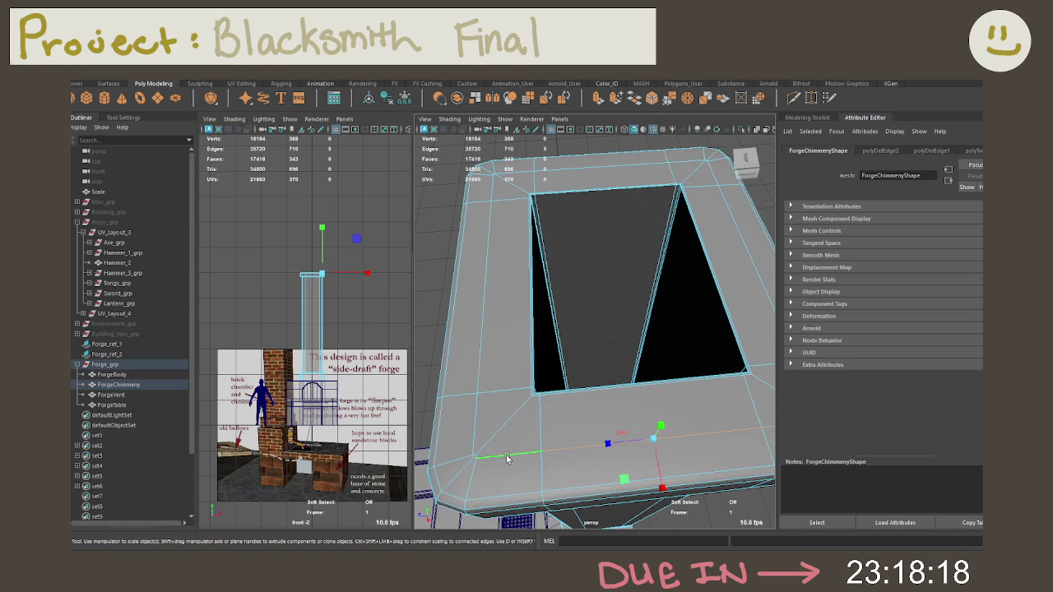
pyautogui.keyDown('shift'); pyautogui.doubleClick(535, 430); pyautogui.keyUp('shift')
pyautogui.scroll(3, 536, 365)
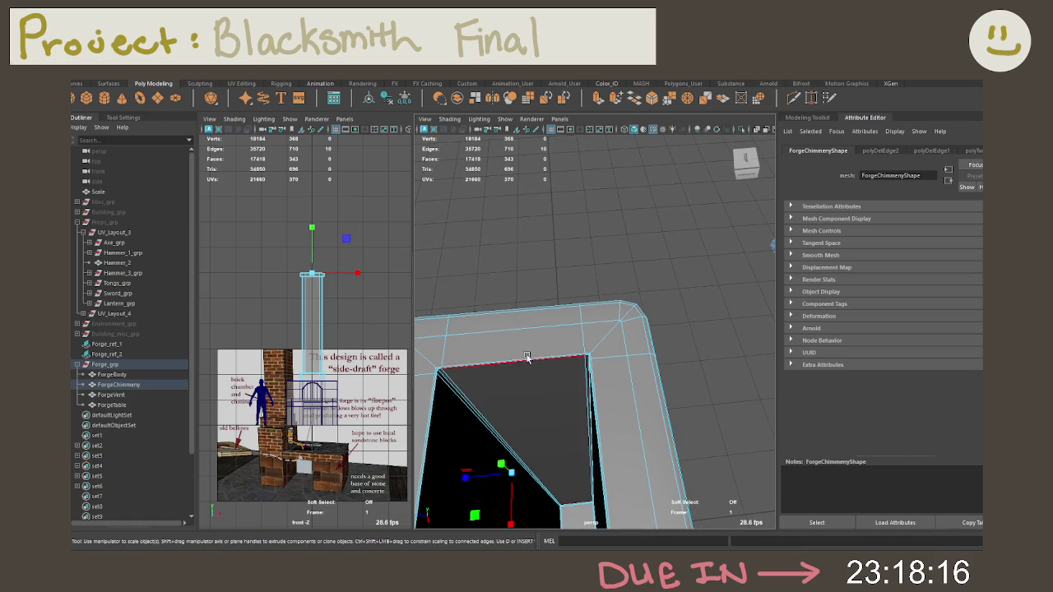
pyautogui.moveTo(535, 365)
pyautogui.keyDown('alt'); pyautogui.mouseDown()
pyautogui.moveTo(570, 343)
pyautogui.moveTo(561, 330)
pyautogui.moveTo(631, 329)
pyautogui.mouseUp(); pyautogui.keyUp('alt')
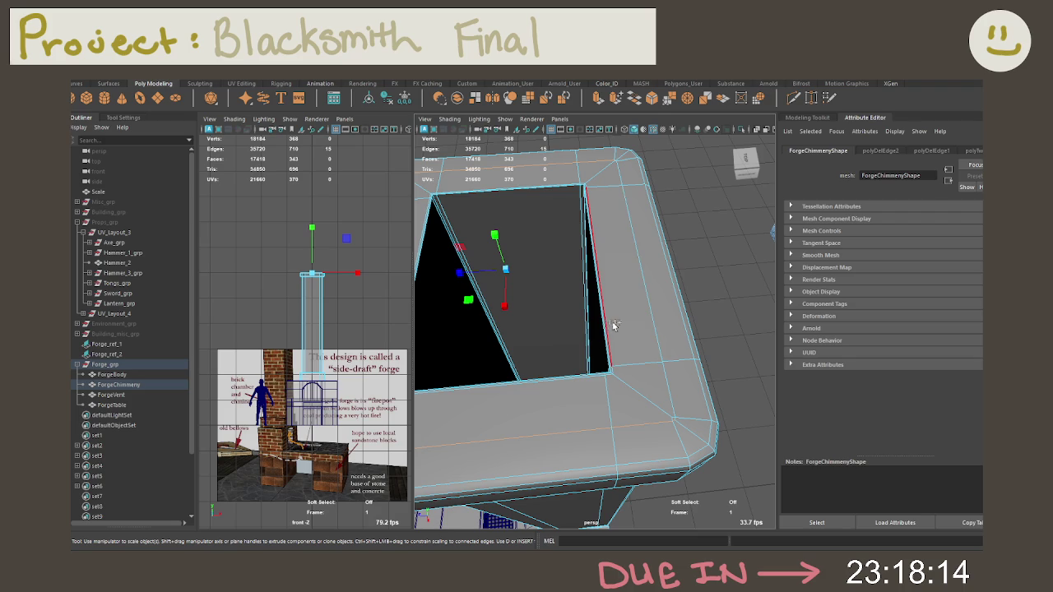
pyautogui.hotkey('ctrl', 'Delete')
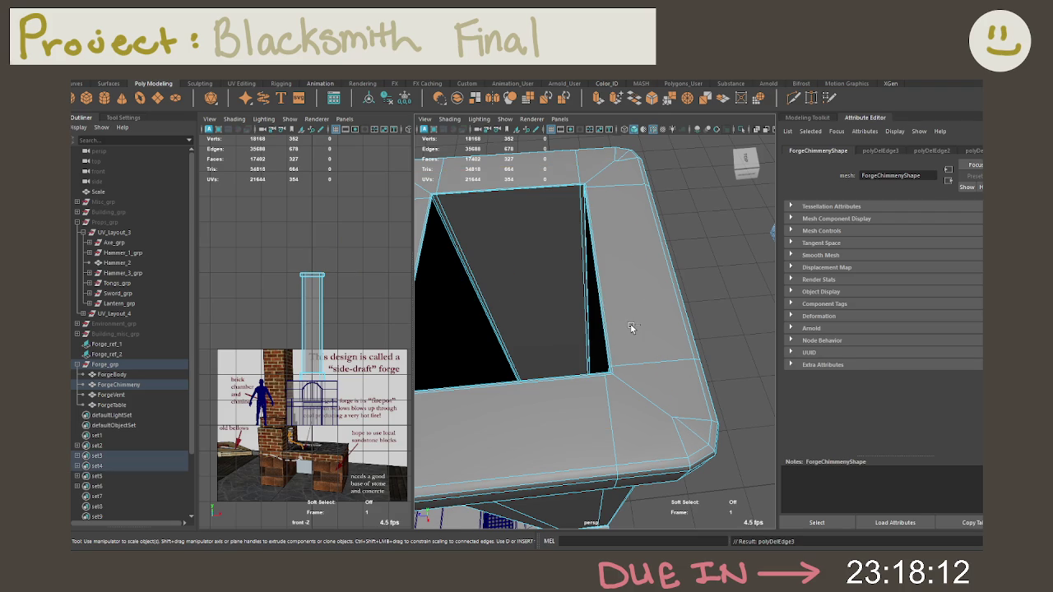
# Delete the two corner edges on the chimney top
pyautogui.moveTo(704, 359)
pyautogui.keyDown('alt'); pyautogui.mouseDown()
pyautogui.moveTo(672, 348)
pyautogui.moveTo(611, 438)
pyautogui.moveTo(628, 403)
pyautogui.mouseUp(); pyautogui.keyUp('alt')
pyautogui.scroll(5, 603, 429)
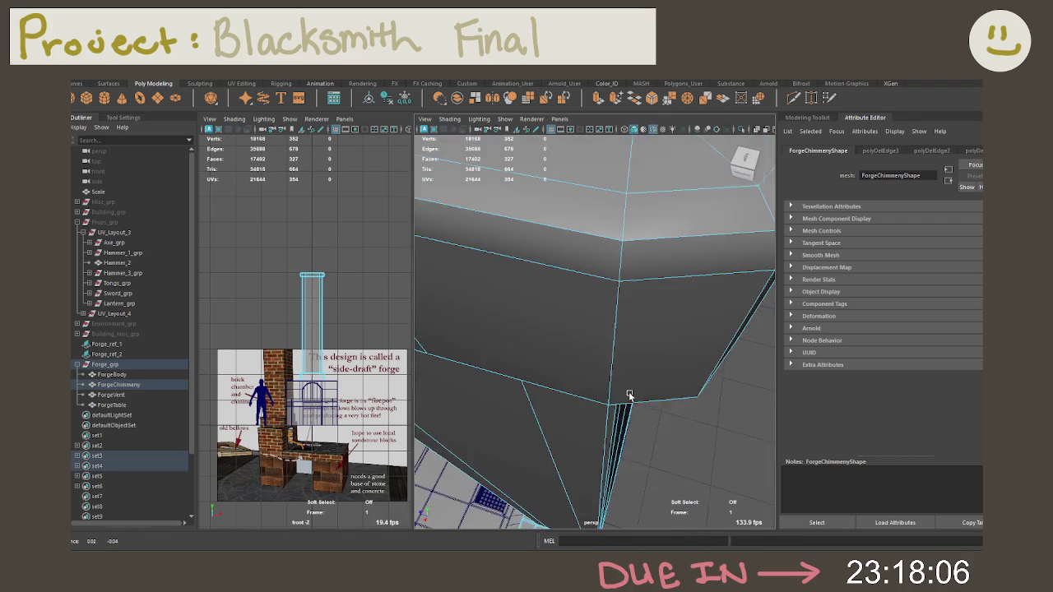
pyautogui.click(632, 400)
pyautogui.scroll(-5, 638, 399)
pyautogui.moveTo(638, 399)
pyautogui.keyDown('alt'); pyautogui.mouseDown()
pyautogui.moveTo(649, 396)
pyautogui.moveTo(536, 385)
pyautogui.mouseUp(); pyautogui.keyUp('alt')
pyautogui.scroll(3, 537, 385)
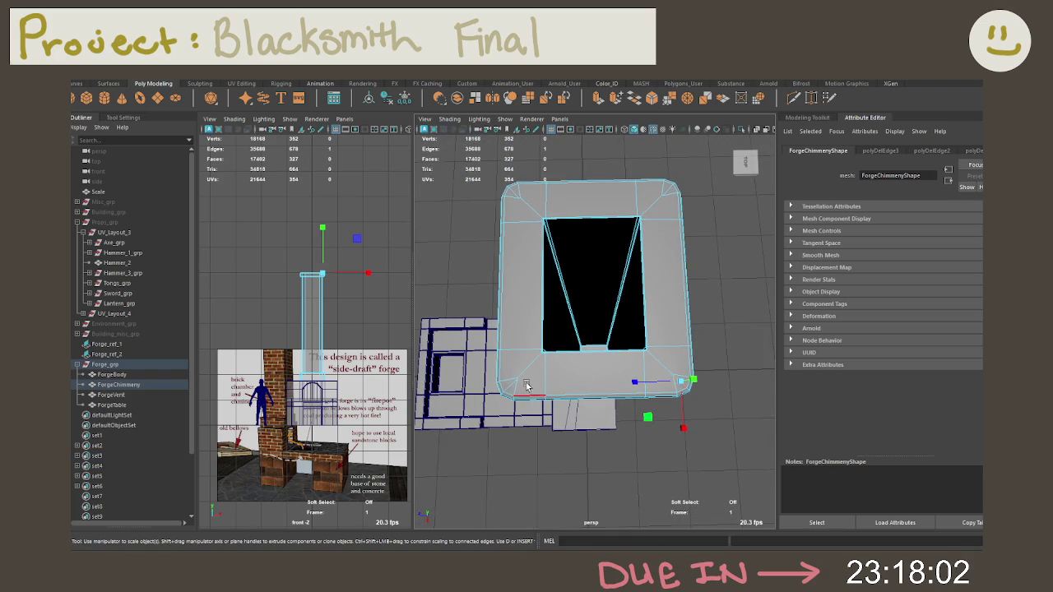
pyautogui.keyDown('shift'); pyautogui.click(512, 195); pyautogui.keyUp('shift')
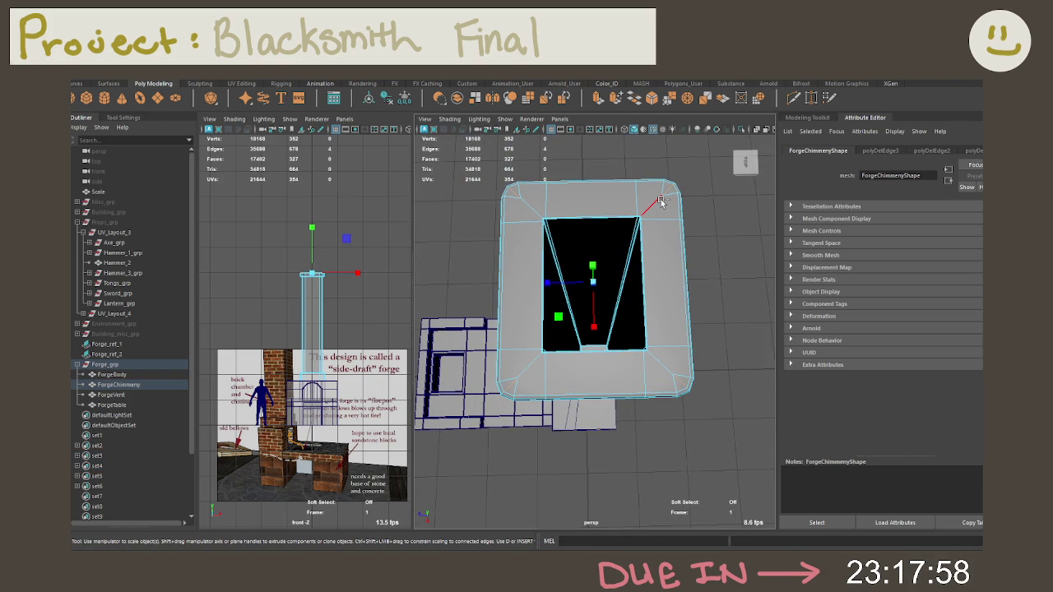
pyautogui.press('Delete')
# Marquee-select the vertices across the chimney top in vertex mode
pyautogui.moveTo(651, 200); pyautogui.dragTo(636, 216, button='right')
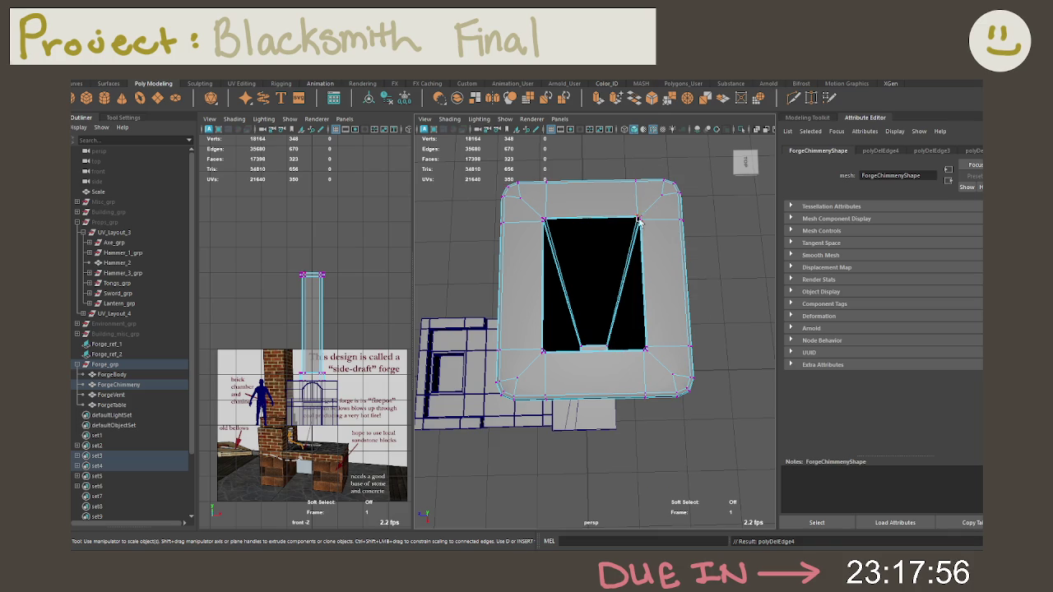
pyautogui.moveTo(710, 423); pyautogui.dragTo(426, 136)
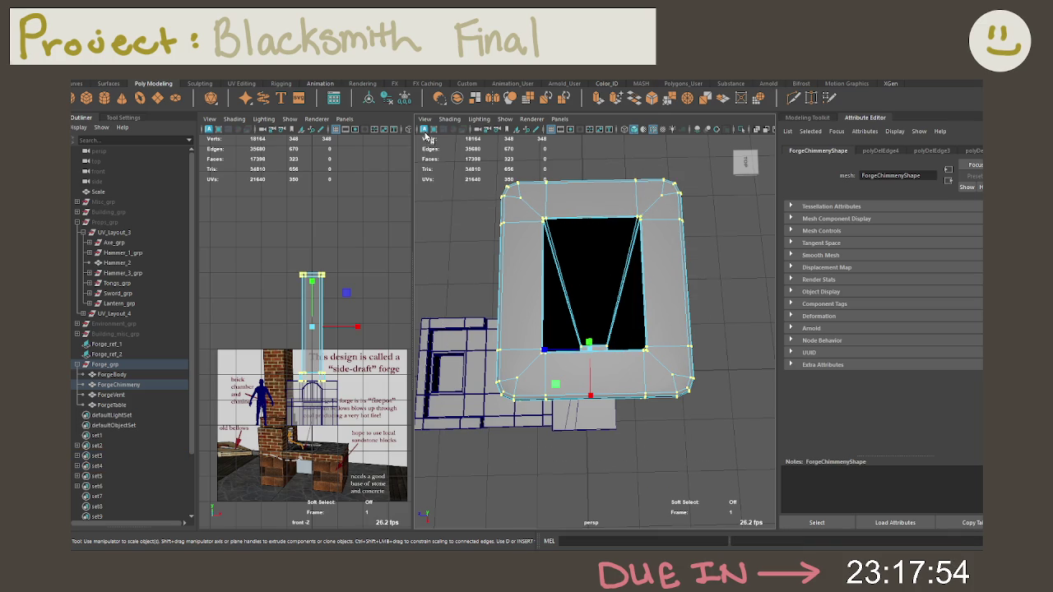
pyautogui.scroll(-5, 629, 321)
pyautogui.scroll(-2, 700, 428)
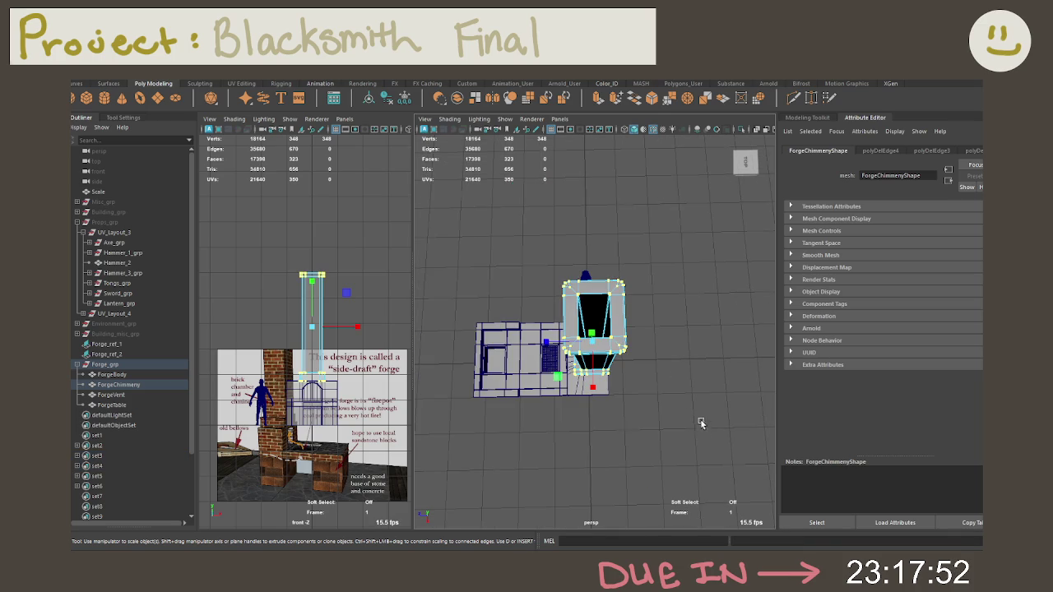
# Delete the selected top vertices, then undo back to edge selection
pyautogui.press('Delete')
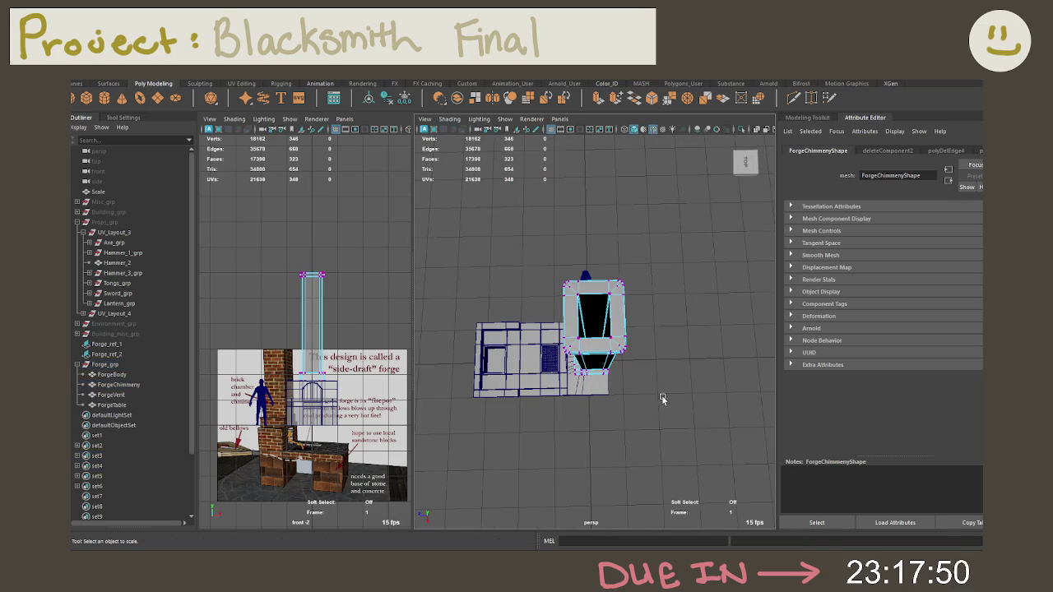
pyautogui.scroll(3, 586, 253)
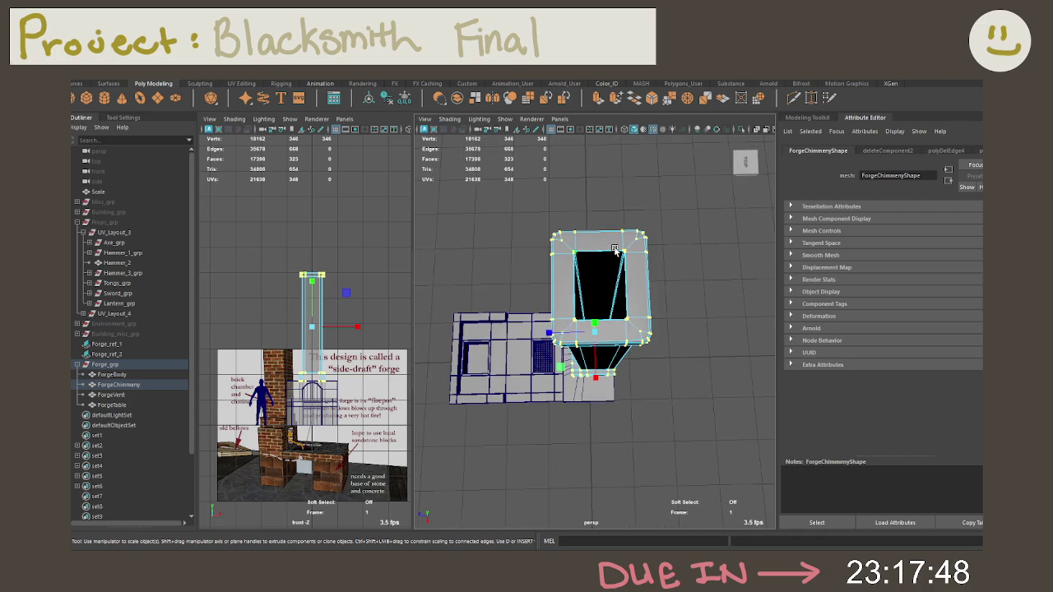
pyautogui.scroll(4, 586, 253)
pyautogui.keyDown('alt'); pyautogui.moveTo(586, 253); pyautogui.dragTo(674, 190); pyautogui.keyUp('alt')
pyautogui.hotkey('ctrl', 'z')
pyautogui.hotkey('ctrl', 'z')
pyautogui.hotkey('ctrl', 'z')
pyautogui.hotkey('ctrl', 'z')
pyautogui.hotkey('ctrl', 'z')
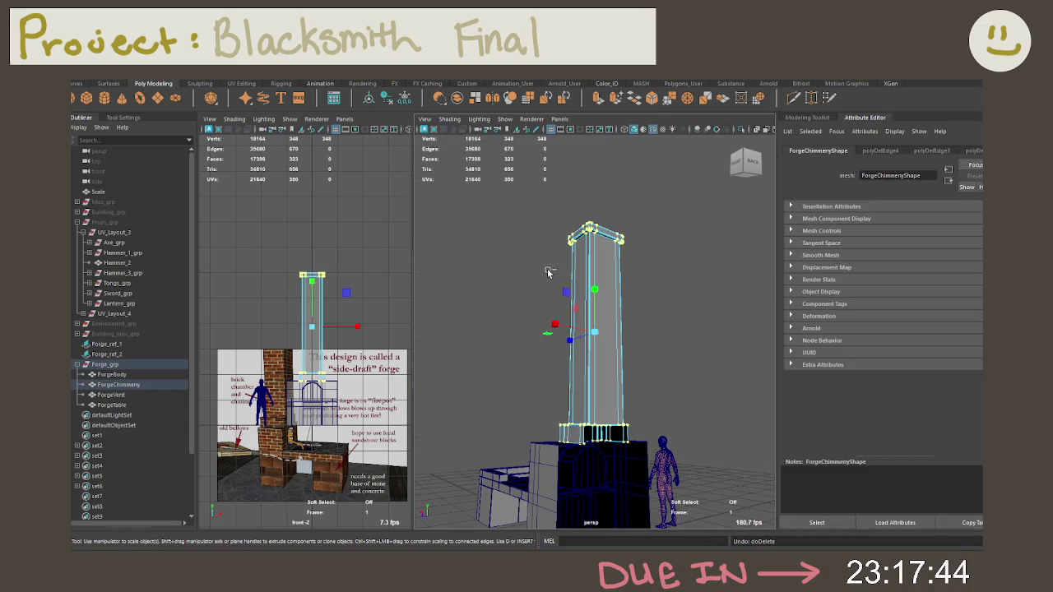
pyautogui.hotkey('ctrl', 'z')
pyautogui.rightClick(603, 241)
pyautogui.moveTo(606, 243); pyautogui.dragTo(610, 236, button='right')
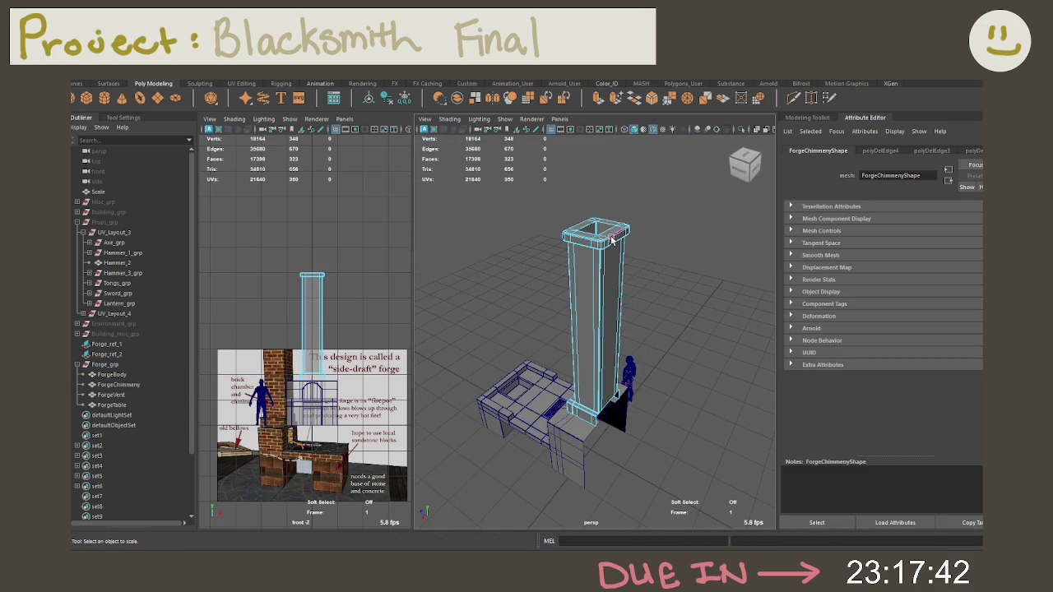
pyautogui.hotkey('ctrl', 'z')
# Select the extra edge loop along the chimney rim and delete it
pyautogui.moveTo(606, 228)
pyautogui.keyDown('alt'); pyautogui.mouseDown()
pyautogui.moveTo(630, 239)
pyautogui.moveTo(653, 306)
pyautogui.mouseUp(); pyautogui.keyUp('alt')
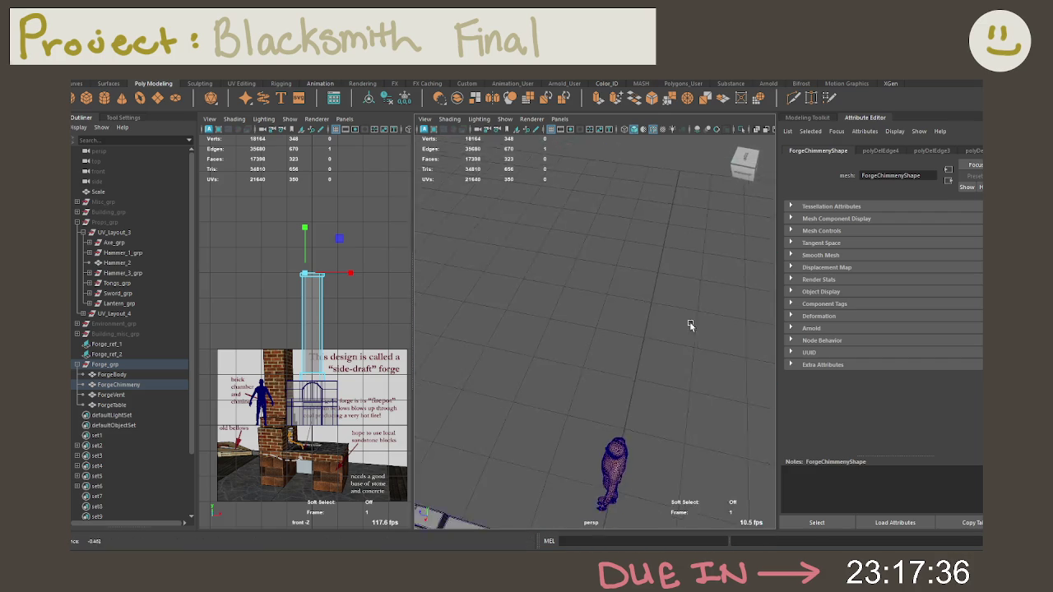
pyautogui.scroll(5, 657, 307)
pyautogui.scroll(2, 662, 307)
pyautogui.scroll(-2, 662, 307)
pyautogui.doubleClick(666, 352)
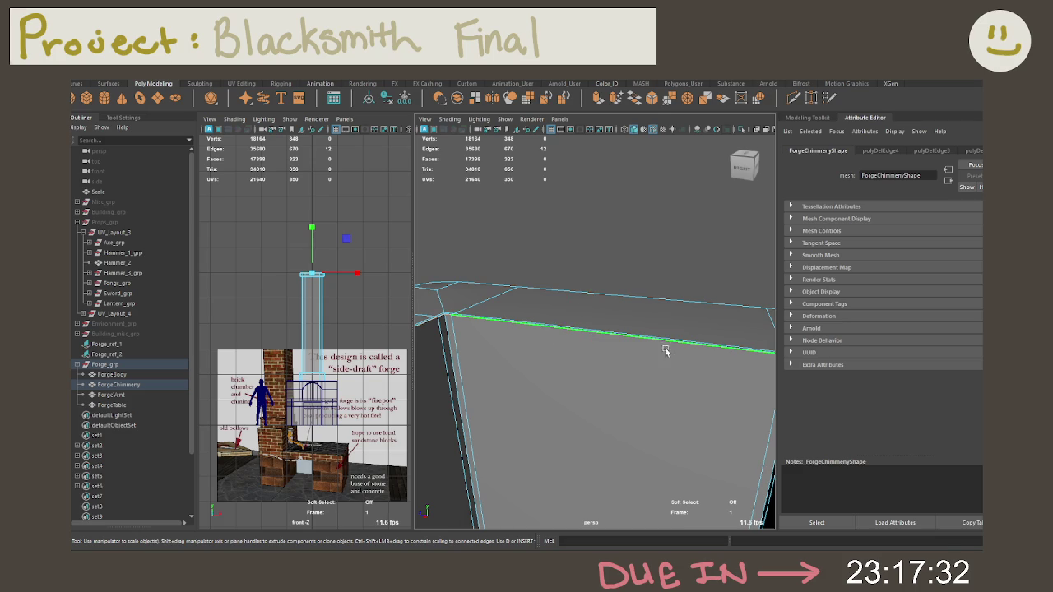
pyautogui.press('r')
pyautogui.keyDown('alt'); pyautogui.moveTo(653, 350); pyautogui.dragTo(645, 352); pyautogui.keyUp('alt')
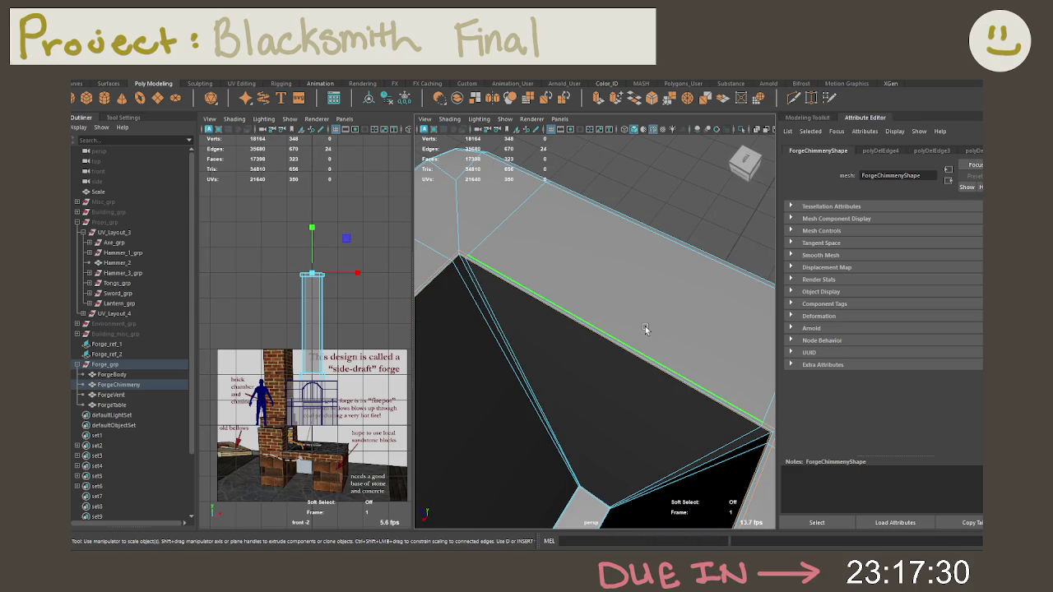
pyautogui.press('Delete')
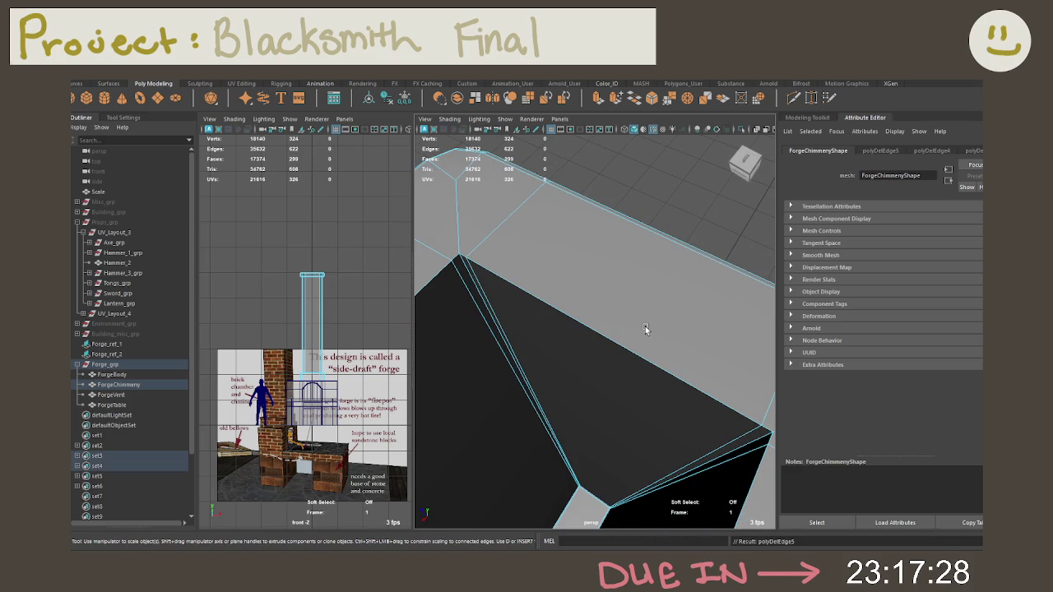
pyautogui.press('f')
# Bevel the chimney-top edge loop with one segment at 0.5 fraction
pyautogui.doubleClick(599, 343)
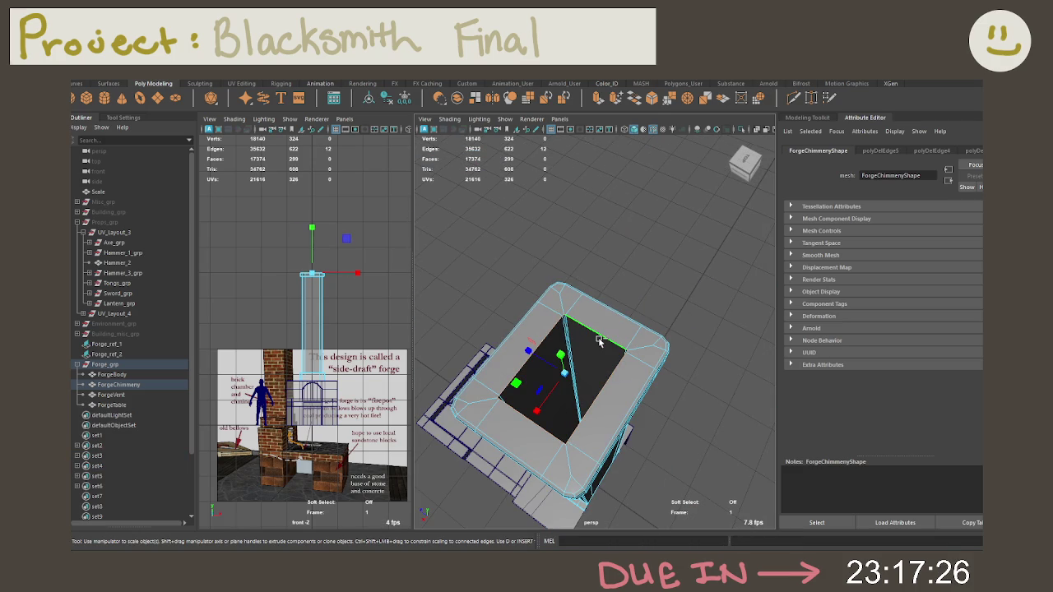
pyautogui.hotkey('ctrl', 'b')
pyautogui.keyDown('alt'); pyautogui.moveTo(606, 264); pyautogui.dragTo(562, 308, button='right'); pyautogui.keyUp('alt')
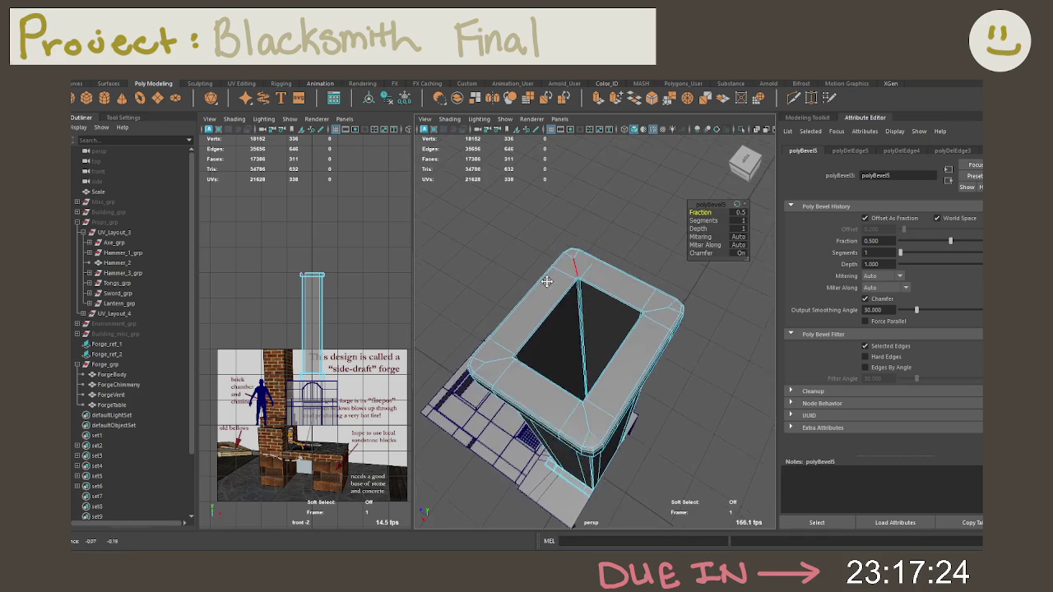
# Raise the chimney-top bevel to 2 segments at 0.5 fraction and view the whole chimney
pyautogui.scroll(-3, 569, 306)
pyautogui.scroll(3, 552, 306)
pyautogui.scroll(2, 592, 288)
pyautogui.click(702, 220)
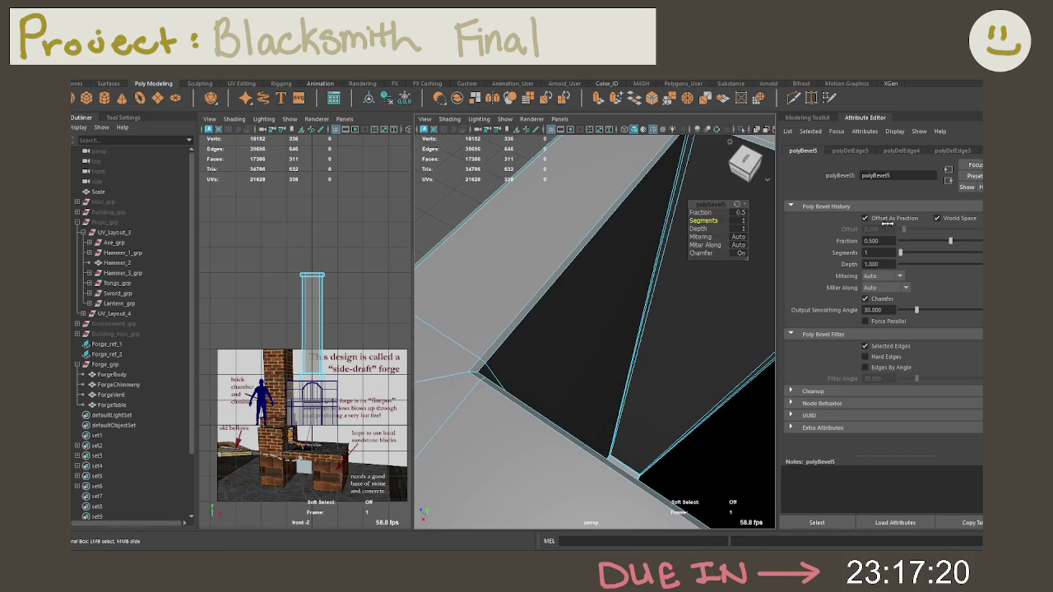
pyautogui.moveTo(552, 279); pyautogui.dragTo(568, 278, button='middle')
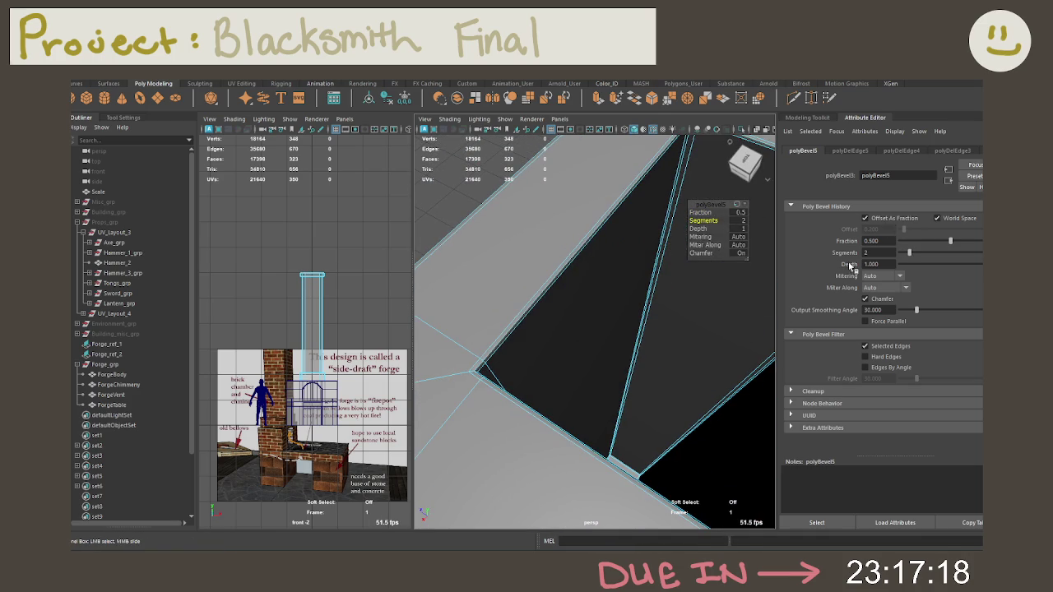
pyautogui.press('F8')
pyautogui.scroll(-3, 512, 283)
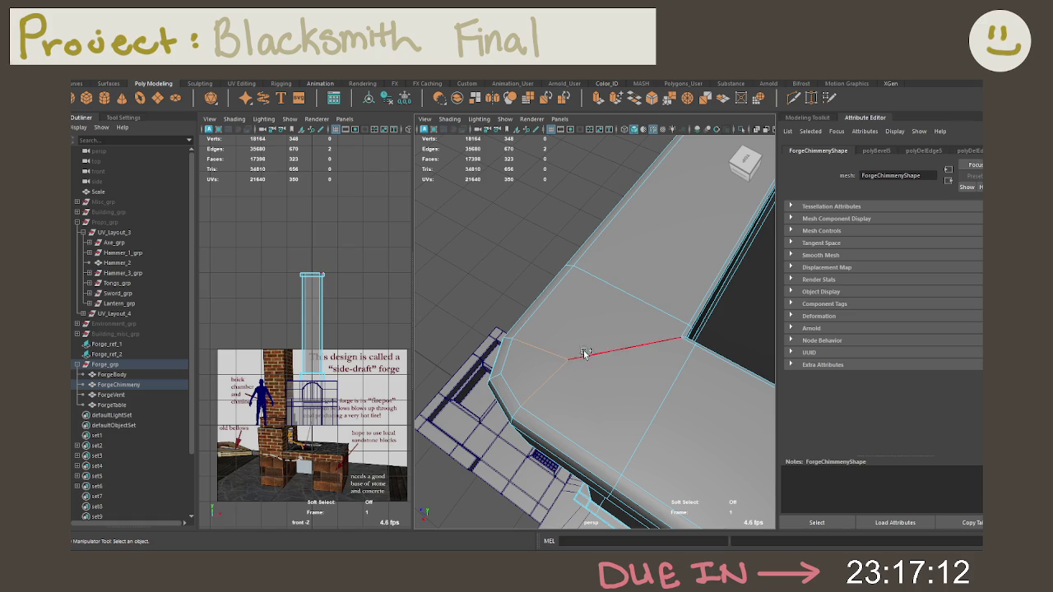
pyautogui.scroll(-5, 606, 355)
pyautogui.moveTo(635, 337)
pyautogui.keyDown('alt'); pyautogui.mouseDown()
pyautogui.moveTo(670, 397)
pyautogui.moveTo(673, 367)
pyautogui.moveTo(725, 308)
pyautogui.mouseUp(); pyautogui.keyUp('alt')
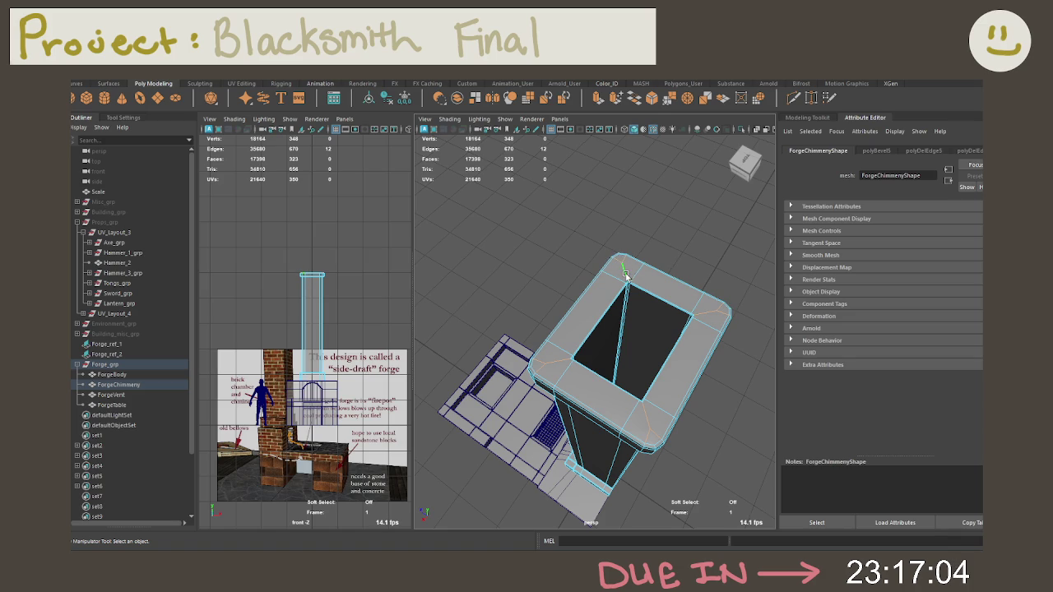
# Delete the stray edge on the chimney's top rim and start the Multi-Cut tool
pyautogui.press('Delete')
pyautogui.keyDown('alt'); pyautogui.moveTo(626, 275); pyautogui.dragTo(640, 253); pyautogui.keyUp('alt')
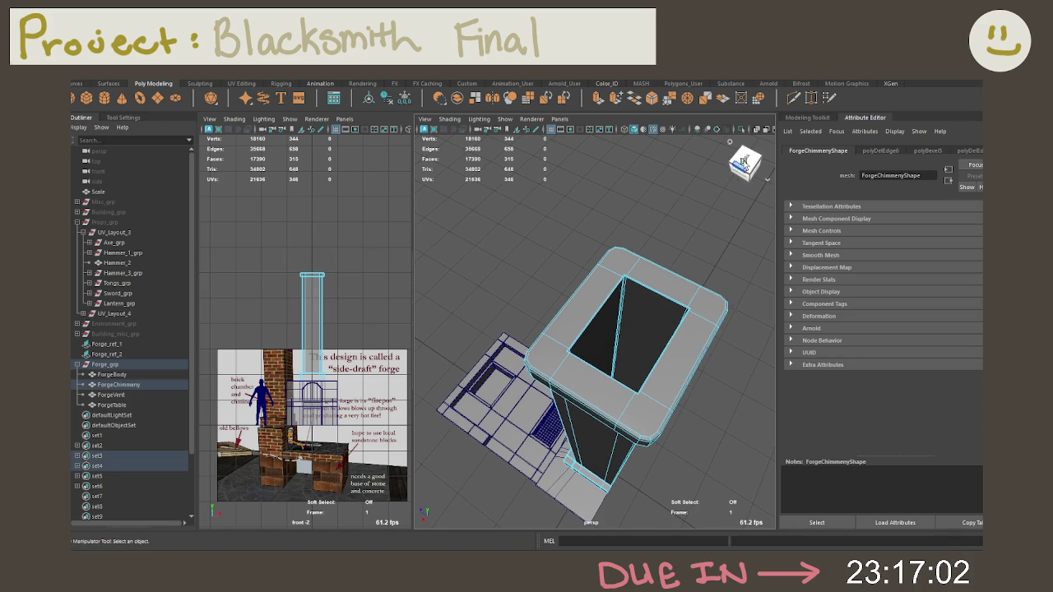
pyautogui.keyDown('alt'); pyautogui.moveTo(625, 313); pyautogui.dragTo(592, 298); pyautogui.keyUp('alt')
pyautogui.scroll(5, 592, 298)
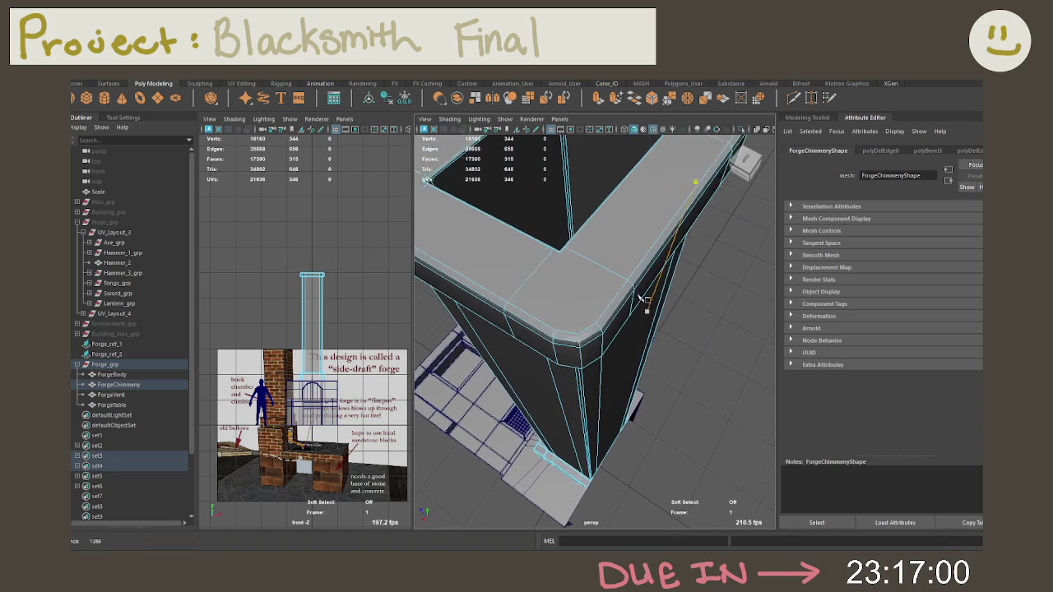
pyautogui.keyDown('alt'); pyautogui.moveTo(593, 298); pyautogui.dragTo(592, 322, button='middle'); pyautogui.keyUp('alt')
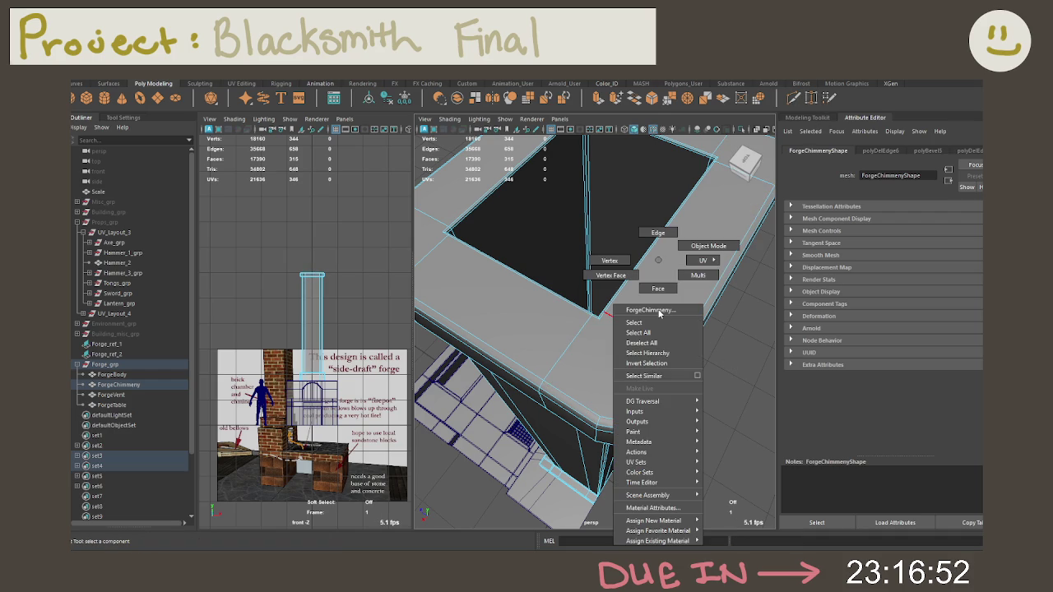
pyautogui.moveTo(638, 300); pyautogui.dragTo(610, 261, button='right')
pyautogui.hotkey('ctrl', 'shift', 'x')
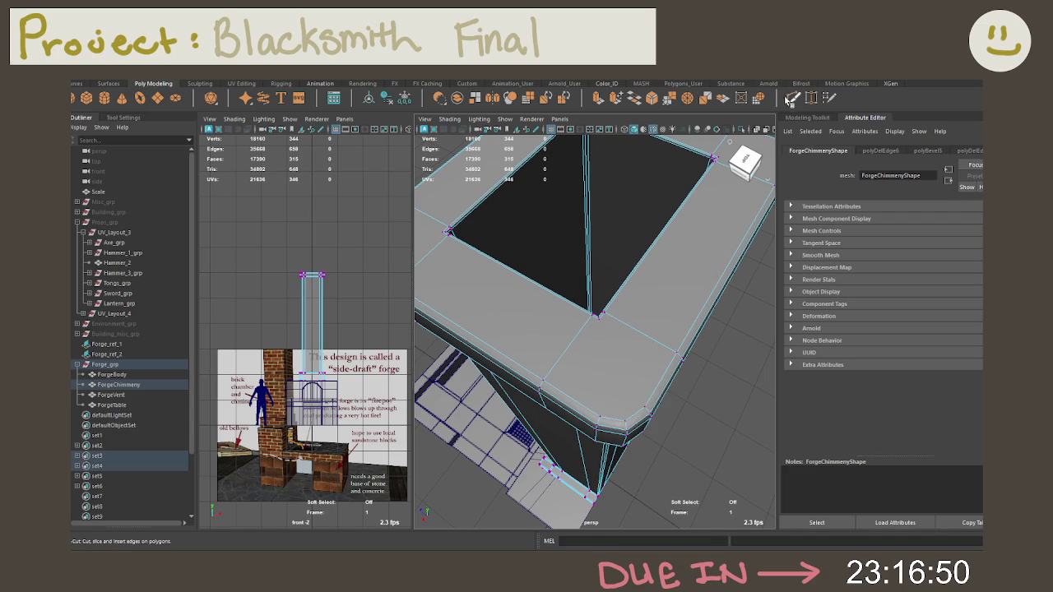
# Multi-Cut vertex to vertex across the first rim corner and commit the cut
pyautogui.scroll(3, 610, 345)
pyautogui.keyDown('alt'); pyautogui.moveTo(607, 345); pyautogui.dragTo(553, 453); pyautogui.keyUp('alt')
pyautogui.click(585, 484)
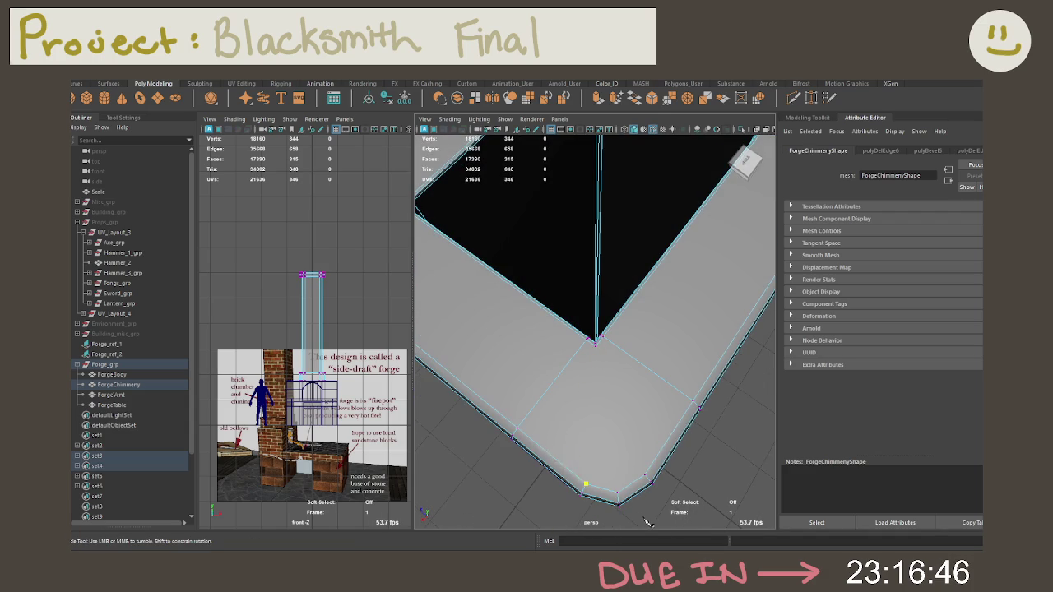
pyautogui.click(590, 342)
pyautogui.click(671, 401)
pyautogui.press('Return')
# Commit the pending cut edges across another corner of the chimney rim
pyautogui.moveTo(552, 364)
pyautogui.keyDown('alt'); pyautogui.mouseDown()
pyautogui.moveTo(662, 355)
pyautogui.moveTo(671, 391)
pyautogui.mouseUp(); pyautogui.keyUp('alt')
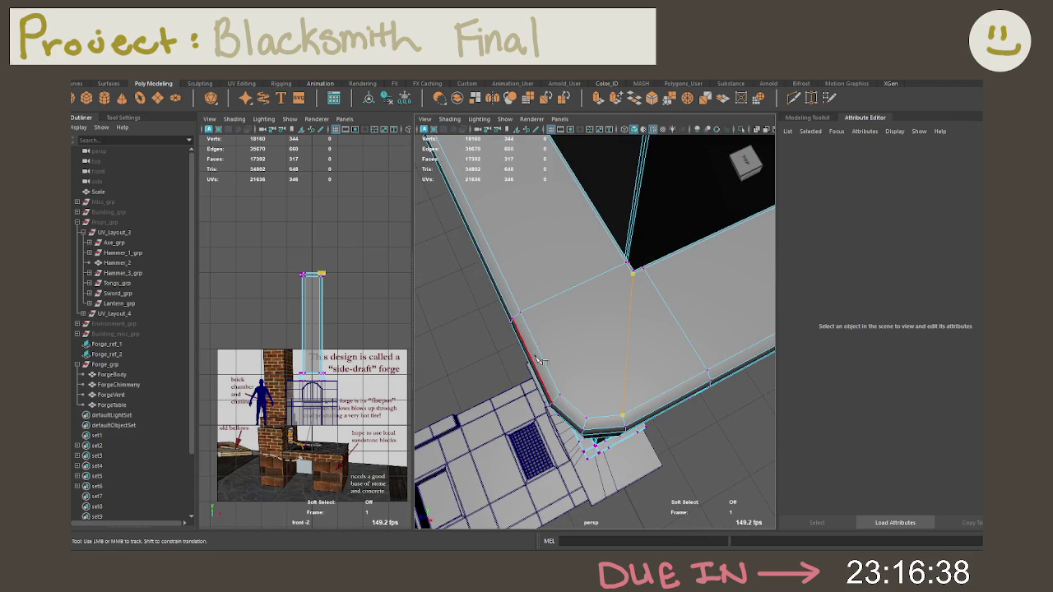
pyautogui.rightClick(633, 476)
pyautogui.keyDown('alt'); pyautogui.moveTo(634, 476); pyautogui.dragTo(585, 274); pyautogui.keyUp('alt')
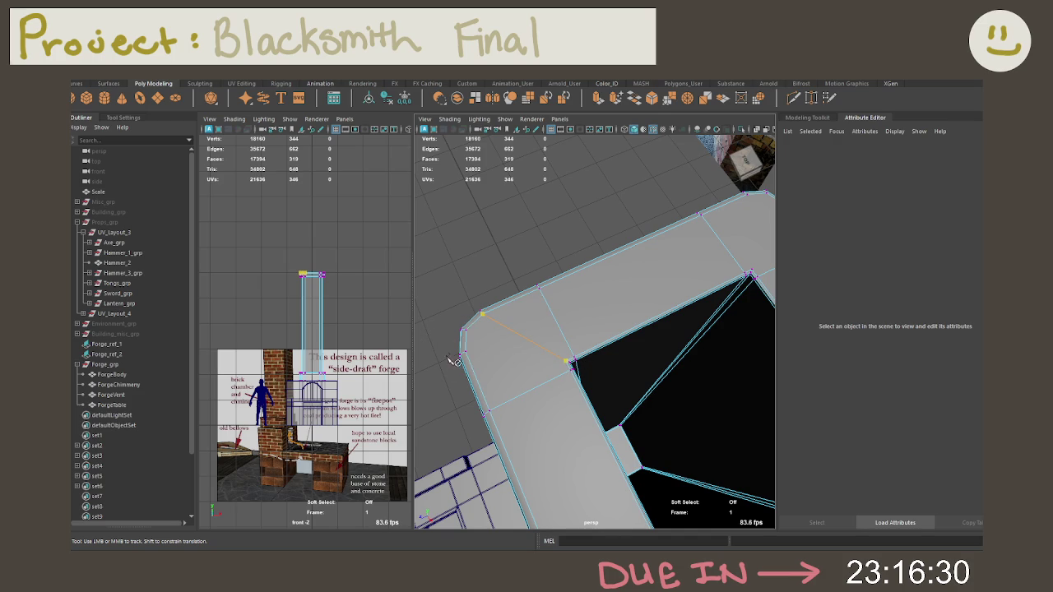
pyautogui.press('Return')
# Cut across the top corner between outer edge and inner vertex, then review the chimney
pyautogui.keyDown('alt'); pyautogui.moveTo(557, 327); pyautogui.dragTo(675, 290, button='middle'); pyautogui.keyUp('alt')
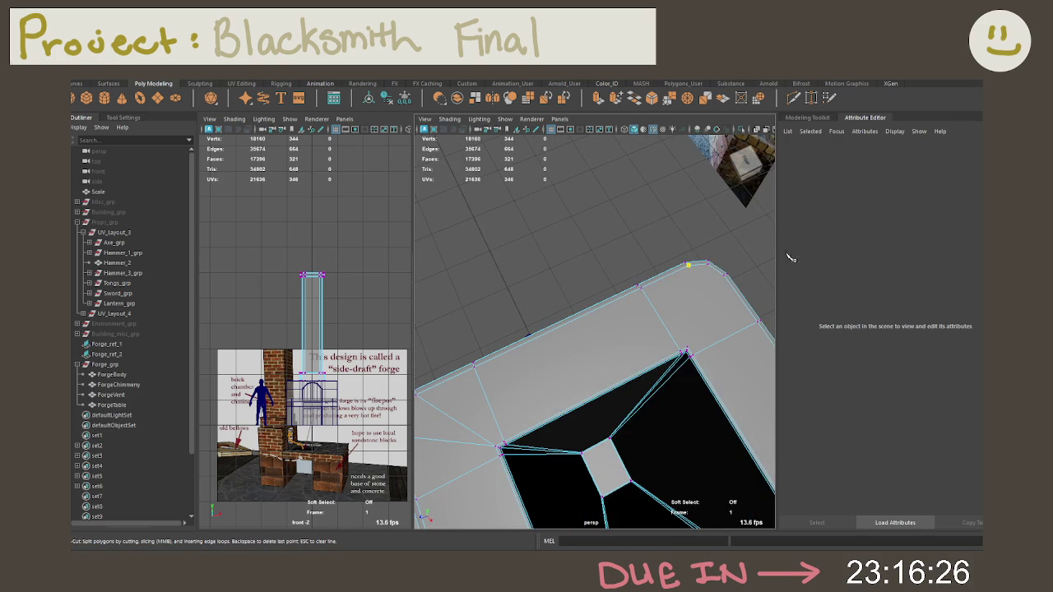
pyautogui.click(684, 350)
pyautogui.keyDown('alt'); pyautogui.moveTo(773, 321); pyautogui.dragTo(693, 319, button='middle'); pyautogui.keyUp('alt')
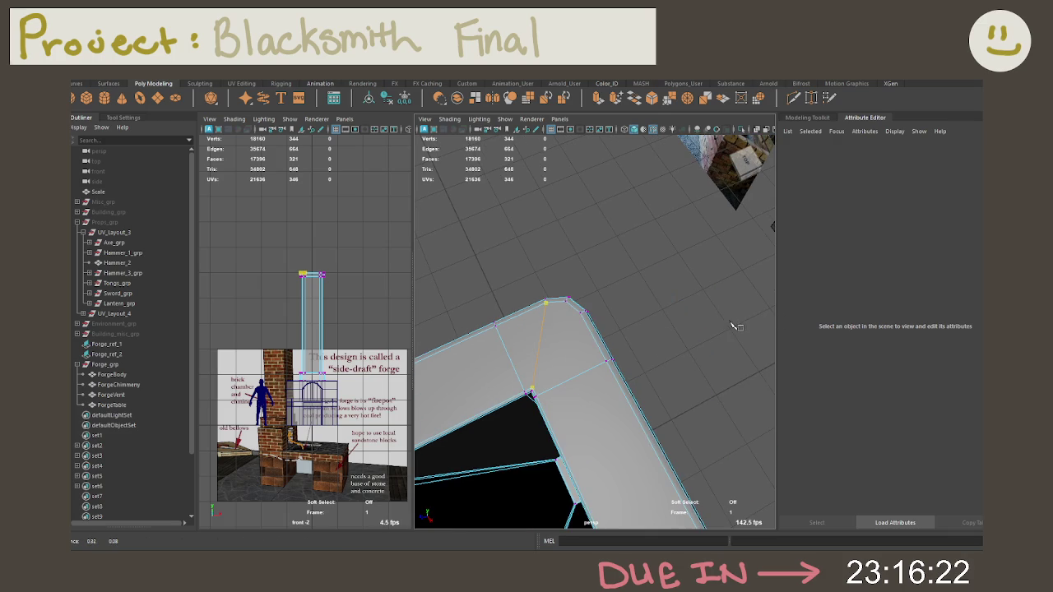
pyautogui.click(581, 313)
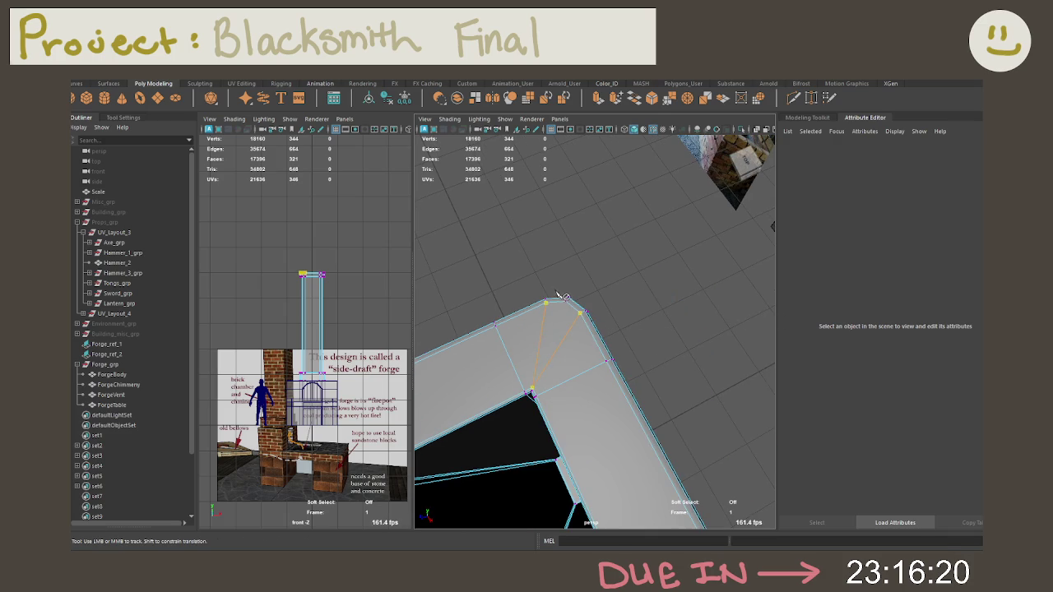
pyautogui.keyDown('alt'); pyautogui.moveTo(566, 297); pyautogui.dragTo(543, 304, button='right'); pyautogui.keyUp('alt')
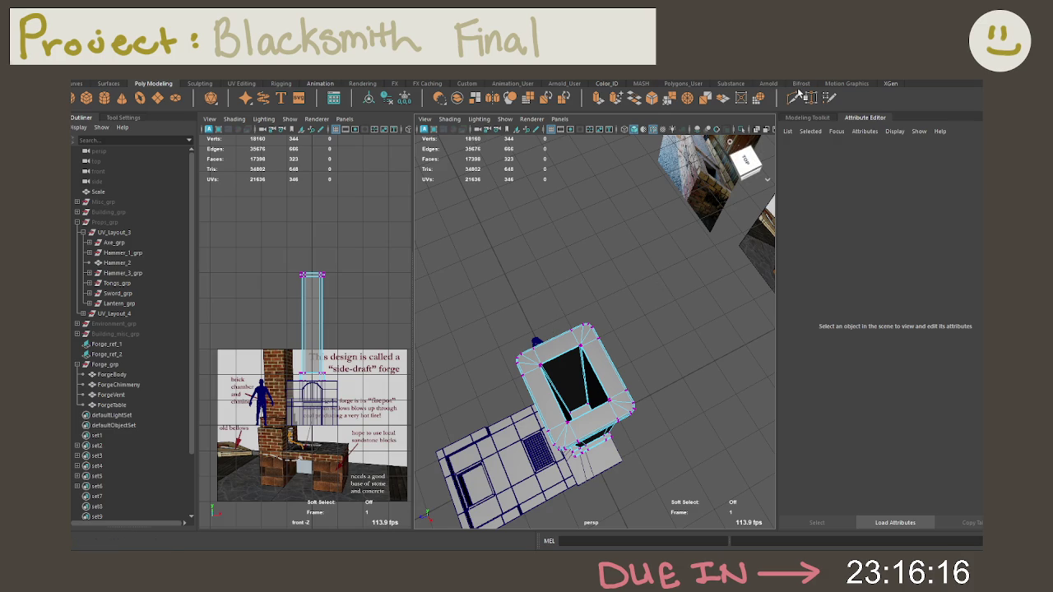
pyautogui.moveTo(718, 246)
pyautogui.keyDown('alt'); pyautogui.mouseDown()
pyautogui.moveTo(575, 302)
pyautogui.moveTo(605, 346)
pyautogui.mouseUp(); pyautogui.keyUp('alt')
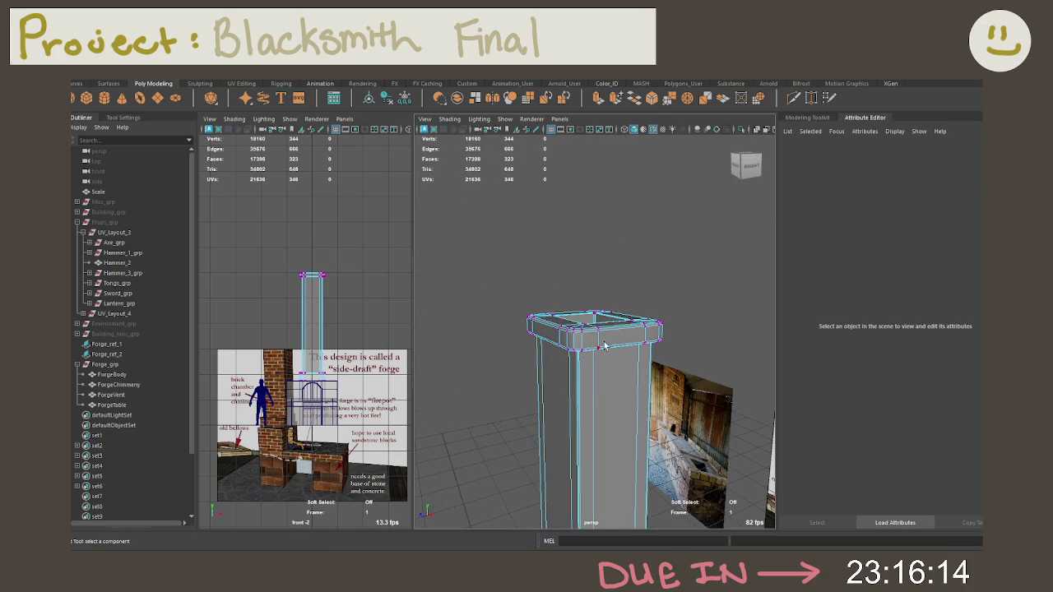
# Select the edge loop under the chimney cap and bevel it with Ctrl+B
pyautogui.press('F8')
pyautogui.click(681, 298)
pyautogui.moveTo(681, 298)
pyautogui.keyDown('alt'); pyautogui.mouseDown()
pyautogui.moveTo(653, 299)
pyautogui.moveTo(672, 376)
pyautogui.moveTo(637, 365)
pyautogui.mouseUp(); pyautogui.keyUp('alt')
pyautogui.scroll(3, 673, 376)
pyautogui.click(672, 370)
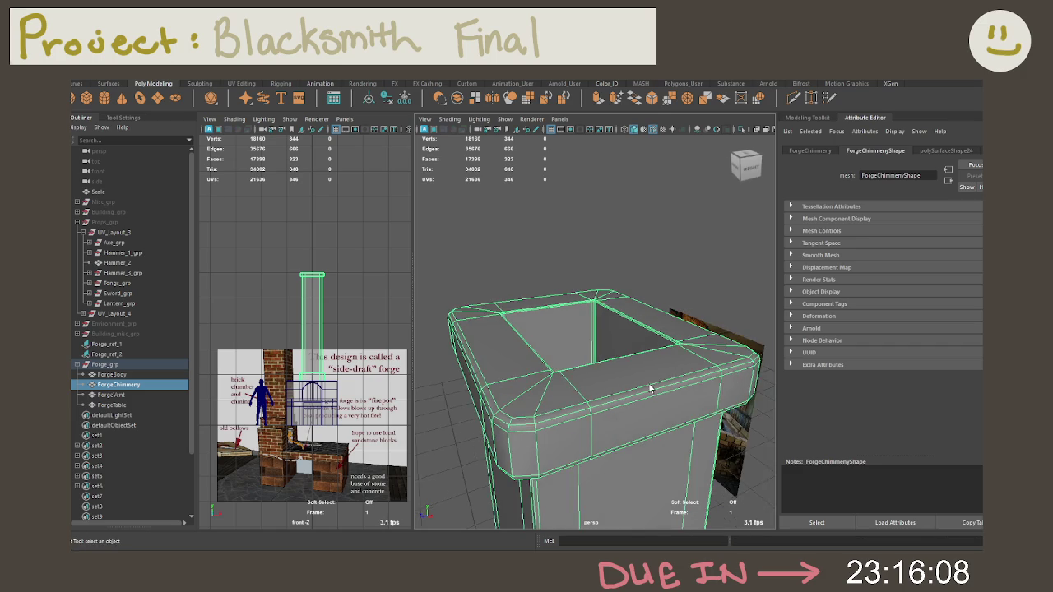
pyautogui.moveTo(638, 360); pyautogui.dragTo(618, 254, button='right')
pyautogui.doubleClick(619, 253)
pyautogui.keyDown('alt'); pyautogui.moveTo(619, 254); pyautogui.dragTo(674, 269); pyautogui.keyUp('alt')
pyautogui.hotkey('ctrl', 'b')
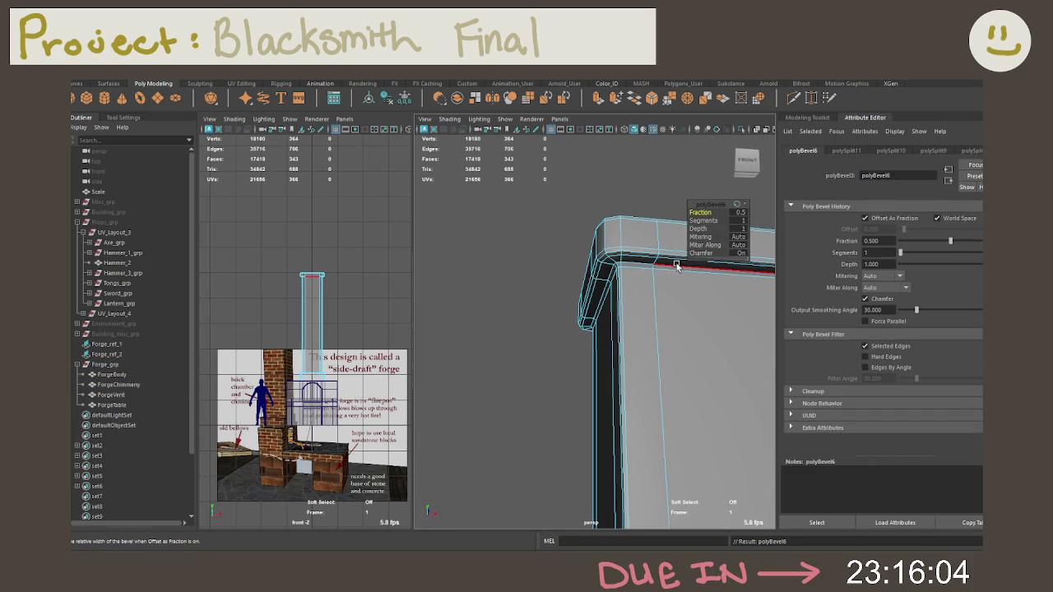
# Set the bevel to 2 segments and 0.25 fraction, adjusting depth between -1 and 1
pyautogui.keyDown('alt'); pyautogui.moveTo(674, 270); pyautogui.dragTo(618, 293, button='right'); pyautogui.keyUp('alt')
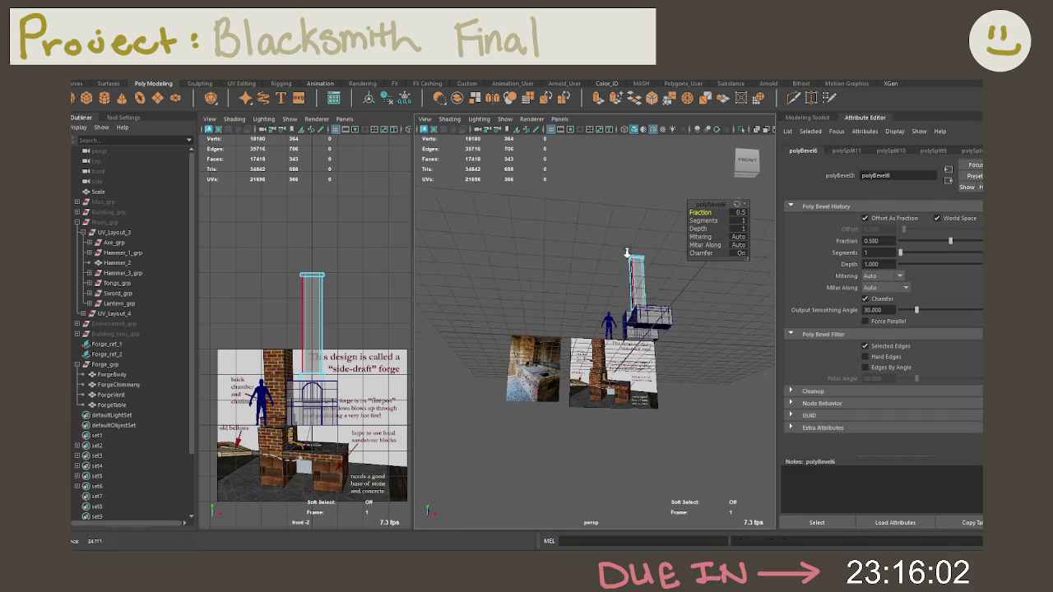
pyautogui.keyDown('alt'); pyautogui.moveTo(618, 247); pyautogui.dragTo(618, 386); pyautogui.keyUp('alt')
pyautogui.moveTo(618, 386)
pyautogui.keyDown('alt'); pyautogui.mouseDown(button='right')
pyautogui.moveTo(522, 359)
pyautogui.moveTo(623, 324)
pyautogui.moveTo(660, 294)
pyautogui.moveTo(681, 329)
pyautogui.mouseUp(button='right'); pyautogui.keyUp('alt')
pyautogui.moveTo(704, 221); pyautogui.dragTo(757, 202)
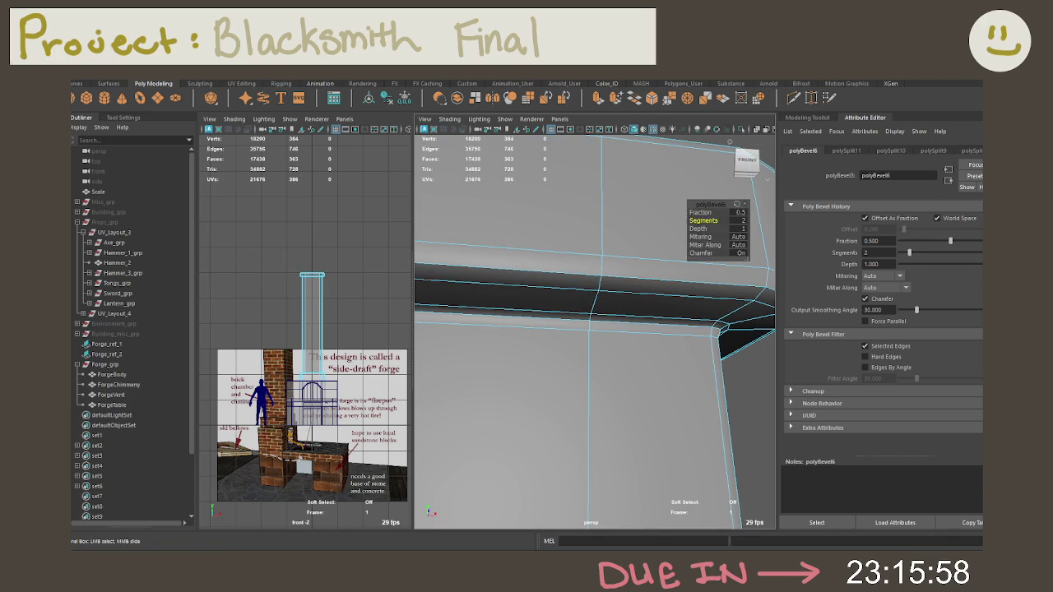
pyautogui.click(737, 212)
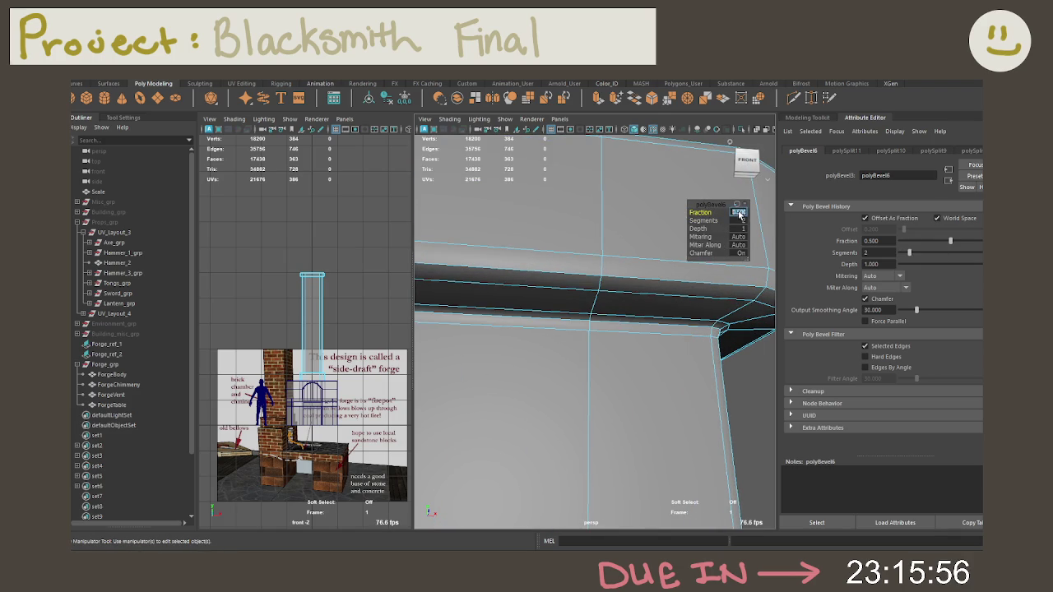
pyautogui.write('0.25')
pyautogui.press('Tab')
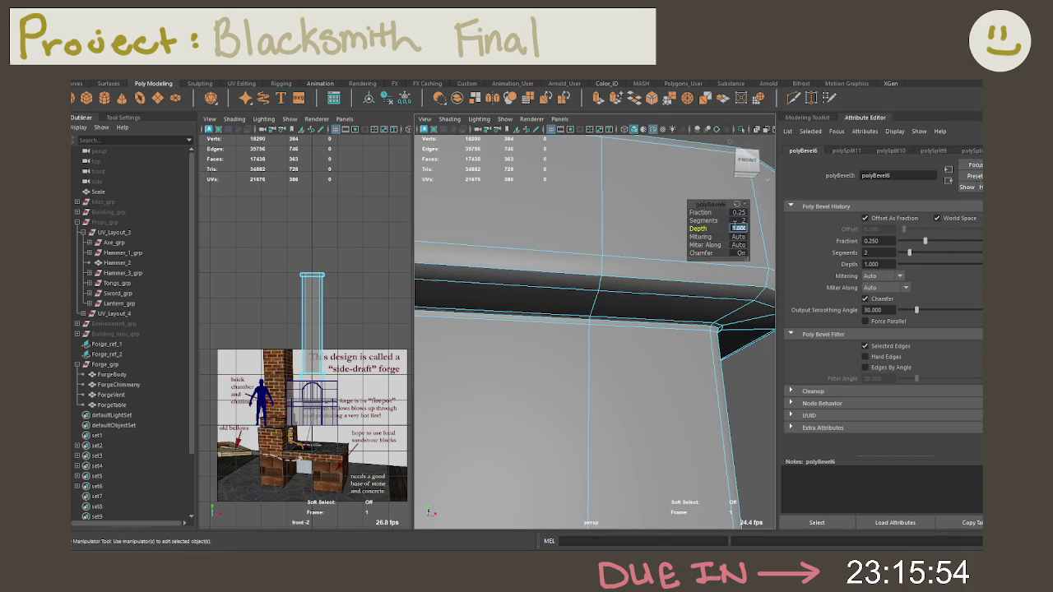
pyautogui.write('-1')
pyautogui.press('Return')
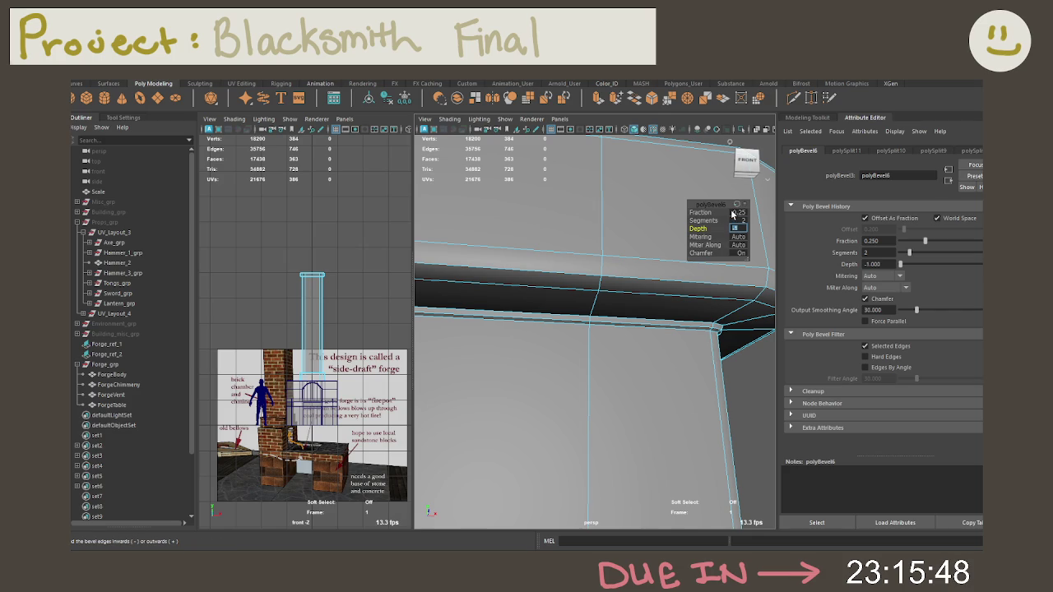
pyautogui.write('1')
pyautogui.press('Return')
pyautogui.moveTo(682, 305); pyautogui.dragTo(699, 265, button='right')
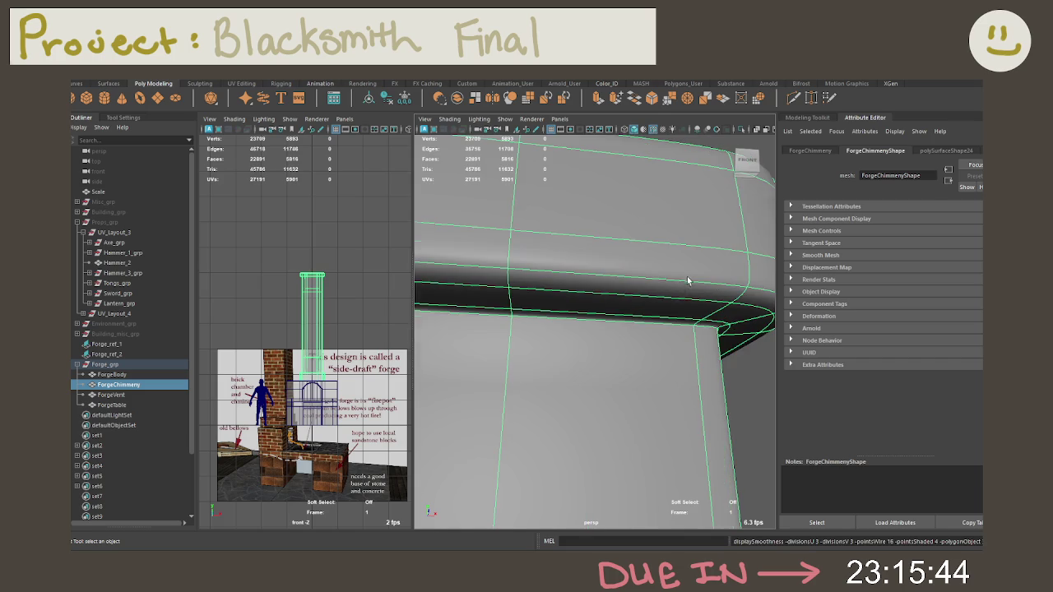
# Deselect the chimney and turn off Wireframe on Shaded
pyautogui.moveTo(689, 278)
pyautogui.keyDown('alt'); pyautogui.mouseDown()
pyautogui.moveTo(671, 293)
pyautogui.moveTo(623, 299)
pyautogui.mouseUp(); pyautogui.keyUp('alt')
pyautogui.click(678, 325)
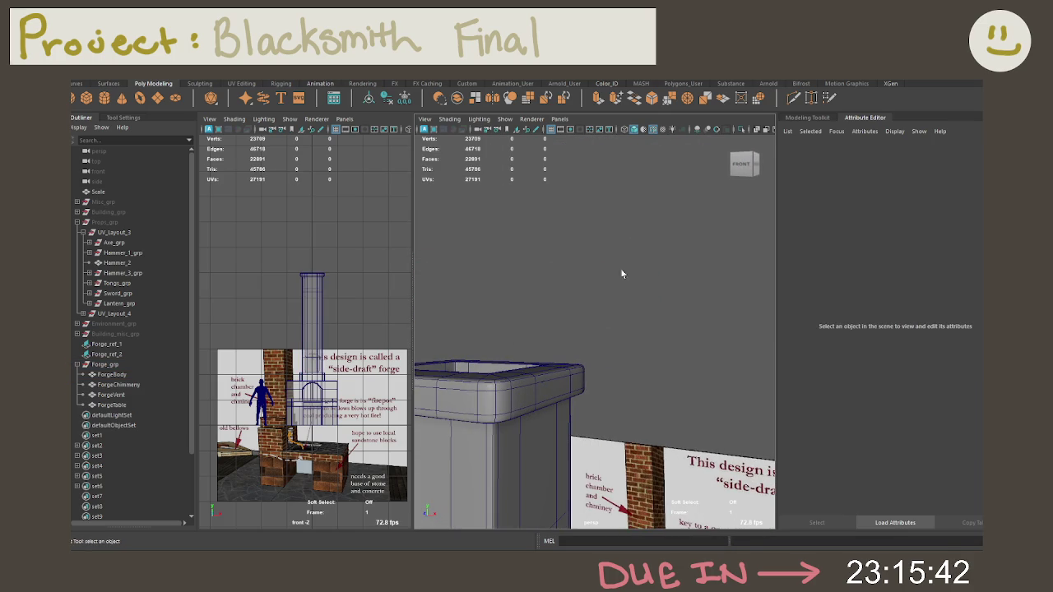
pyautogui.click(660, 132)
pyautogui.moveTo(595, 242)
pyautogui.keyDown('alt'); pyautogui.mouseDown()
pyautogui.moveTo(666, 269)
pyautogui.moveTo(686, 301)
pyautogui.moveTo(649, 289)
pyautogui.moveTo(608, 207)
pyautogui.moveTo(644, 366)
pyautogui.moveTo(634, 307)
pyautogui.moveTo(684, 302)
pyautogui.moveTo(622, 283)
pyautogui.mouseUp(); pyautogui.keyUp('alt')
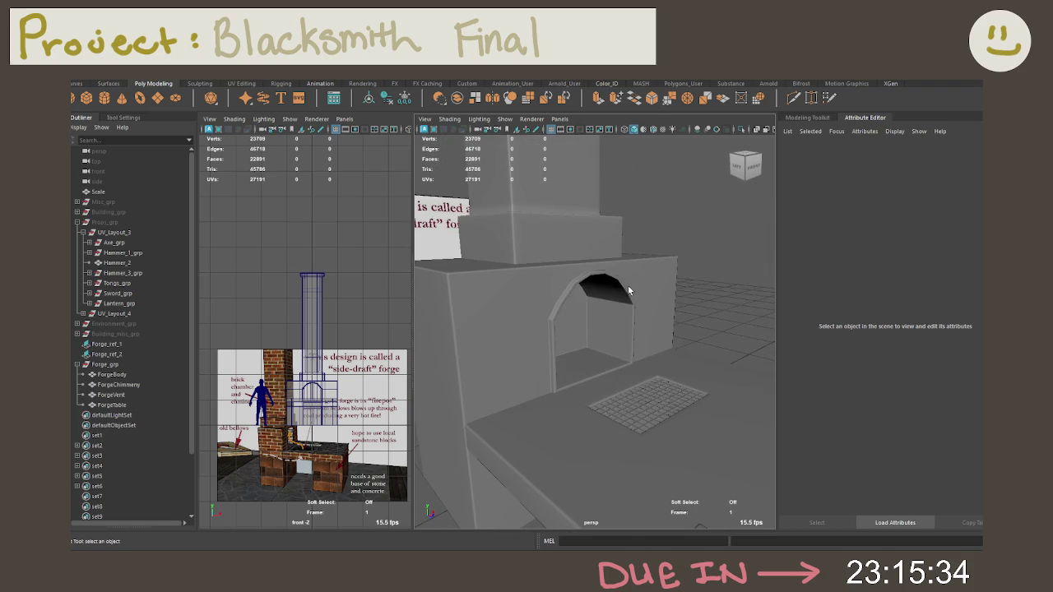
pyautogui.moveTo(659, 359)
pyautogui.keyDown('alt'); pyautogui.mouseDown()
pyautogui.moveTo(593, 305)
pyautogui.moveTo(709, 294)
pyautogui.moveTo(623, 313)
pyautogui.moveTo(569, 366)
pyautogui.moveTo(586, 377)
pyautogui.moveTo(683, 302)
pyautogui.moveTo(670, 353)
pyautogui.moveTo(720, 360)
pyautogui.moveTo(680, 348)
pyautogui.moveTo(689, 368)
pyautogui.moveTo(721, 381)
pyautogui.moveTo(705, 426)
pyautogui.mouseUp(); pyautogui.keyUp('alt')
# Select the ForgeVent grate, toggle smooth preview off, and switch to the Scale tool
pyautogui.click(690, 368)
pyautogui.scroll(3, 566, 330)
pyautogui.scroll(3, 601, 327)
pyautogui.press('3')
pyautogui.press('1')
pyautogui.press('r')
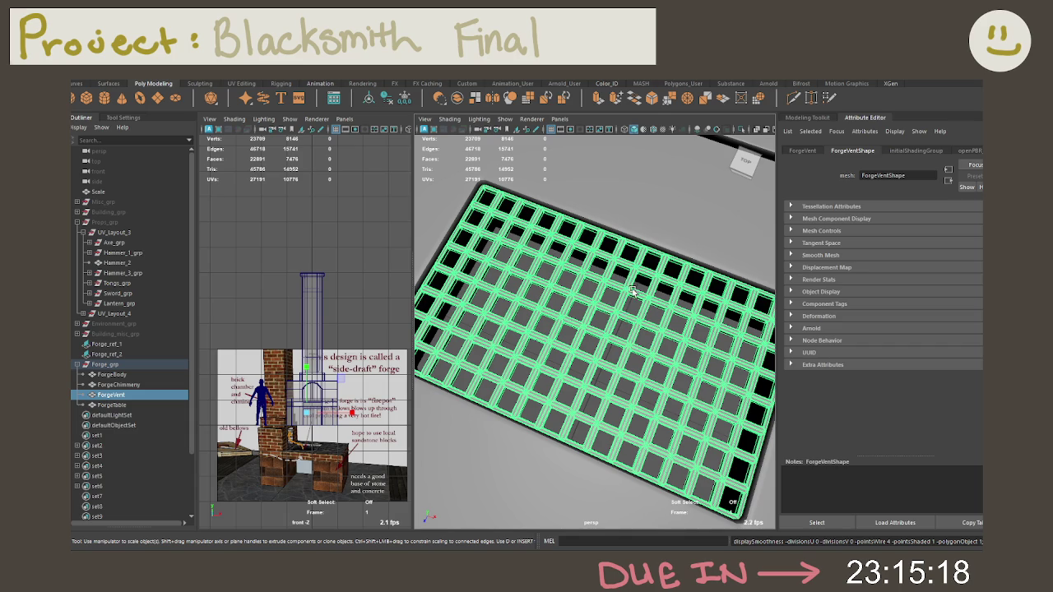
pyautogui.scroll(-5, 634, 290)
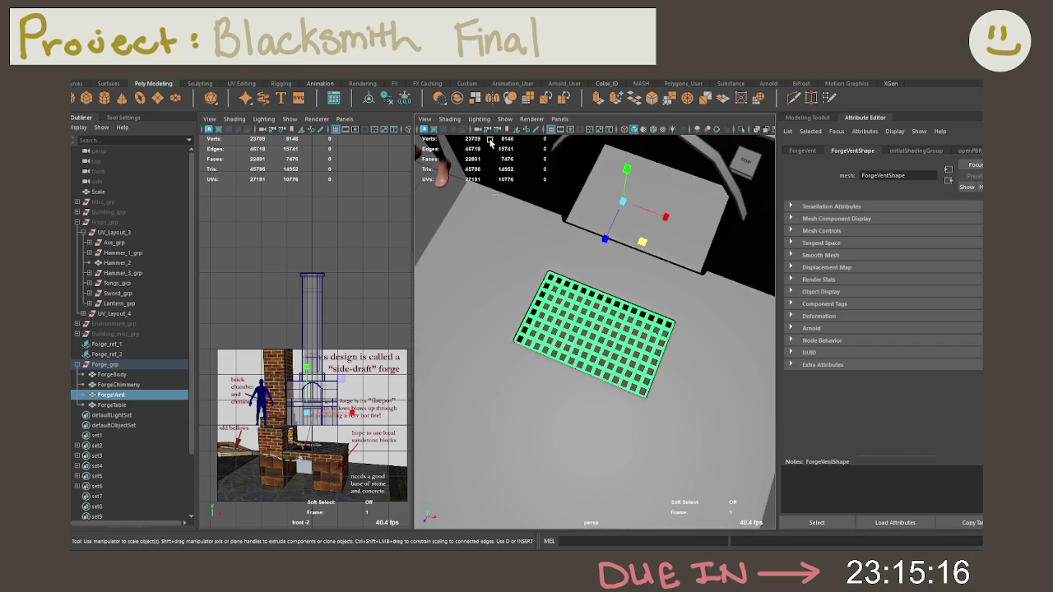
pyautogui.press('f')
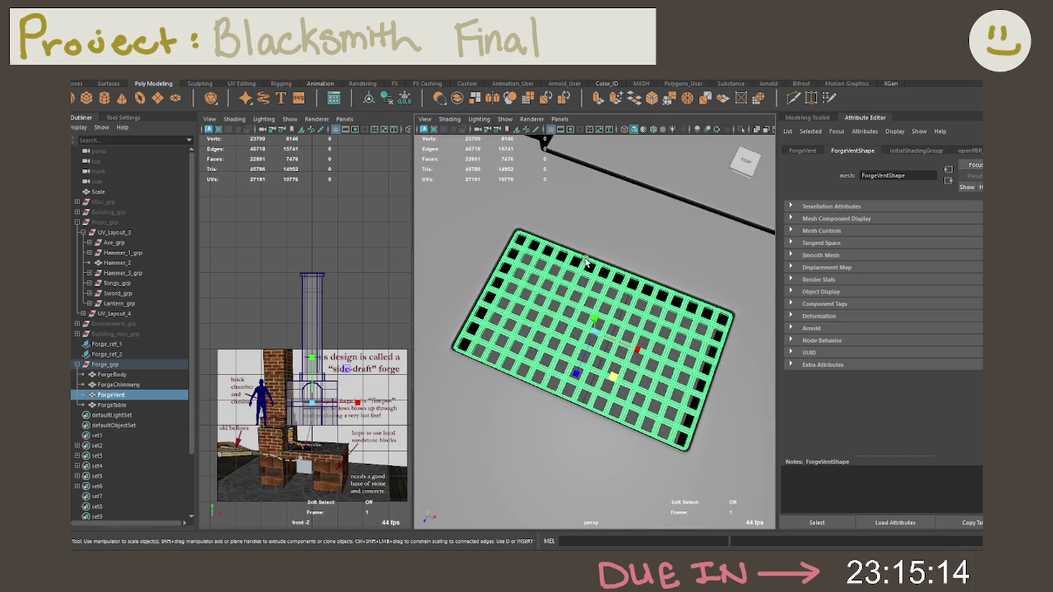
pyautogui.moveTo(595, 331); pyautogui.dragTo(594, 341)
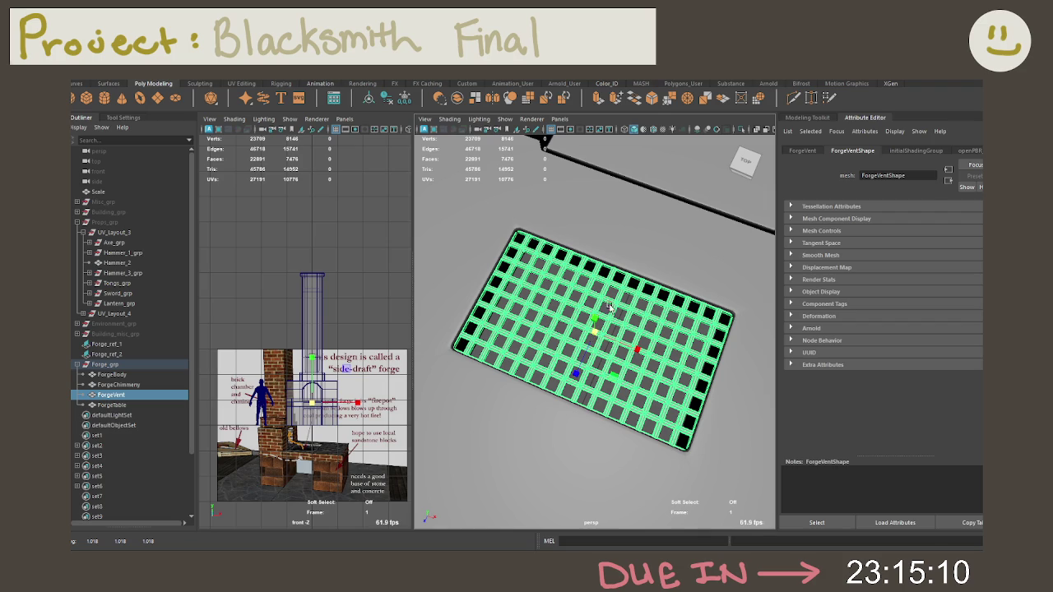
pyautogui.keyDown('alt'); pyautogui.moveTo(605, 315); pyautogui.dragTo(554, 306); pyautogui.keyUp('alt')
pyautogui.keyDown('alt'); pyautogui.moveTo(554, 306); pyautogui.dragTo(566, 346, button='right'); pyautogui.keyUp('alt')
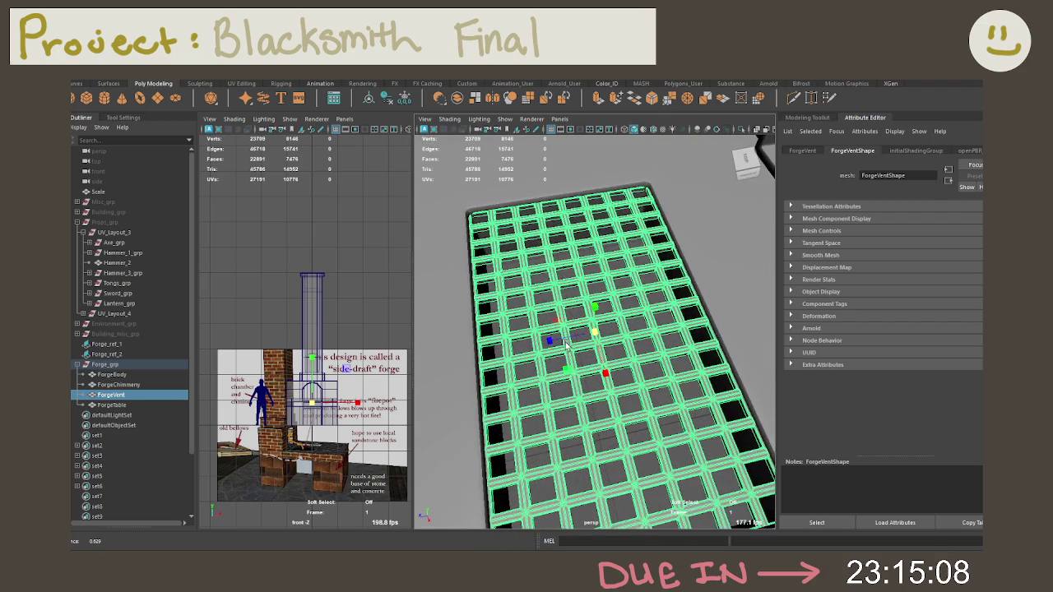
pyautogui.press('super')
pyautogui.press('Escape')
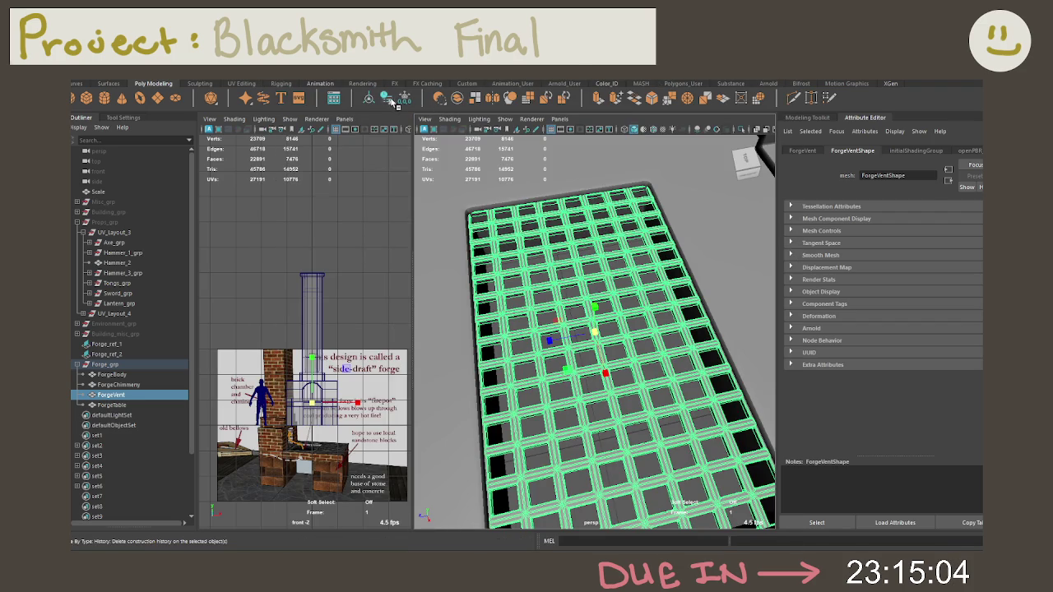
pyautogui.moveTo(567, 236)
pyautogui.keyDown('alt'); pyautogui.mouseDown(button='right')
pyautogui.moveTo(548, 213)
pyautogui.moveTo(559, 200)
pyautogui.moveTo(593, 200)
pyautogui.moveTo(576, 197)
pyautogui.mouseUp(button='right'); pyautogui.keyUp('alt')
pyautogui.click(522, 245)
pyautogui.moveTo(521, 244)
pyautogui.keyDown('alt'); pyautogui.mouseDown()
pyautogui.moveTo(586, 241)
pyautogui.moveTo(519, 370)
pyautogui.mouseUp(); pyautogui.keyUp('alt')
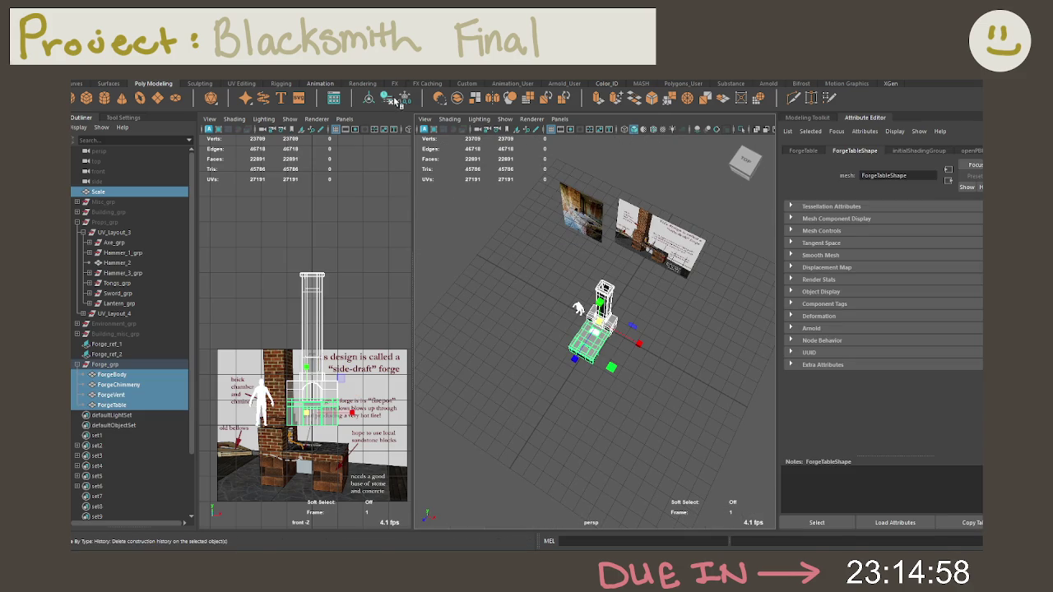
# Orbit around the forge, selecting and deselecting the ForgeBody mesh
pyautogui.click(304, 288)
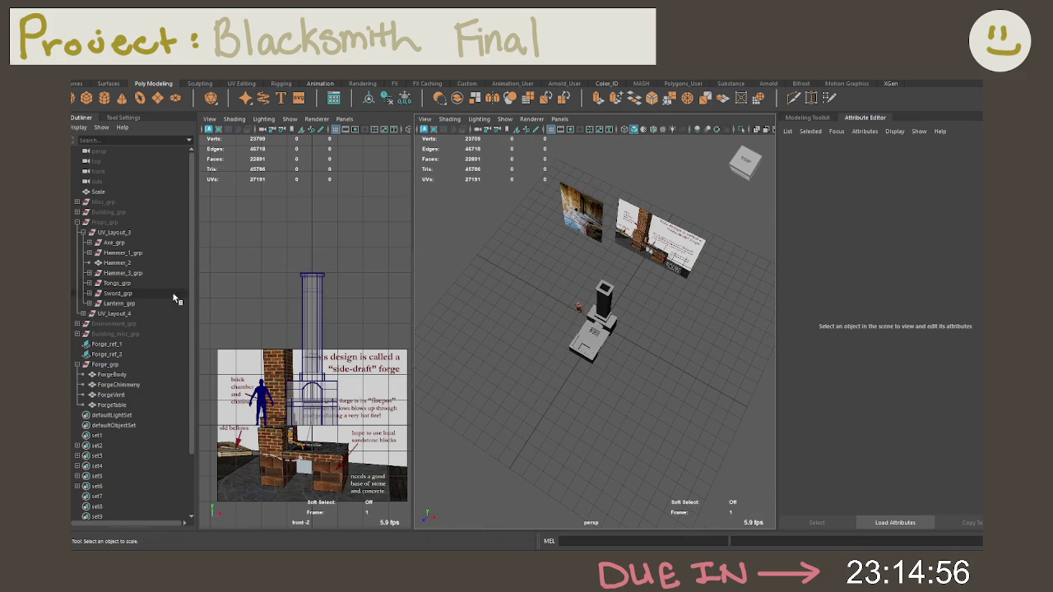
pyautogui.scroll(3, 612, 346)
pyautogui.scroll(3, 628, 350)
pyautogui.moveTo(627, 350)
pyautogui.keyDown('alt'); pyautogui.mouseDown()
pyautogui.moveTo(701, 305)
pyautogui.moveTo(613, 311)
pyautogui.mouseUp(); pyautogui.keyUp('alt')
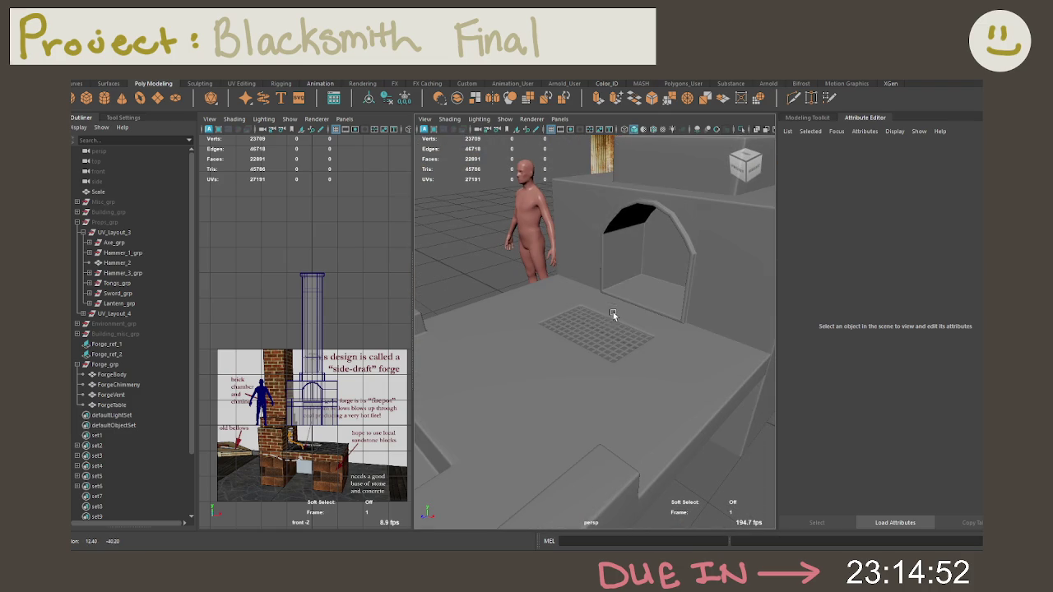
pyautogui.click(626, 277)
pyautogui.click(722, 479)
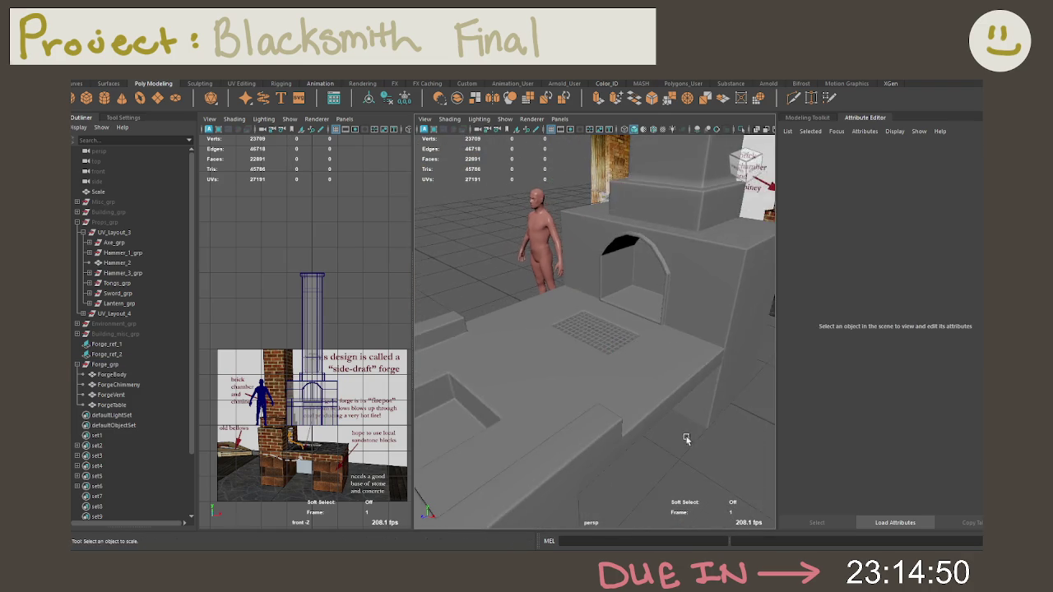
pyautogui.keyDown('alt'); pyautogui.moveTo(690, 444); pyautogui.dragTo(751, 395); pyautogui.keyUp('alt')
pyautogui.scroll(-5, 751, 395)
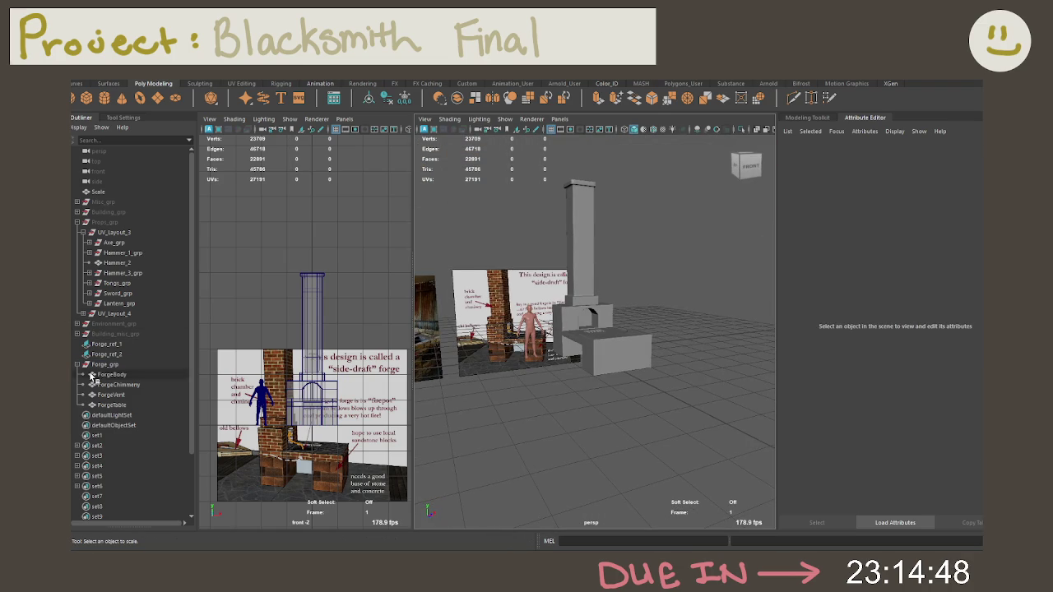
# Select ForgeChimney, ForgeVent and ForgeTable in turn in the Outliner, then clear the selection
pyautogui.click(119, 384)
pyautogui.click(124, 395)
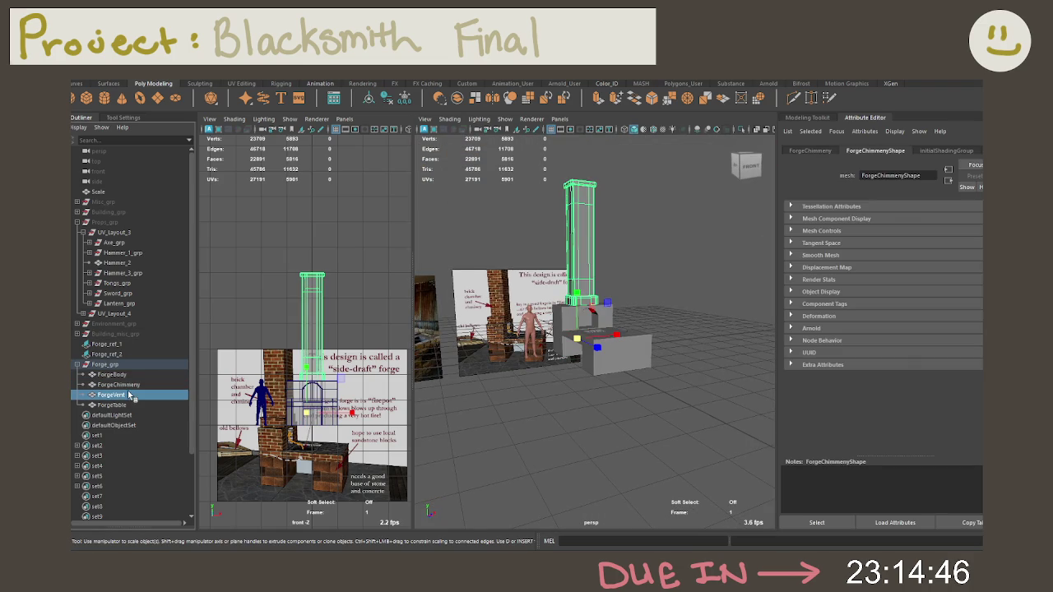
pyautogui.click(127, 405)
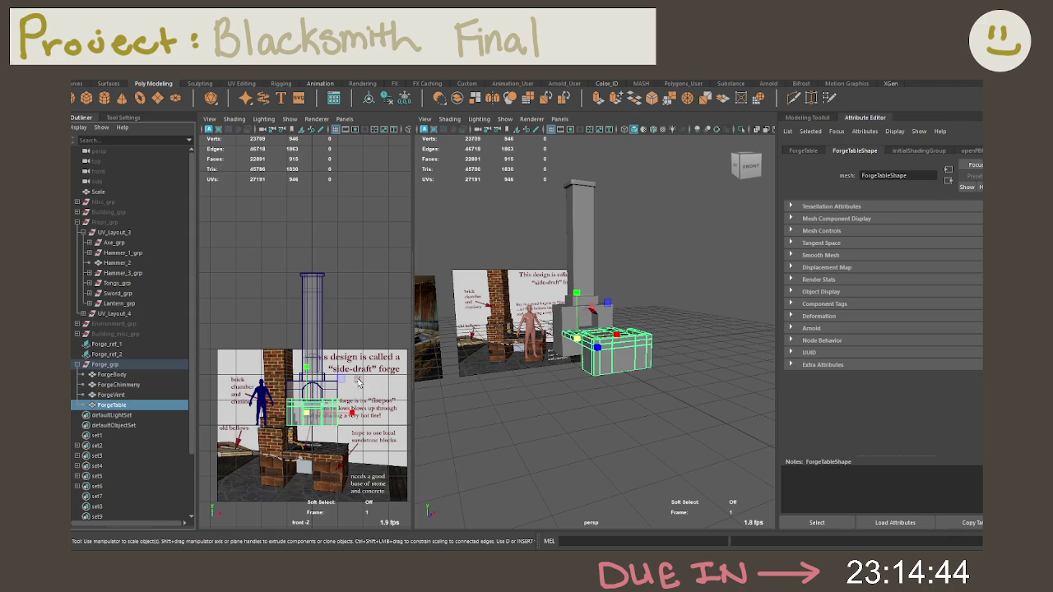
pyautogui.click(515, 435)
pyautogui.scroll(2, 527, 416)
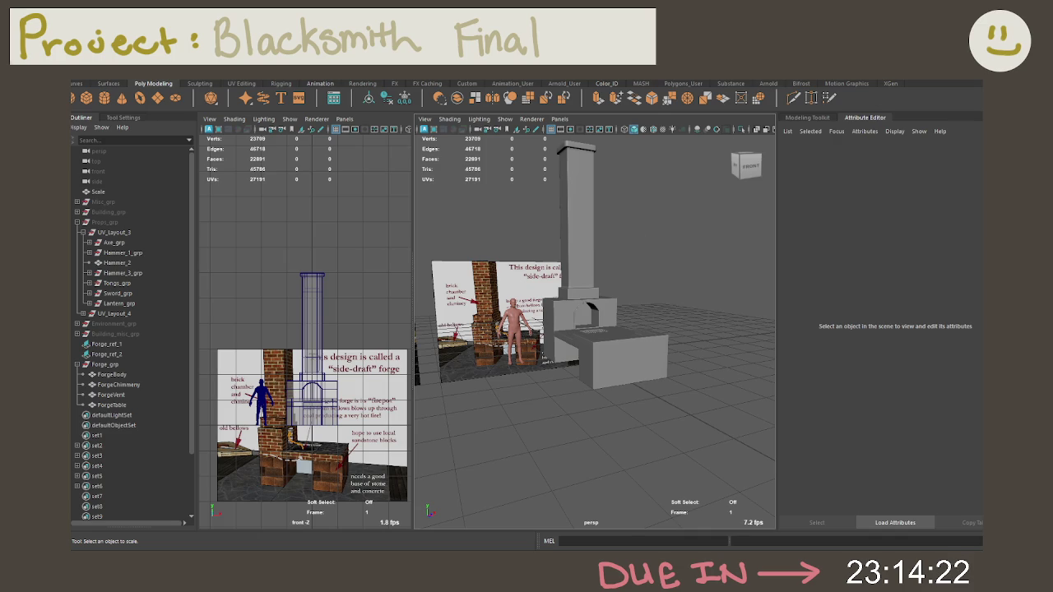
# Switch to the UV Editing workspace from the workspace dropdown
pyautogui.click(930, 89)
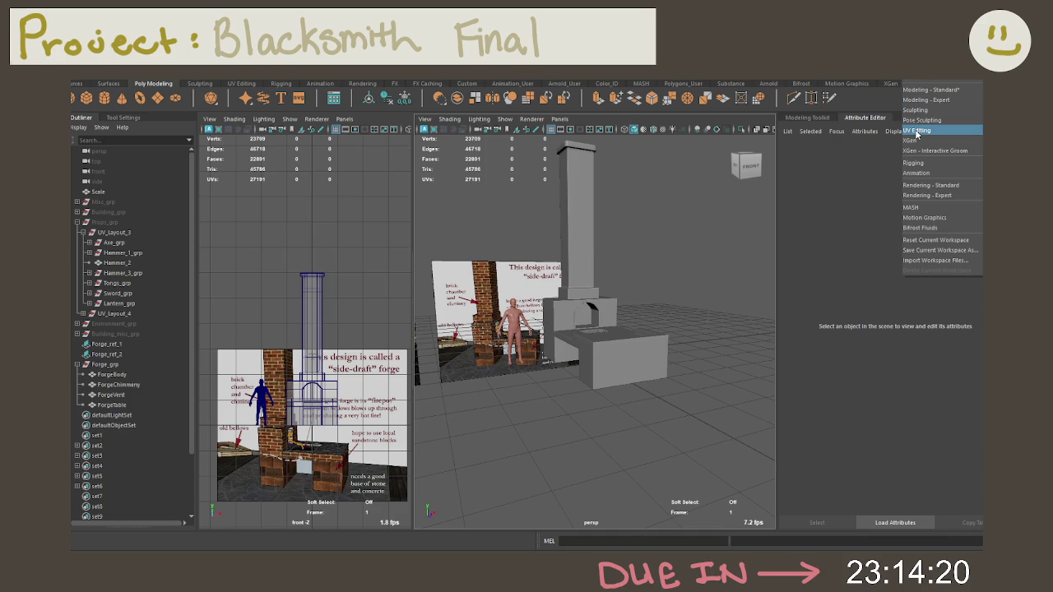
pyautogui.click(917, 131)
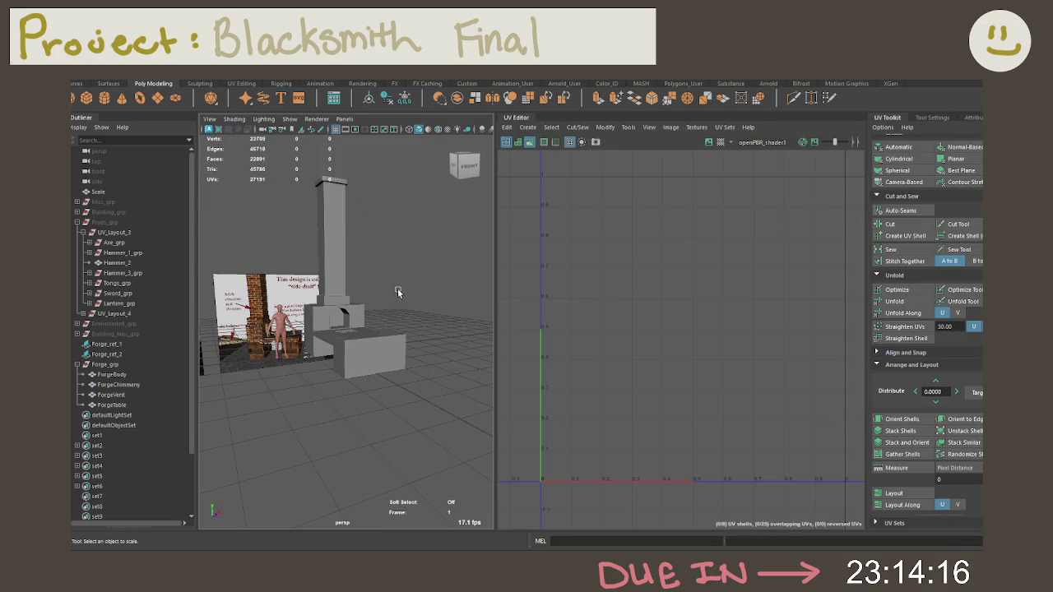
pyautogui.keyDown('alt'); pyautogui.moveTo(397, 293); pyautogui.dragTo(403, 311); pyautogui.keyUp('alt')
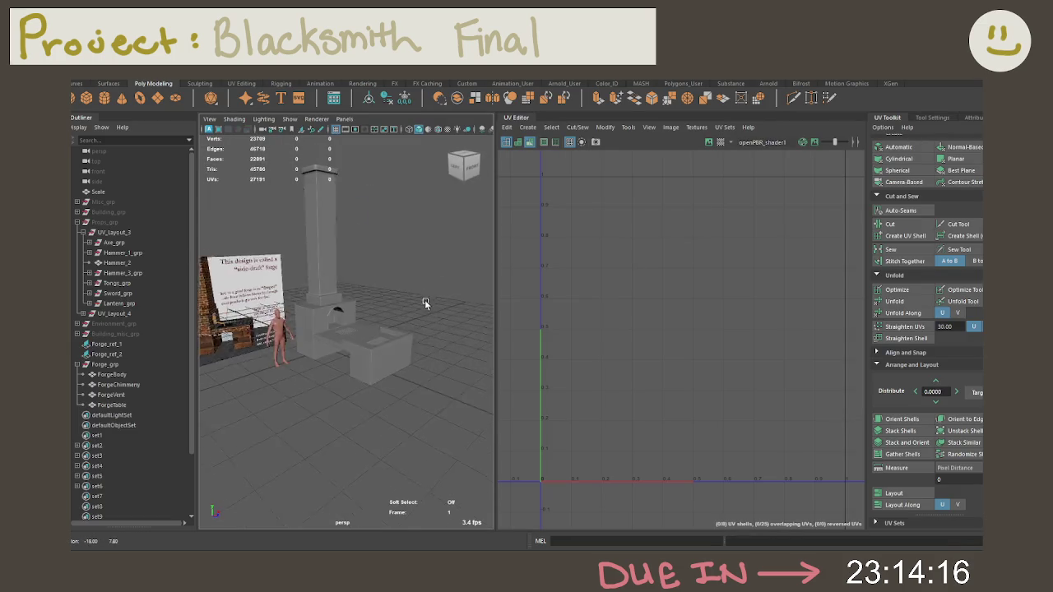
# Check the Forge_grp parts' UVs, then select ForgeBody and apply Auto-Seams to it
pyautogui.click(105, 365)
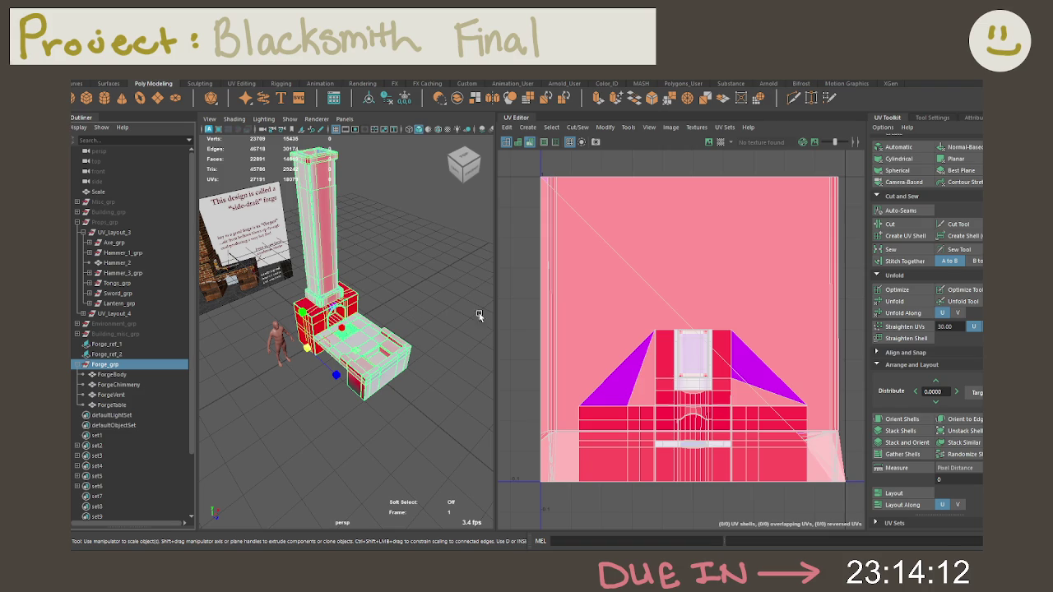
pyautogui.click(381, 342)
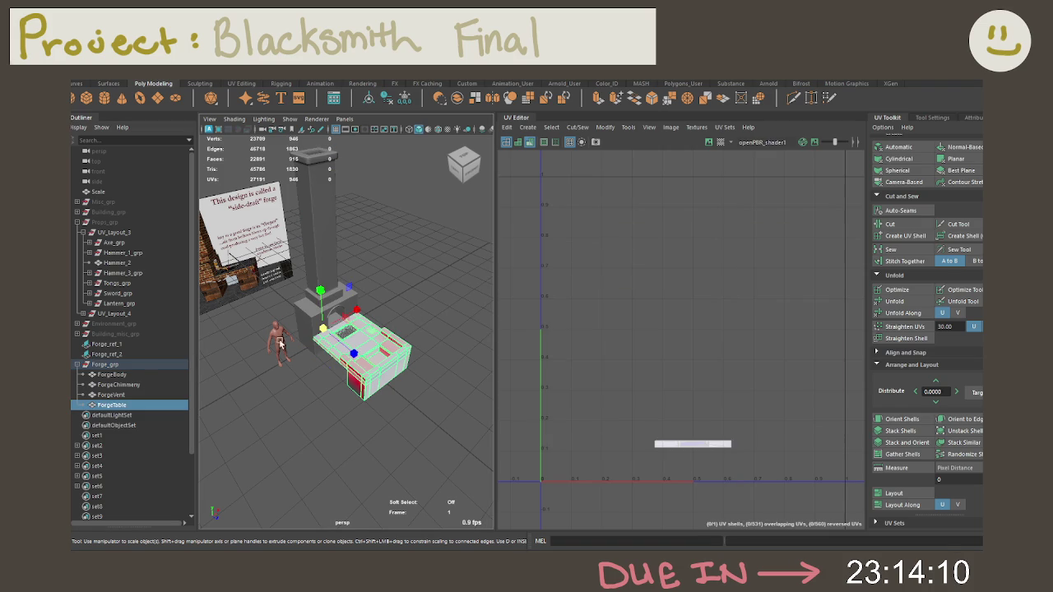
pyautogui.click(139, 366)
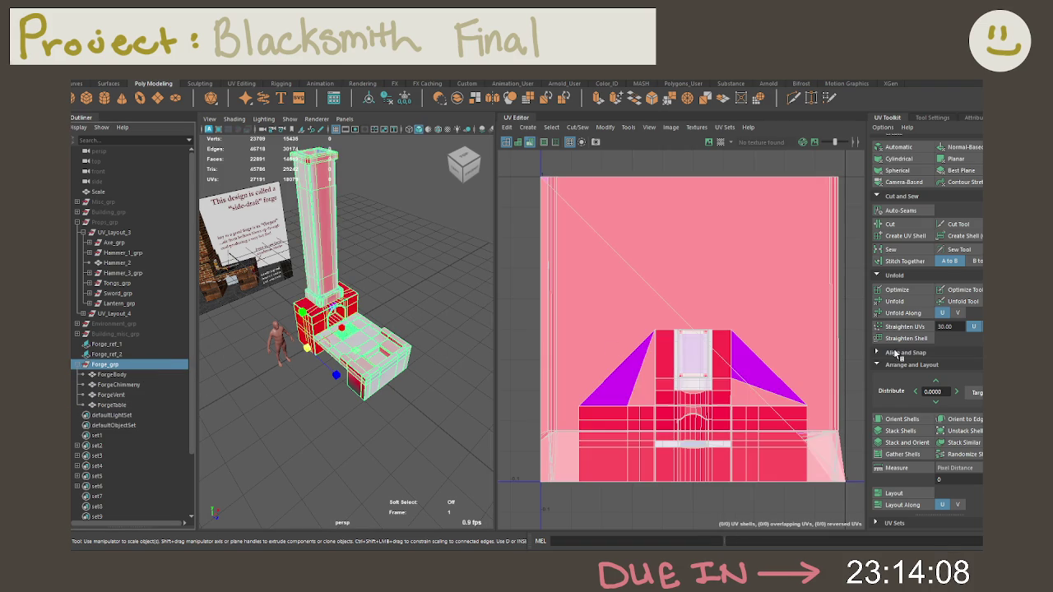
pyautogui.click(112, 375)
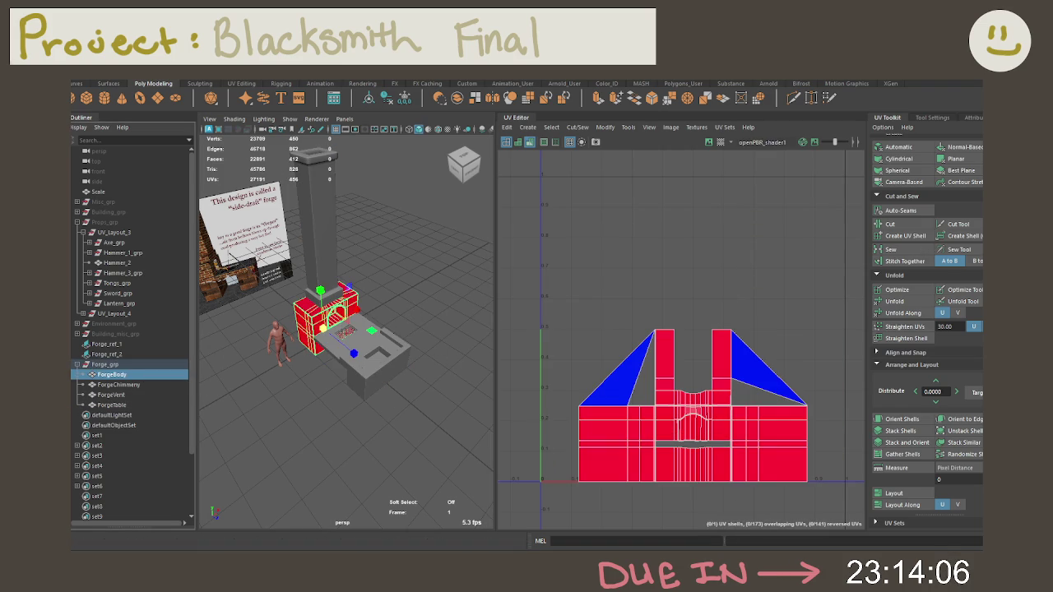
pyautogui.click(907, 213)
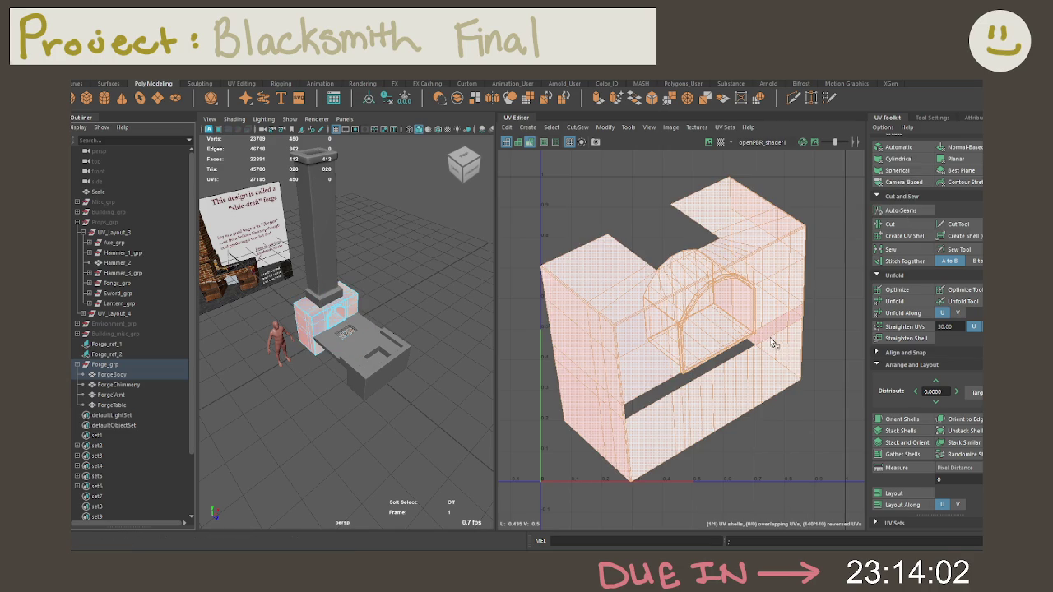
# Select and grow the firebox opening faces, then give them Camera-Based UV projection
pyautogui.press('f')
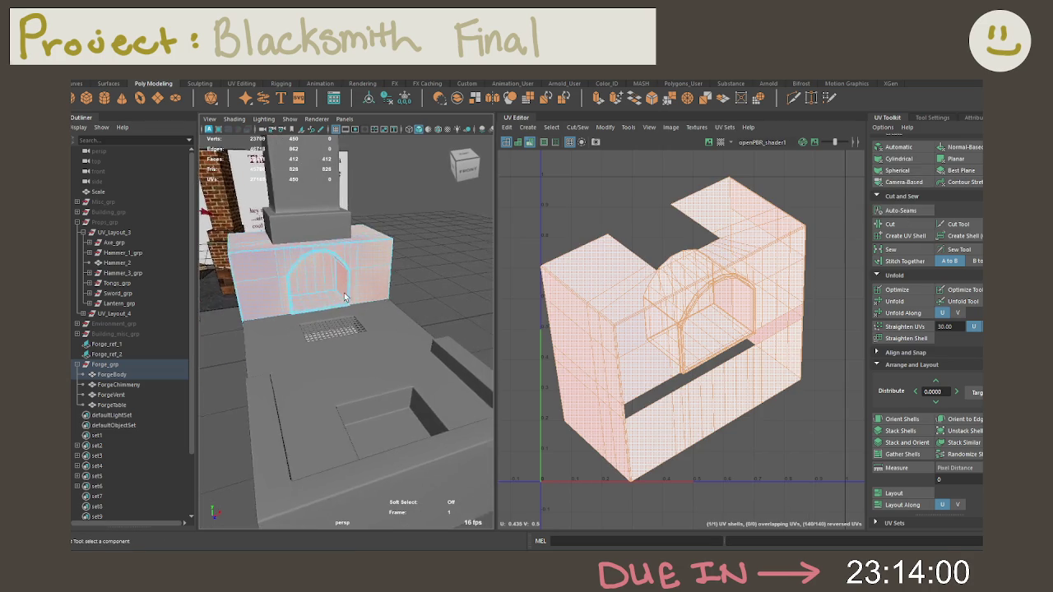
pyautogui.rightClick(425, 261)
pyautogui.moveTo(424, 261); pyautogui.dragTo(424, 232, button='right')
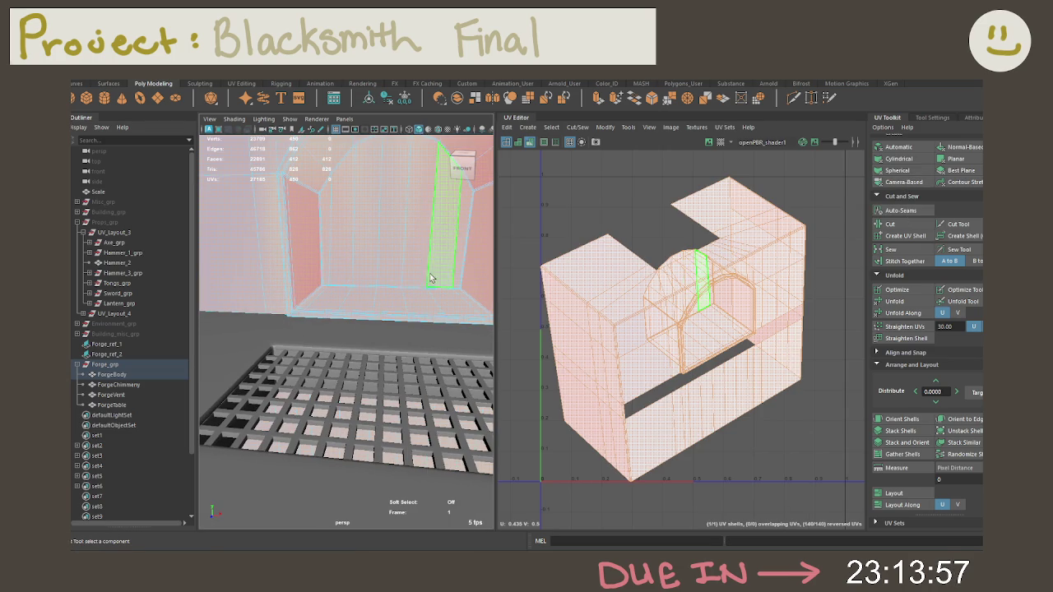
pyautogui.click(325, 238)
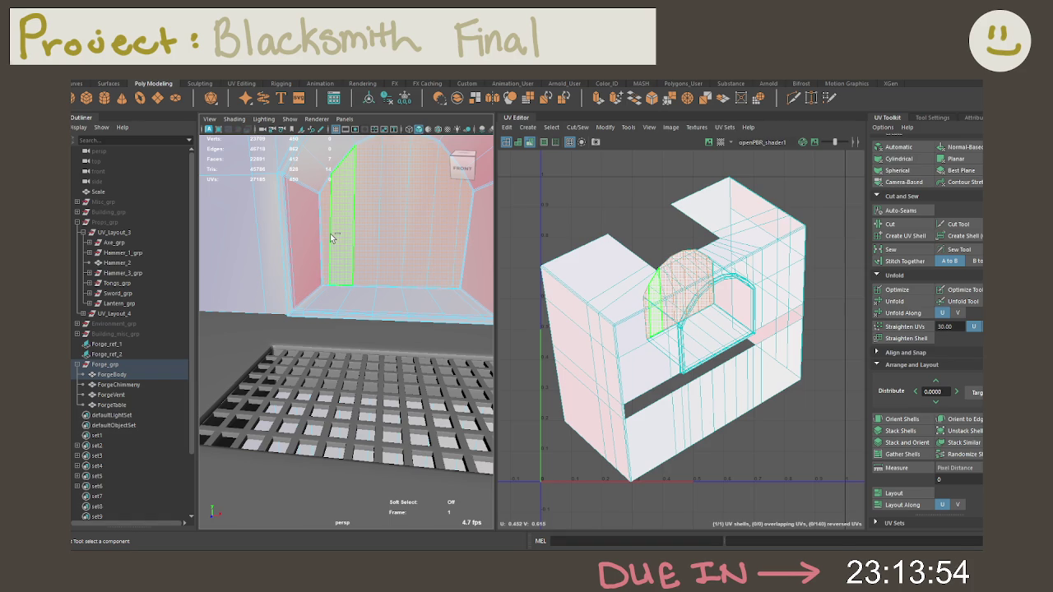
pyautogui.hotkey('shift', '.')
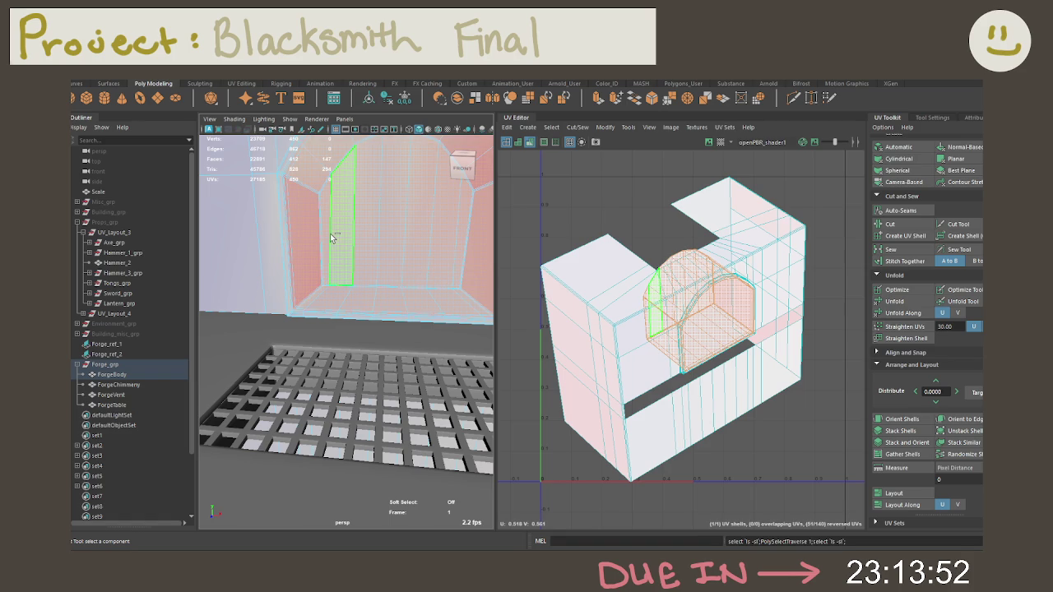
pyautogui.moveTo(344, 267)
pyautogui.keyDown('alt'); pyautogui.mouseDown()
pyautogui.moveTo(589, 304)
pyautogui.moveTo(425, 301)
pyautogui.mouseUp(); pyautogui.keyUp('alt')
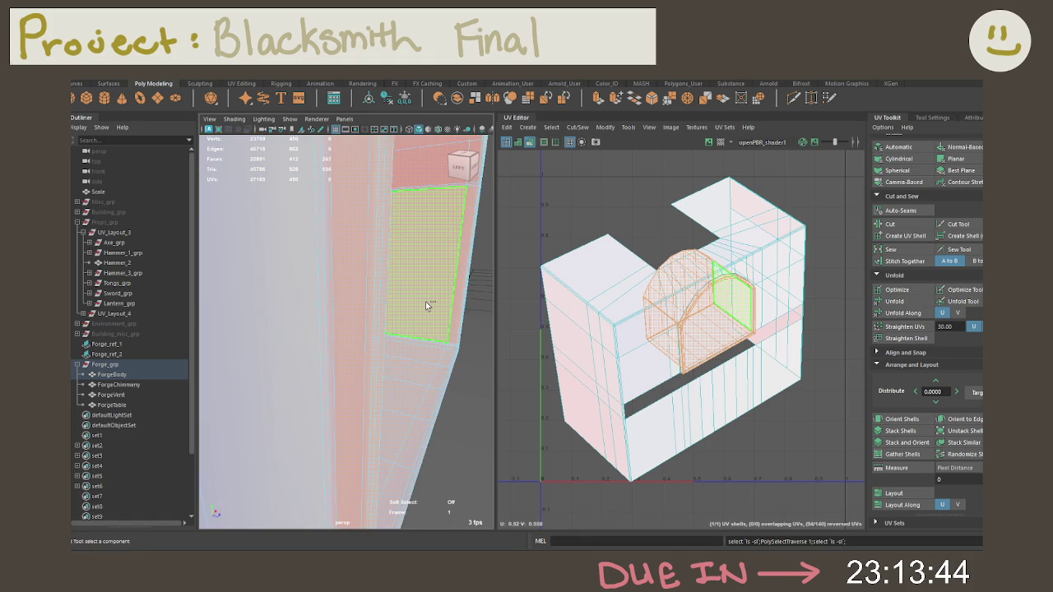
pyautogui.click(426, 302)
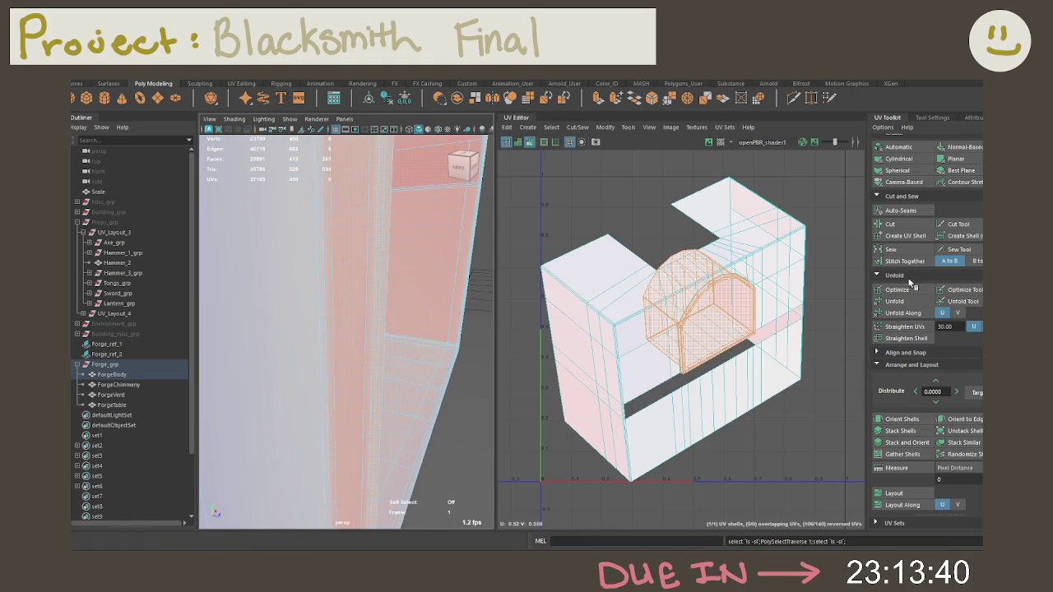
pyautogui.click(906, 182)
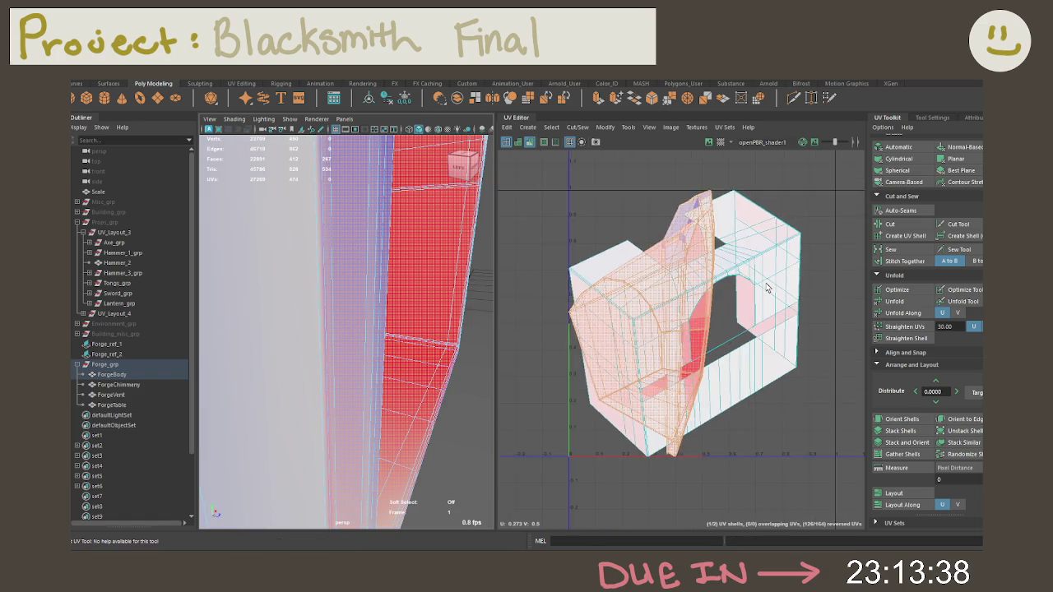
# Select seam edges on the body, then select all ForgeBody UV shells and unfold them
pyautogui.scroll(-5, 763, 290)
pyautogui.scroll(-1, 764, 290)
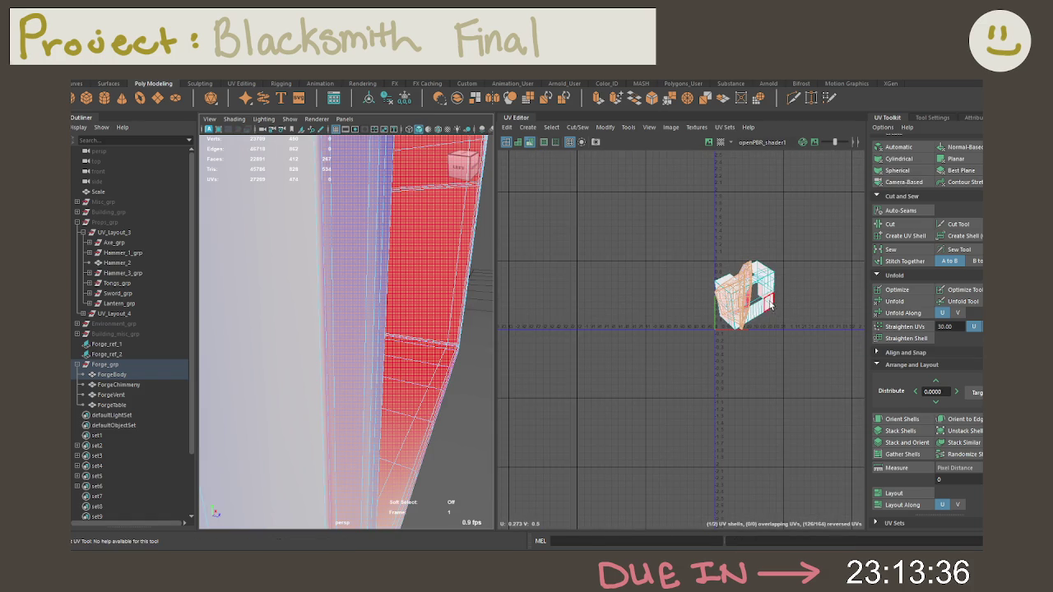
pyautogui.scroll(-5, 378, 317)
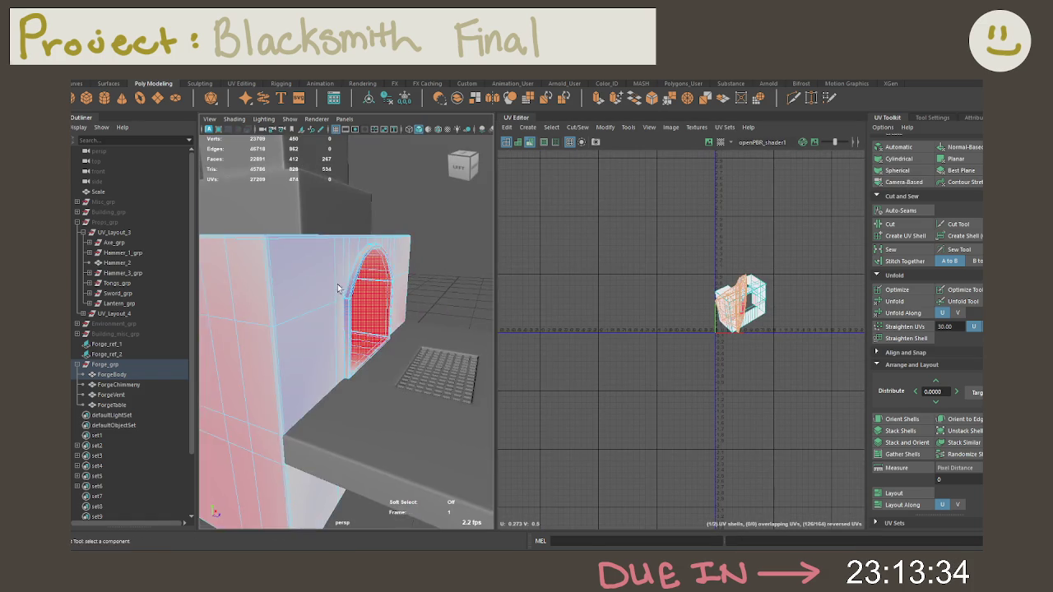
pyautogui.keyDown('alt'); pyautogui.moveTo(346, 321); pyautogui.dragTo(378, 317); pyautogui.keyUp('alt')
pyautogui.moveTo(360, 301); pyautogui.dragTo(347, 209, button='right')
pyautogui.click(332, 300)
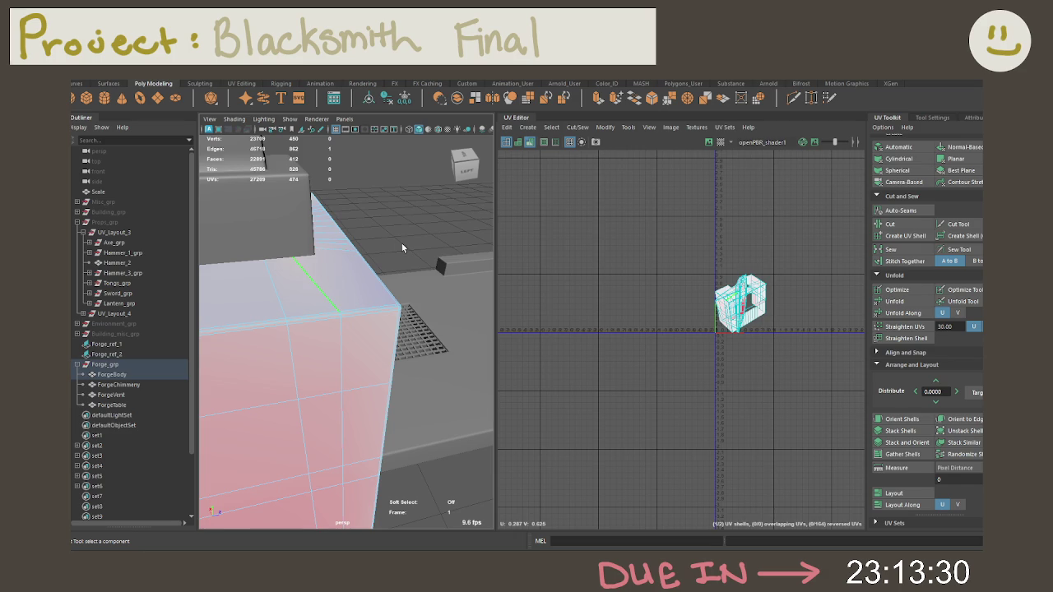
pyautogui.keyDown('alt'); pyautogui.moveTo(438, 276); pyautogui.dragTo(329, 296); pyautogui.keyUp('alt')
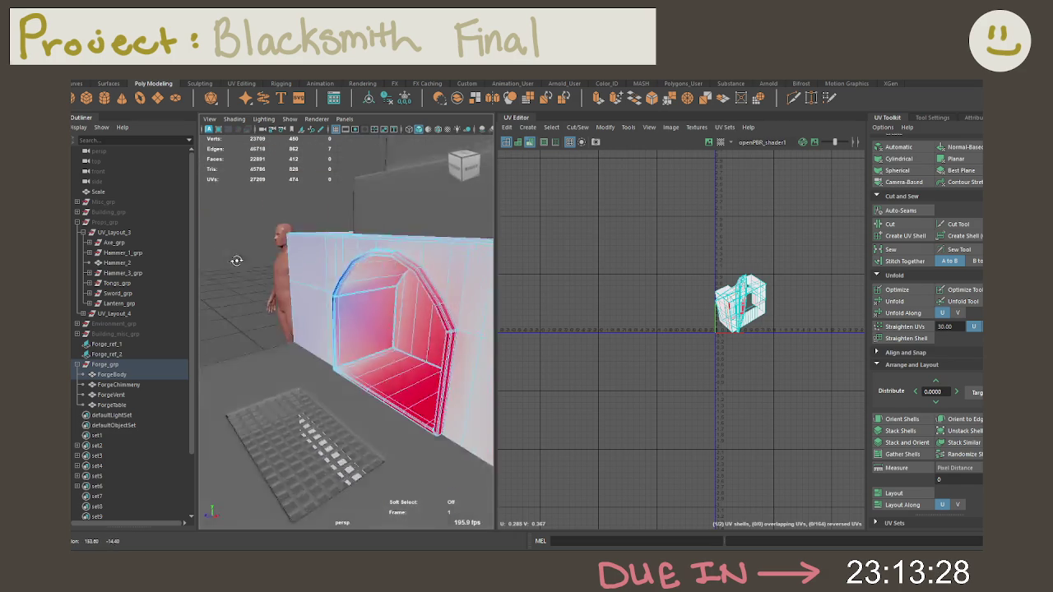
pyautogui.keyDown('alt'); pyautogui.moveTo(329, 296); pyautogui.dragTo(321, 310, button='right'); pyautogui.keyUp('alt')
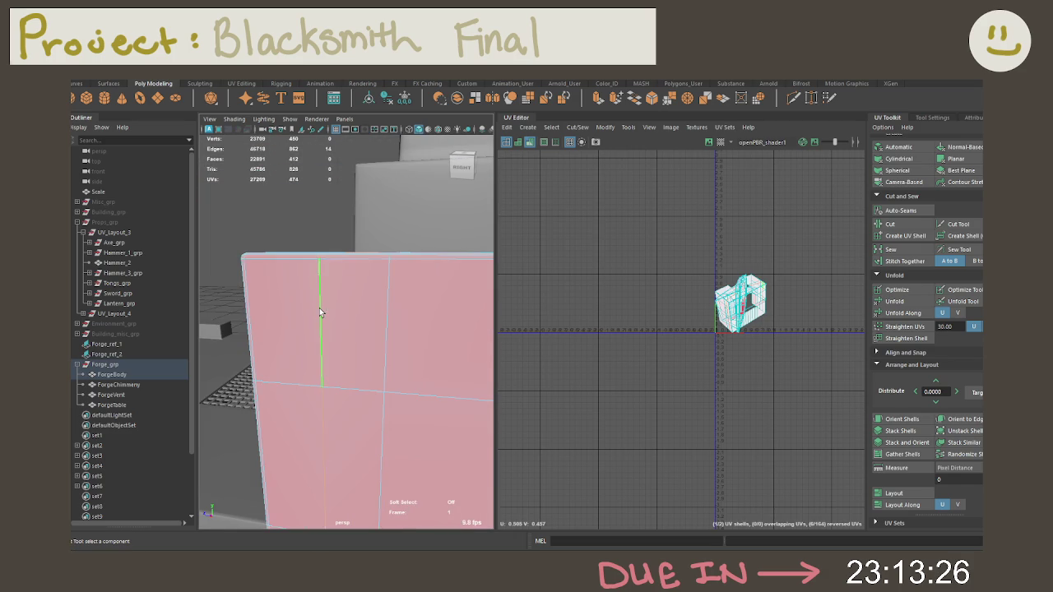
pyautogui.keyDown('alt'); pyautogui.moveTo(322, 311); pyautogui.dragTo(399, 347); pyautogui.keyUp('alt')
pyautogui.moveTo(714, 326)
pyautogui.mouseDown(button='right')
pyautogui.moveTo(726, 341)
pyautogui.moveTo(716, 346)
pyautogui.mouseUp(button='right')
pyautogui.moveTo(759, 294); pyautogui.dragTo(790, 375)
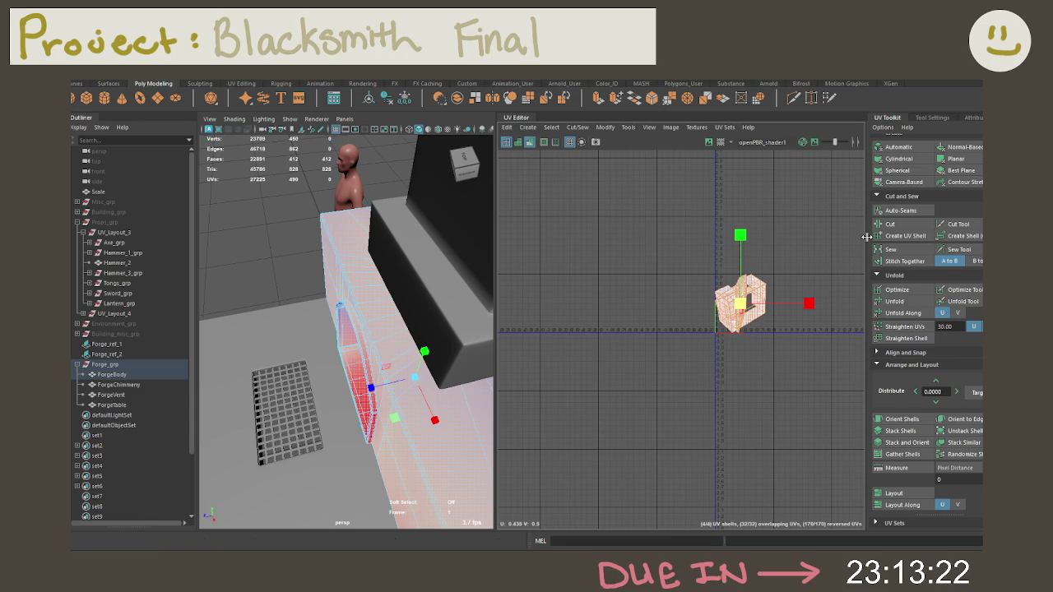
pyautogui.click(895, 302)
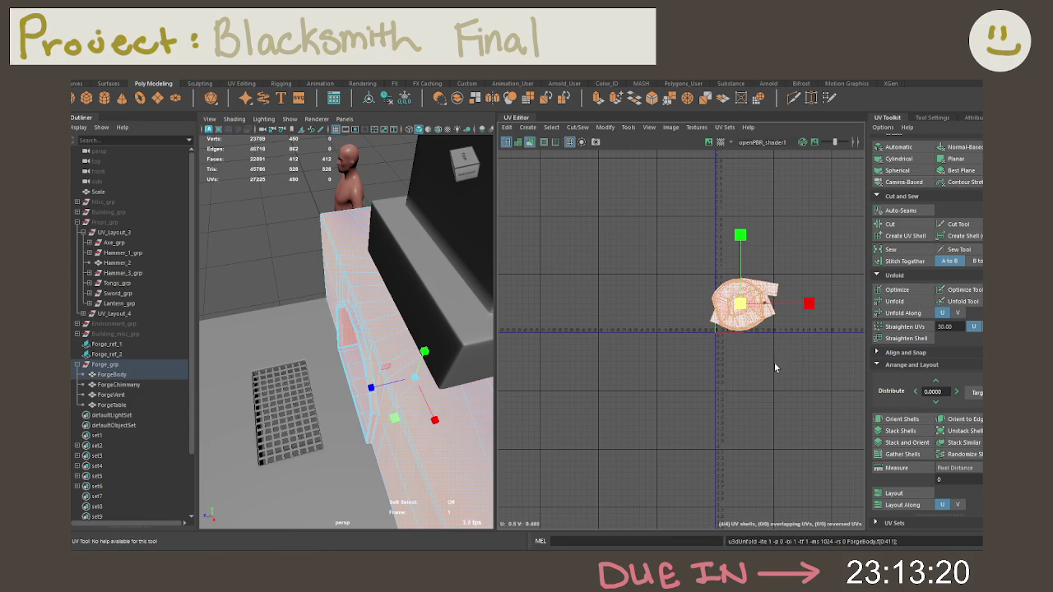
# In UV Shell mode, move the round shell up-left off the arch shell
pyautogui.rightClick(705, 347)
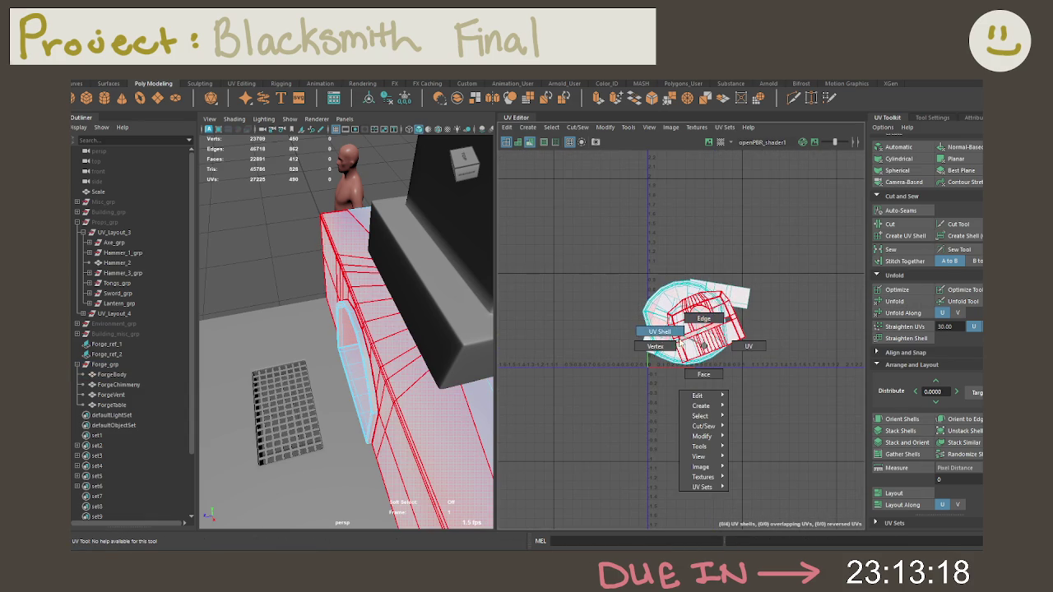
pyautogui.click(659, 332)
pyautogui.click(684, 317)
pyautogui.moveTo(684, 313); pyautogui.dragTo(589, 237)
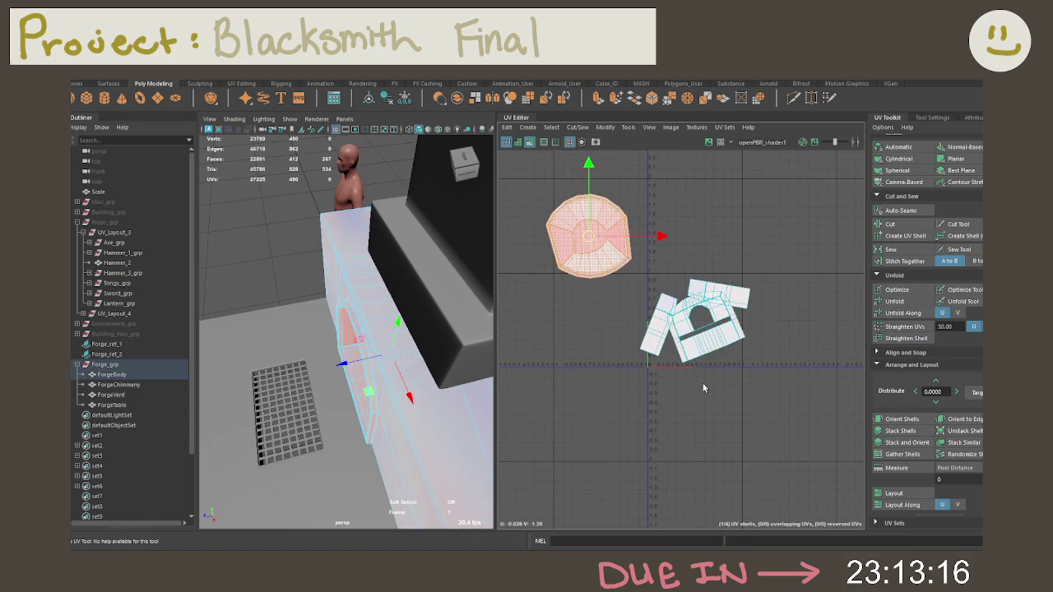
pyautogui.click(695, 325)
pyautogui.click(587, 234)
pyautogui.press('f')
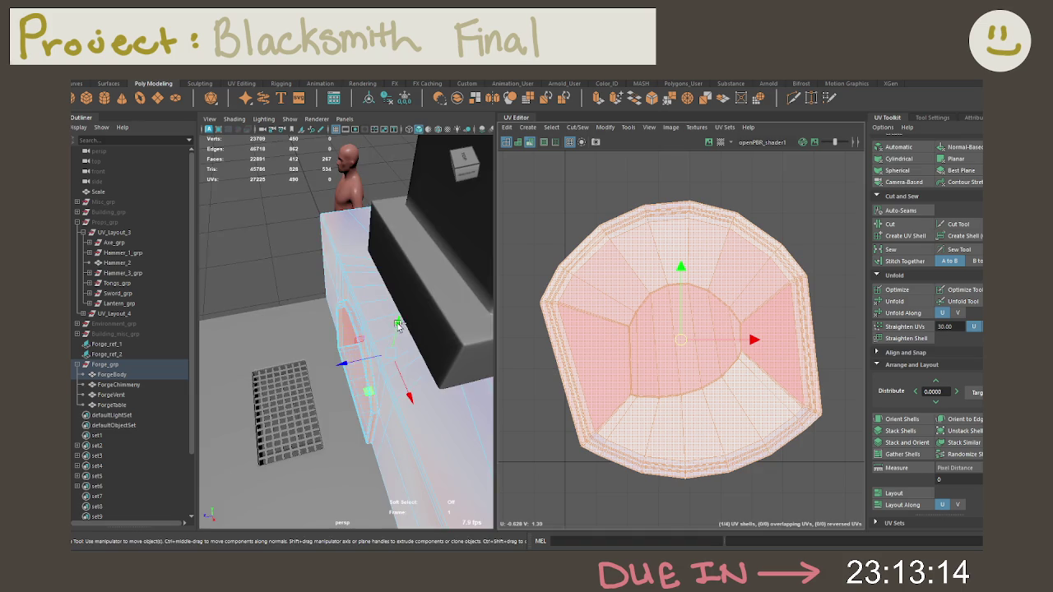
pyautogui.keyDown('alt'); pyautogui.moveTo(399, 325); pyautogui.dragTo(450, 293); pyautogui.keyUp('alt')
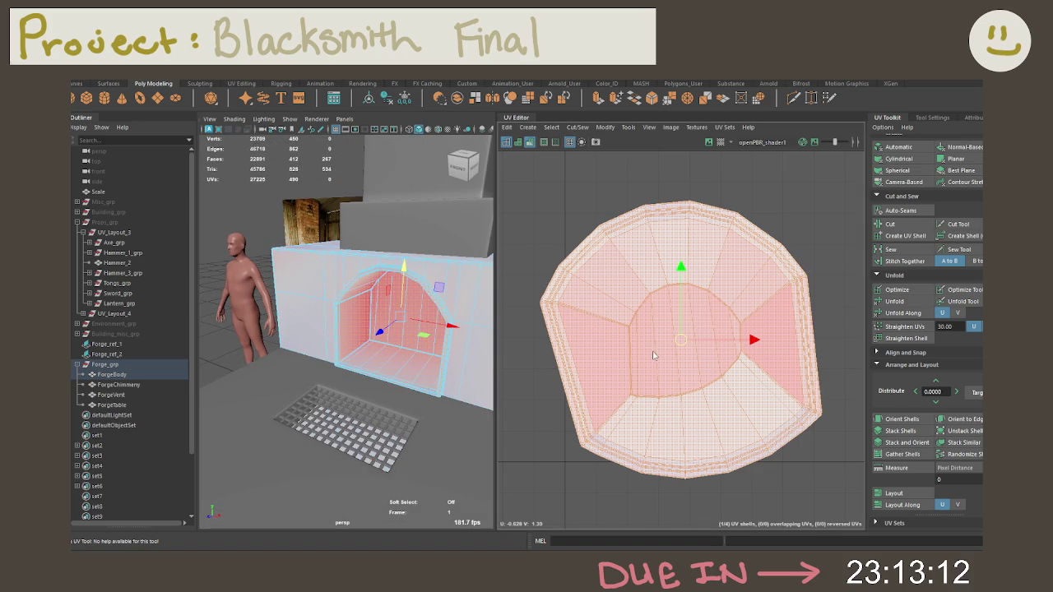
# Select edges around the round shell's sides and corner, then leave edge mode
pyautogui.press('F10')
pyautogui.scroll(3, 625, 333)
pyautogui.click(617, 328)
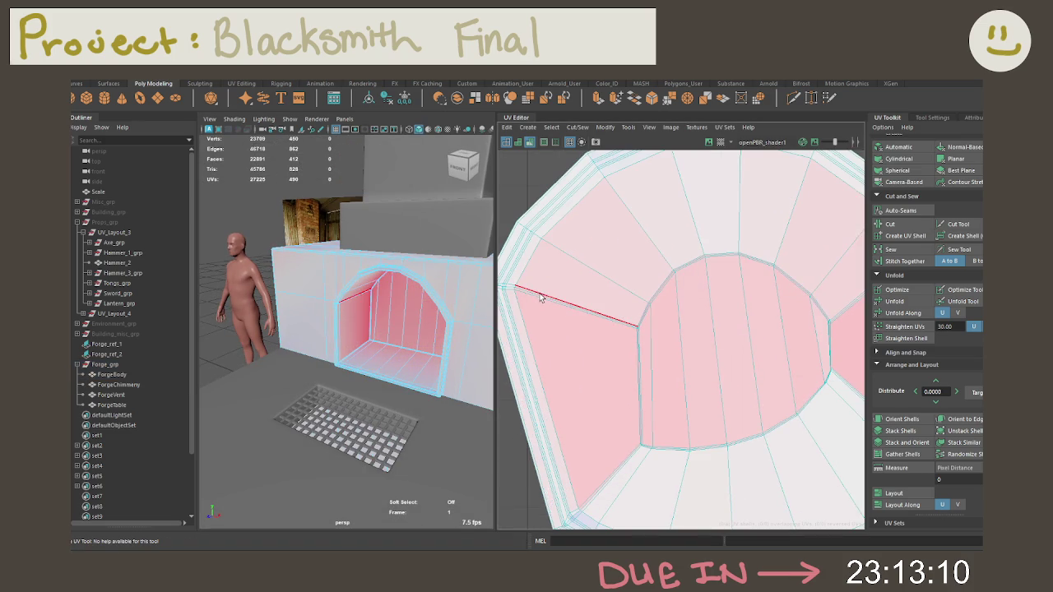
pyautogui.keyDown('alt'); pyautogui.moveTo(823, 317); pyautogui.dragTo(760, 330, button='middle'); pyautogui.keyUp('alt')
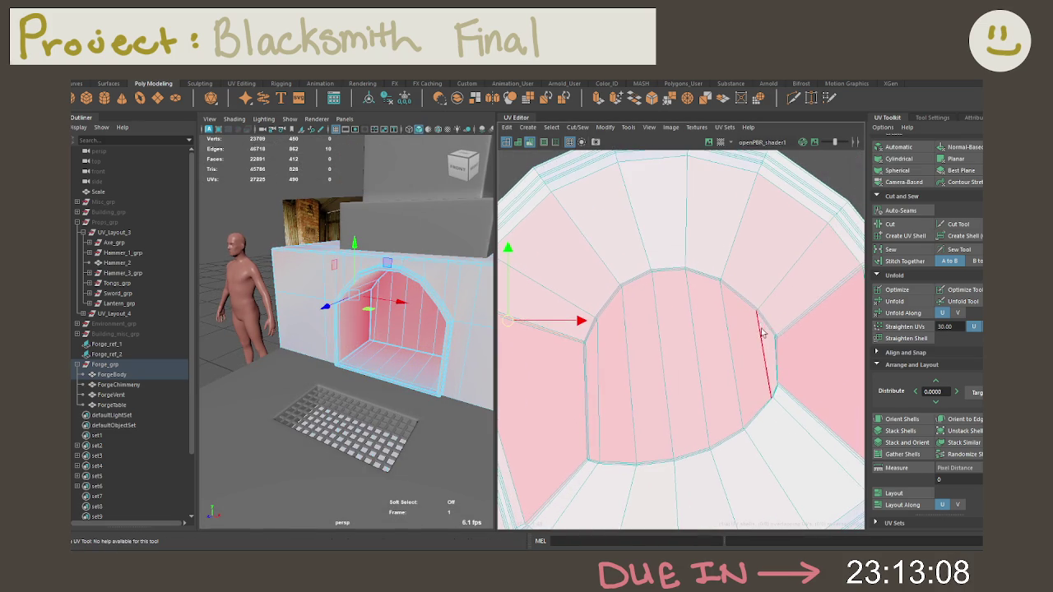
pyautogui.click(781, 337)
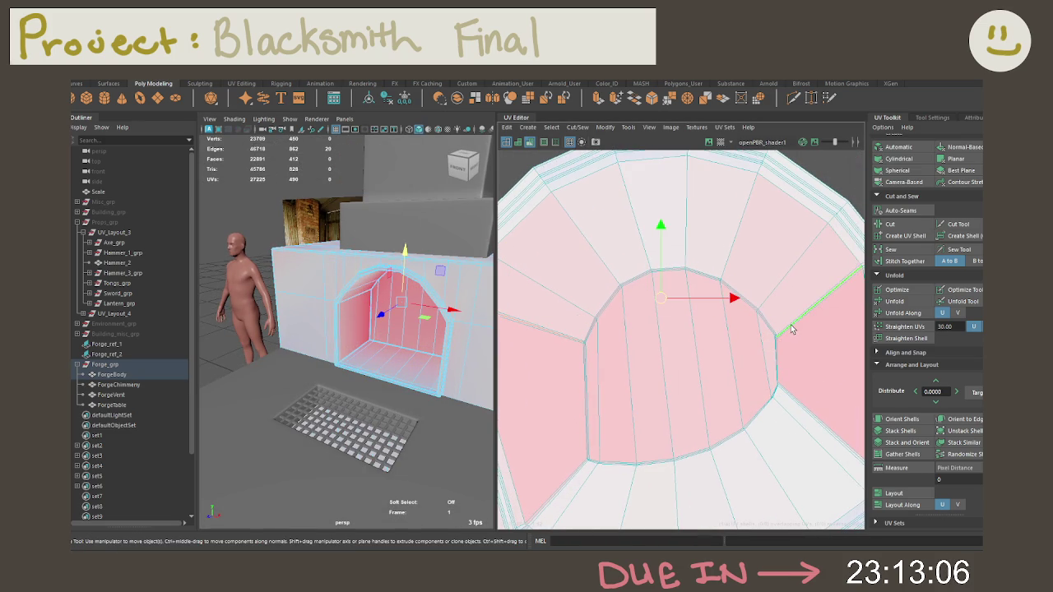
pyautogui.moveTo(783, 357)
pyautogui.keyDown('alt'); pyautogui.mouseDown(button='middle')
pyautogui.moveTo(721, 291)
pyautogui.moveTo(850, 310)
pyautogui.mouseUp(button='middle'); pyautogui.keyUp('alt')
pyautogui.click(816, 413)
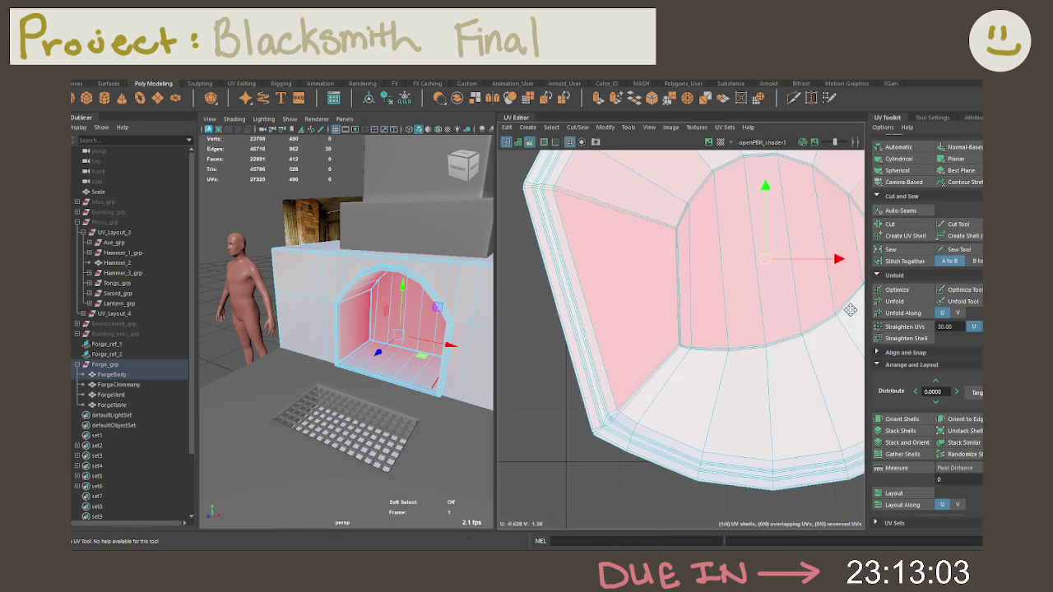
pyautogui.keyDown('shift'); pyautogui.click(614, 418); pyautogui.keyUp('shift')
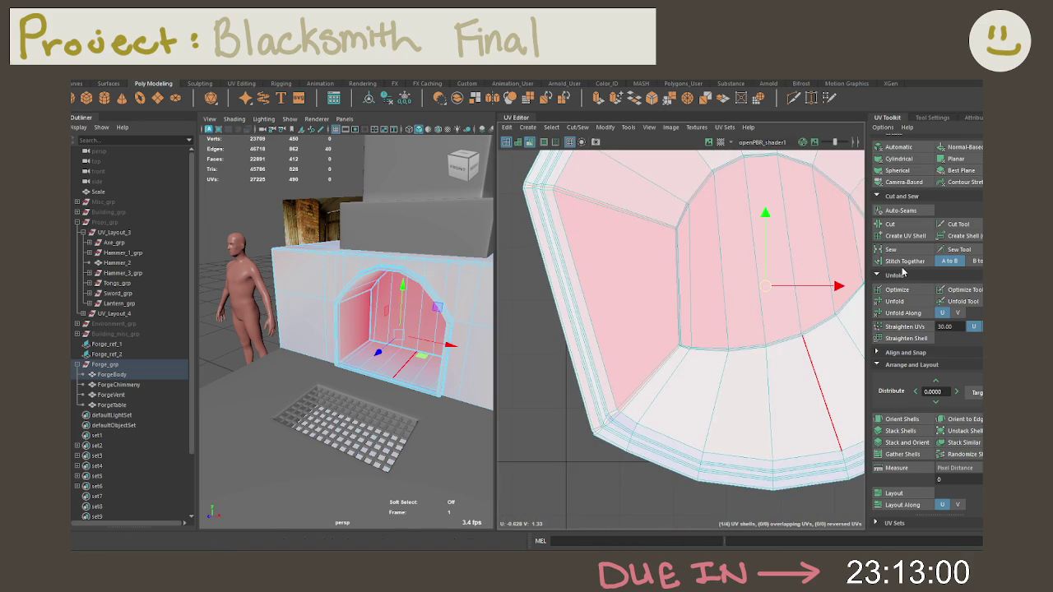
pyautogui.scroll(2, 650, 345)
pyautogui.click(703, 326)
pyautogui.press('F8')
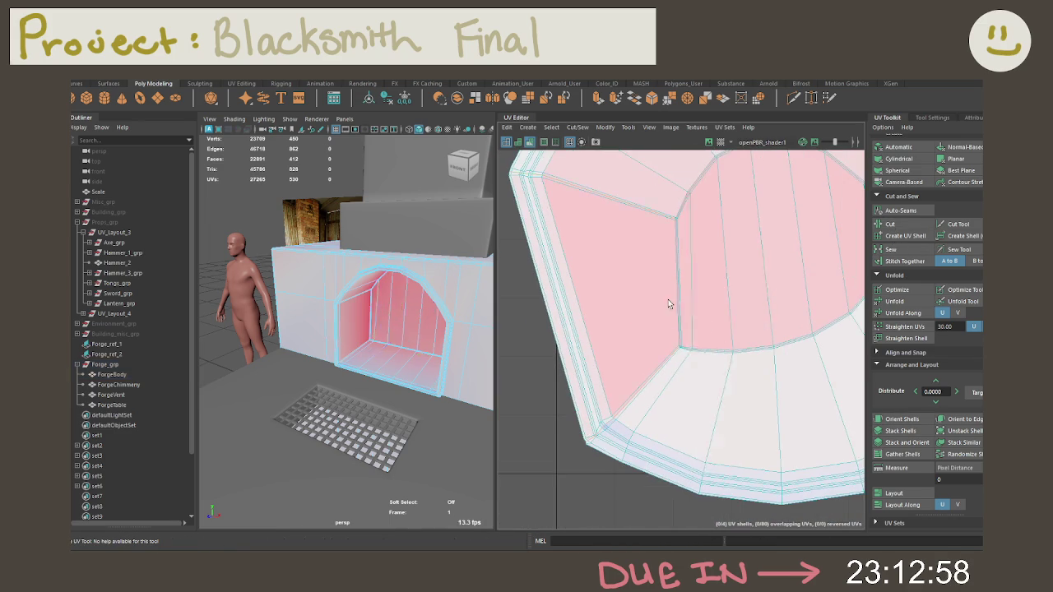
# Unfold the firebox shell flat after trying and undoing Optimize
pyautogui.press('f')
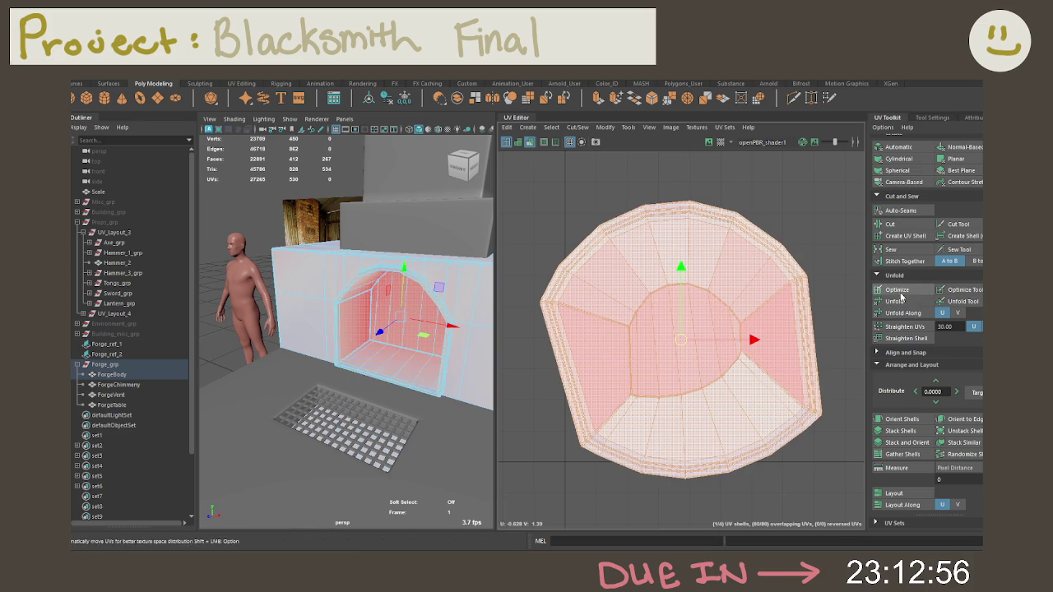
pyautogui.click(899, 291)
pyautogui.hotkey('ctrl', 'z')
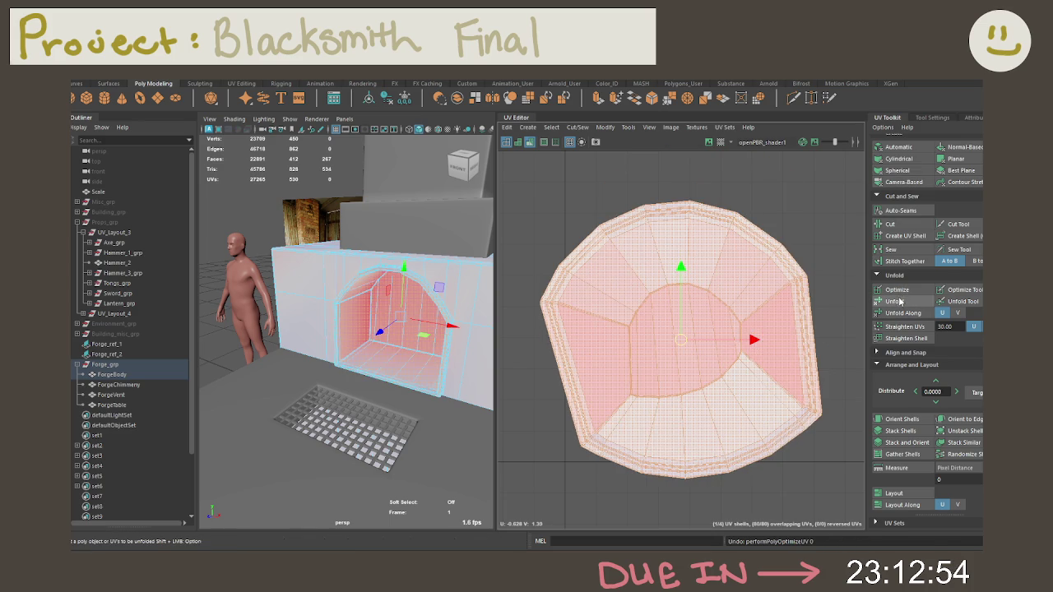
pyautogui.click(895, 301)
pyautogui.press('F8')
pyautogui.press('f')
# Select the arch mesh's UVs and return to UV component selection
pyautogui.click(731, 292)
pyautogui.press('F8')
pyautogui.scroll(3, 645, 291)
pyautogui.scroll(1, 682, 271)
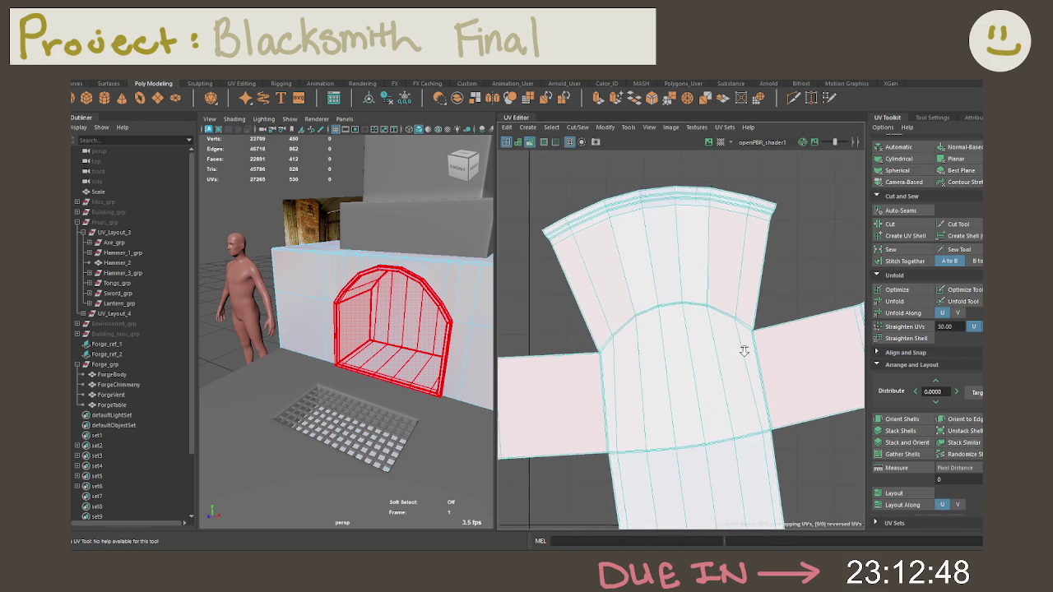
pyautogui.scroll(-2, 724, 330)
pyautogui.press('F8')
pyautogui.scroll(-1, 713, 319)
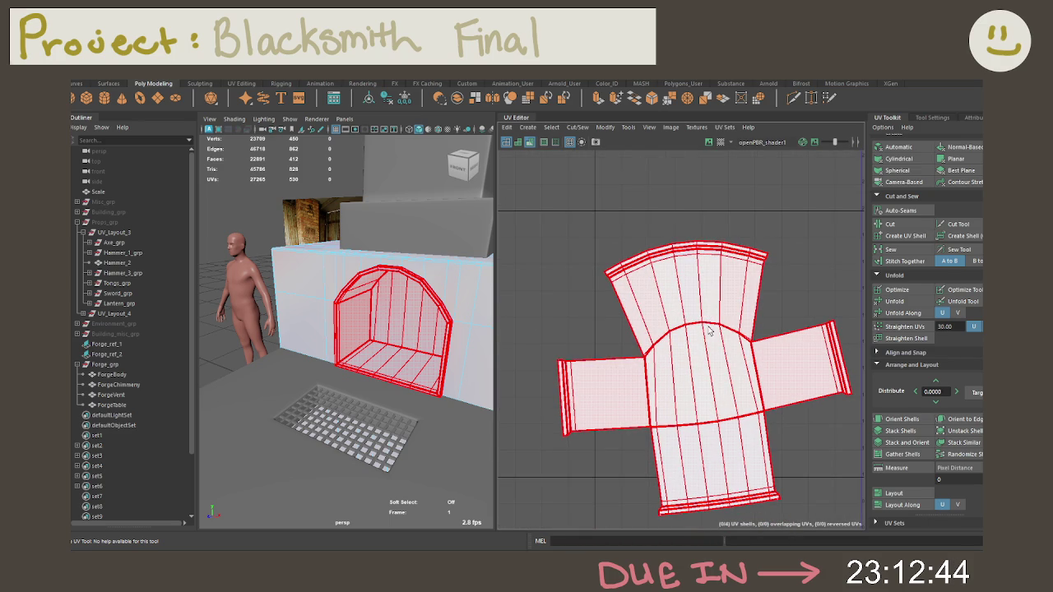
pyautogui.scroll(1, 710, 329)
pyautogui.scroll(2, 741, 333)
pyautogui.scroll(1, 655, 340)
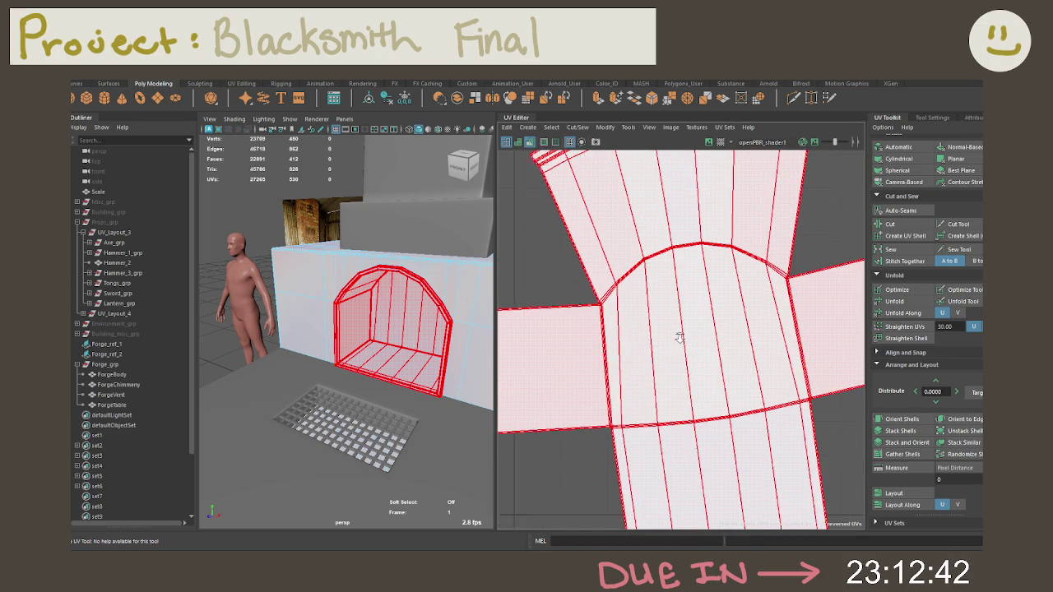
# Select the centre faces between the side strips and move them out of the middle
pyautogui.moveTo(663, 339); pyautogui.dragTo(658, 355, button='right')
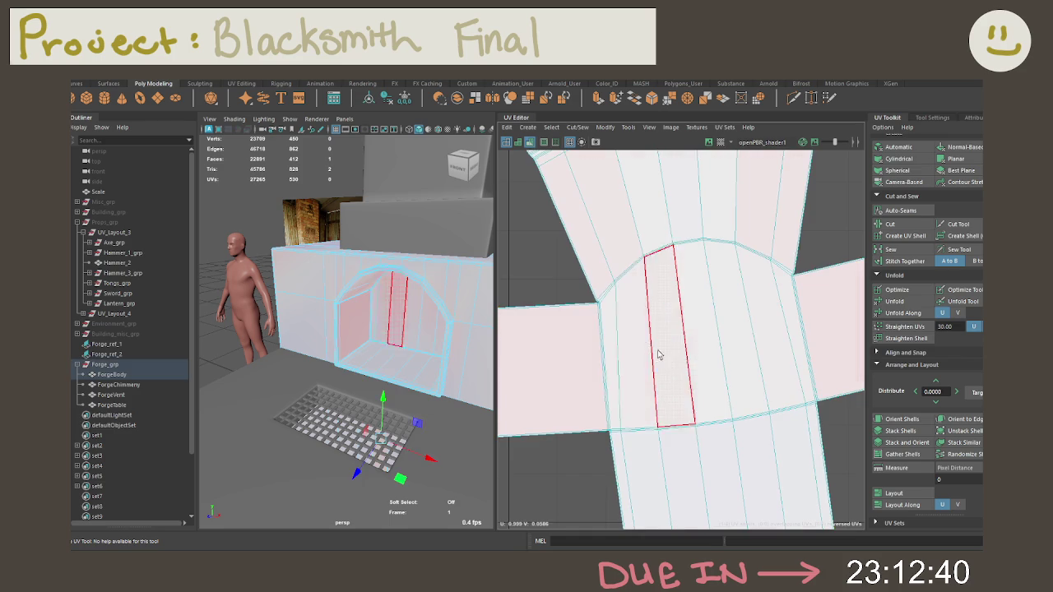
pyautogui.click(606, 329)
pyautogui.press('w')
pyautogui.click(787, 317)
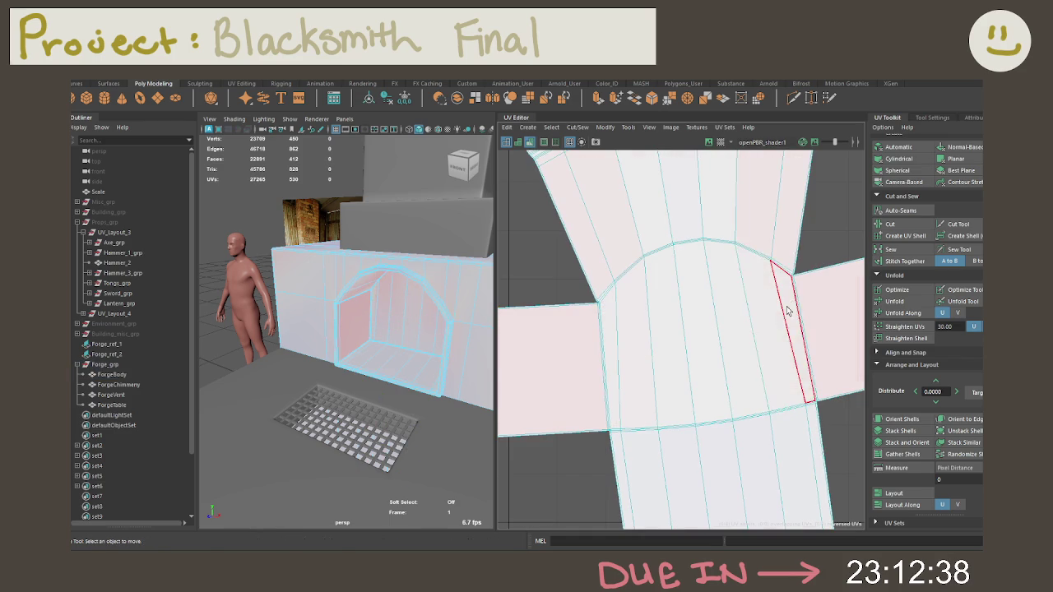
pyautogui.keyDown('shift'); pyautogui.doubleClick(606, 330); pyautogui.keyUp('shift')
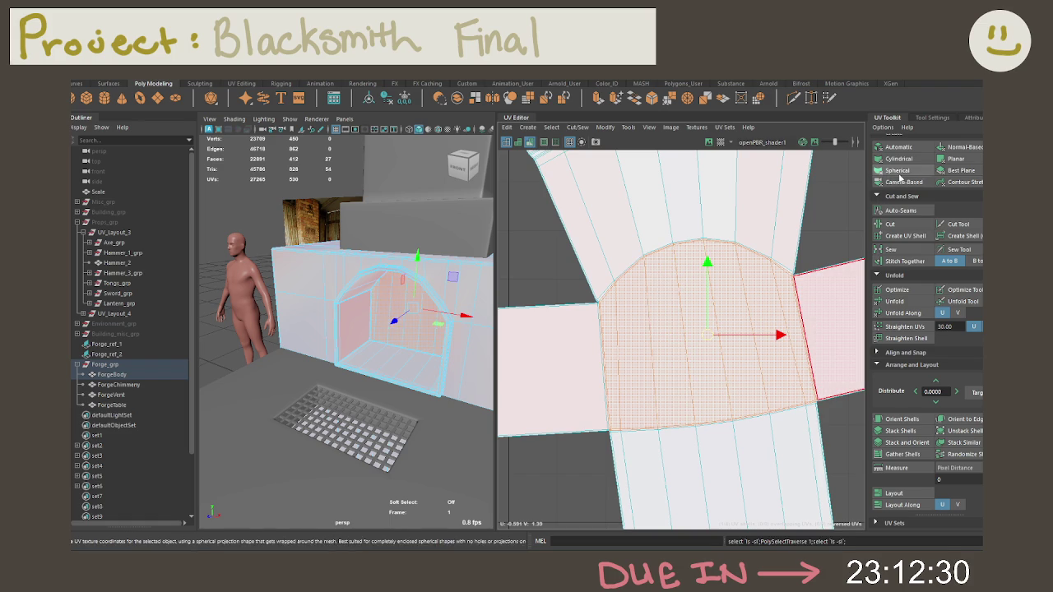
pyautogui.moveTo(777, 335); pyautogui.dragTo(856, 333)
# Sew the left and right shells onto the arch and the bottom shell onto the right
pyautogui.rightClick(676, 243)
pyautogui.press('f')
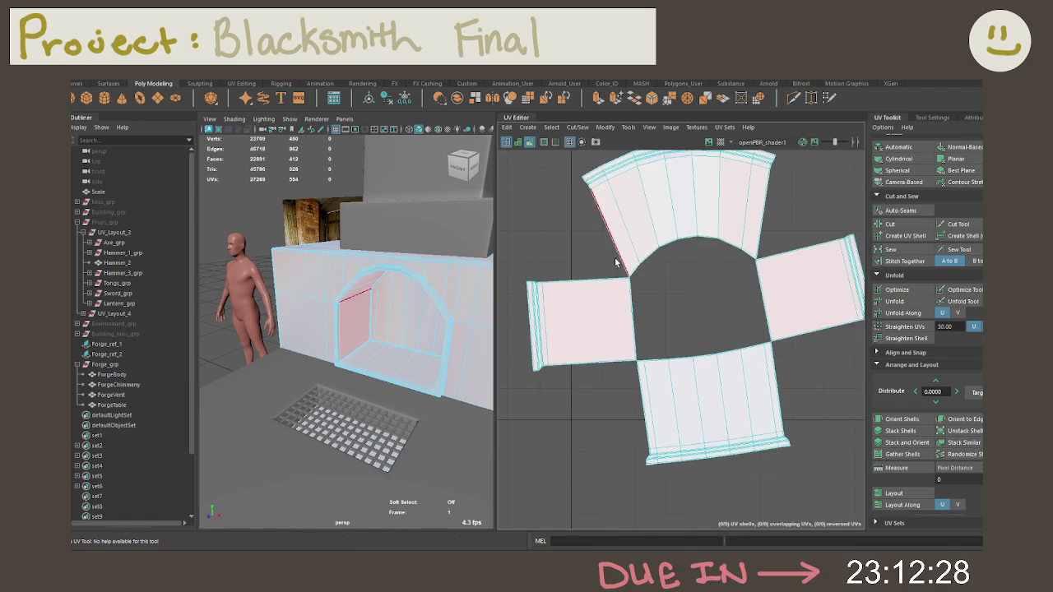
pyautogui.press('w')
pyautogui.keyDown('shift'); pyautogui.moveTo(587, 272); pyautogui.dragTo(629, 247, button='right'); pyautogui.keyUp('shift')
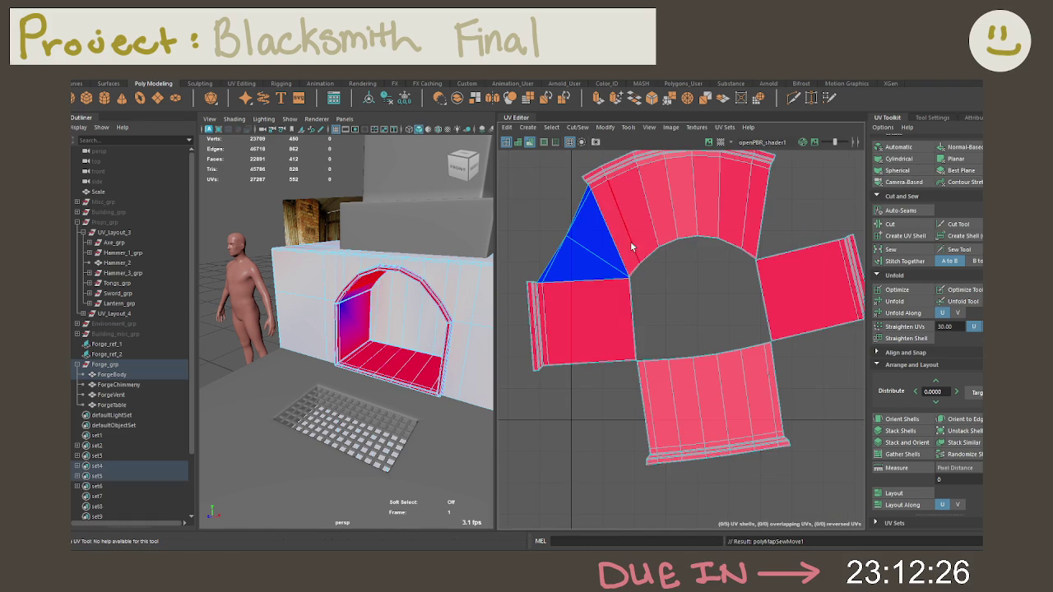
pyautogui.keyDown('shift'); pyautogui.moveTo(769, 215); pyautogui.dragTo(802, 193, button='right'); pyautogui.keyUp('shift')
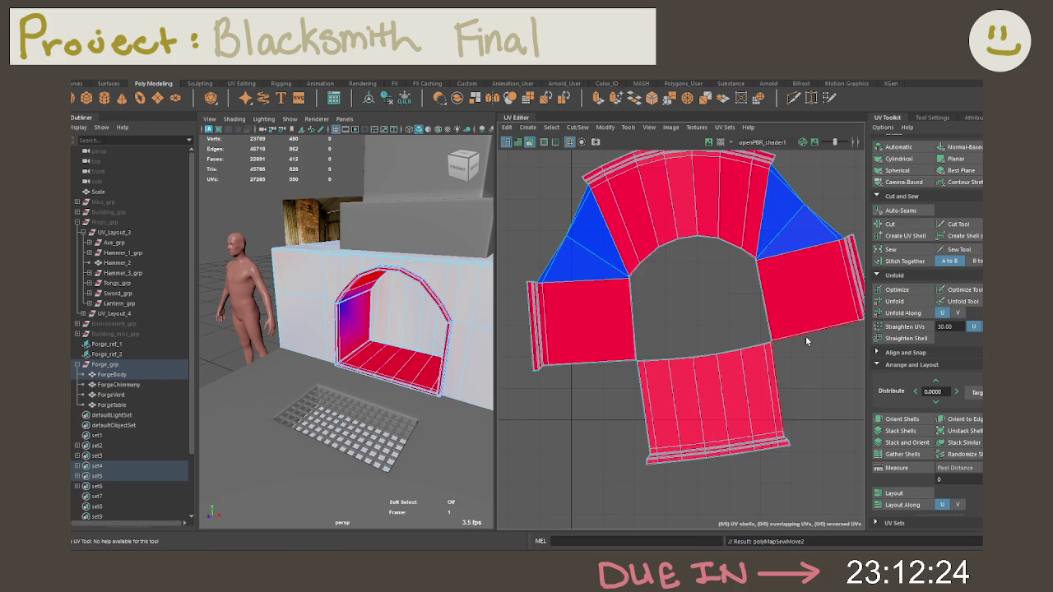
pyautogui.keyDown('shift'); pyautogui.moveTo(806, 347); pyautogui.dragTo(835, 239, button='right'); pyautogui.keyUp('shift')
# Select the sewn ring shell and unfold it again
pyautogui.rightClick(629, 372)
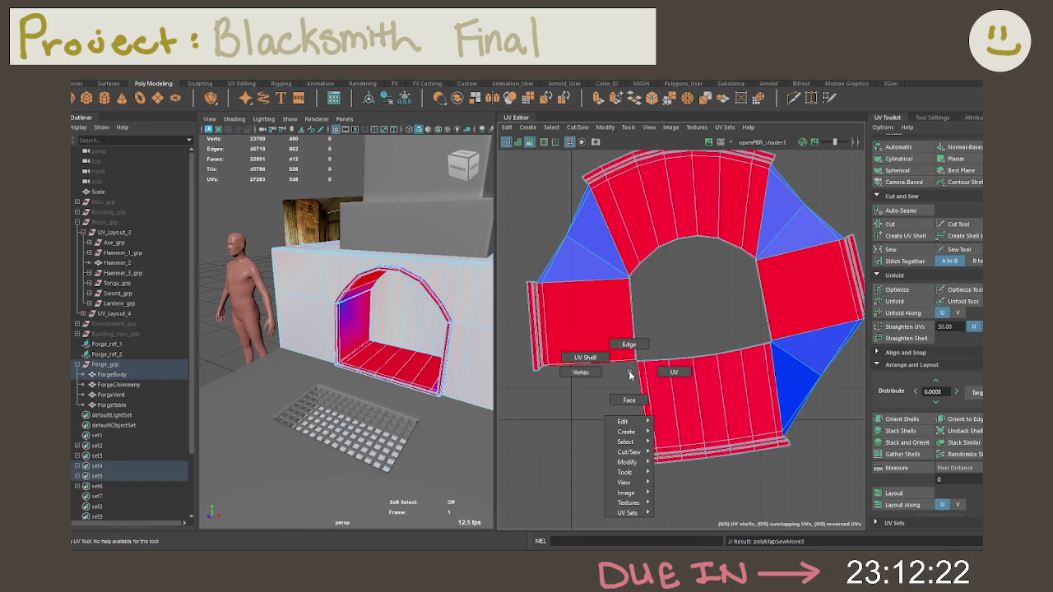
pyautogui.click(576, 355)
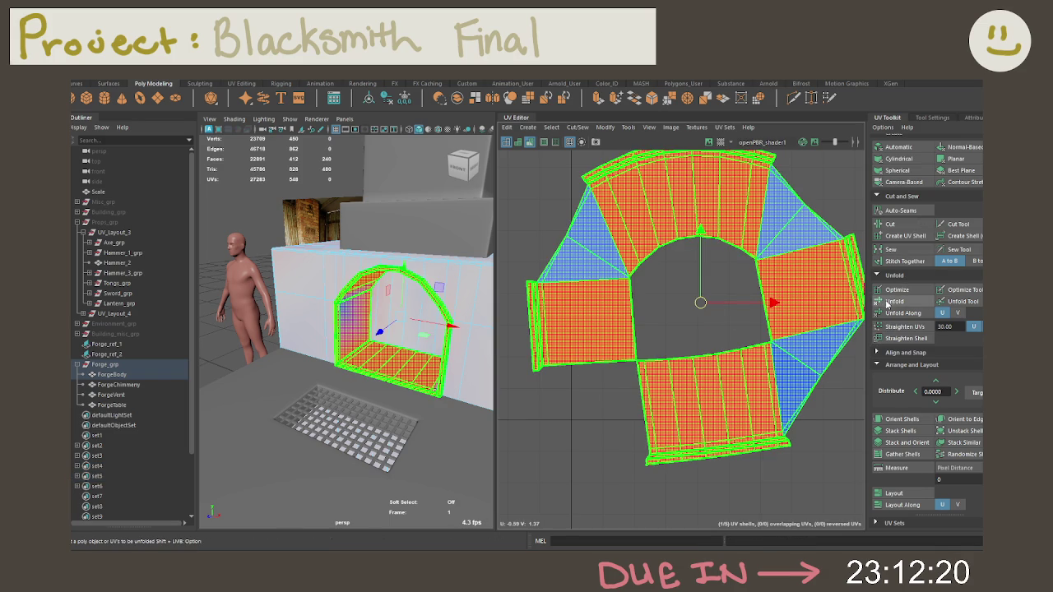
pyautogui.click(893, 302)
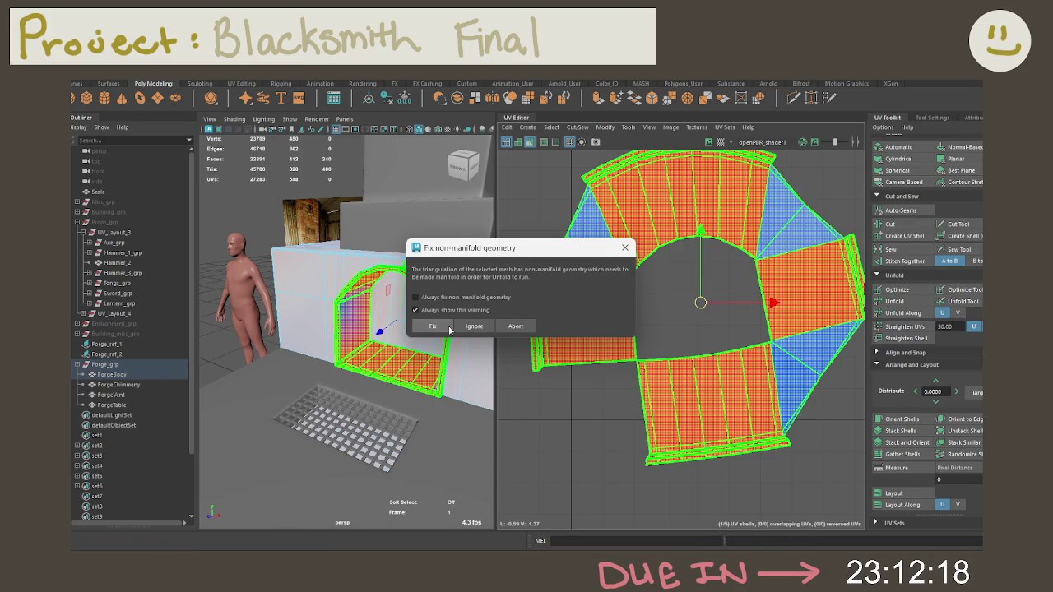
# Abort the non-manifold fix, undo the shell selection and convert it to border edges
pyautogui.click(511, 327)
pyautogui.rightClick(674, 312)
pyautogui.moveTo(662, 294); pyautogui.dragTo(652, 287, button='right')
pyautogui.hotkey('ctrl', 'z')
pyautogui.hotkey('ctrl', 'z')
pyautogui.keyDown('ctrl'); pyautogui.rightClick(667, 280); pyautogui.keyUp('ctrl')
pyautogui.click(616, 272)
# Cut the UVs at the junction vertex where the arch and side shells meet
pyautogui.moveTo(616, 273)
pyautogui.keyDown('alt'); pyautogui.mouseDown(button='right')
pyautogui.moveTo(765, 320)
pyautogui.moveTo(670, 323)
pyautogui.mouseUp(button='right'); pyautogui.keyUp('alt')
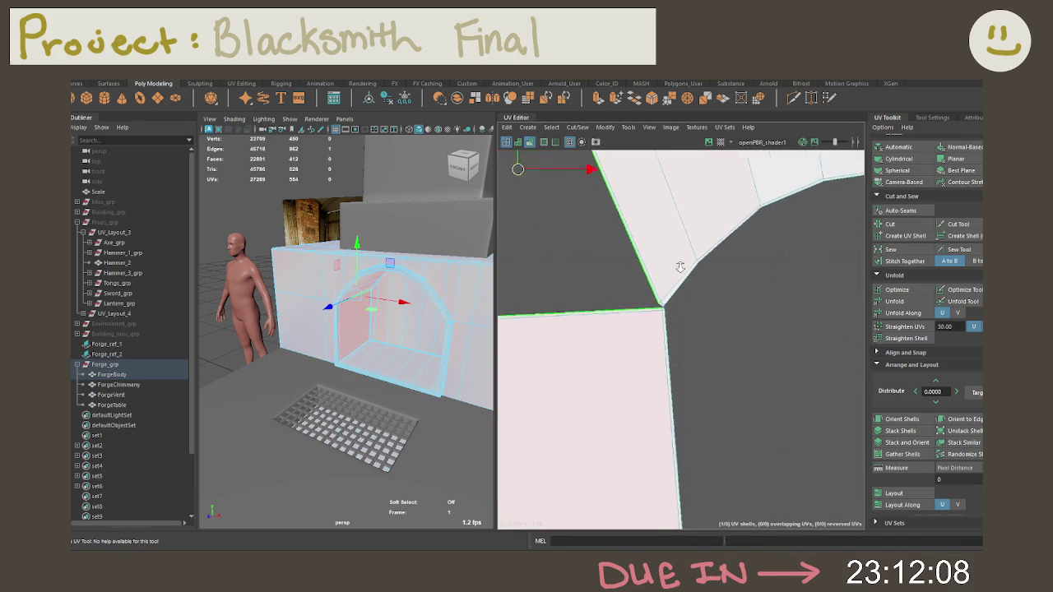
pyautogui.moveTo(670, 322)
pyautogui.keyDown('alt'); pyautogui.mouseDown(button='middle')
pyautogui.moveTo(695, 275)
pyautogui.moveTo(640, 332)
pyautogui.mouseUp(button='middle'); pyautogui.keyUp('alt')
pyautogui.rightClick(639, 332)
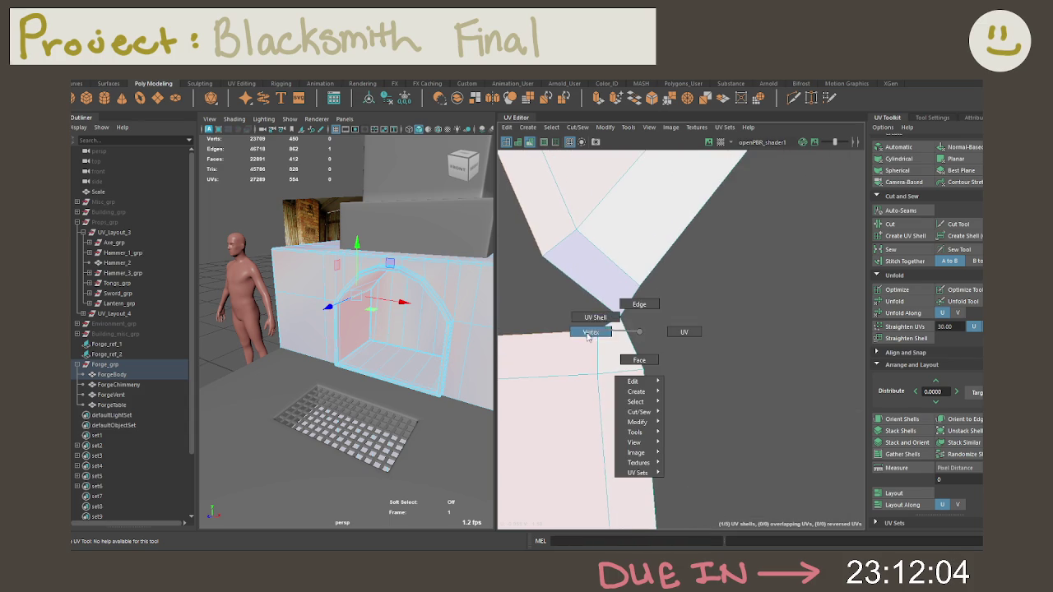
pyautogui.click(588, 334)
pyautogui.click(622, 321)
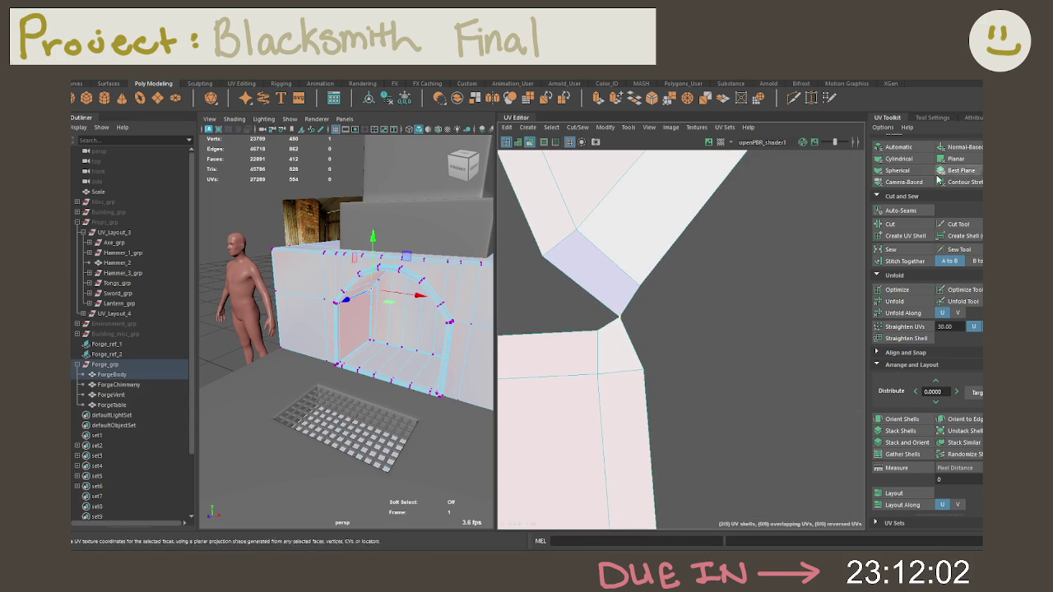
pyautogui.click(890, 224)
# Check the resulting UV shells by selecting each one and clearing the selection
pyautogui.rightClick(645, 310)
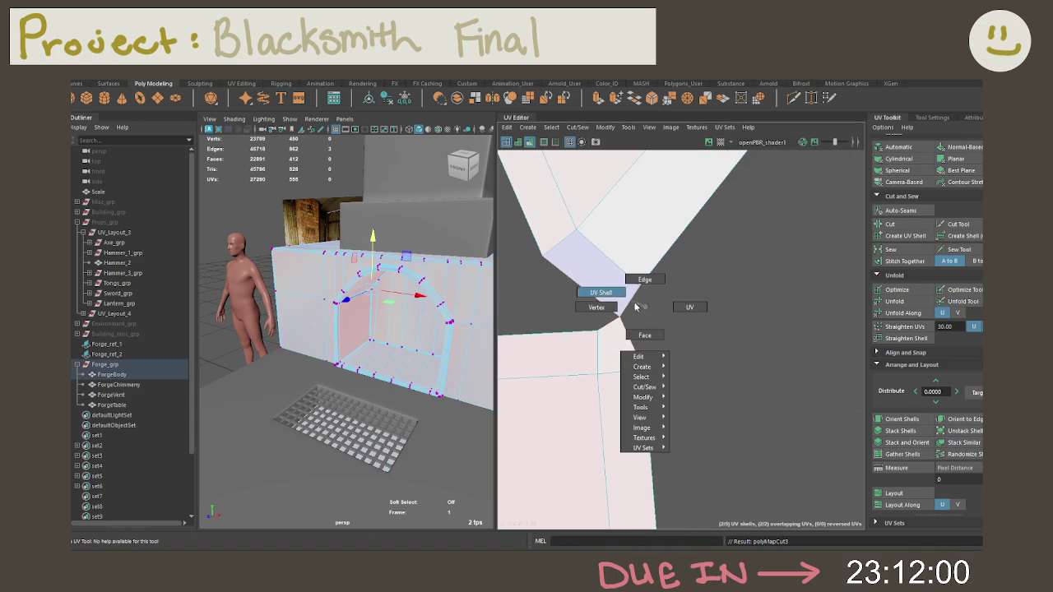
pyautogui.click(624, 285)
pyautogui.click(660, 334)
pyautogui.scroll(2, 668, 315)
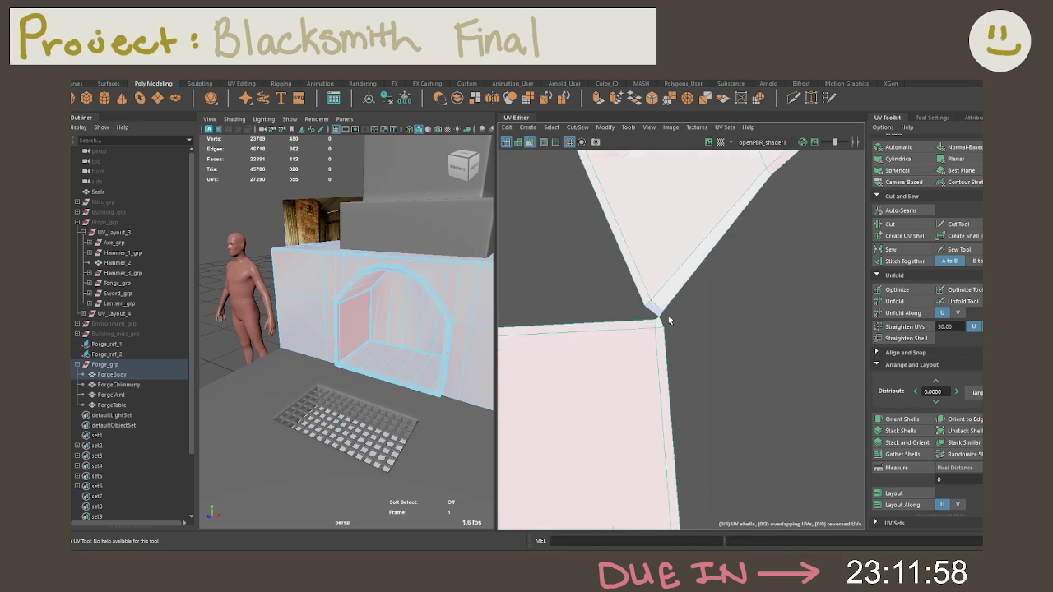
pyautogui.rightClick(705, 271)
pyautogui.click(694, 235)
pyautogui.click(762, 325)
# Bring the full arch of shells into view and select the UV shells
pyautogui.keyDown('alt'); pyautogui.moveTo(676, 294); pyautogui.dragTo(717, 297, button='middle'); pyautogui.keyUp('alt')
pyautogui.scroll(-2, 717, 296)
pyautogui.scroll(-2, 618, 376)
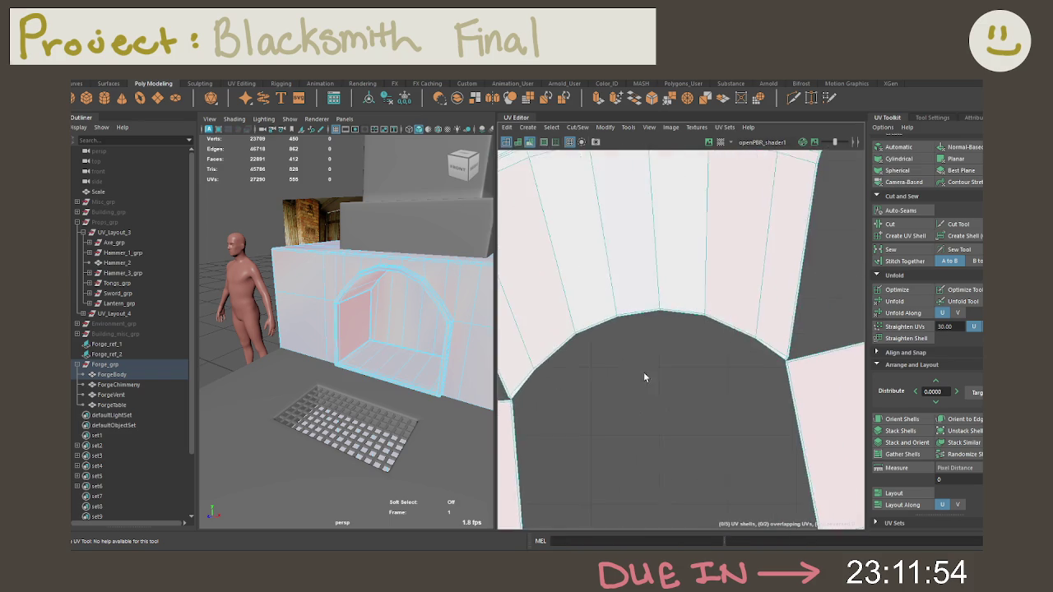
pyautogui.keyDown('alt'); pyautogui.moveTo(618, 376); pyautogui.dragTo(609, 275, button='middle'); pyautogui.keyUp('alt')
pyautogui.click(709, 319)
pyautogui.rightClick(709, 319)
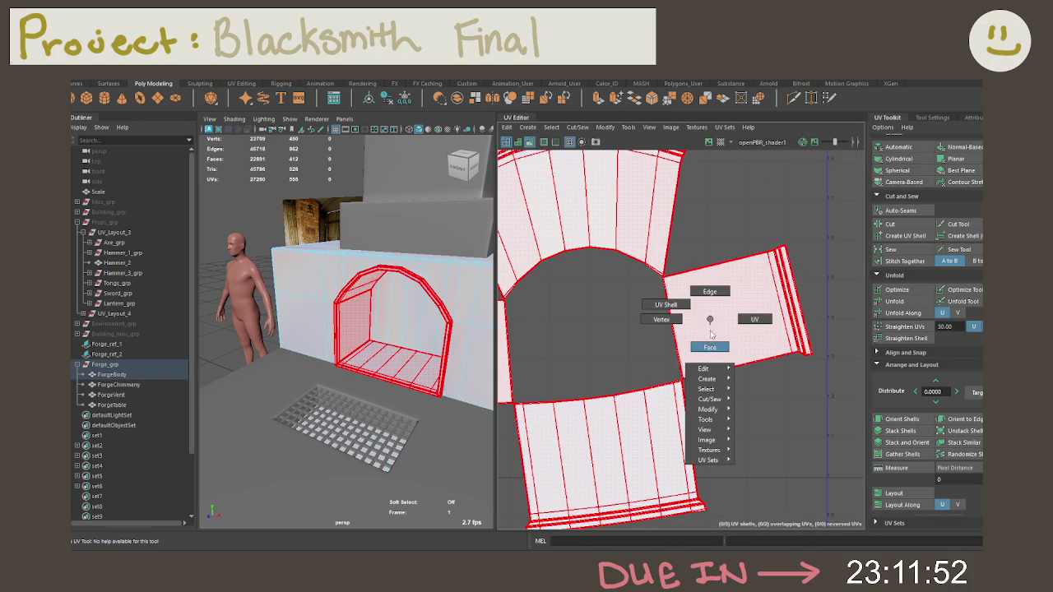
# Select the right shell's faces, revert the changes and deselect the narrow right strip
pyautogui.click(704, 347)
pyautogui.press('w')
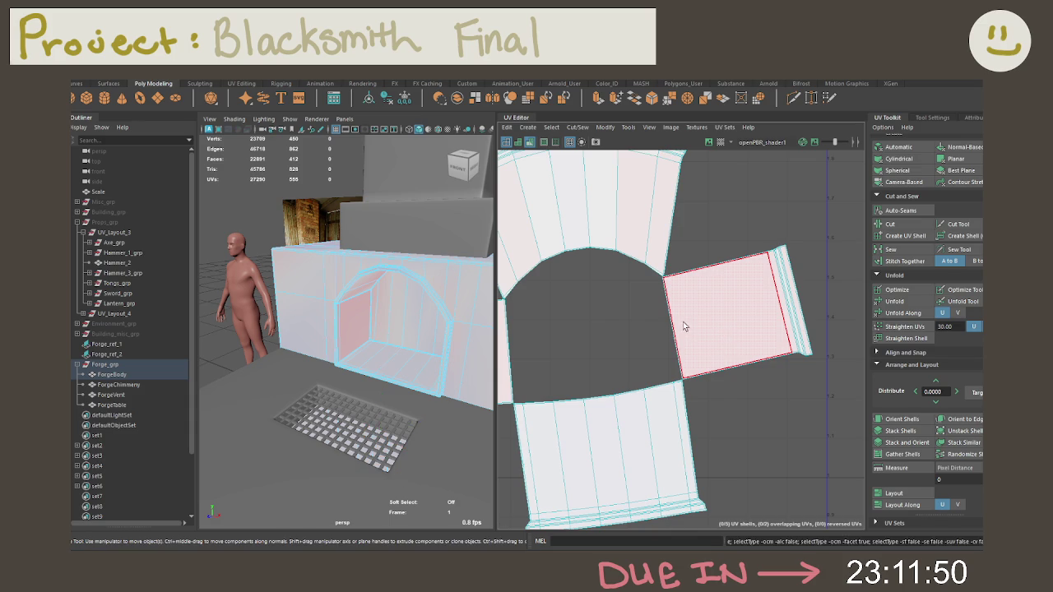
pyautogui.hotkey('ctrl', 'z')
pyautogui.hotkey('ctrl', 'z')
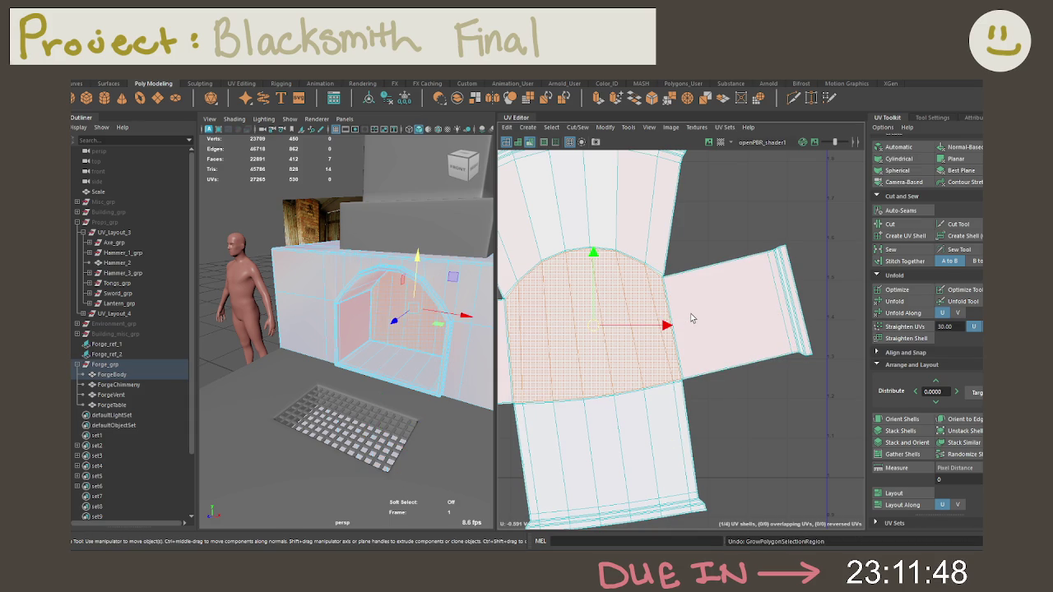
pyautogui.hotkey('ctrl', 'z')
pyautogui.keyDown('ctrl'); pyautogui.click(664, 321); pyautogui.keyUp('ctrl')
# Delete the row of arch UV faces and pick the edge shared with the neighbouring shell
pyautogui.doubleClick(665, 313)
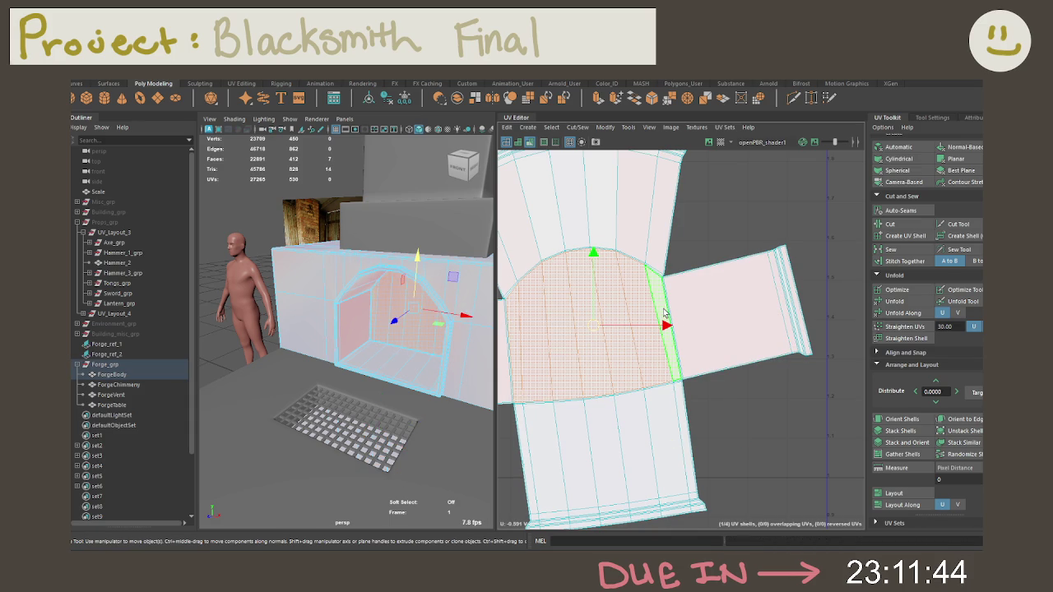
pyautogui.press('Delete')
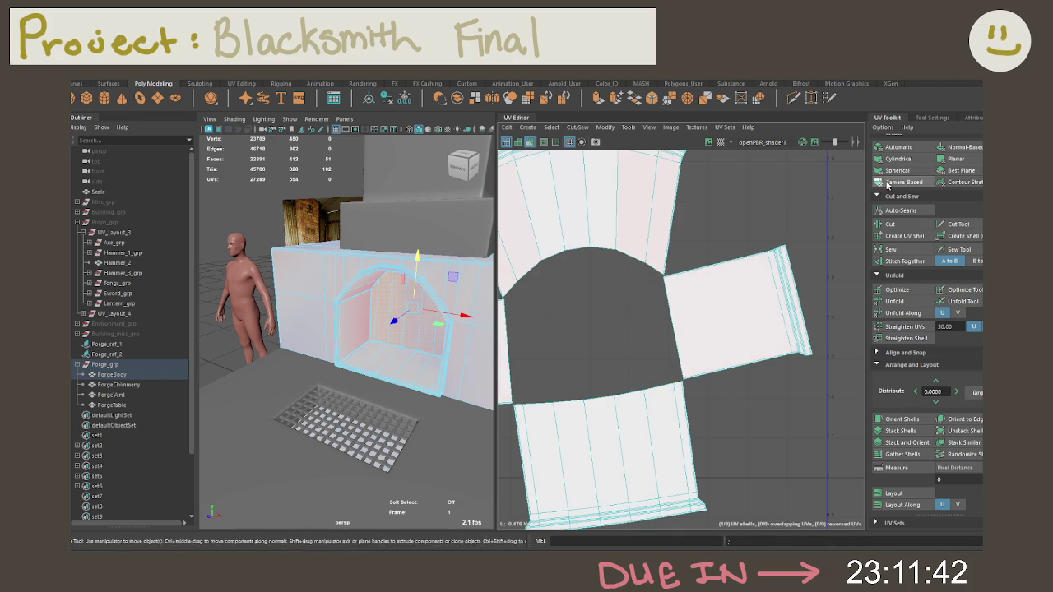
pyautogui.moveTo(673, 267)
pyautogui.mouseDown(button='right')
pyautogui.moveTo(634, 247)
pyautogui.moveTo(681, 220)
pyautogui.moveTo(656, 231)
pyautogui.mouseUp(button='right')
pyautogui.click(696, 216)
pyautogui.keyDown('shift'); pyautogui.rightClick(696, 215); pyautogui.keyUp('shift')
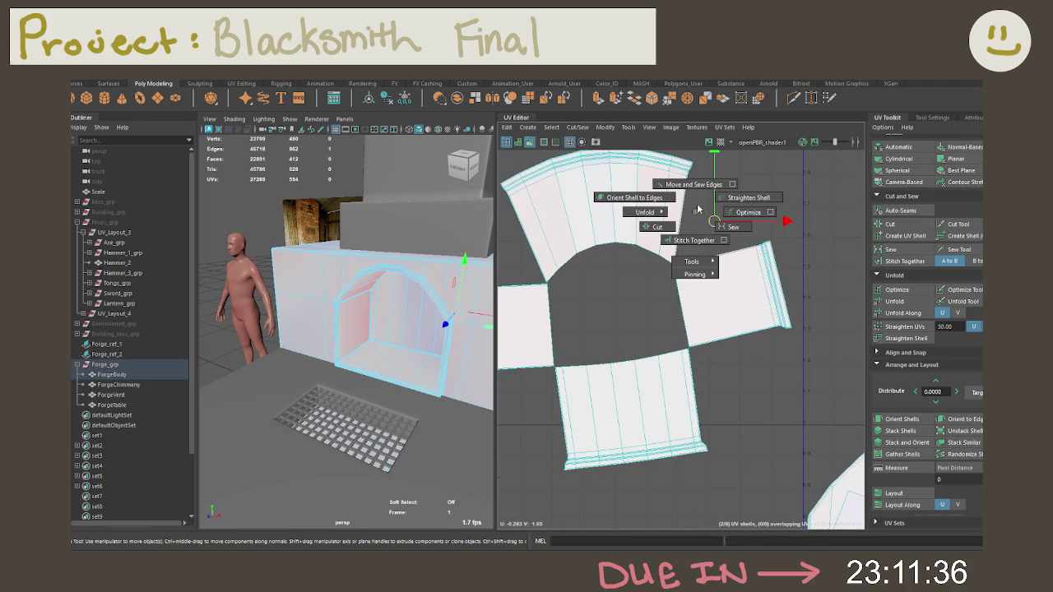
# Move and sew the right and lower shells onto the arch strip
pyautogui.click(693, 185)
pyautogui.click(774, 229)
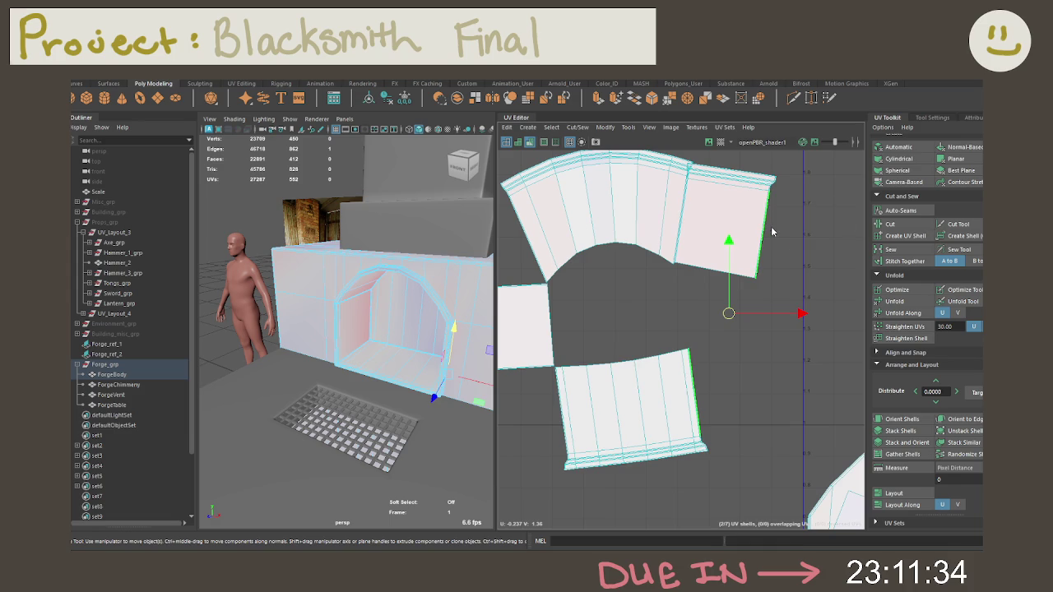
pyautogui.keyDown('shift'); pyautogui.moveTo(775, 229); pyautogui.dragTo(782, 197, button='right'); pyautogui.keyUp('shift')
pyautogui.keyDown('alt'); pyautogui.moveTo(741, 242); pyautogui.dragTo(765, 278, button='middle'); pyautogui.keyUp('alt')
pyautogui.click(765, 278)
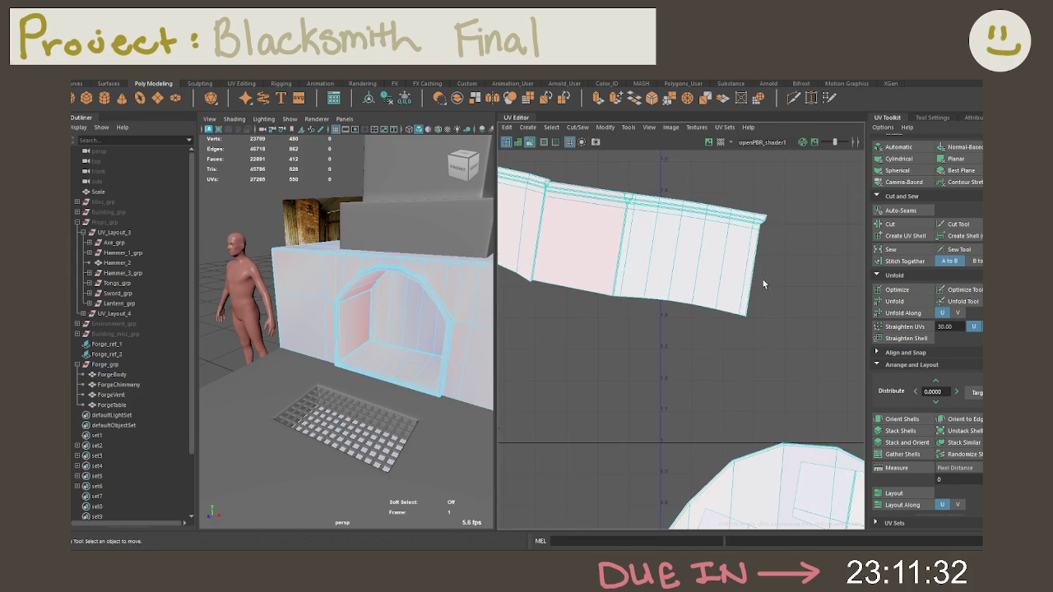
pyautogui.keyDown('shift'); pyautogui.moveTo(758, 286); pyautogui.dragTo(740, 253, button='right'); pyautogui.keyUp('shift')
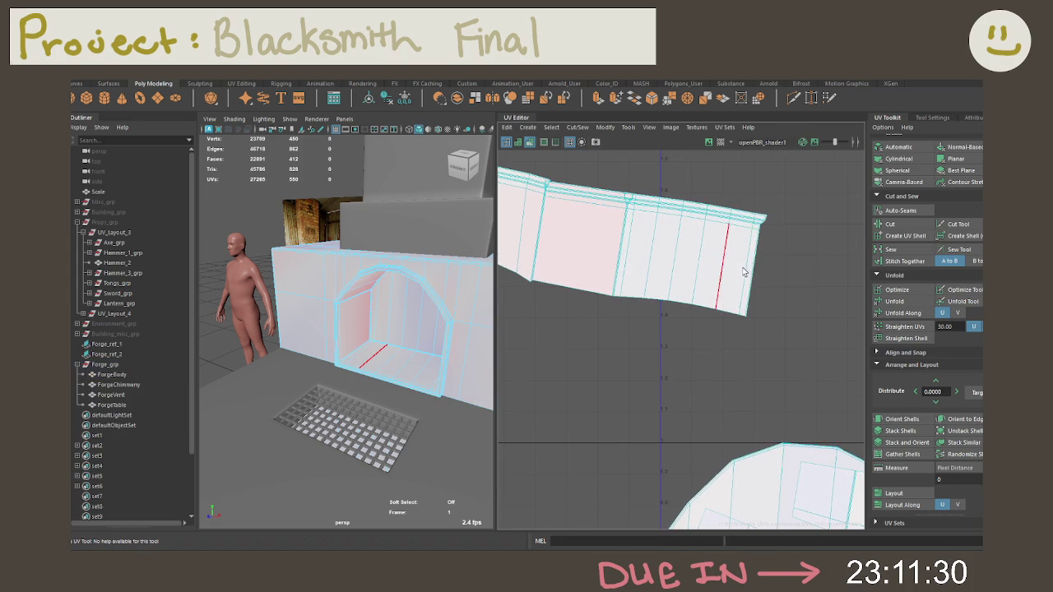
# Move and sew the square shell onto the arch, then unfold the arch along U
pyautogui.scroll(-5, 743, 346)
pyautogui.keyDown('alt'); pyautogui.moveTo(795, 292); pyautogui.dragTo(717, 262, button='middle'); pyautogui.keyUp('alt')
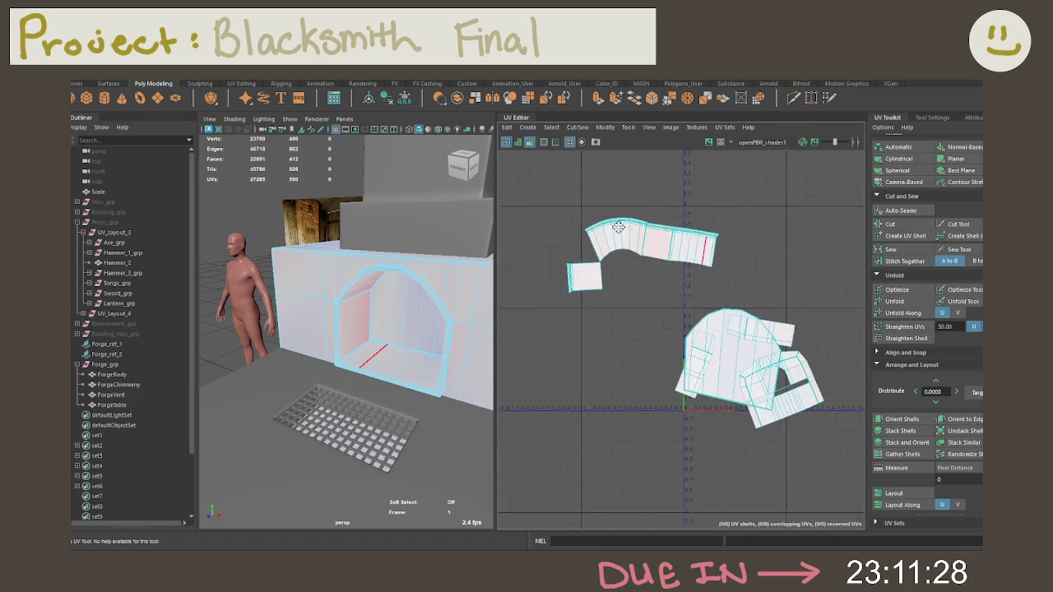
pyautogui.click(718, 261)
pyautogui.click(718, 247)
pyautogui.keyDown('shift'); pyautogui.moveTo(670, 247); pyautogui.dragTo(648, 245, button='right'); pyautogui.keyUp('shift')
pyautogui.click(649, 245)
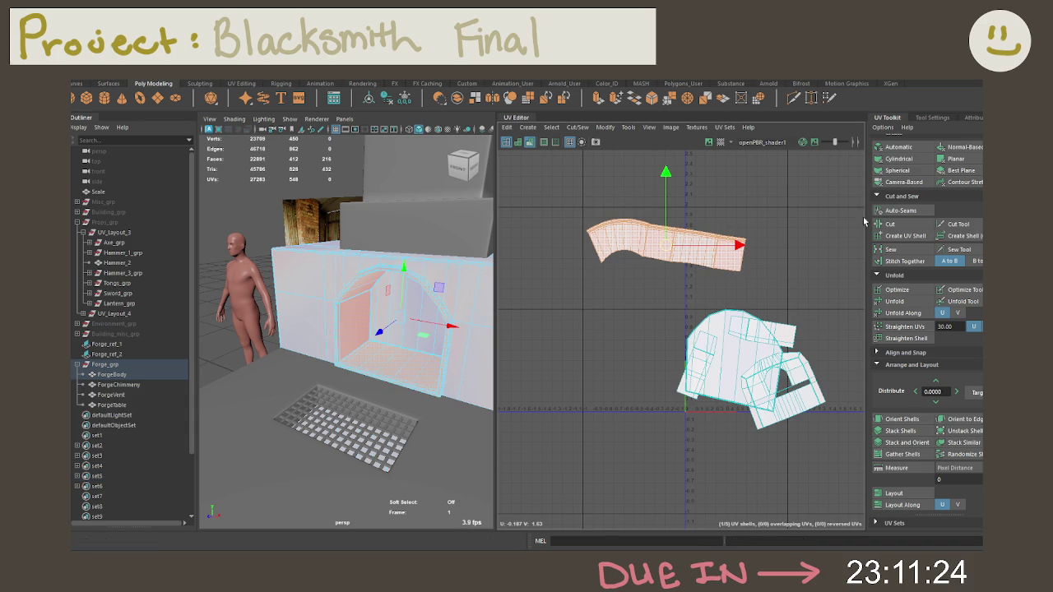
pyautogui.click(890, 302)
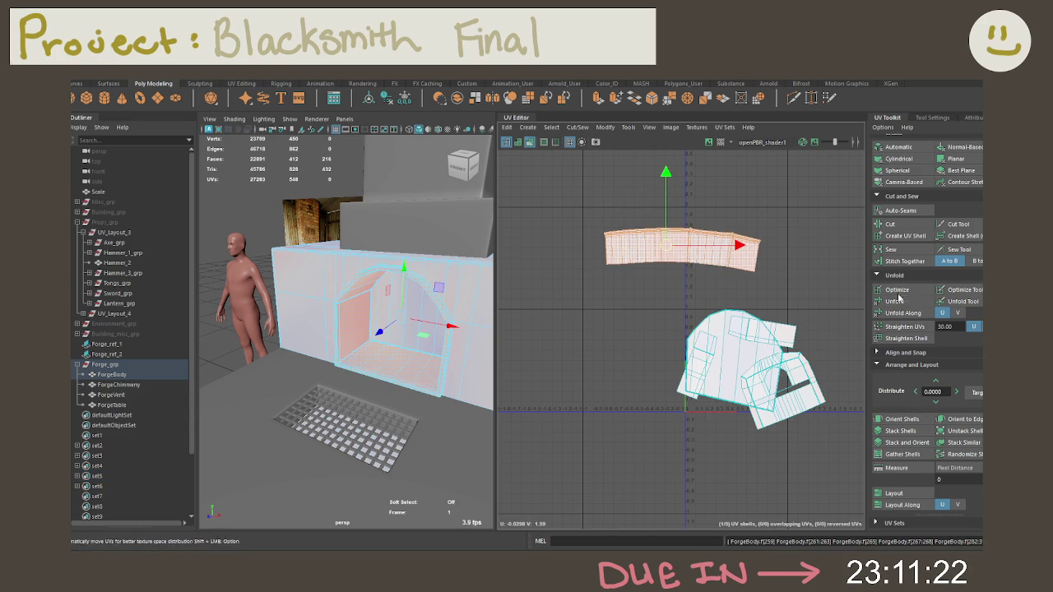
# Zoom into the flattened arch strip and select it
pyautogui.click(683, 288)
pyautogui.scroll(3, 713, 299)
pyautogui.scroll(2, 628, 346)
pyautogui.scroll(2, 809, 332)
pyautogui.scroll(-2, 751, 364)
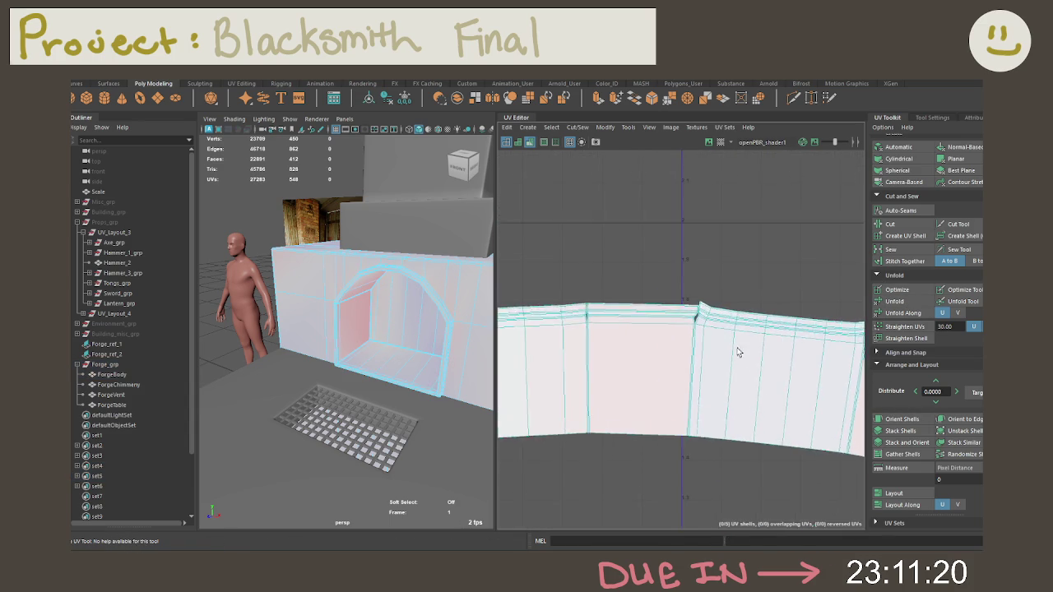
pyautogui.scroll(2, 779, 324)
pyautogui.scroll(-1, 771, 282)
pyautogui.scroll(-1, 701, 219)
pyautogui.scroll(1, 668, 260)
pyautogui.scroll(2, 707, 353)
pyautogui.scroll(2, 728, 383)
pyautogui.click(660, 329)
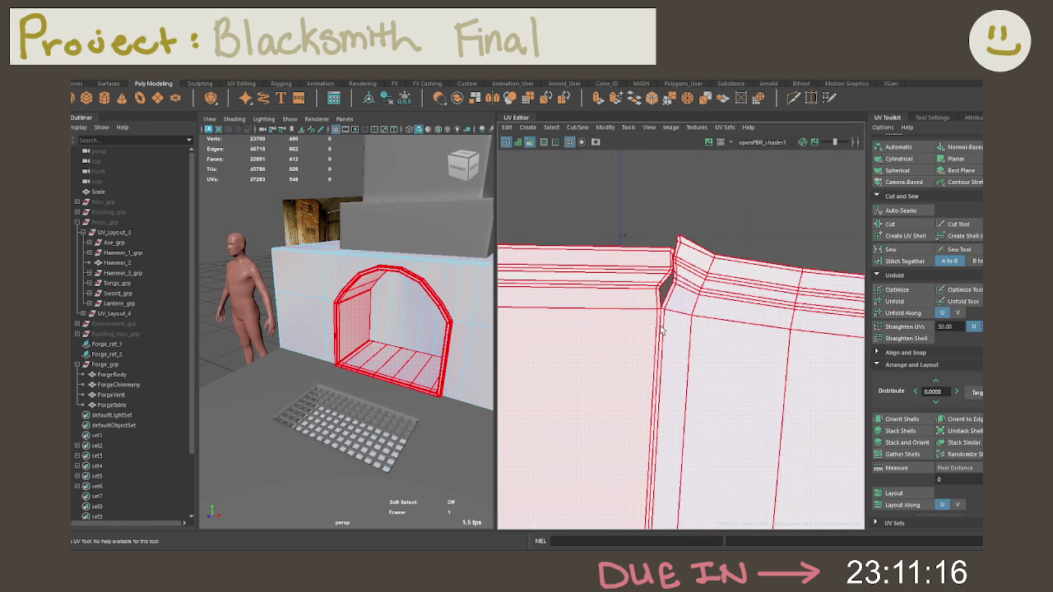
# Cut the strip along one edge, check both resulting shells and return to object mode
pyautogui.click(654, 310)
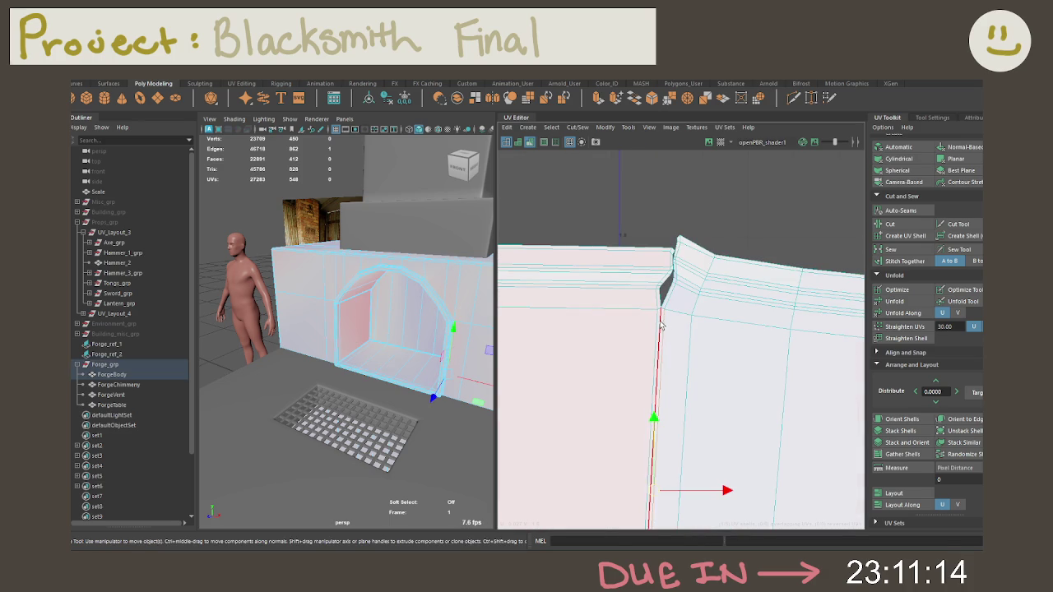
pyautogui.keyDown('shift'); pyautogui.moveTo(639, 358); pyautogui.dragTo(634, 336, button='right'); pyautogui.keyUp('shift')
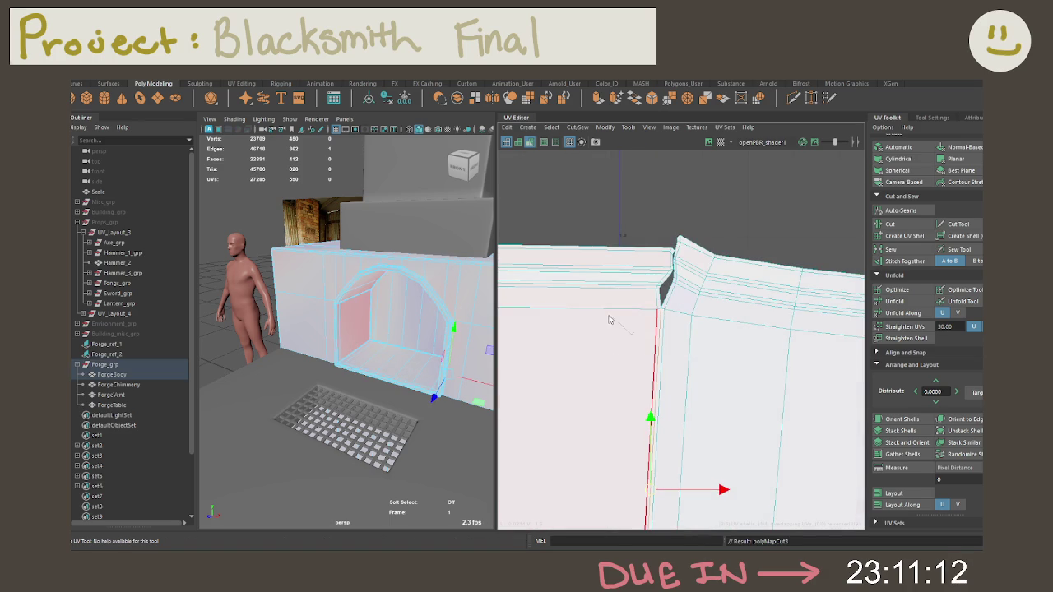
pyautogui.click(597, 313)
pyautogui.click(676, 329)
pyautogui.scroll(-5, 649, 333)
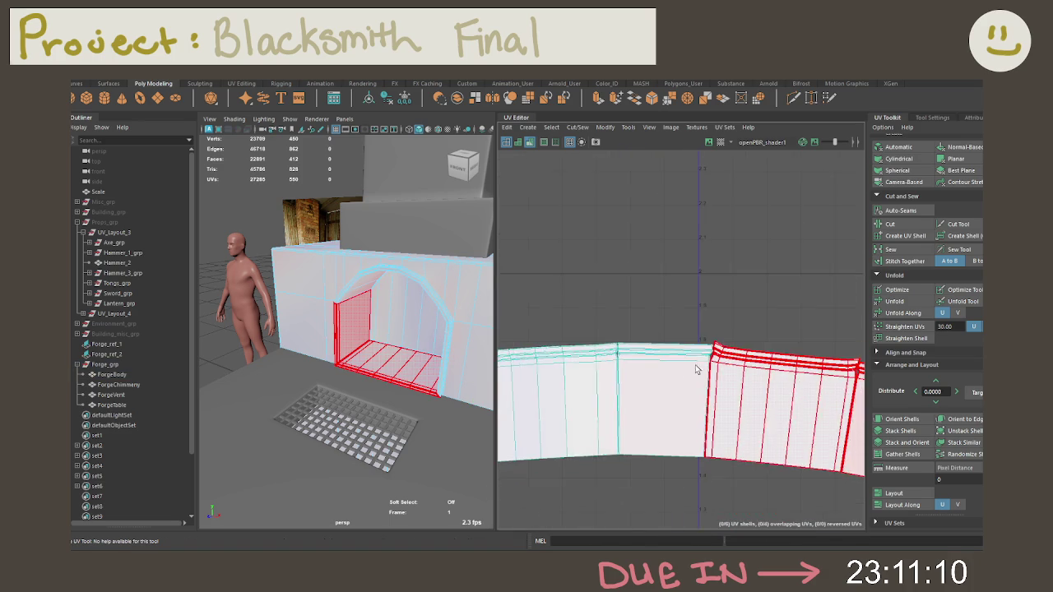
pyautogui.scroll(-2, 673, 319)
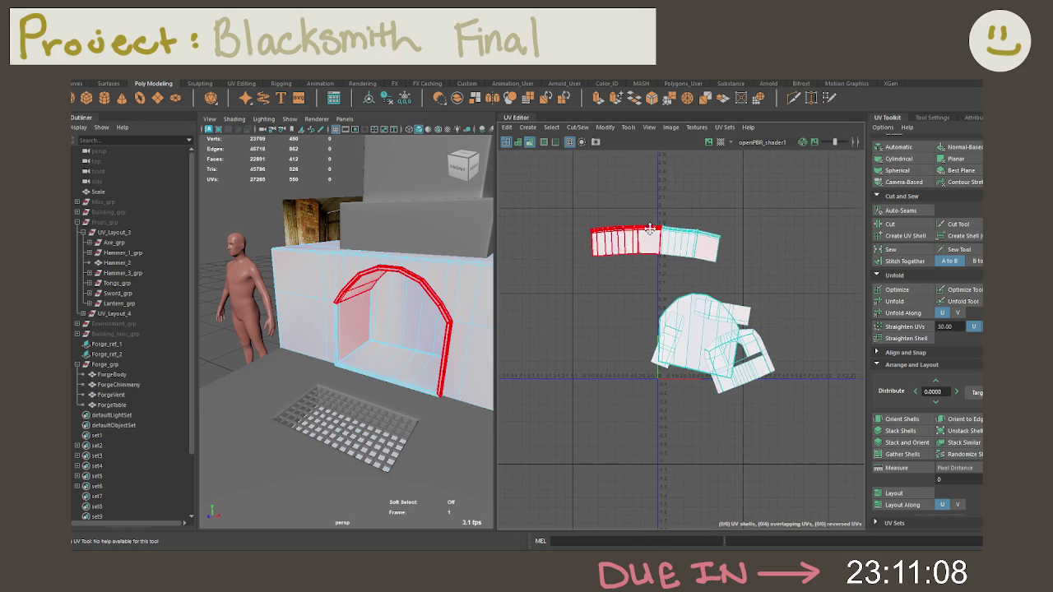
pyautogui.press('F8')
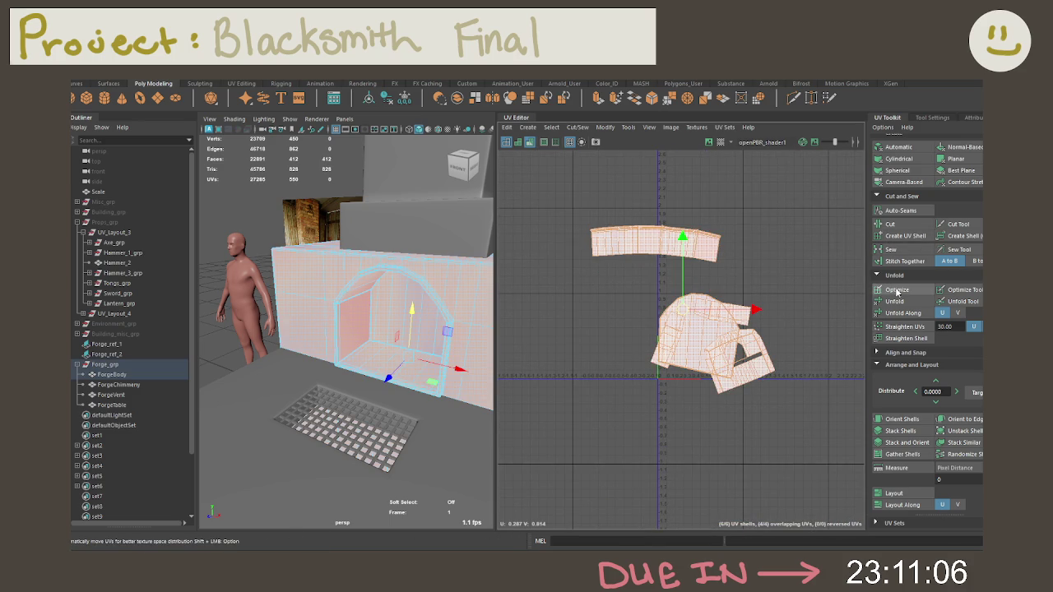
# Orient the ForgeBody UV shells upright and lay them out inside 0–1 space
pyautogui.click(894, 301)
pyautogui.click(903, 419)
pyautogui.click(894, 493)
pyautogui.click(763, 394)
pyautogui.press('f')
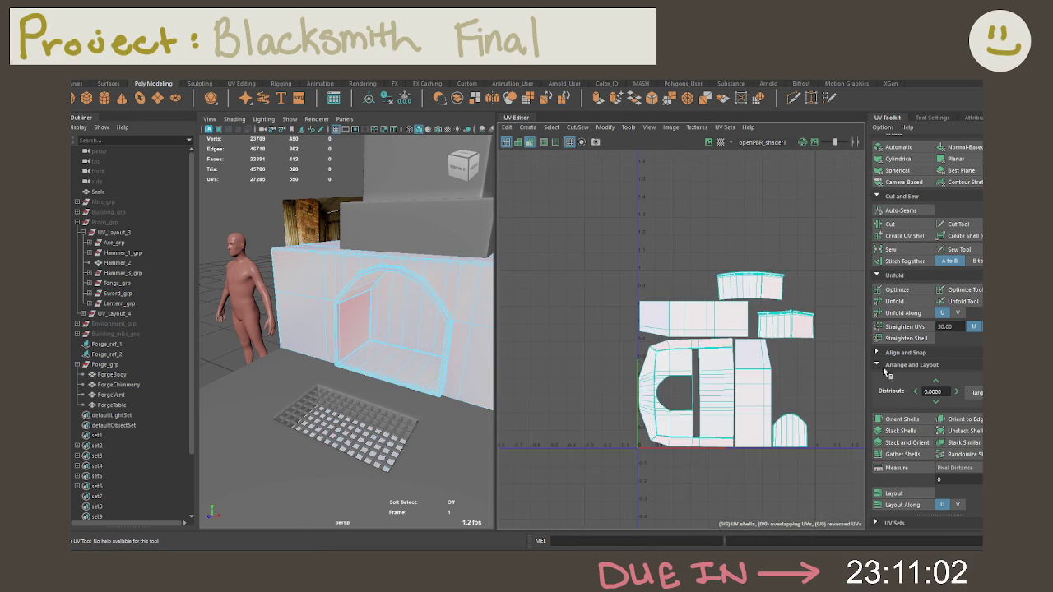
# Inspect the long rectangular shell from below, then select ForgeChimney in the Outliner
pyautogui.moveTo(479, 293)
pyautogui.keyDown('alt'); pyautogui.mouseDown()
pyautogui.moveTo(578, 278)
pyautogui.moveTo(508, 281)
pyautogui.mouseUp(); pyautogui.keyUp('alt')
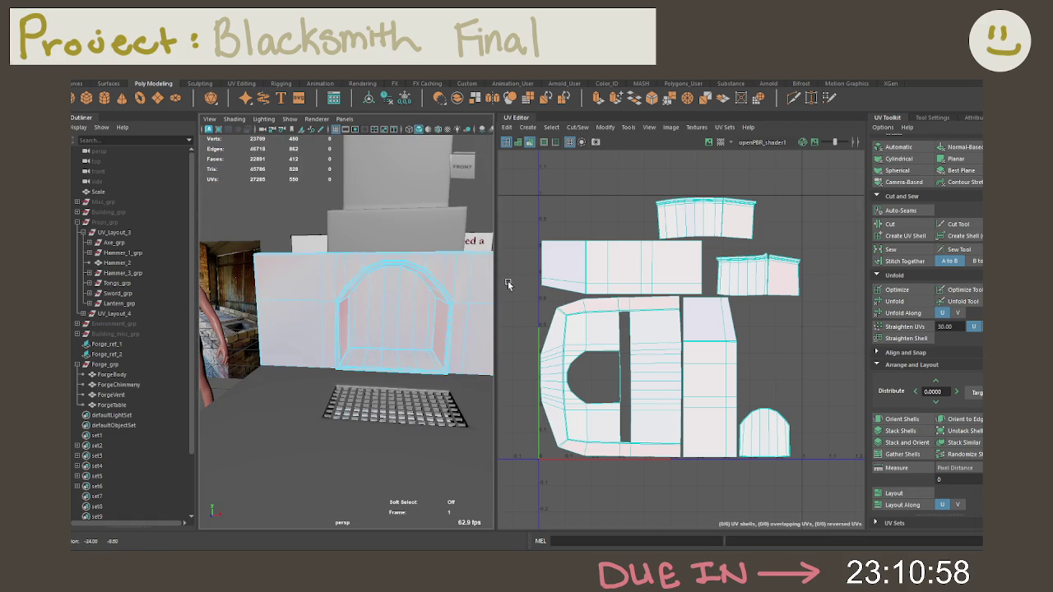
pyautogui.scroll(3, 701, 274)
pyautogui.click(682, 301)
pyautogui.scroll(-1, 724, 289)
pyautogui.click(396, 325)
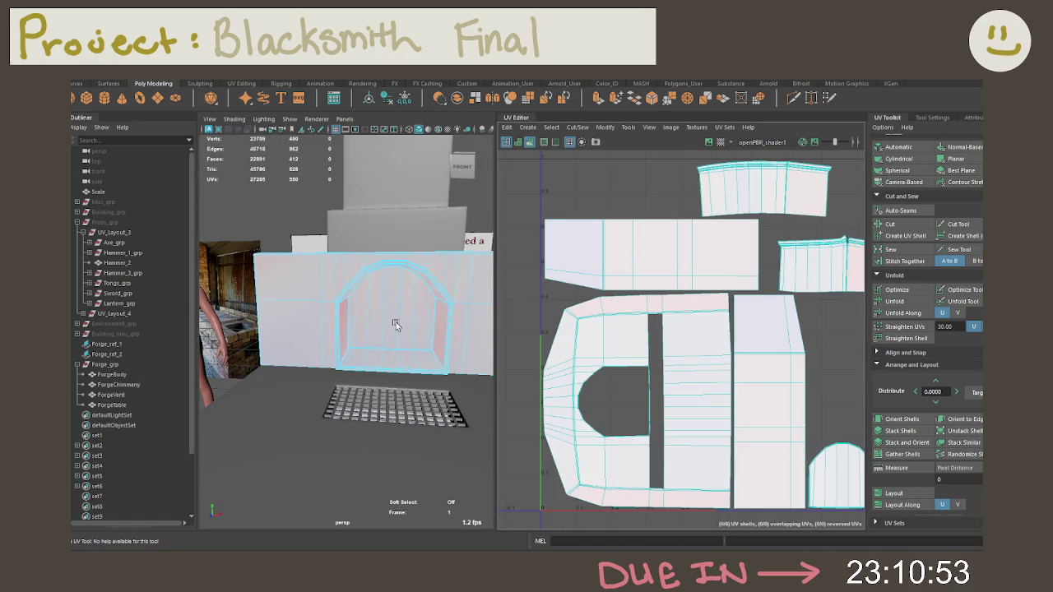
pyautogui.click(115, 375)
pyautogui.click(123, 388)
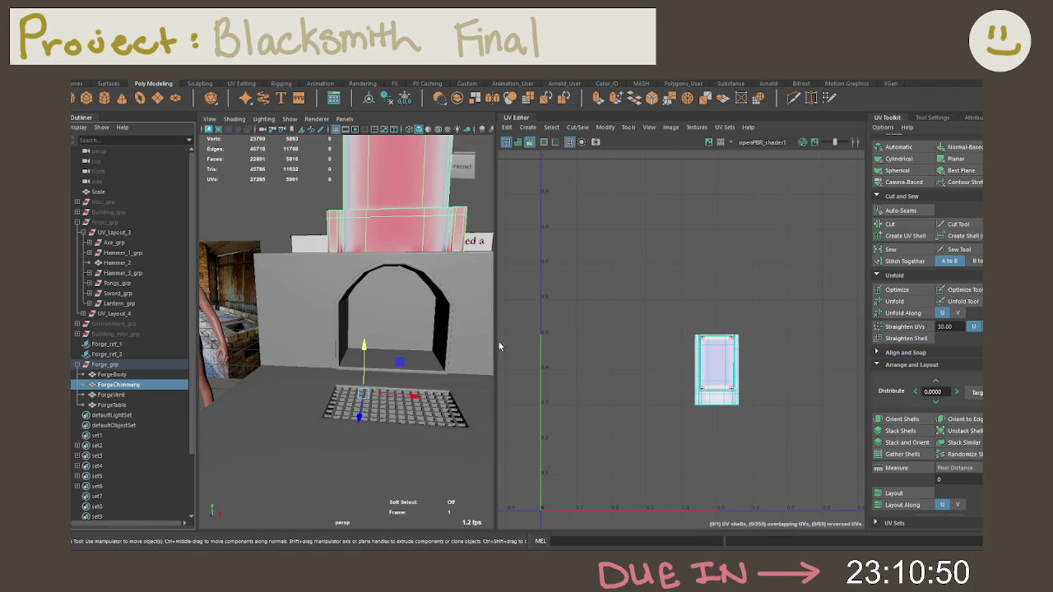
# Apply a Camera-Based projection to the chimney UVs from a view facing the whole chimney
pyautogui.keyDown('alt'); pyautogui.moveTo(486, 327); pyautogui.dragTo(397, 377); pyautogui.keyUp('alt')
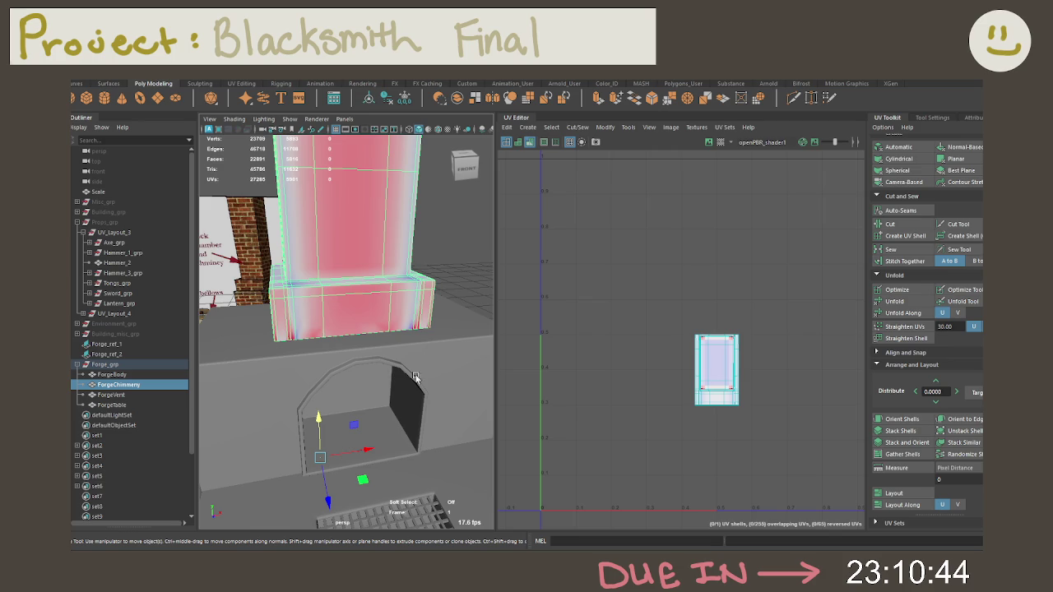
pyautogui.click(879, 184)
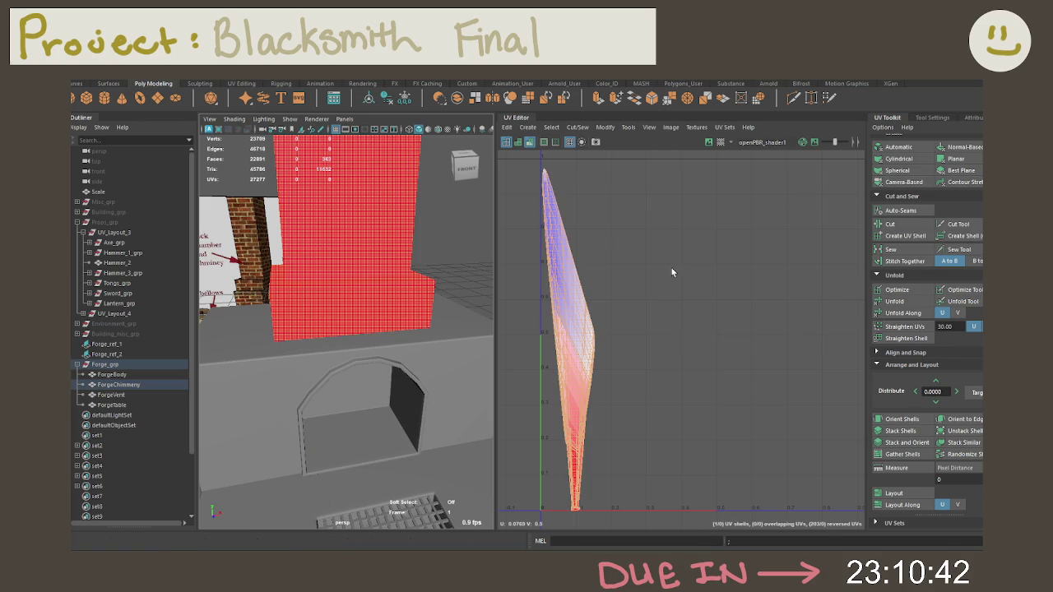
pyautogui.rightClick(667, 303)
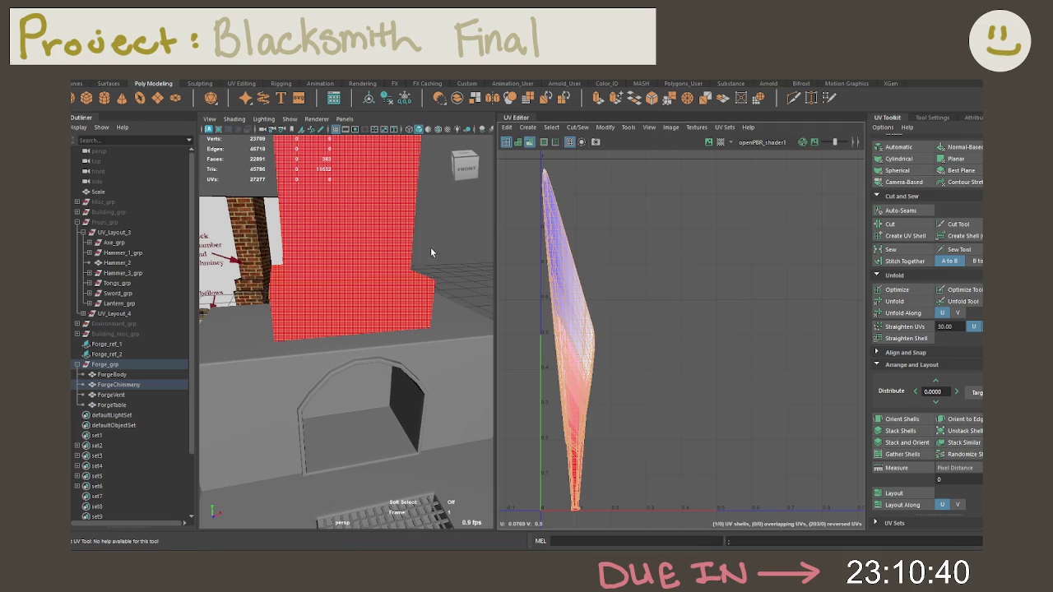
pyautogui.scroll(-3, 430, 247)
pyautogui.scroll(-3, 403, 296)
pyautogui.scroll(-3, 378, 340)
pyautogui.keyDown('alt'); pyautogui.moveTo(378, 340); pyautogui.dragTo(363, 304); pyautogui.keyUp('alt')
pyautogui.click(901, 181)
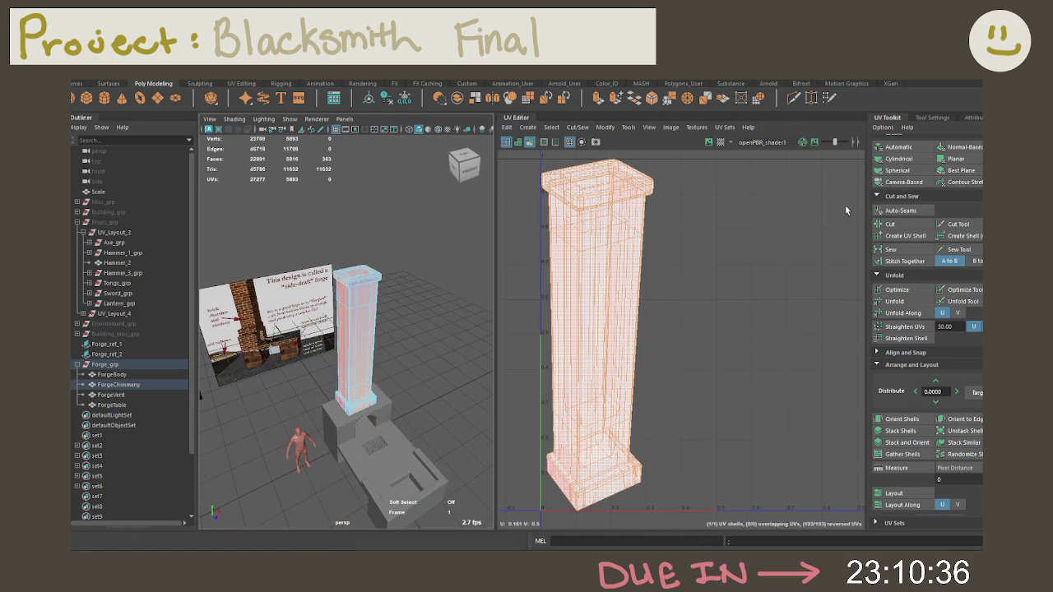
# Frame the chimney, disable smooth preview, and select an inner corner edge of its opening
pyautogui.moveTo(366, 292); pyautogui.dragTo(364, 243, button='right')
pyautogui.press('f')
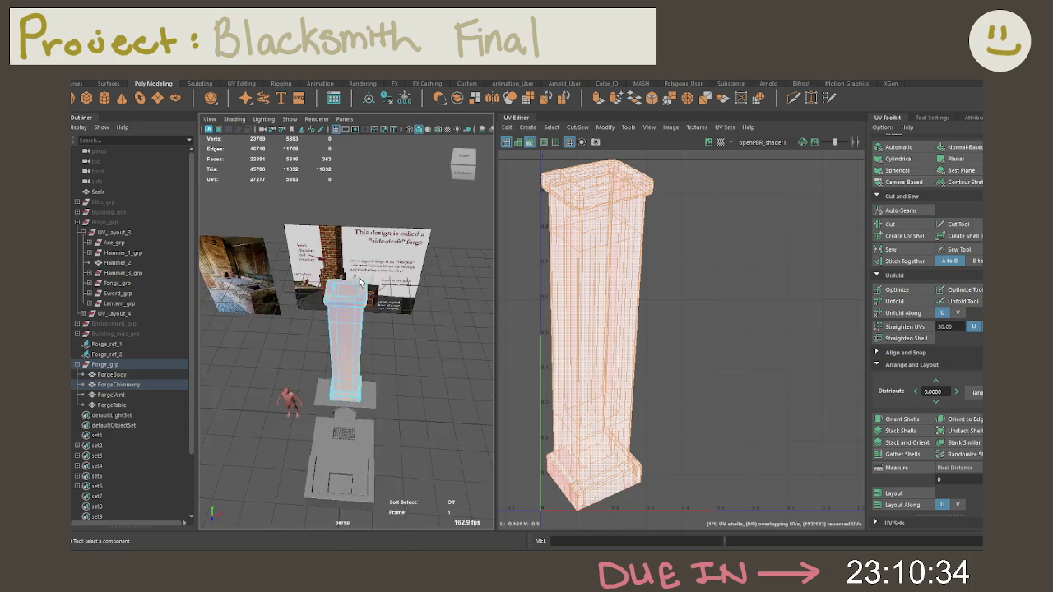
pyautogui.keyDown('alt'); pyautogui.moveTo(408, 296); pyautogui.dragTo(412, 353); pyautogui.keyUp('alt')
pyautogui.click(346, 263)
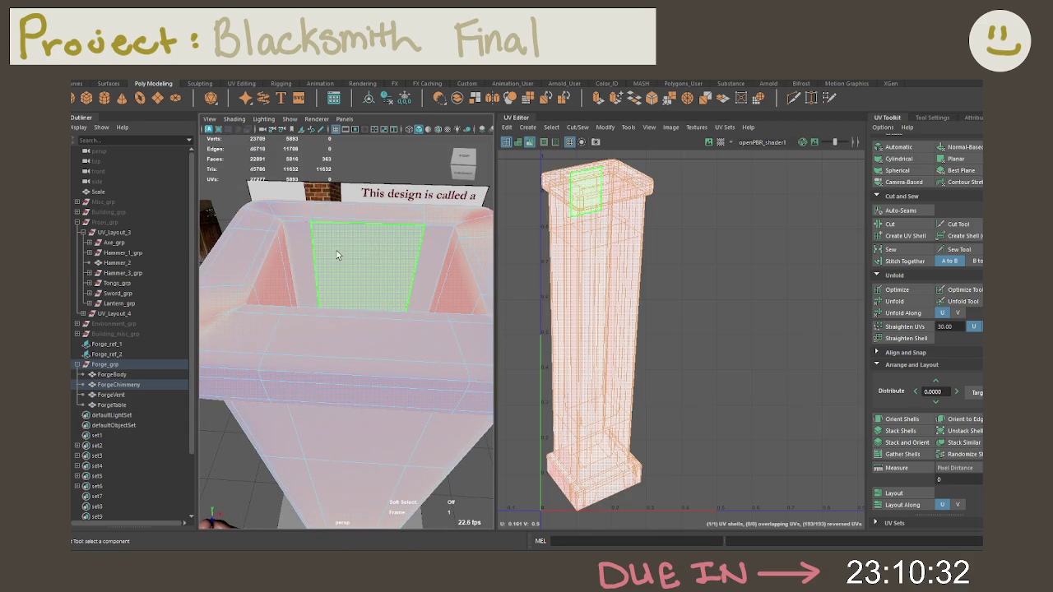
pyautogui.doubleClick(309, 250)
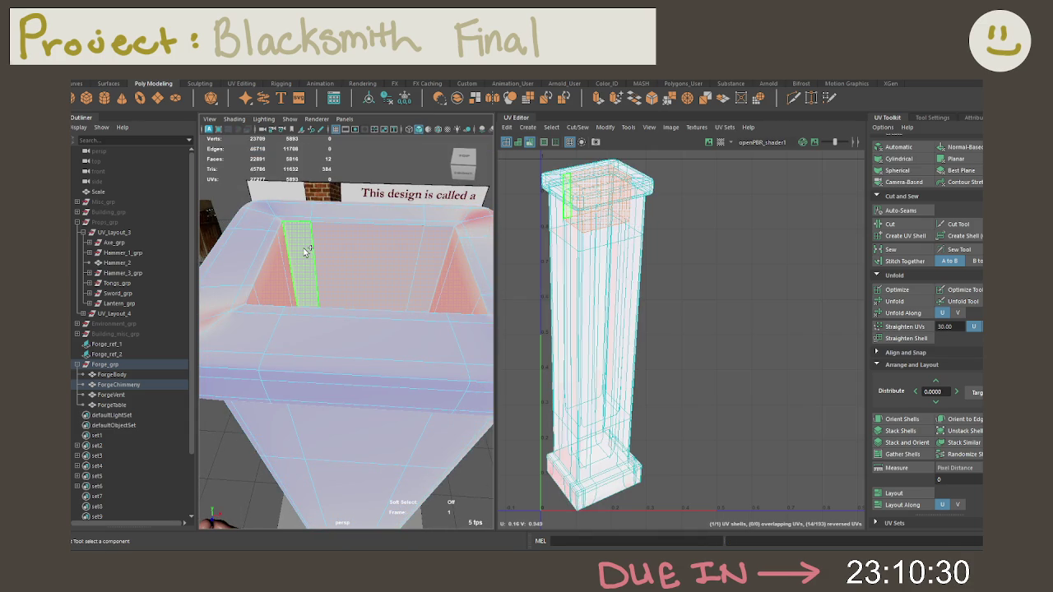
pyautogui.press('1')
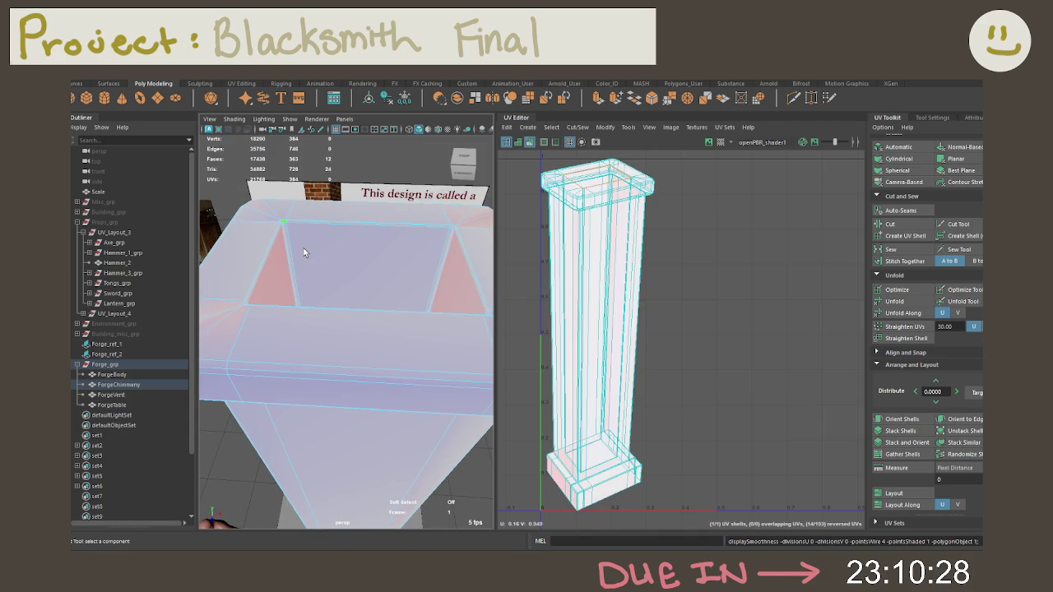
pyautogui.click(288, 244)
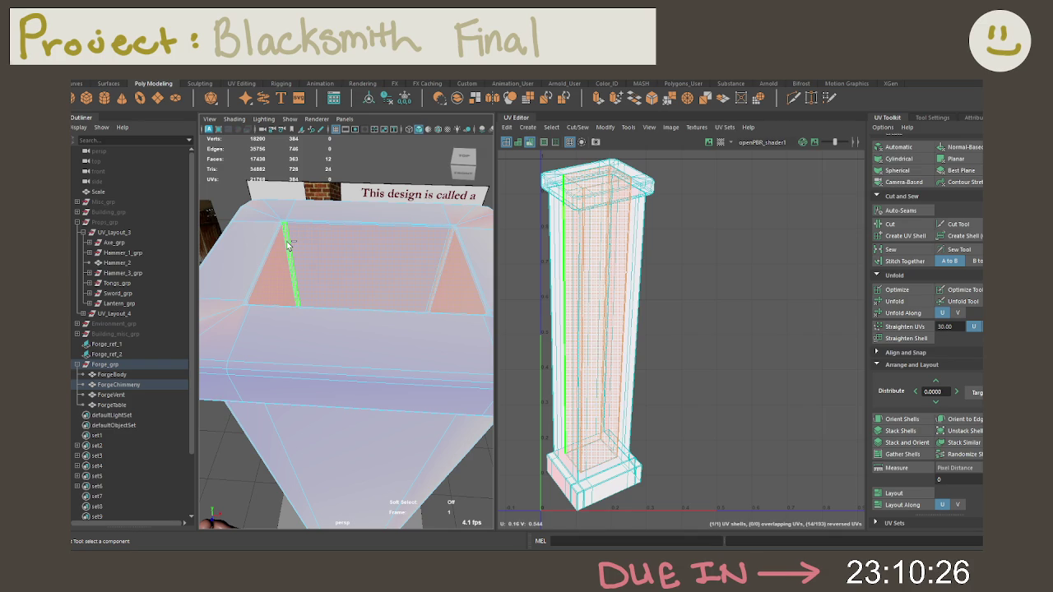
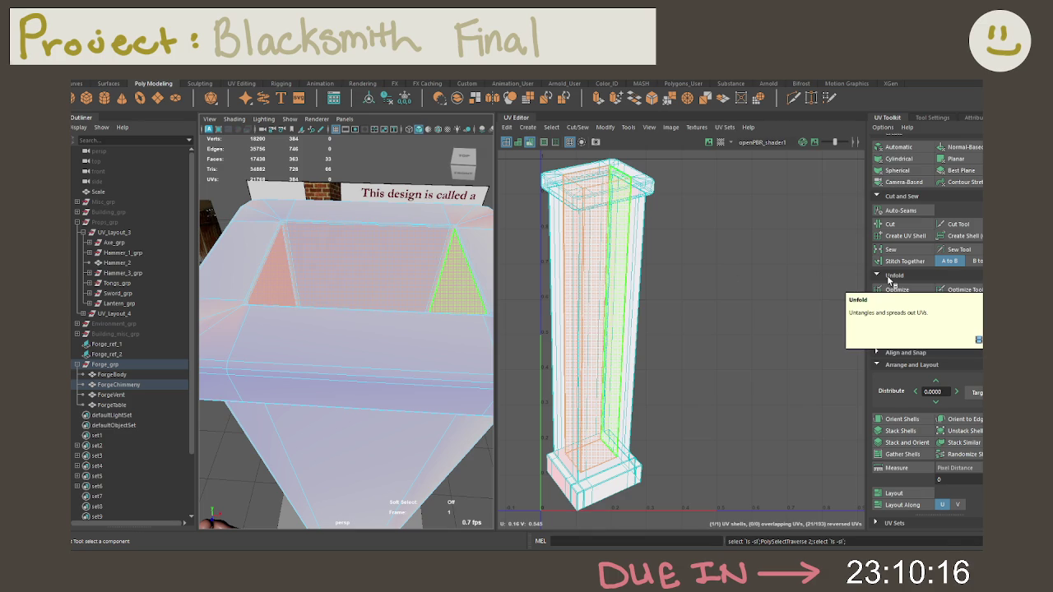
# Run Optimize twice on the ForgeChimney UVs, then clear the selection
pyautogui.click(917, 288)
pyautogui.click(740, 286)
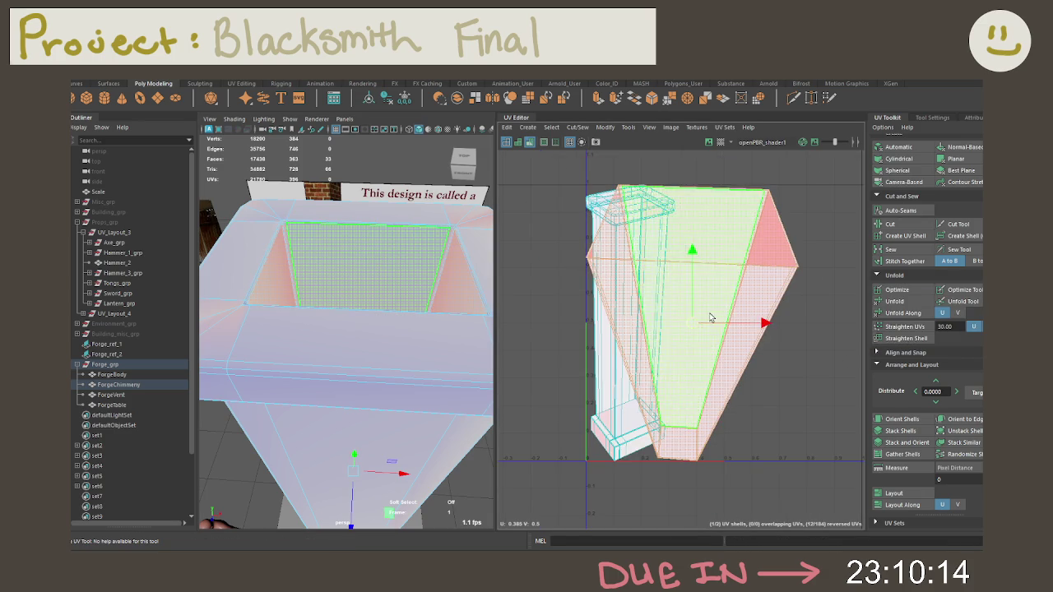
pyautogui.click(658, 276)
# Select every face of the tall column shell, excluding the funnel shell, and grow the selection
pyautogui.moveTo(334, 339); pyautogui.dragTo(317, 348, button='right')
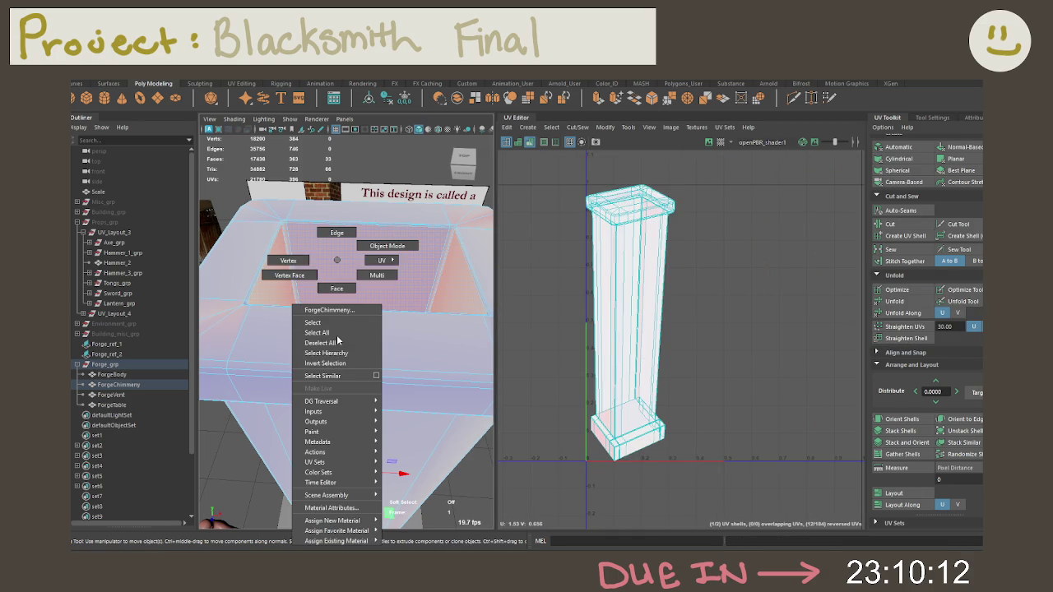
pyautogui.click(252, 334)
pyautogui.click(228, 340)
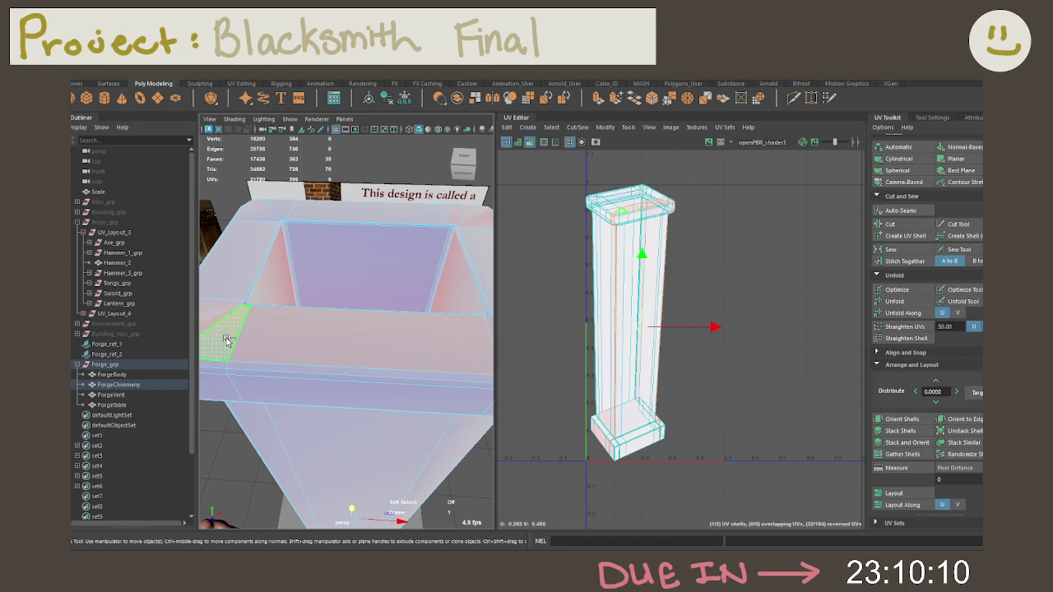
pyautogui.press('f')
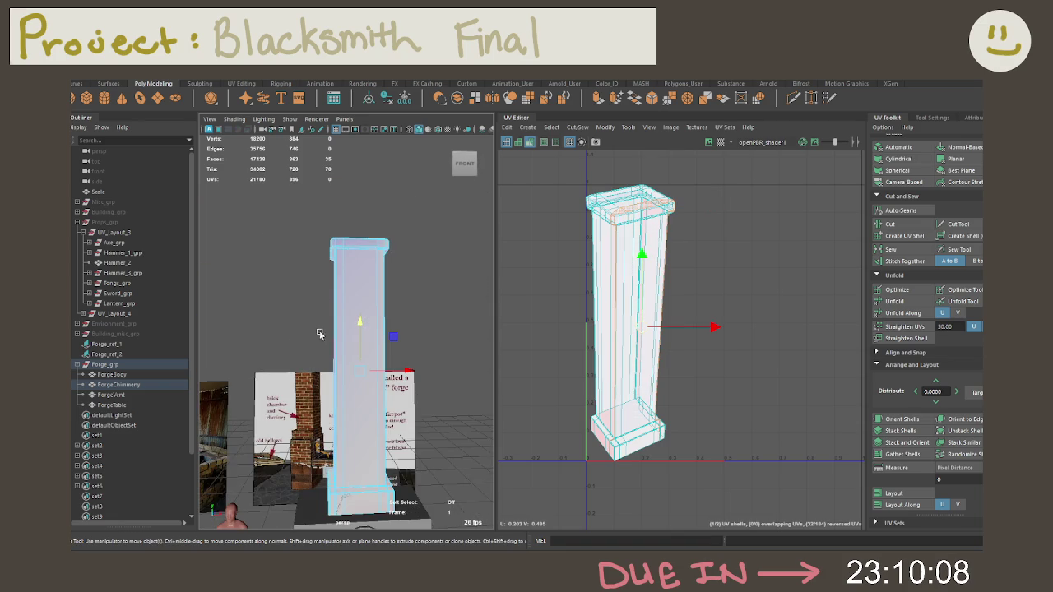
pyautogui.moveTo(442, 434); pyautogui.dragTo(444, 435)
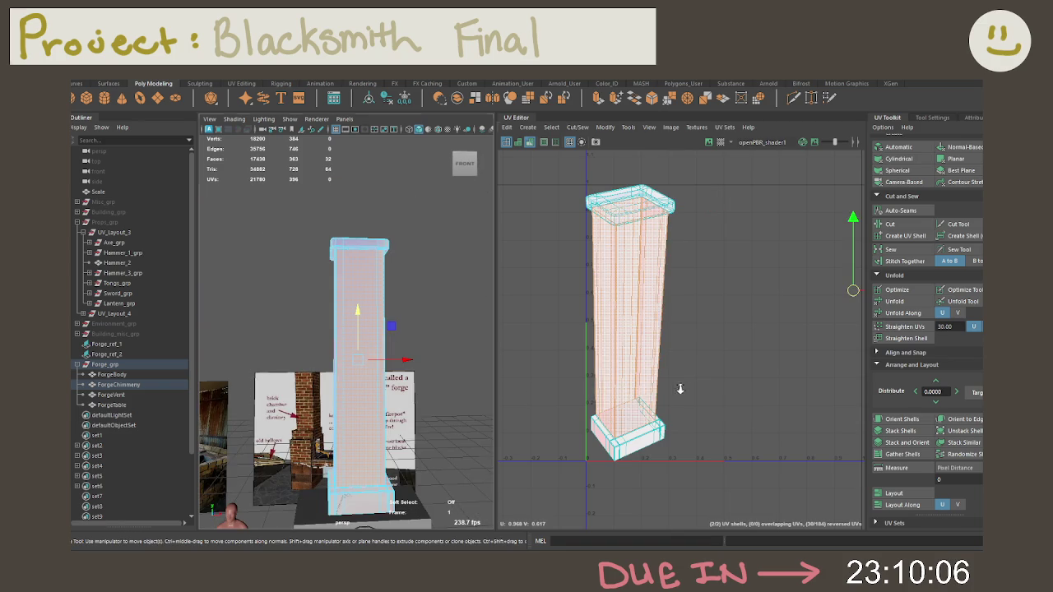
pyautogui.press('f')
pyautogui.keyDown('ctrl'); pyautogui.click(803, 354); pyautogui.keyUp('ctrl')
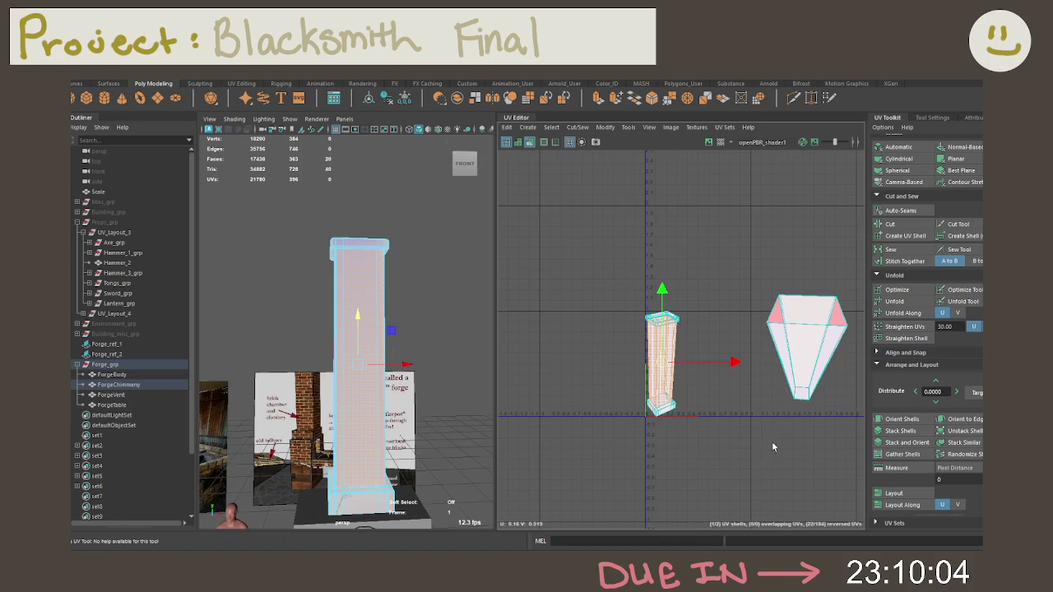
pyautogui.press('f')
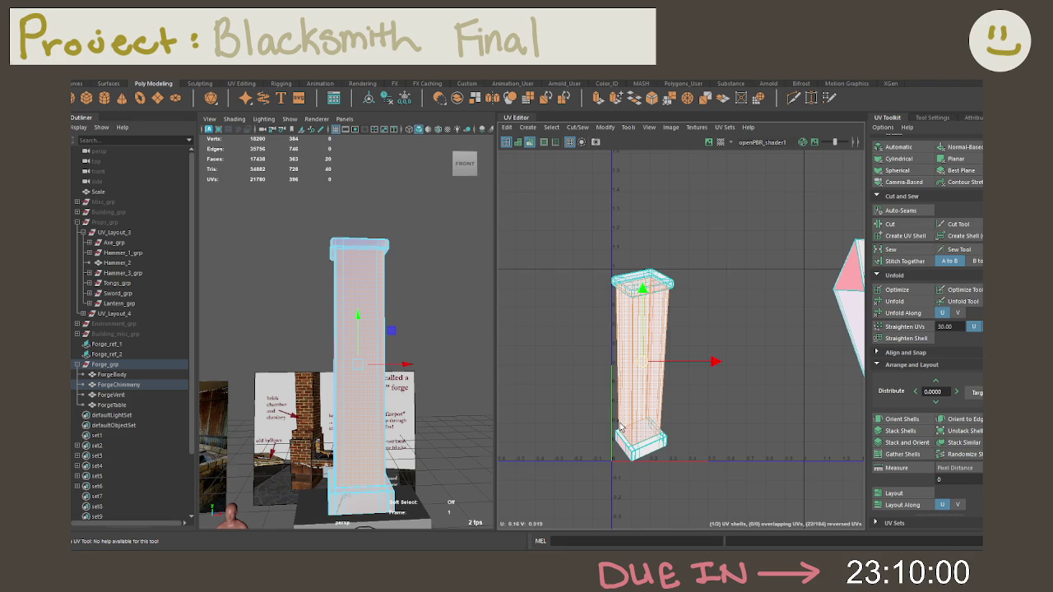
pyautogui.hotkey('shift', '.')
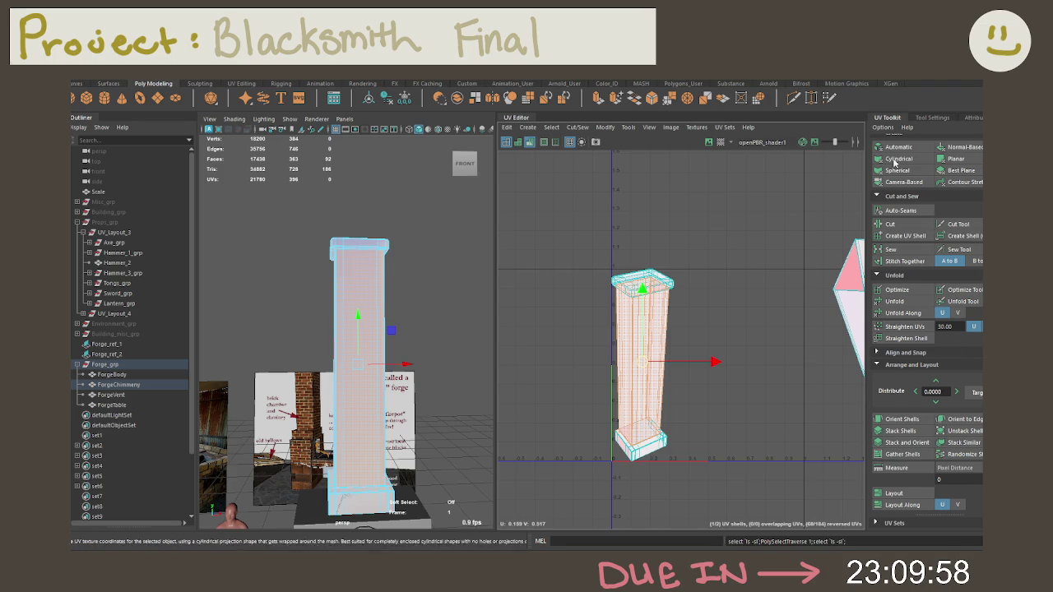
# Switch to UV shell selection and orbit to view the chimney's top from above
pyautogui.rightClick(696, 244)
pyautogui.moveTo(696, 244); pyautogui.dragTo(652, 229, button='right')
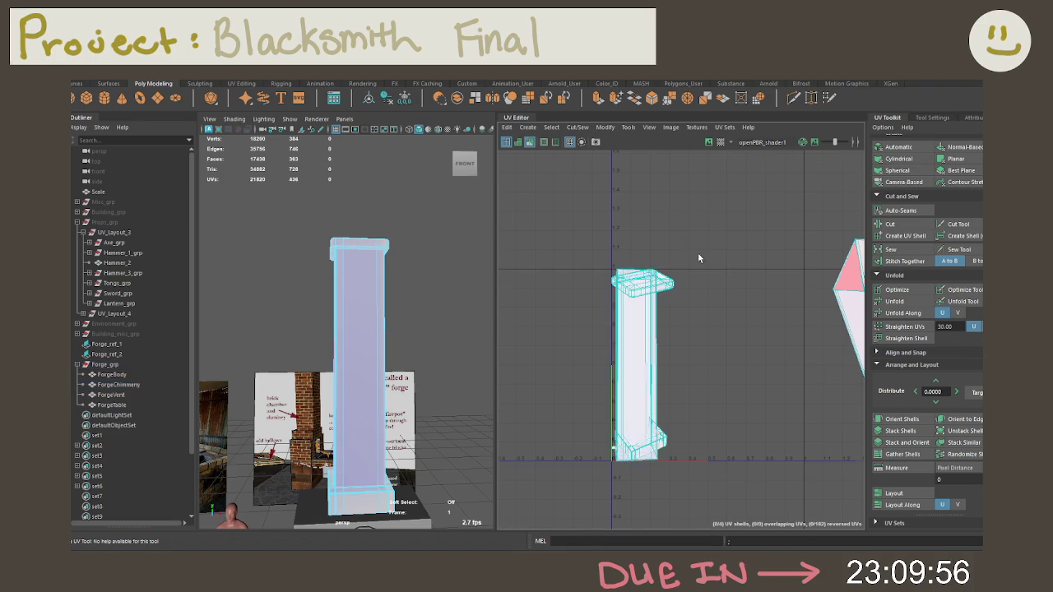
pyautogui.scroll(-2, 708, 259)
pyautogui.moveTo(676, 276); pyautogui.dragTo(672, 221, button='right')
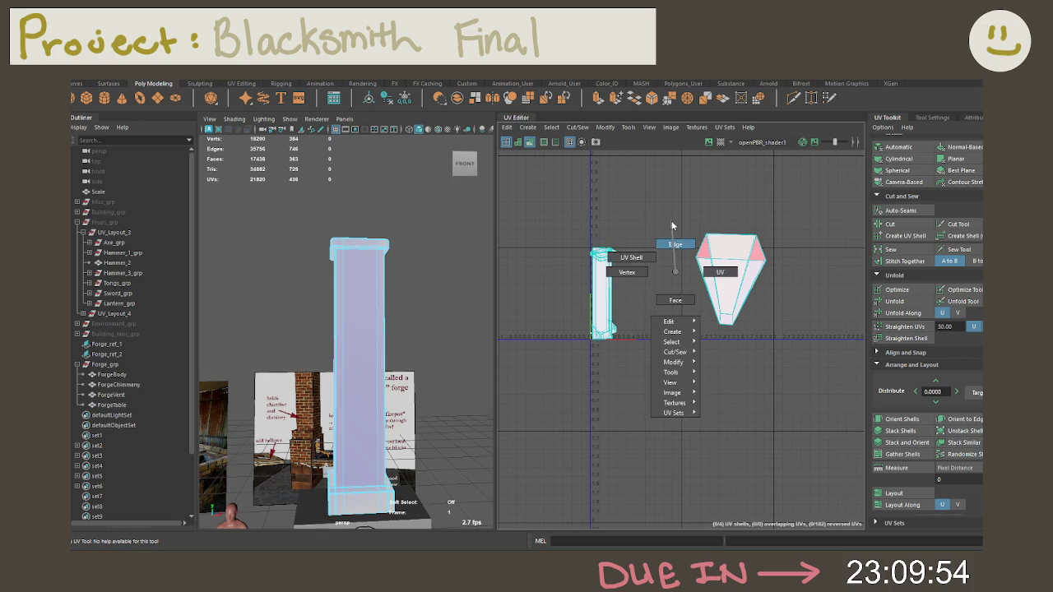
pyautogui.moveTo(441, 214)
pyautogui.keyDown('alt'); pyautogui.mouseDown()
pyautogui.moveTo(363, 276)
pyautogui.moveTo(402, 298)
pyautogui.moveTo(477, 264)
pyautogui.mouseUp(); pyautogui.keyUp('alt')
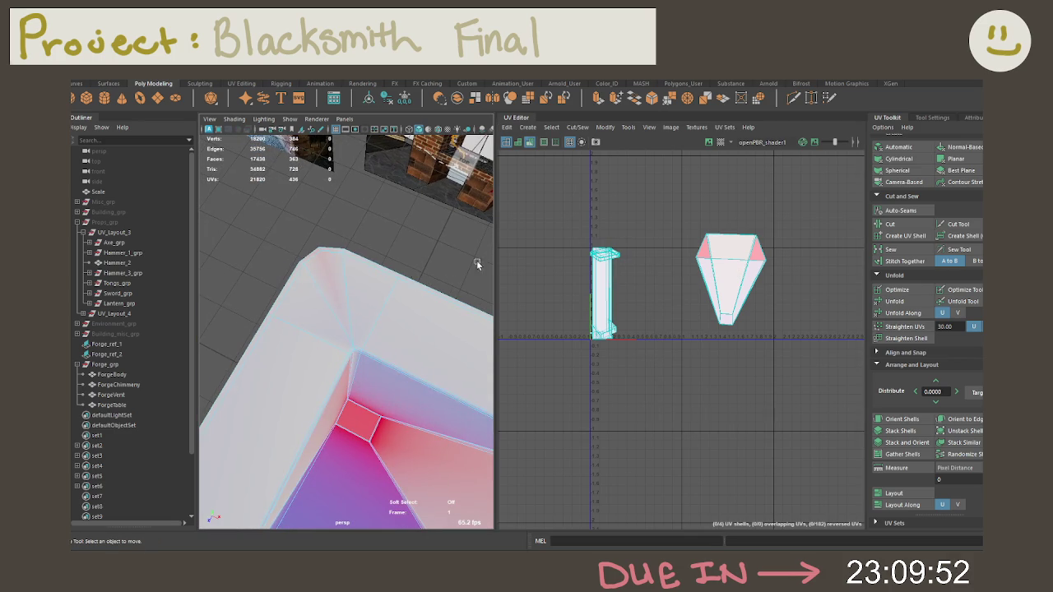
pyautogui.click(336, 302)
pyautogui.press('f')
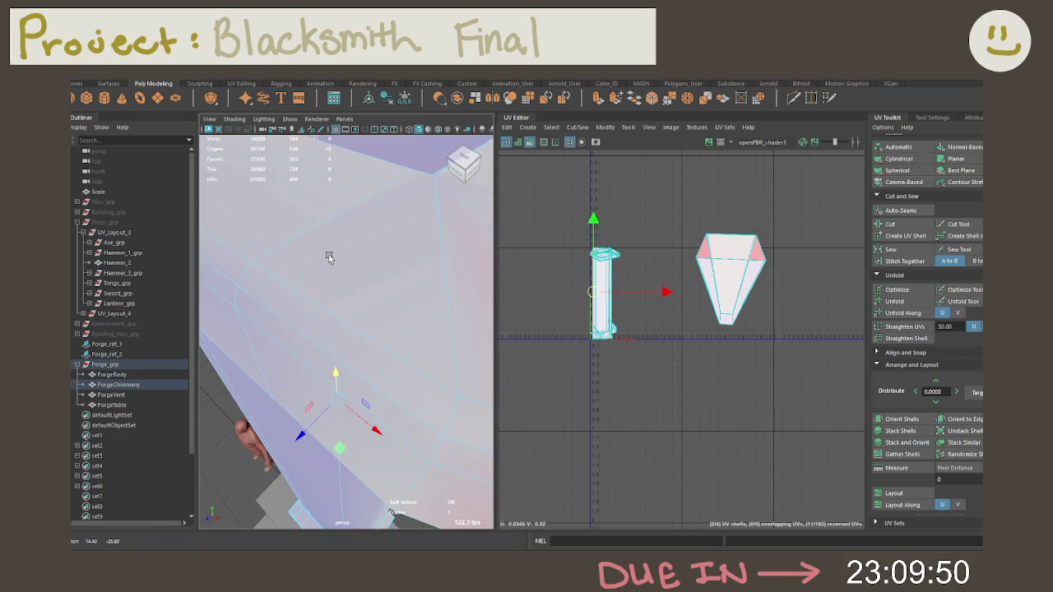
pyautogui.scroll(-5, 362, 271)
pyautogui.moveTo(384, 275)
pyautogui.keyDown('alt'); pyautogui.mouseDown()
pyautogui.moveTo(465, 288)
pyautogui.moveTo(442, 288)
pyautogui.moveTo(494, 271)
pyautogui.moveTo(451, 268)
pyautogui.moveTo(429, 324)
pyautogui.moveTo(382, 284)
pyautogui.moveTo(389, 258)
pyautogui.moveTo(442, 276)
pyautogui.moveTo(442, 352)
pyautogui.moveTo(466, 319)
pyautogui.moveTo(428, 329)
pyautogui.moveTo(349, 306)
pyautogui.moveTo(439, 308)
pyautogui.moveTo(414, 301)
pyautogui.moveTo(453, 299)
pyautogui.moveTo(404, 294)
pyautogui.moveTo(395, 313)
pyautogui.moveTo(398, 300)
pyautogui.moveTo(372, 305)
pyautogui.moveTo(442, 294)
pyautogui.moveTo(371, 304)
pyautogui.moveTo(430, 266)
pyautogui.moveTo(412, 322)
pyautogui.moveTo(369, 302)
pyautogui.moveTo(404, 305)
pyautogui.moveTo(415, 348)
pyautogui.moveTo(348, 345)
pyautogui.moveTo(252, 299)
pyautogui.moveTo(368, 342)
pyautogui.mouseUp(); pyautogui.keyUp('alt')
# Select two seam edges at the chimney column's top corner
pyautogui.click(366, 311)
pyautogui.keyDown('shift'); pyautogui.click(403, 392); pyautogui.keyUp('shift')
pyautogui.scroll(2, 368, 342)
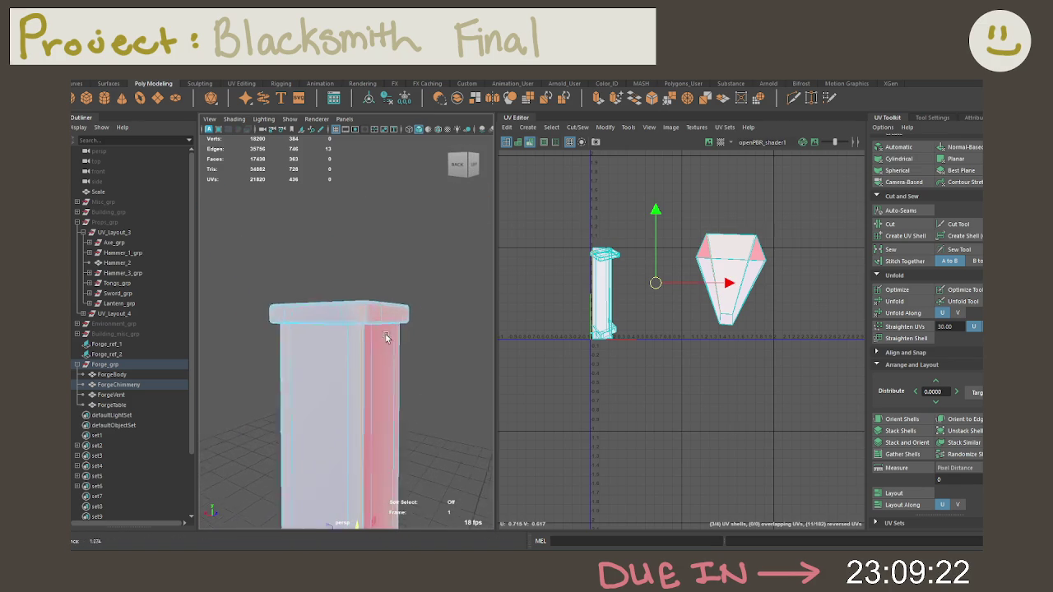
pyautogui.scroll(2, 386, 329)
pyautogui.scroll(3, 408, 319)
pyautogui.scroll(2, 427, 309)
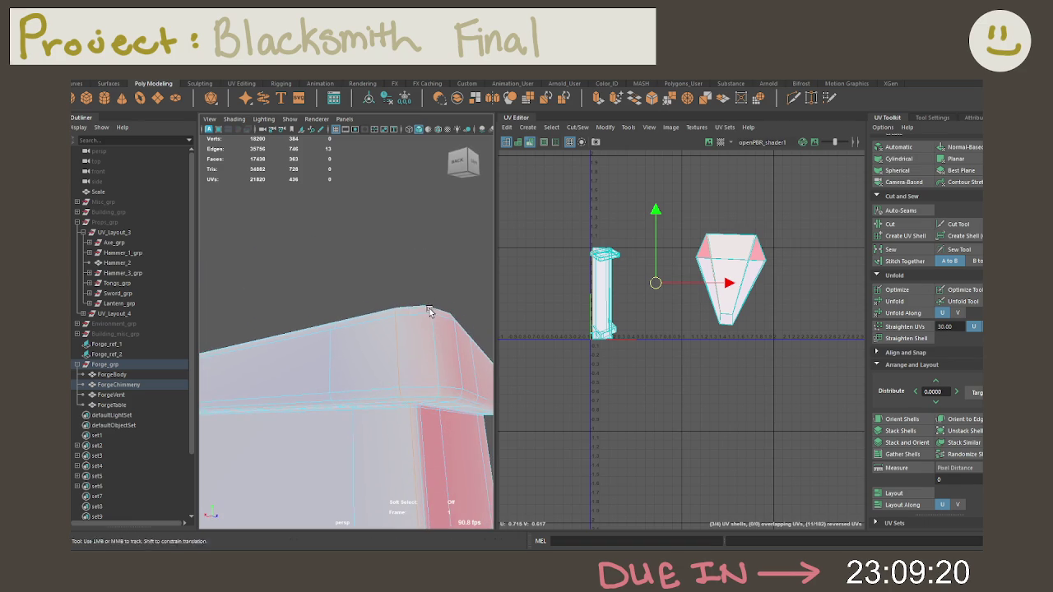
pyautogui.scroll(2, 427, 309)
pyautogui.scroll(2, 428, 280)
pyautogui.press('f')
pyautogui.scroll(-3, 346, 329)
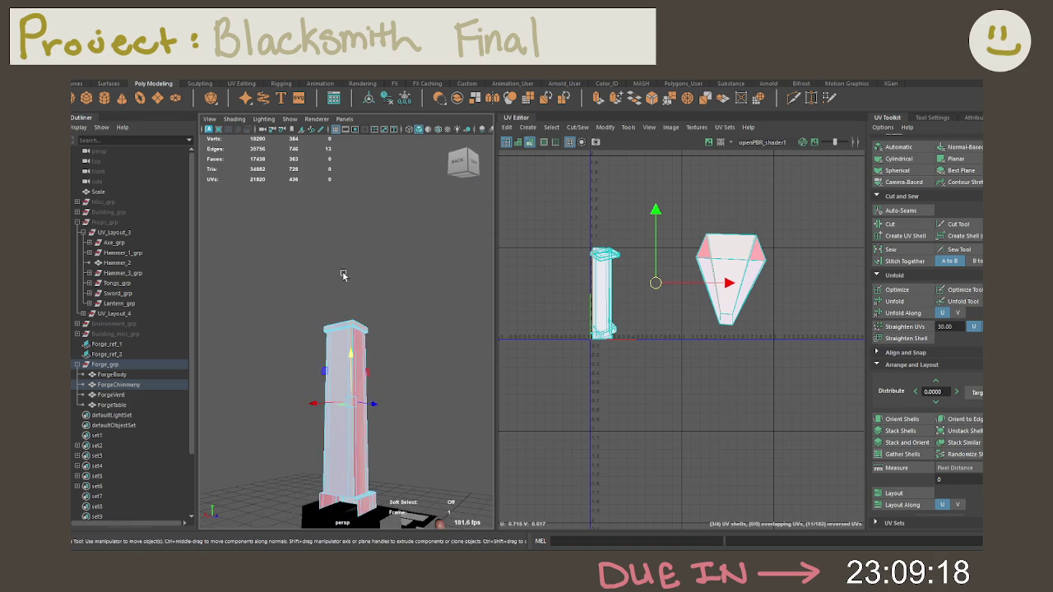
pyautogui.keyDown('alt'); pyautogui.moveTo(345, 329); pyautogui.dragTo(354, 370); pyautogui.keyUp('alt')
pyautogui.scroll(-2, 354, 370)
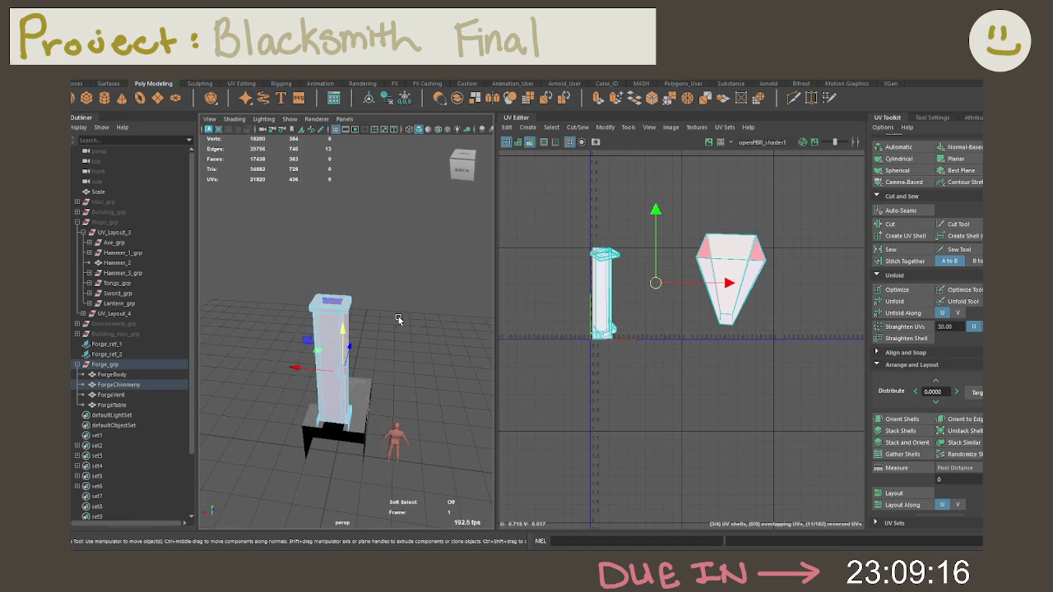
# Cut UVs along the selected edges and unfold both resulting shells
pyautogui.moveTo(684, 330)
pyautogui.keyDown('shift'); pyautogui.mouseDown(button='right')
pyautogui.moveTo(650, 341)
pyautogui.moveTo(646, 313)
pyautogui.mouseUp(button='right'); pyautogui.keyUp('shift')
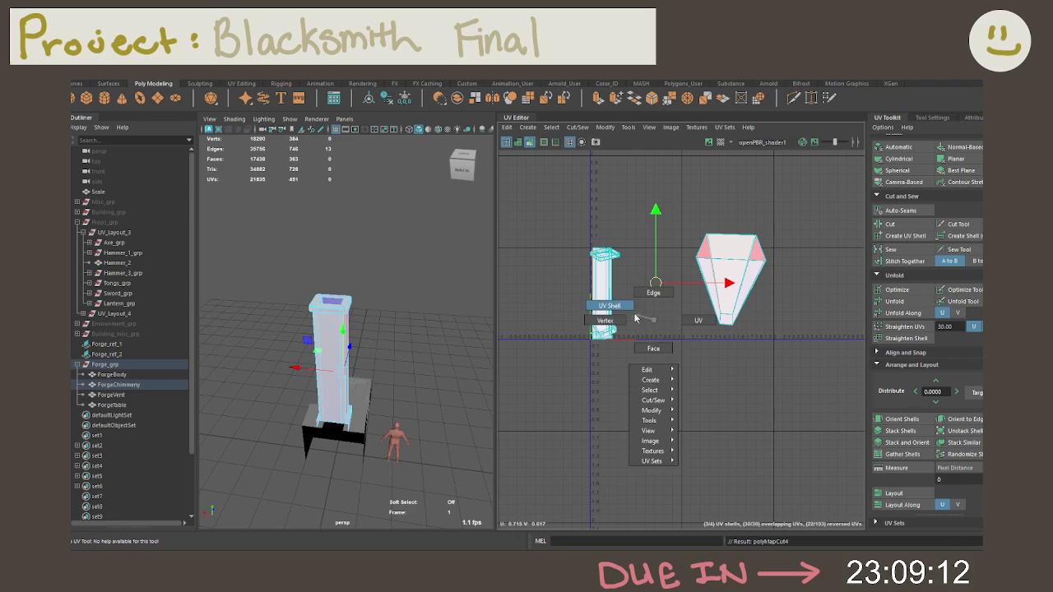
pyautogui.moveTo(741, 440); pyautogui.dragTo(486, 197)
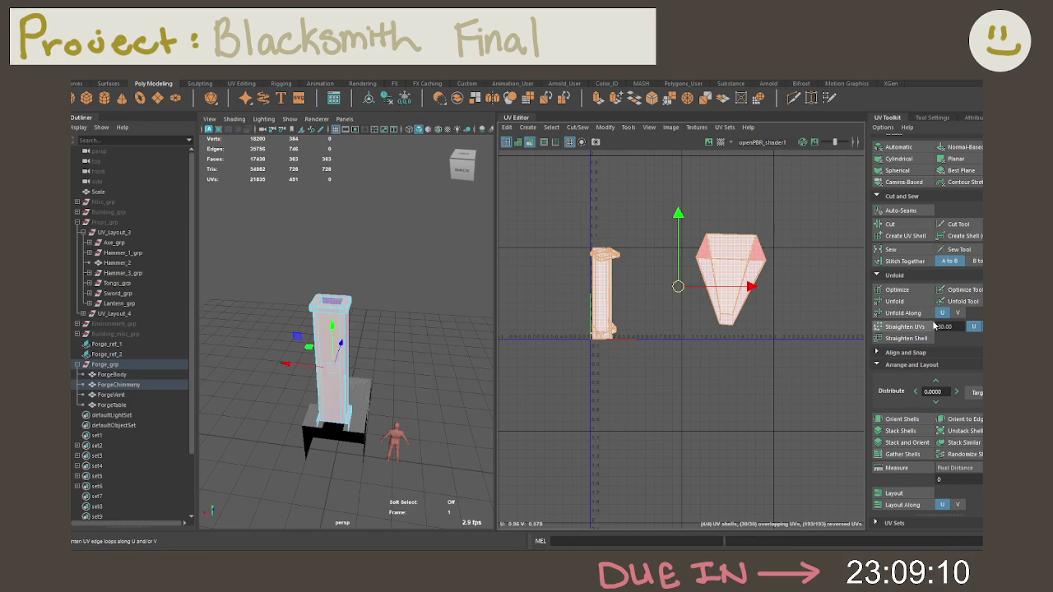
pyautogui.click(878, 302)
# Select the funnel shell's faces, then narrow to a single face
pyautogui.click(691, 366)
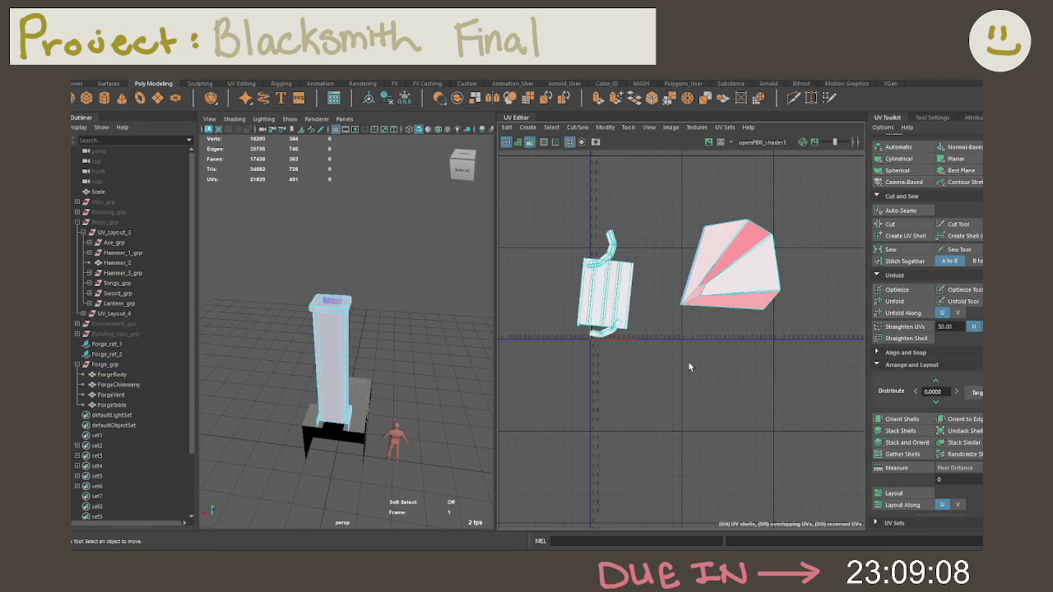
pyautogui.rightClick(706, 289)
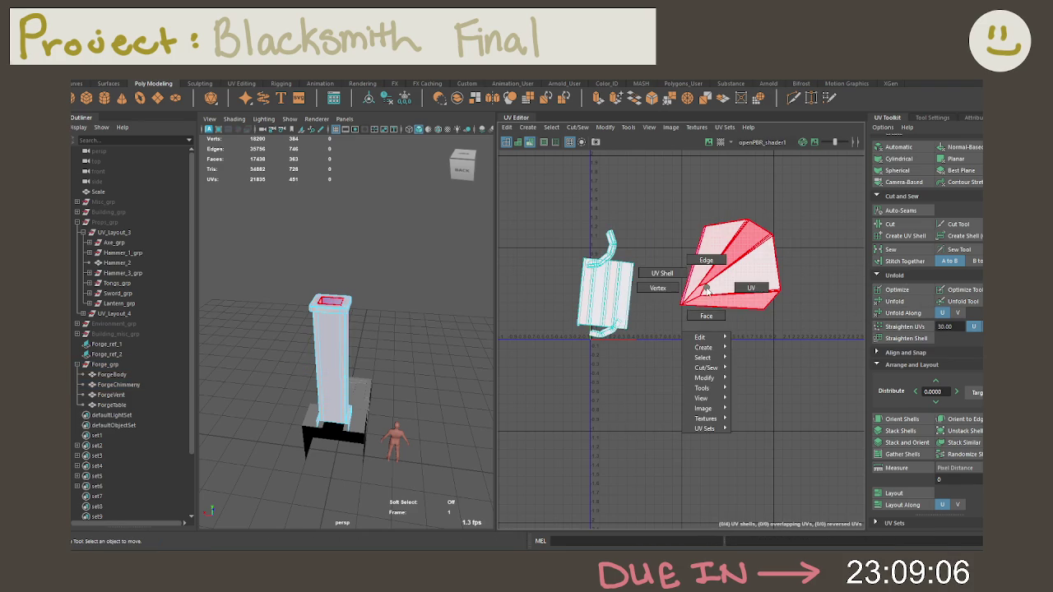
pyautogui.click(696, 298)
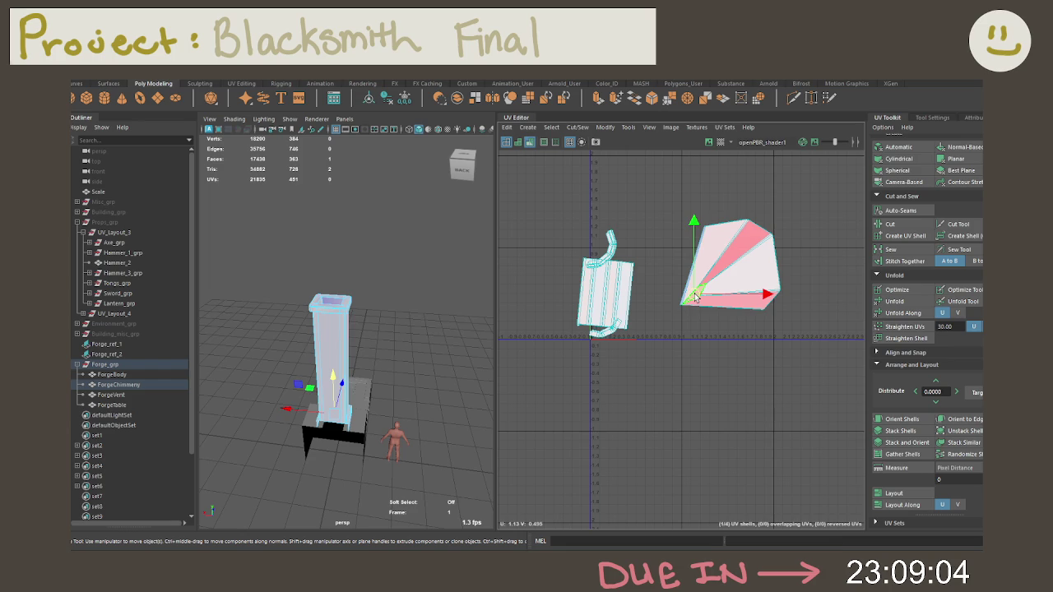
pyautogui.hotkey('shift', '.')
pyautogui.click(695, 298)
# Inspect faces on the chimney wall by growing and shrinking the face selection
pyautogui.press('f')
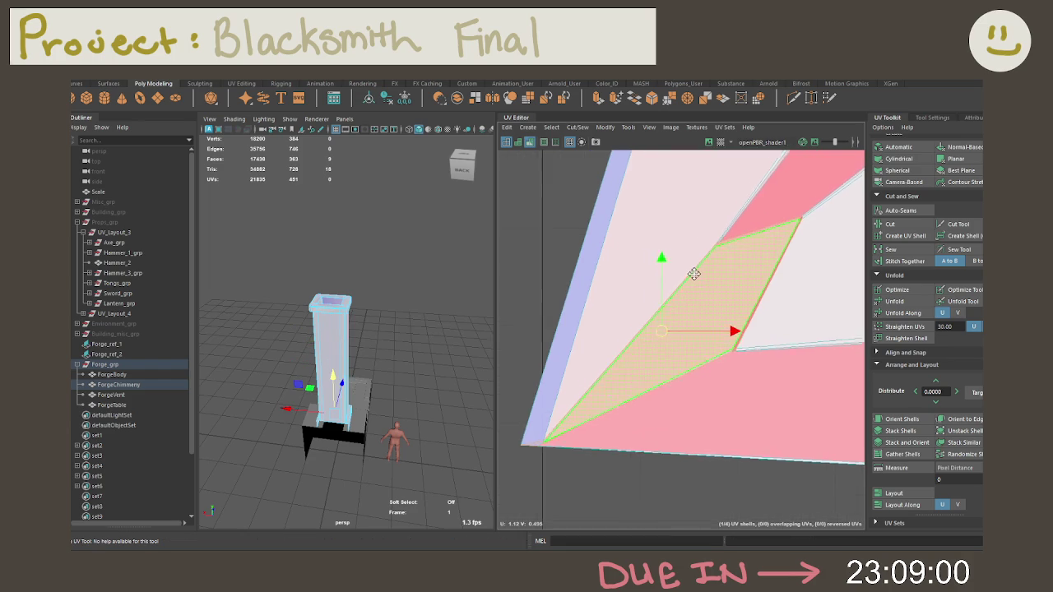
pyautogui.keyDown('alt'); pyautogui.moveTo(698, 299); pyautogui.dragTo(630, 249, button='middle'); pyautogui.keyUp('alt')
pyautogui.hotkey('shift', '.')
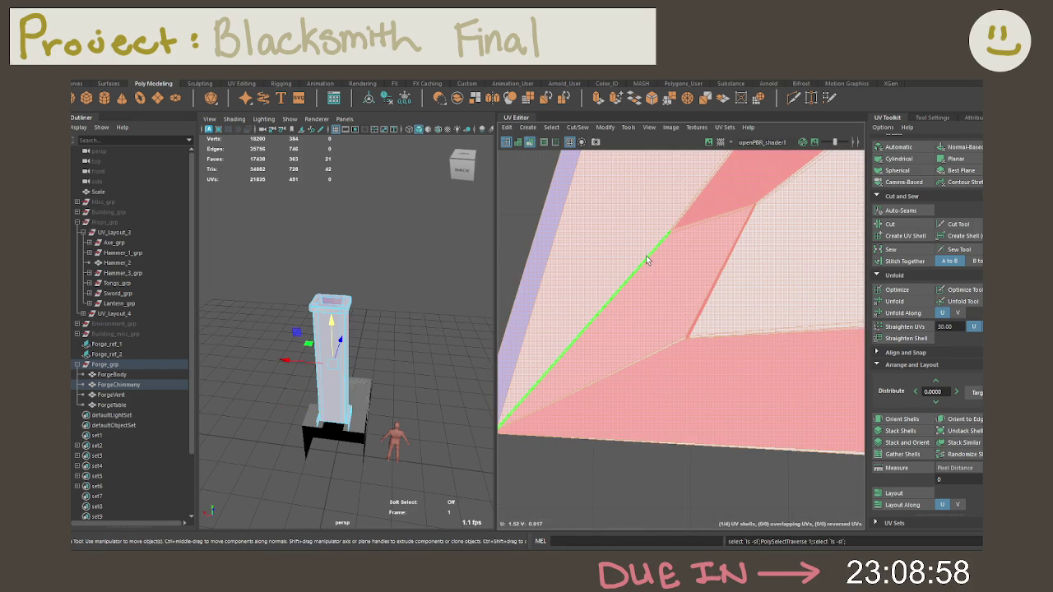
pyautogui.hotkey('shift', ',')
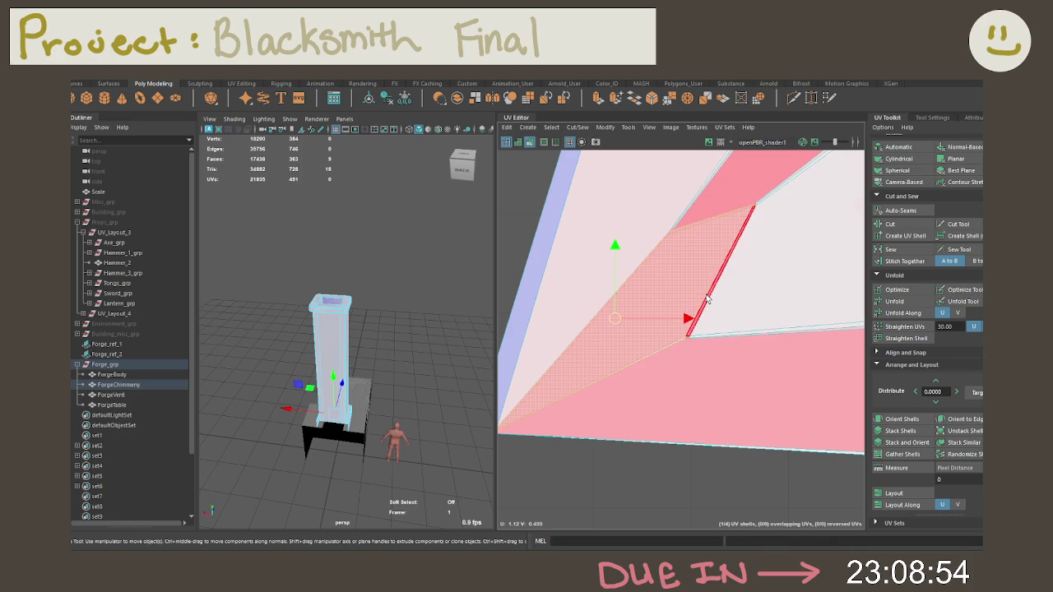
pyautogui.keyDown('alt'); pyautogui.moveTo(318, 306); pyautogui.dragTo(330, 329); pyautogui.keyUp('alt')
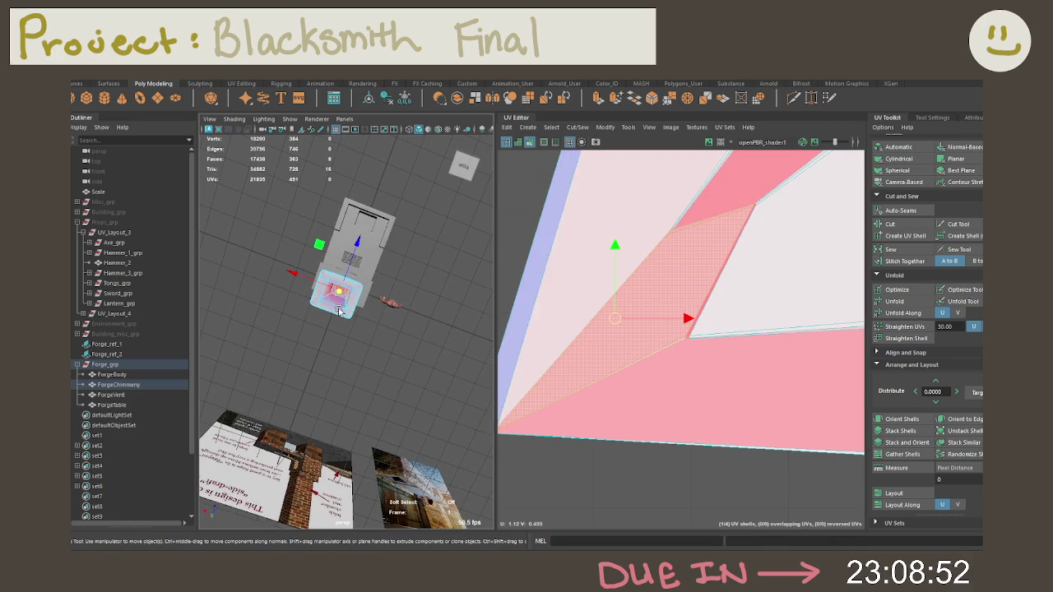
pyautogui.press('f')
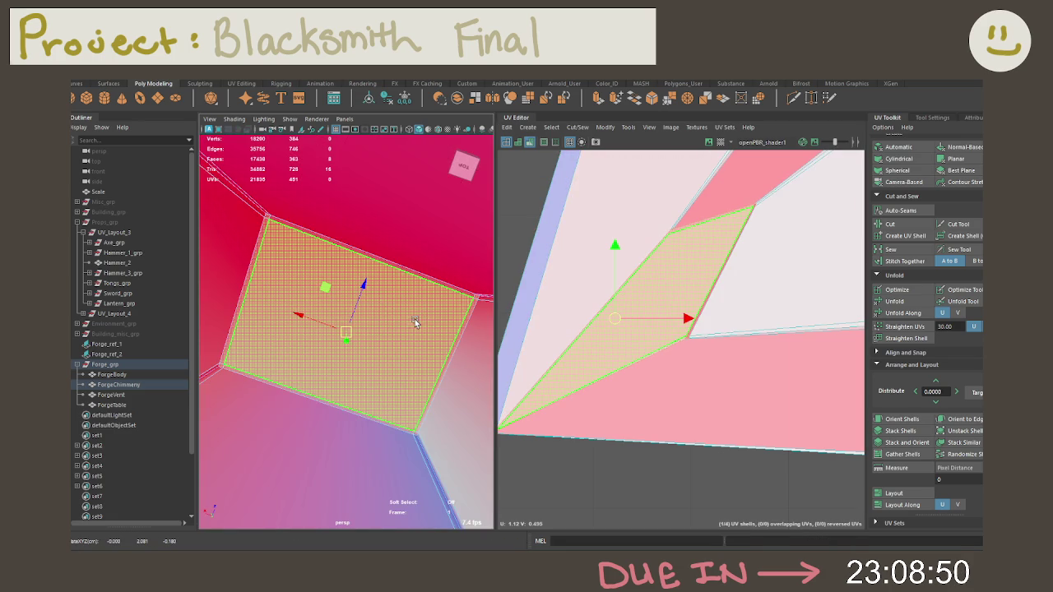
pyautogui.hotkey('shift', '.')
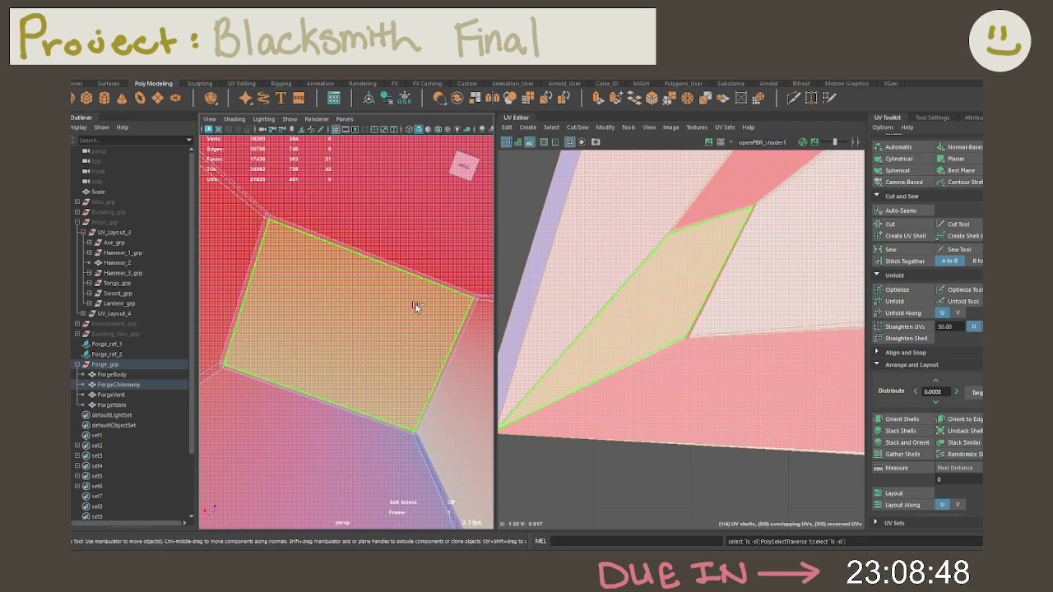
pyautogui.click(415, 307)
pyautogui.hotkey('shift', '.')
pyautogui.click(476, 297)
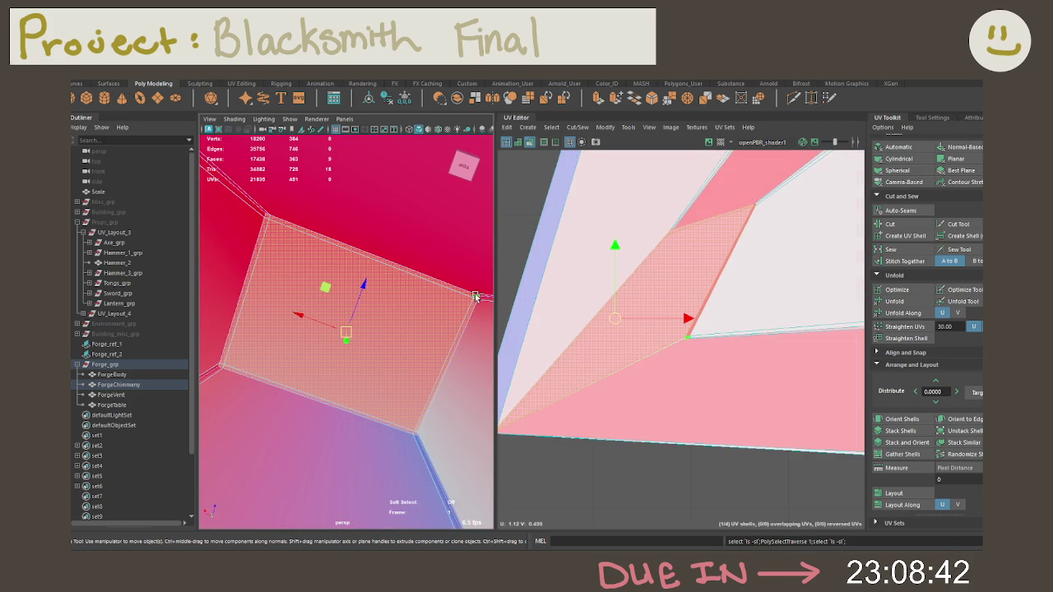
pyautogui.press('1')
pyautogui.moveTo(476, 297)
pyautogui.keyDown('alt'); pyautogui.mouseDown()
pyautogui.moveTo(465, 275)
pyautogui.moveTo(430, 278)
pyautogui.mouseUp(); pyautogui.keyUp('alt')
# Select the chimney's inner wall face, after briefly trying its edges
pyautogui.click(367, 281)
pyautogui.rightClick(367, 282)
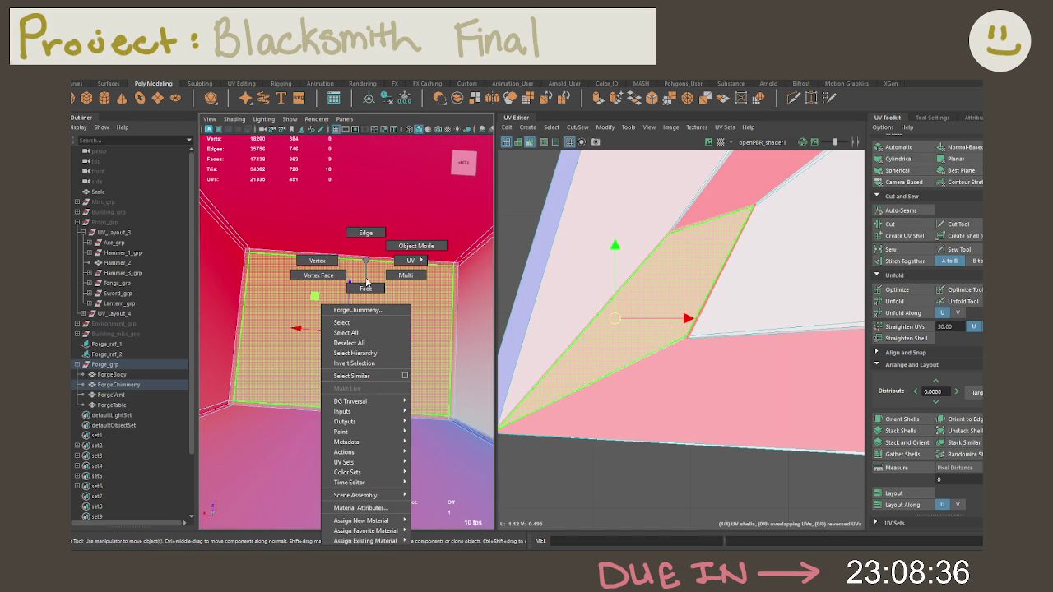
pyautogui.click(366, 234)
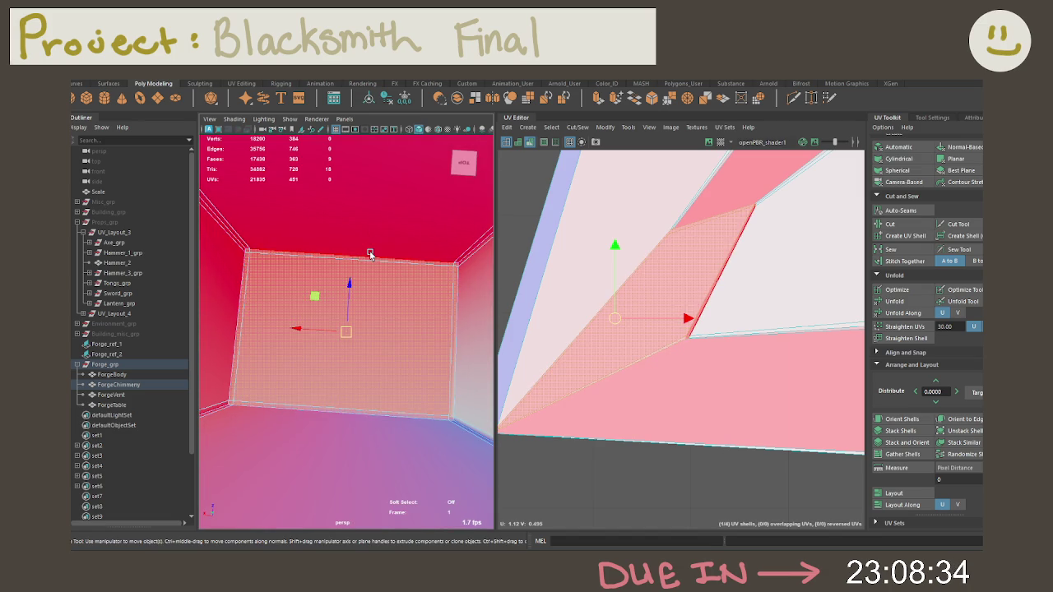
pyautogui.click(459, 294)
pyautogui.click(236, 310)
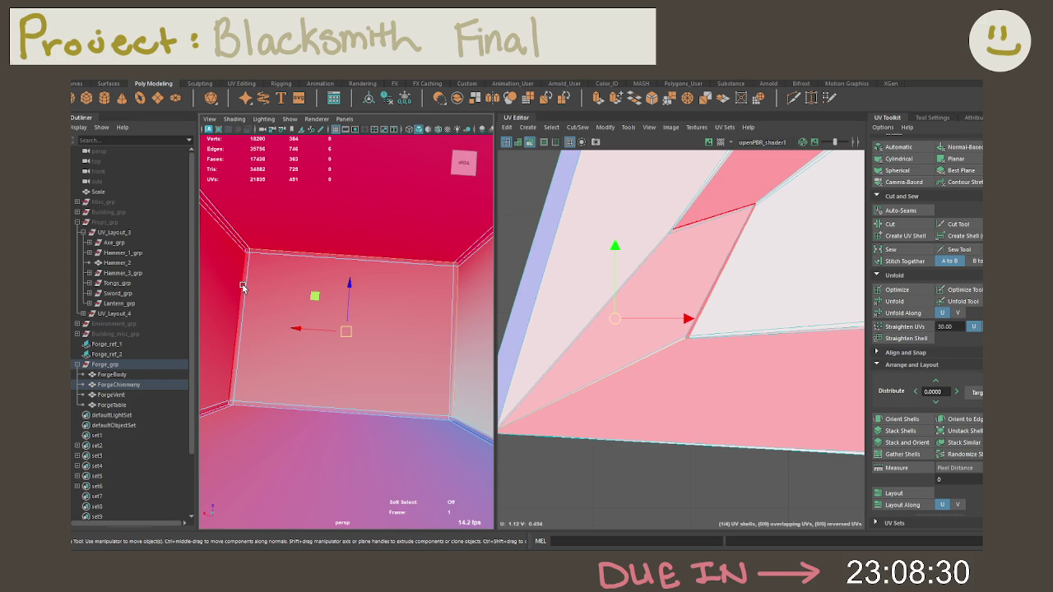
pyautogui.click(301, 288)
pyautogui.rightClick(301, 288)
pyautogui.click(301, 288)
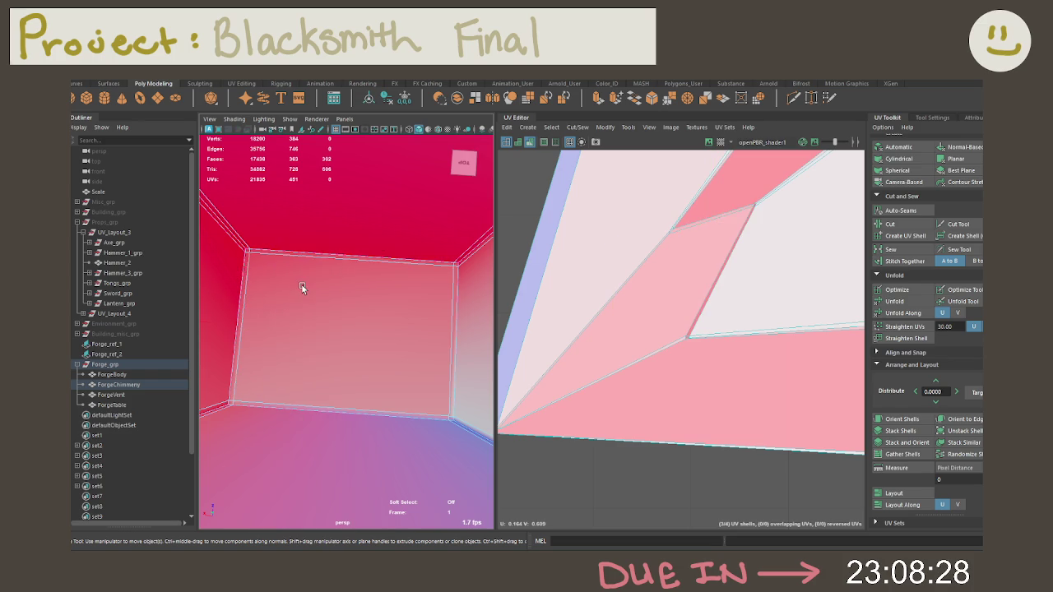
pyautogui.click(301, 287)
# Grow the inner wall face selection while toggling the smooth mesh preview
pyautogui.press('3')
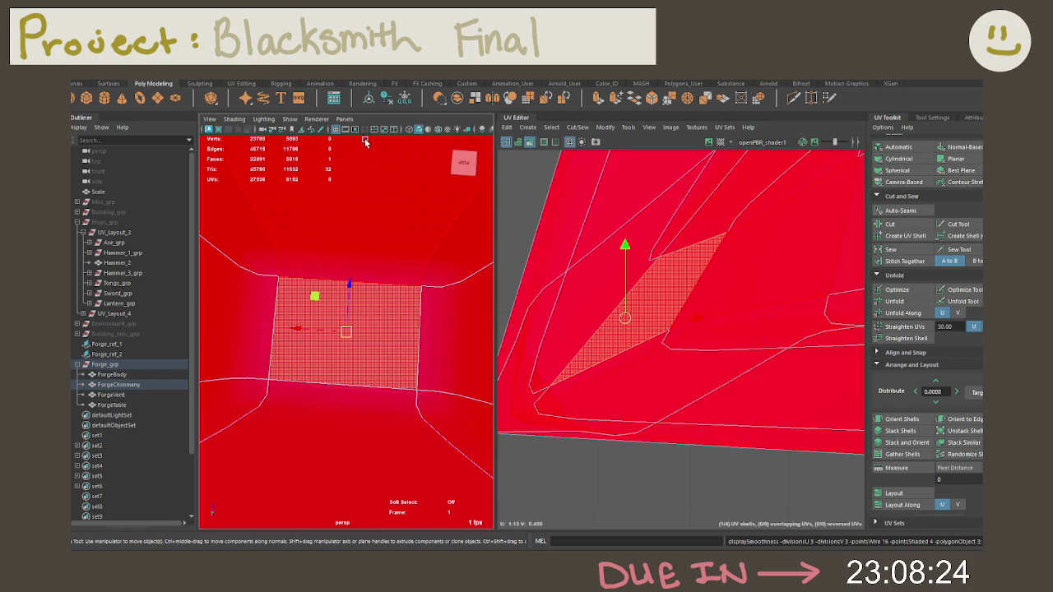
pyautogui.scroll(-8, 370, 251)
pyautogui.press('1')
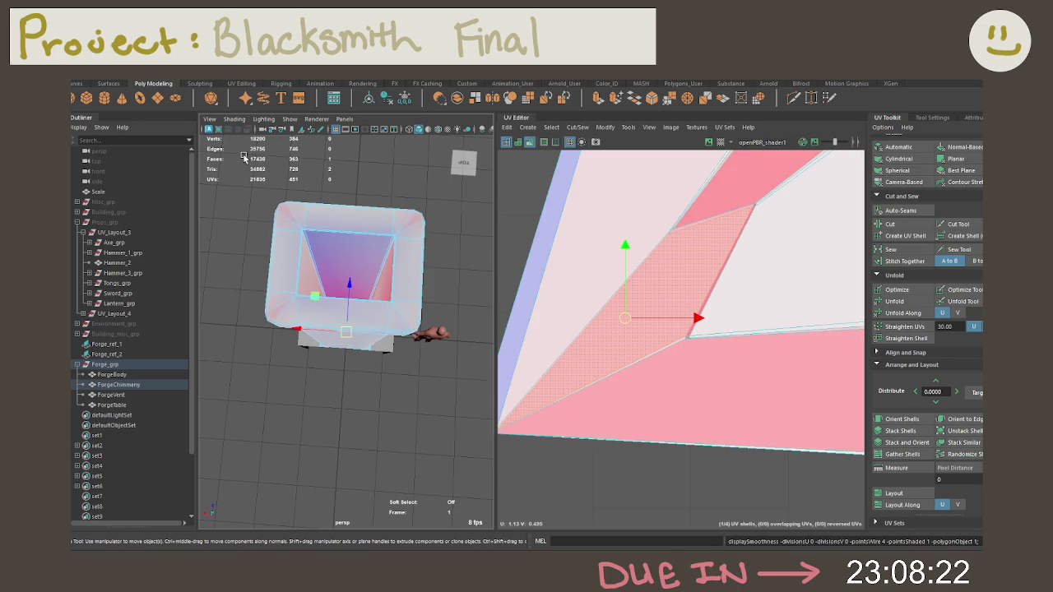
pyautogui.scroll(8, 299, 195)
pyautogui.moveTo(365, 260); pyautogui.dragTo(366, 288, button='right')
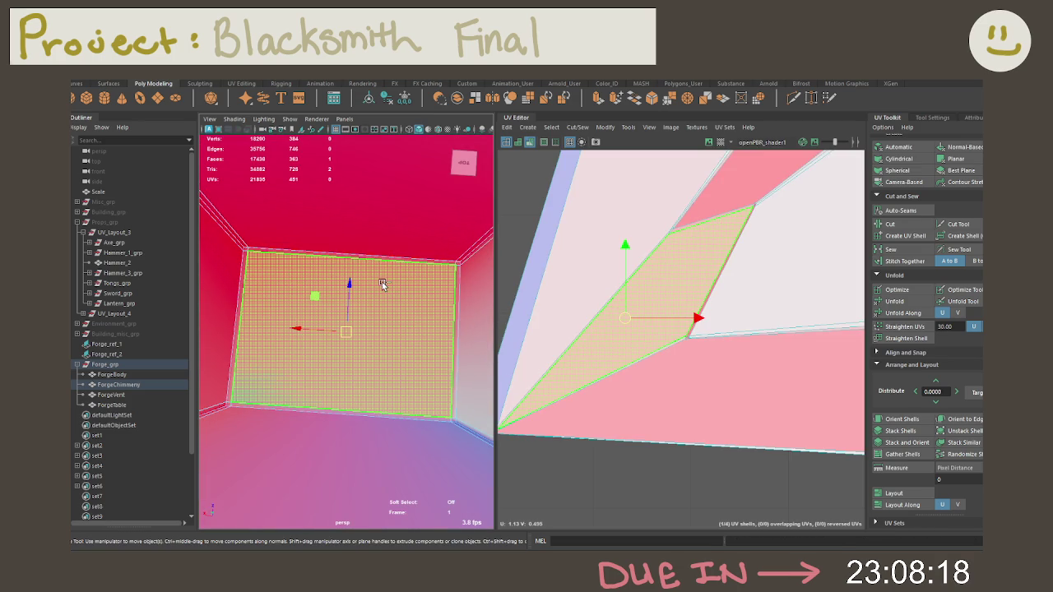
pyautogui.hotkey('shift', '.')
pyautogui.press('1')
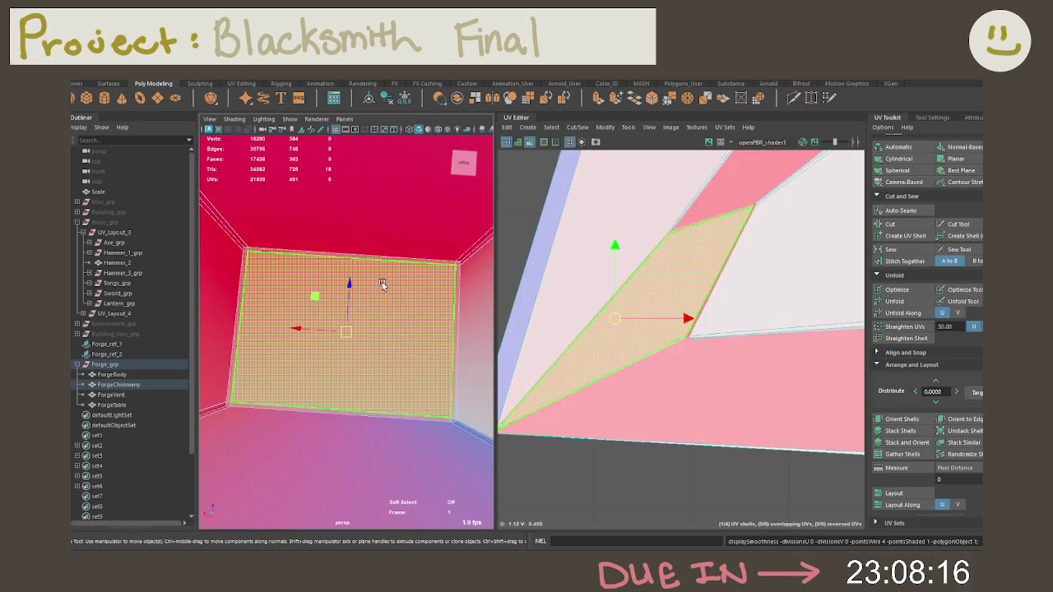
pyautogui.press('3')
pyautogui.press('1')
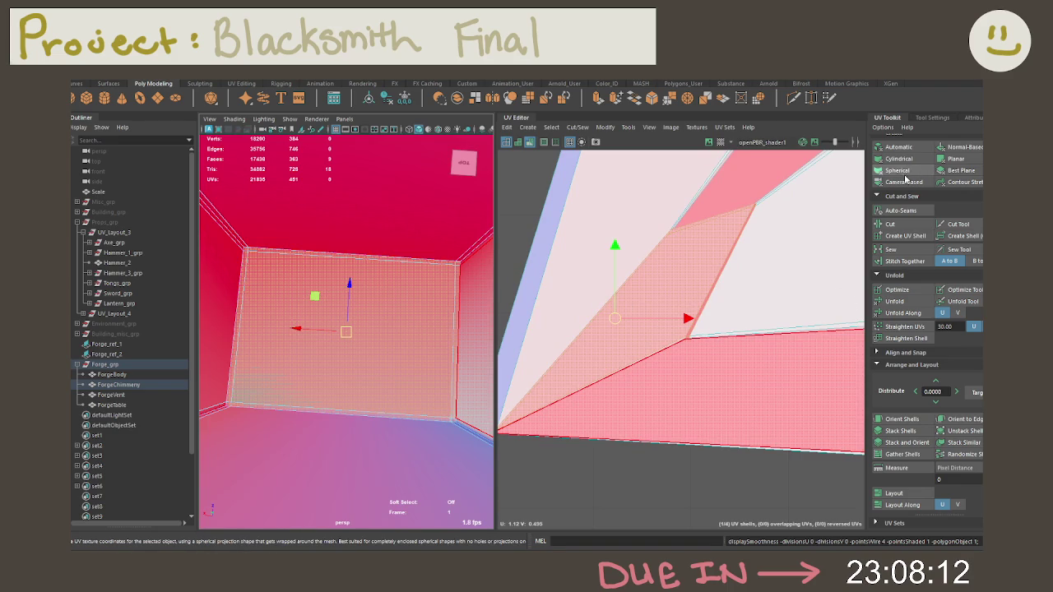
# Select all chimney UVs, try Unfold, and abort the non-manifold geometry warning
pyautogui.click(758, 247)
pyautogui.scroll(-5, 758, 247)
pyautogui.moveTo(724, 251); pyautogui.dragTo(764, 321, button='right')
pyautogui.moveTo(815, 315); pyautogui.dragTo(588, 152)
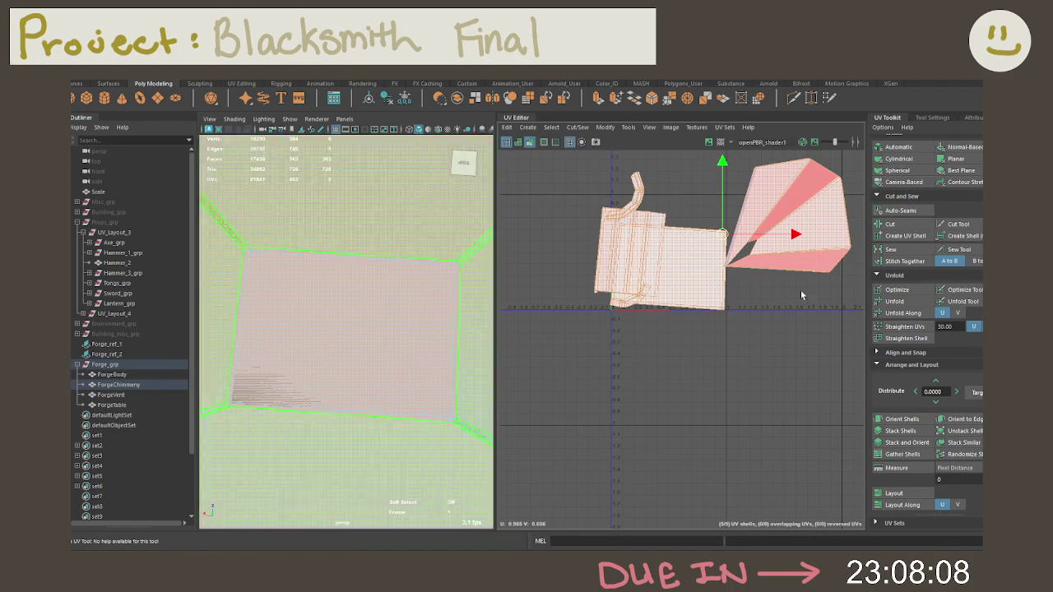
pyautogui.click(895, 301)
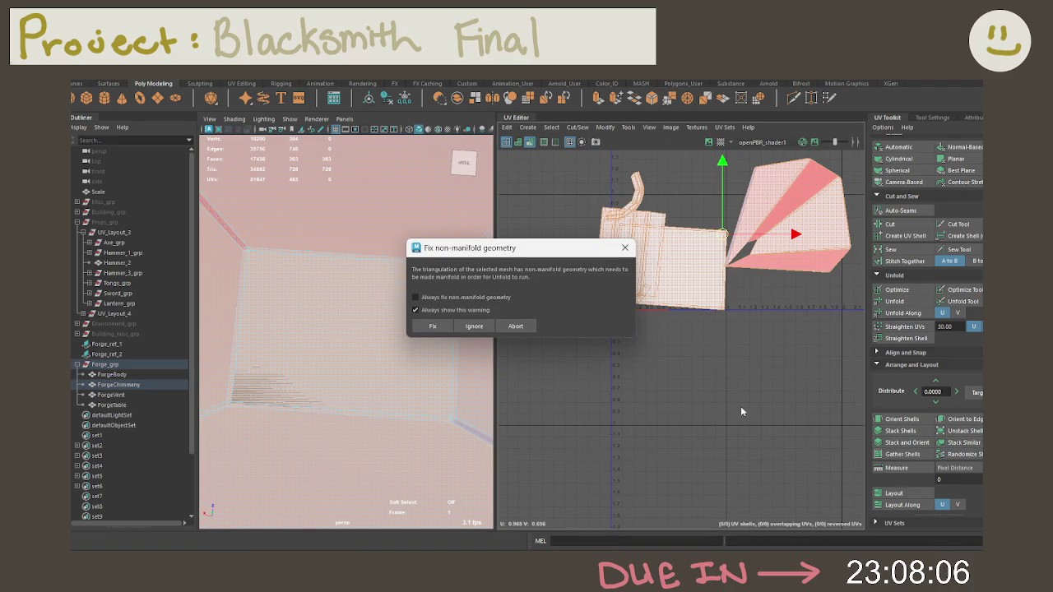
pyautogui.click(517, 328)
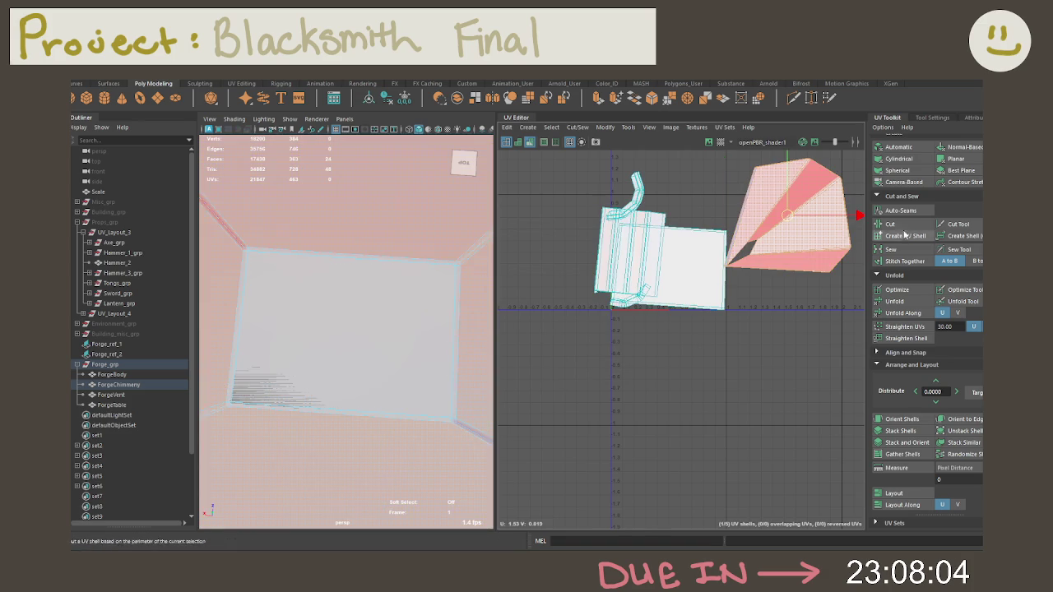
pyautogui.click(910, 313)
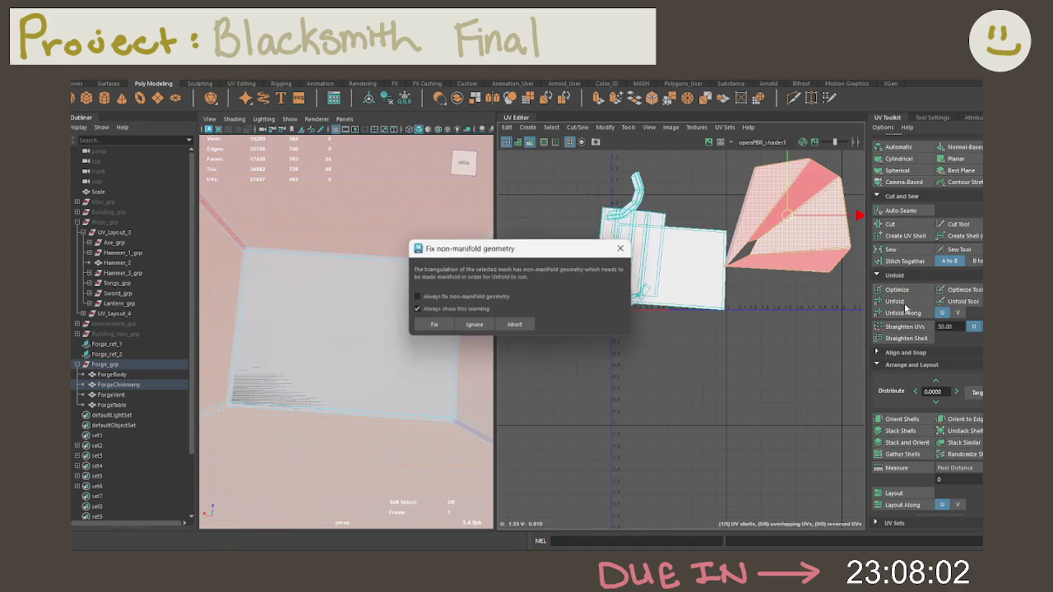
pyautogui.click(515, 325)
pyautogui.click(396, 366)
# Cut UVs along the inner wall's top, left, bottom and right border edges
pyautogui.rightClick(362, 364)
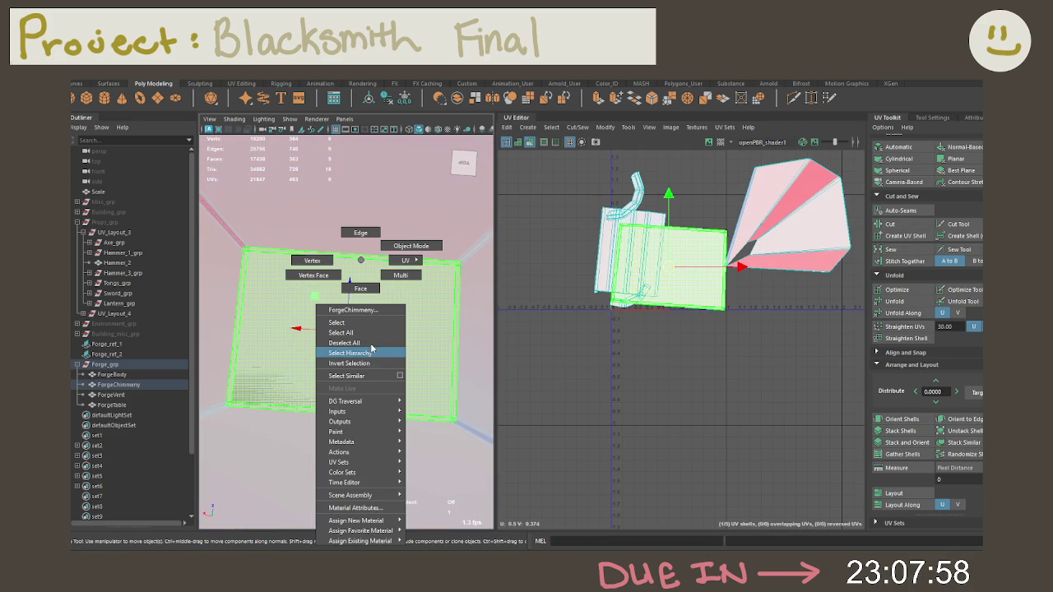
pyautogui.click(401, 275)
pyautogui.click(375, 253)
pyautogui.keyDown('shift'); pyautogui.click(240, 290); pyautogui.keyUp('shift')
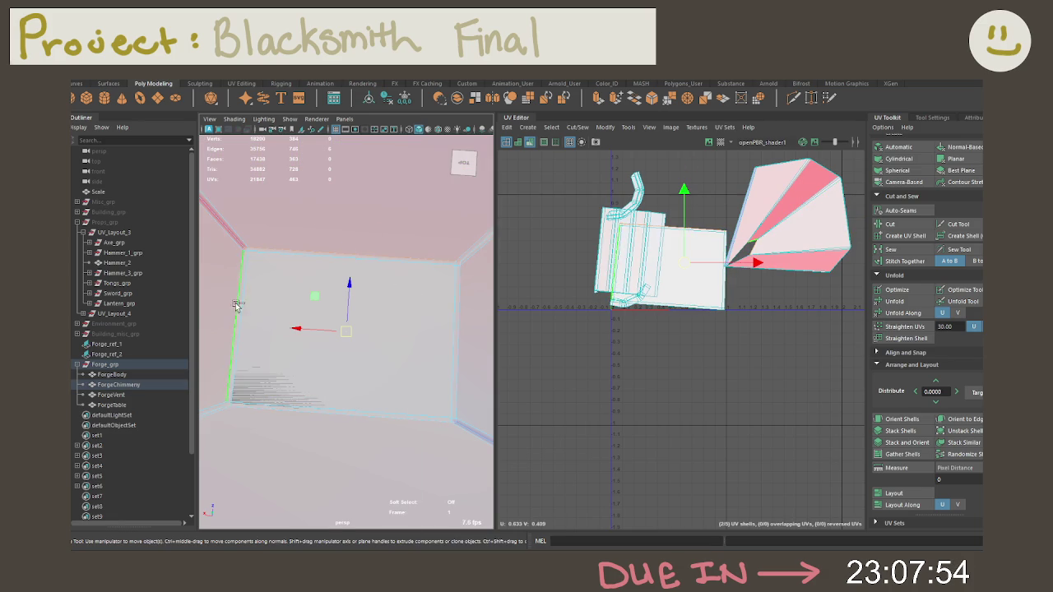
pyautogui.keyDown('shift'); pyautogui.click(289, 415); pyautogui.keyUp('shift')
pyautogui.keyDown('shift'); pyautogui.click(480, 363); pyautogui.keyUp('shift')
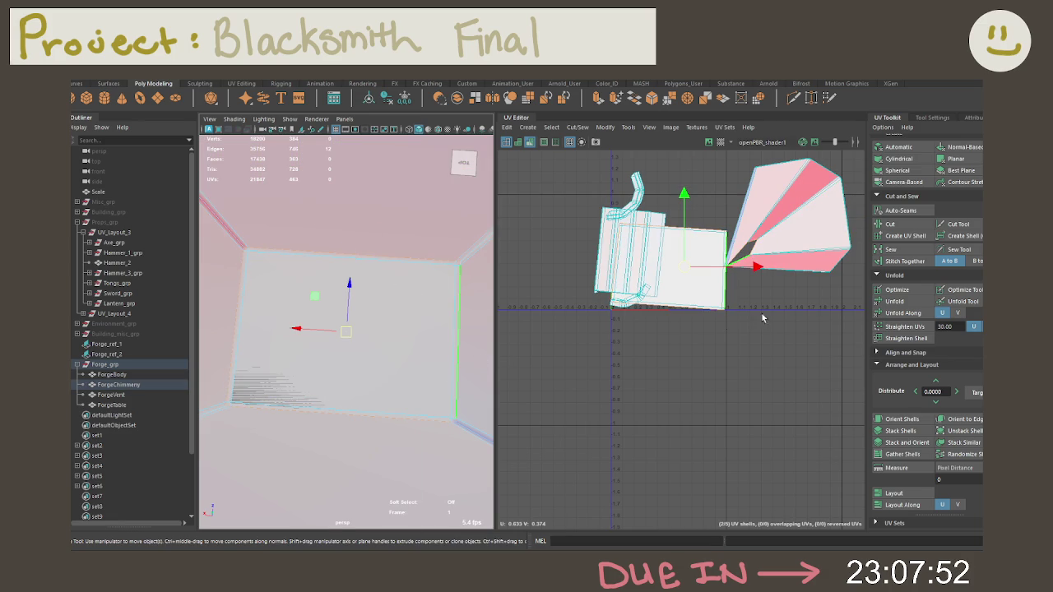
pyautogui.keyDown('shift'); pyautogui.rightClick(780, 332); pyautogui.keyUp('shift')
pyautogui.click(737, 346)
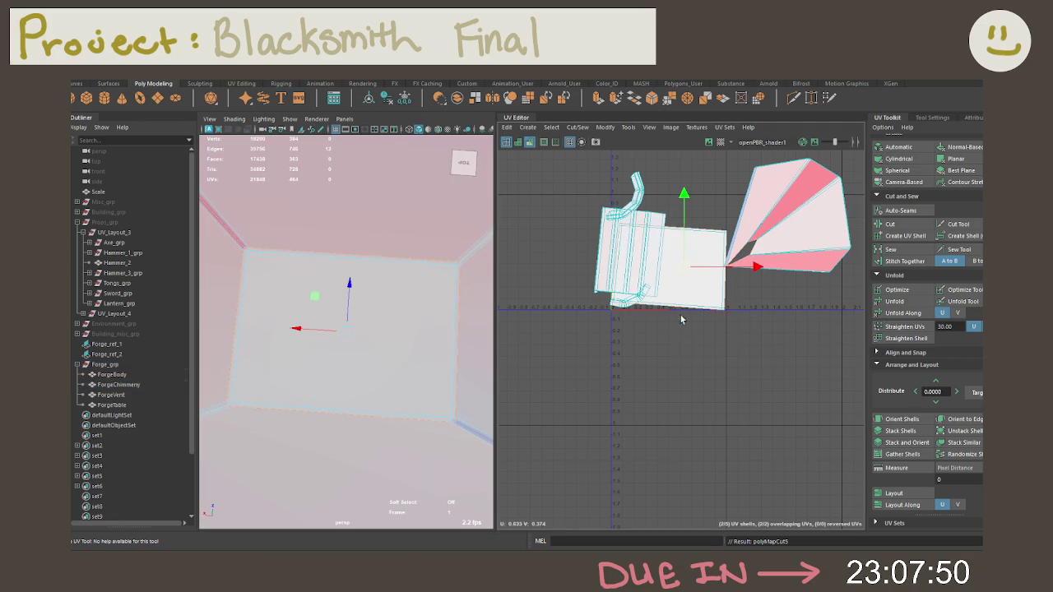
# Unfold the chimney UVs, deselect, and switch to UV edge selection
pyautogui.click(894, 301)
pyautogui.click(762, 371)
pyautogui.keyDown('alt'); pyautogui.moveTo(753, 336); pyautogui.dragTo(713, 378, button='middle'); pyautogui.keyUp('alt')
pyautogui.rightClick(713, 379)
pyautogui.moveTo(698, 327); pyautogui.dragTo(700, 324, button='right')
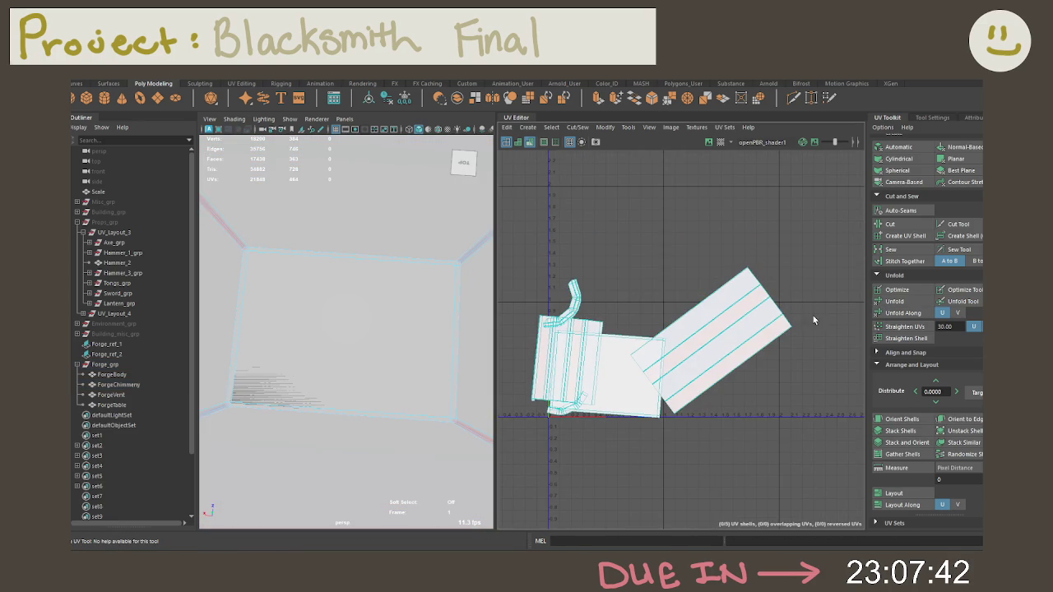
# Select the shell's vertical edge and move-and-sew along it
pyautogui.click(663, 383)
pyautogui.click(613, 416)
pyautogui.click(664, 407)
pyautogui.click(665, 411)
pyautogui.click(670, 414)
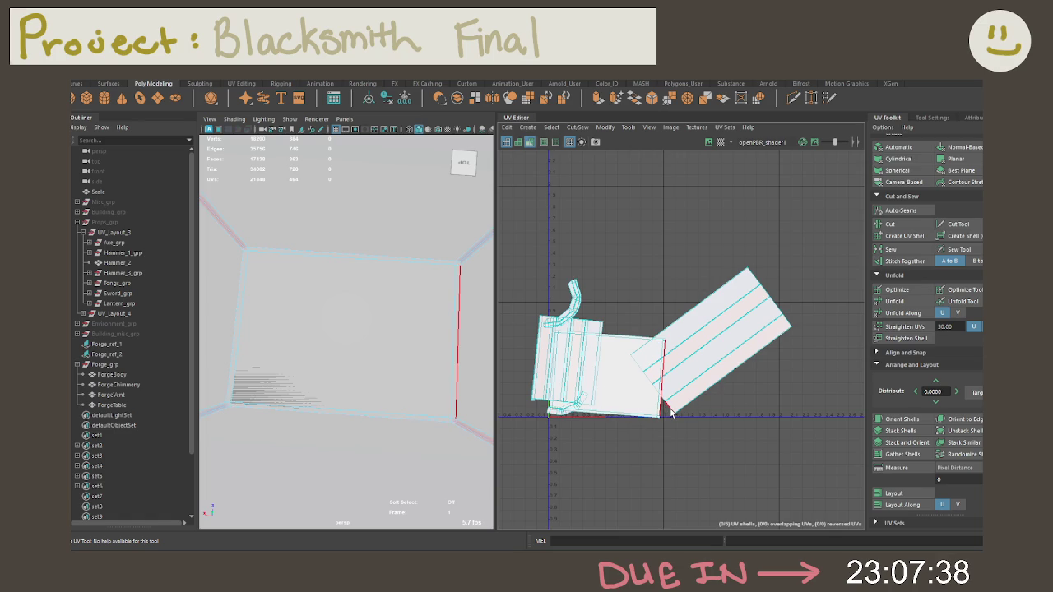
pyautogui.keyDown('shift'); pyautogui.moveTo(667, 414); pyautogui.dragTo(681, 345, button='right'); pyautogui.keyUp('shift')
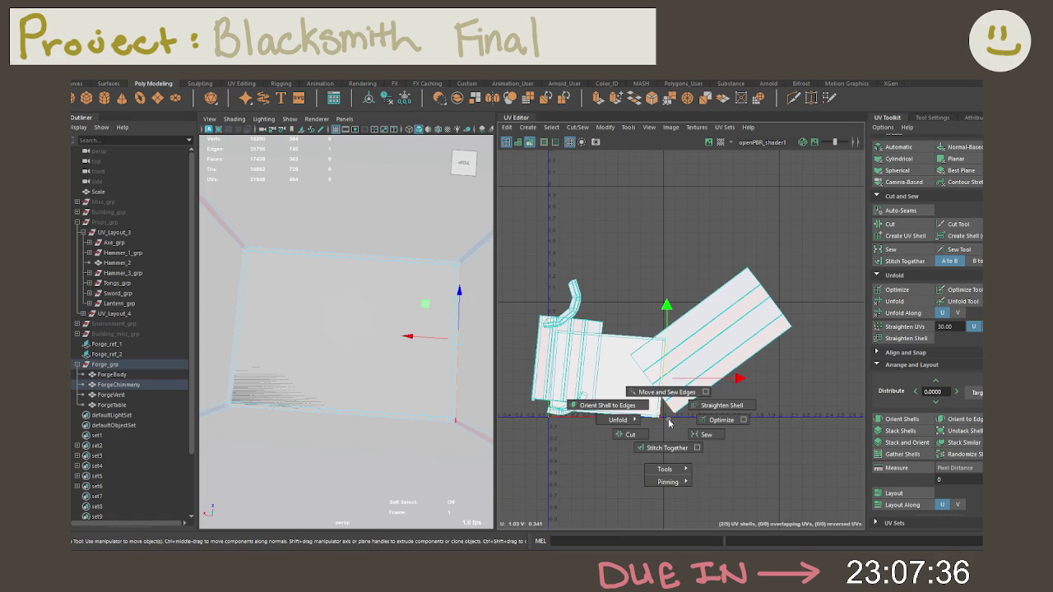
# Zoom out in the UV Editor and marquee-select the chimney's UV shells
pyautogui.scroll(2, 684, 364)
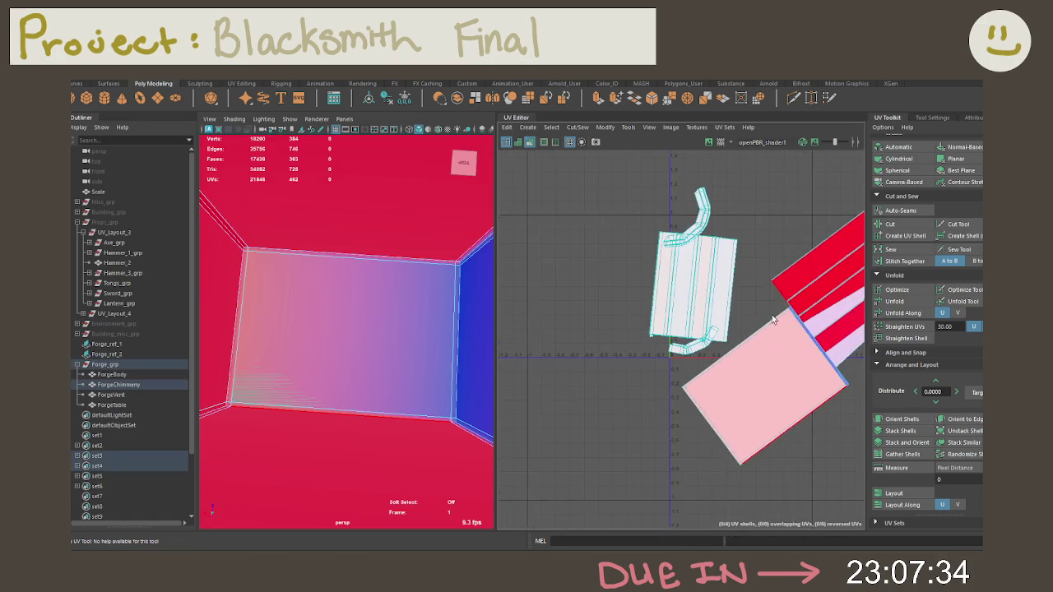
pyautogui.keyDown('alt'); pyautogui.moveTo(684, 364); pyautogui.dragTo(735, 255, button='middle'); pyautogui.keyUp('alt')
pyautogui.rightClick(693, 375)
pyautogui.scroll(-3, 696, 367)
pyautogui.scroll(-2, 696, 366)
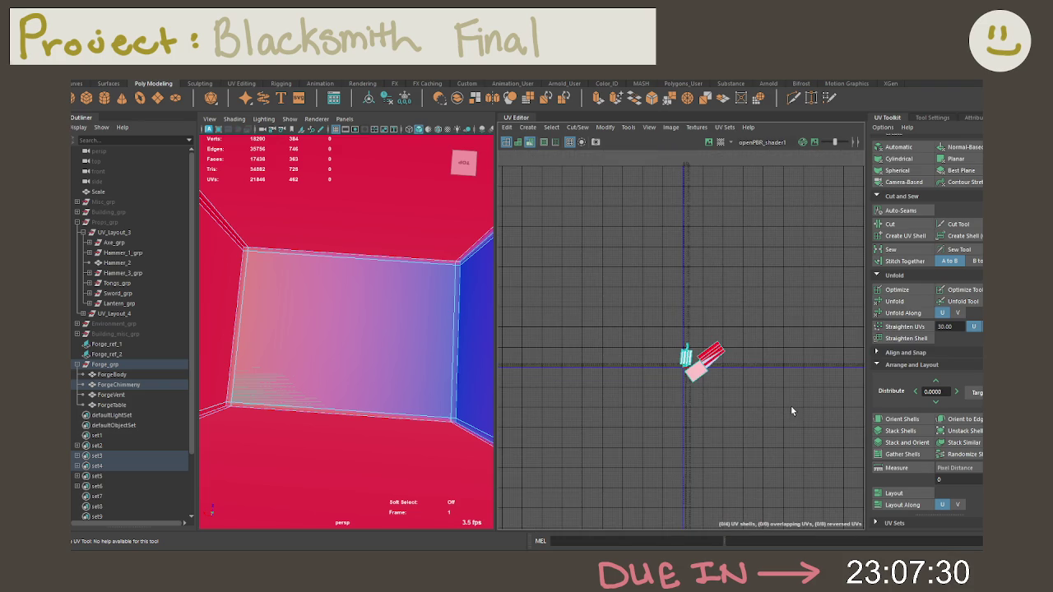
pyautogui.moveTo(789, 412); pyautogui.dragTo(729, 343)
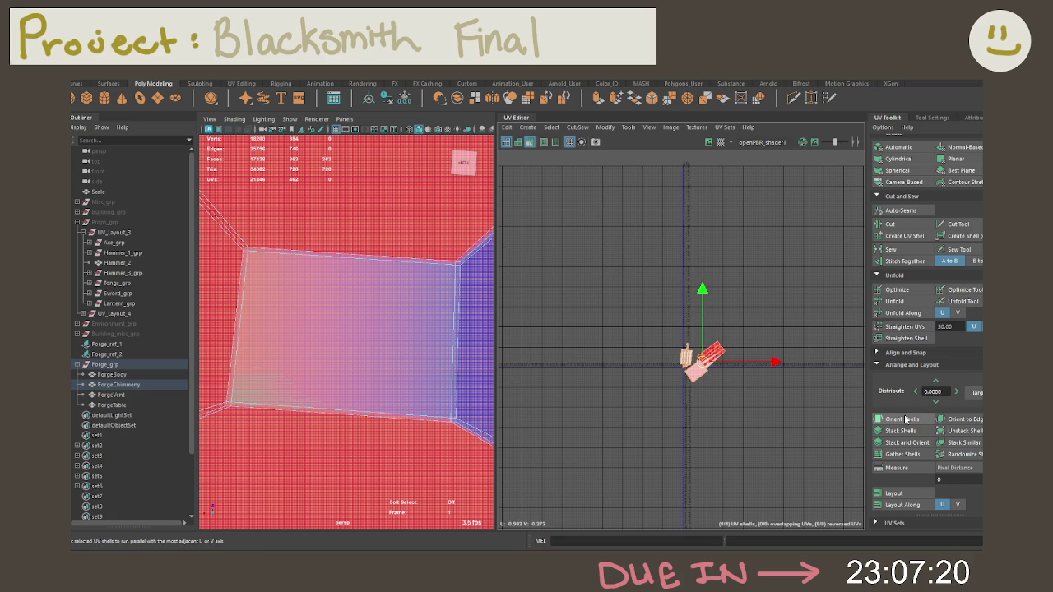
# Unfold and orient the selected shells, then move-and-sew the two shells into one
pyautogui.click(889, 301)
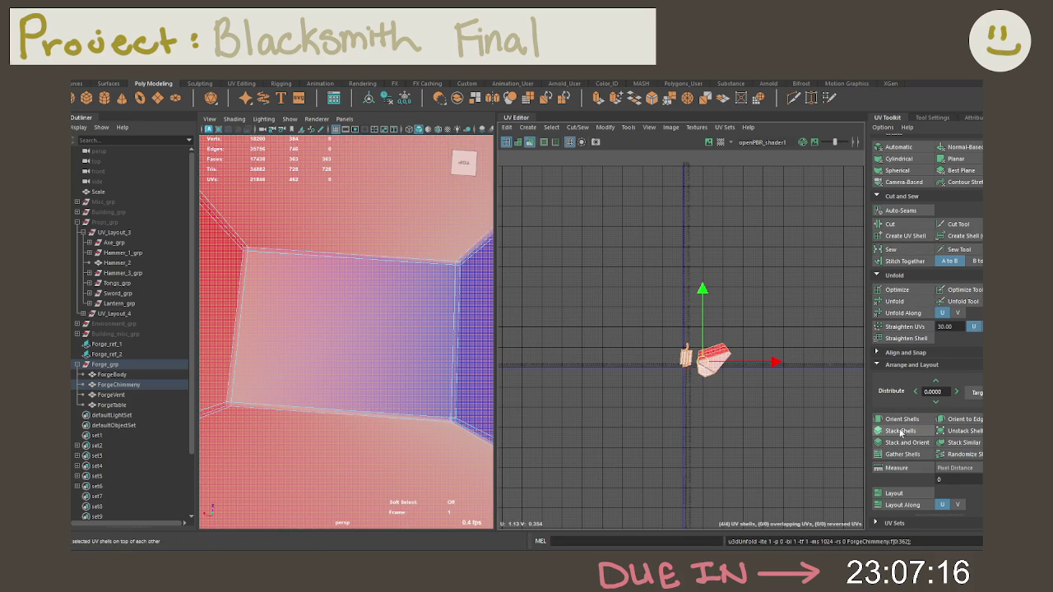
pyautogui.click(904, 419)
pyautogui.press('a')
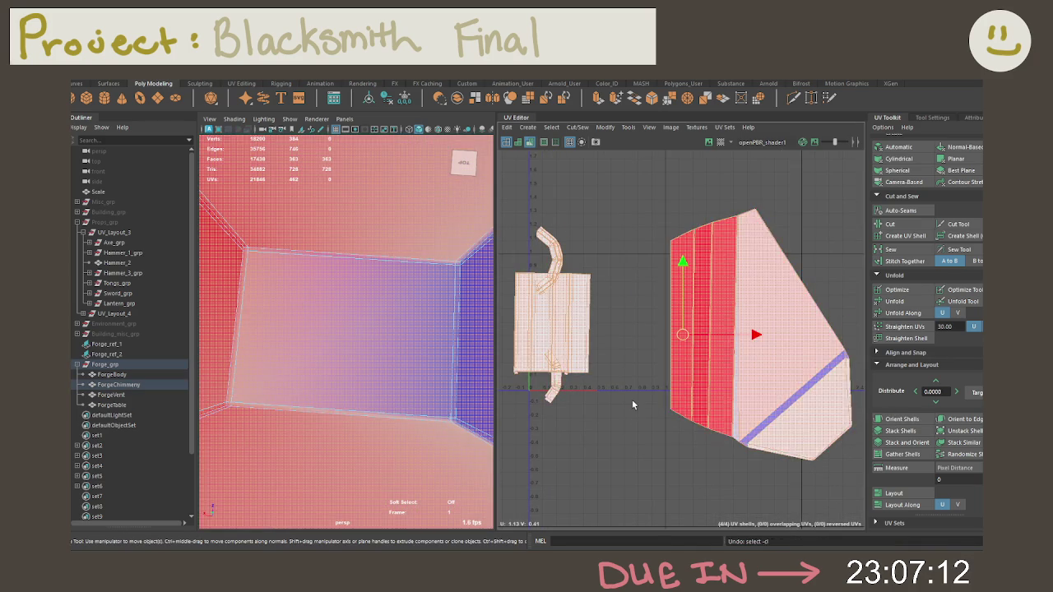
pyautogui.hotkey('ctrl', 'u')
pyautogui.keyDown('shift'); pyautogui.moveTo(632, 400); pyautogui.dragTo(701, 395, button='right'); pyautogui.keyUp('shift')
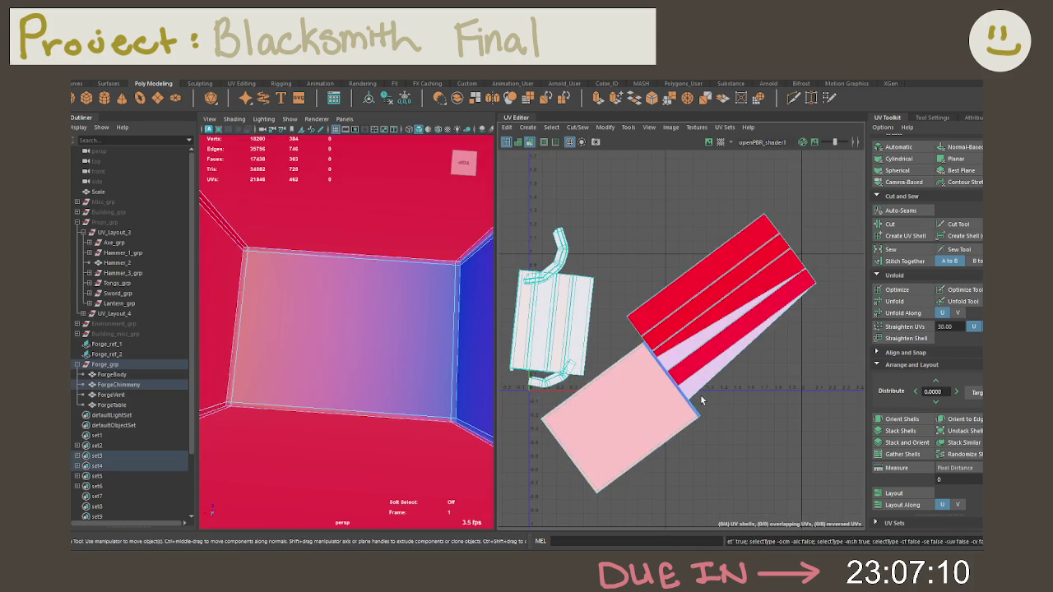
pyautogui.click(698, 399)
# Select all chimney shells, unfold, orient upright, and lay them out side by side
pyautogui.moveTo(816, 427); pyautogui.dragTo(517, 210)
pyautogui.keyDown('alt'); pyautogui.moveTo(597, 254); pyautogui.dragTo(669, 267, button='middle'); pyautogui.keyUp('alt')
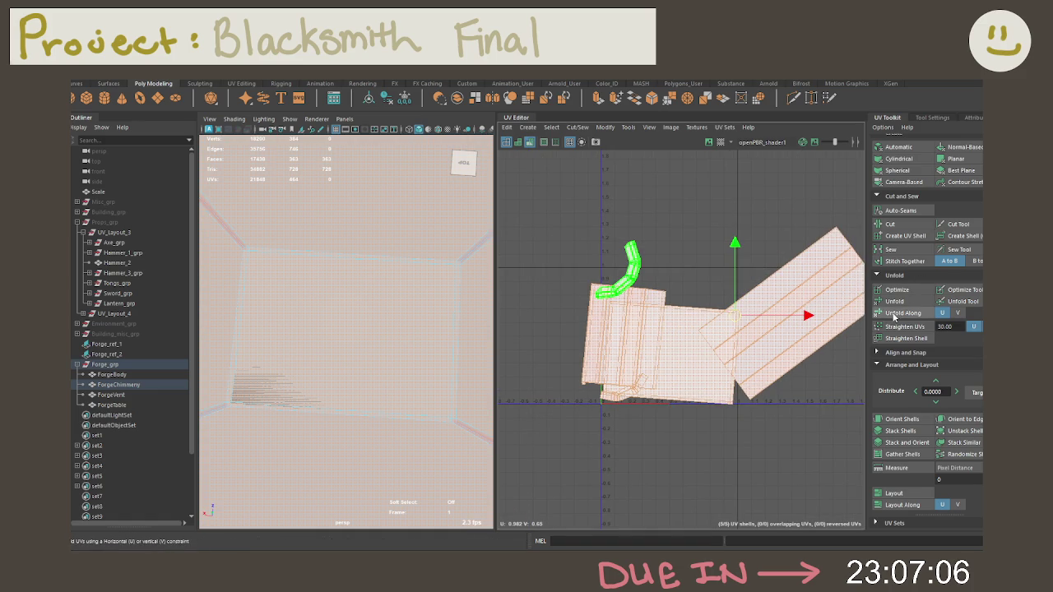
pyautogui.click(896, 302)
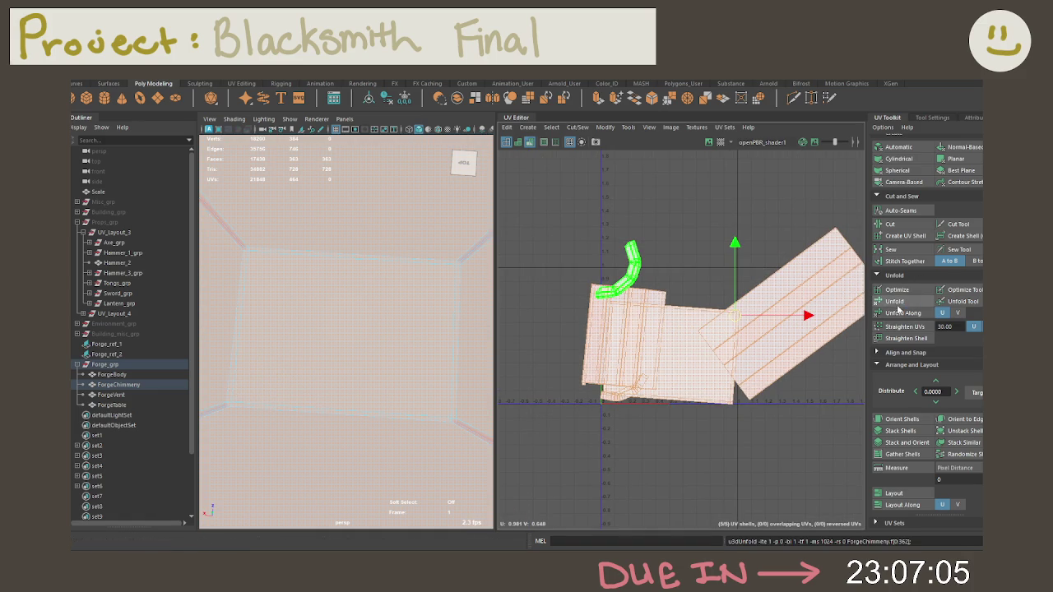
pyautogui.click(902, 420)
pyautogui.click(893, 494)
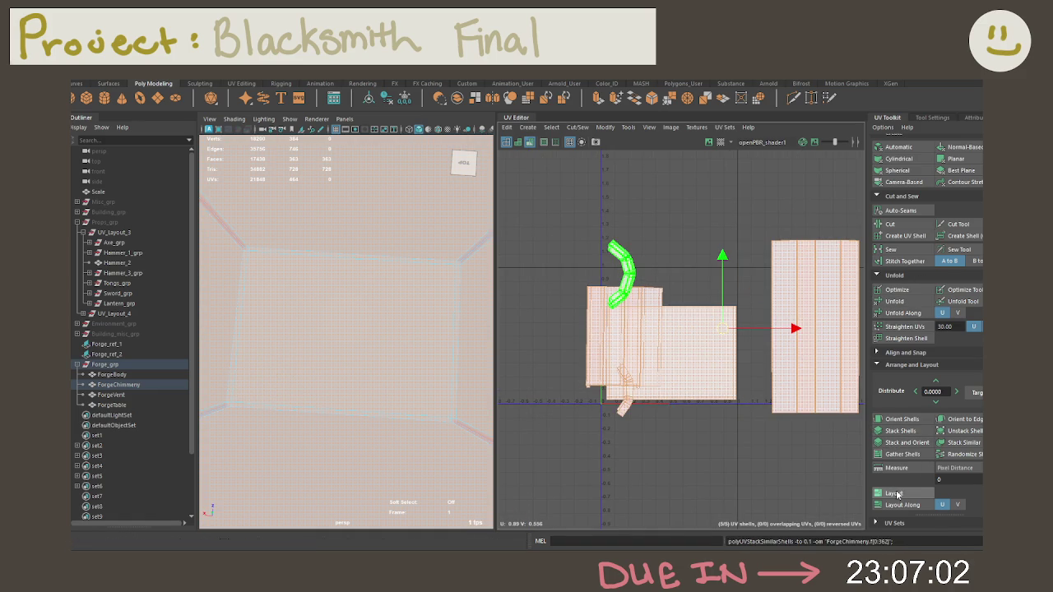
pyautogui.press('F8')
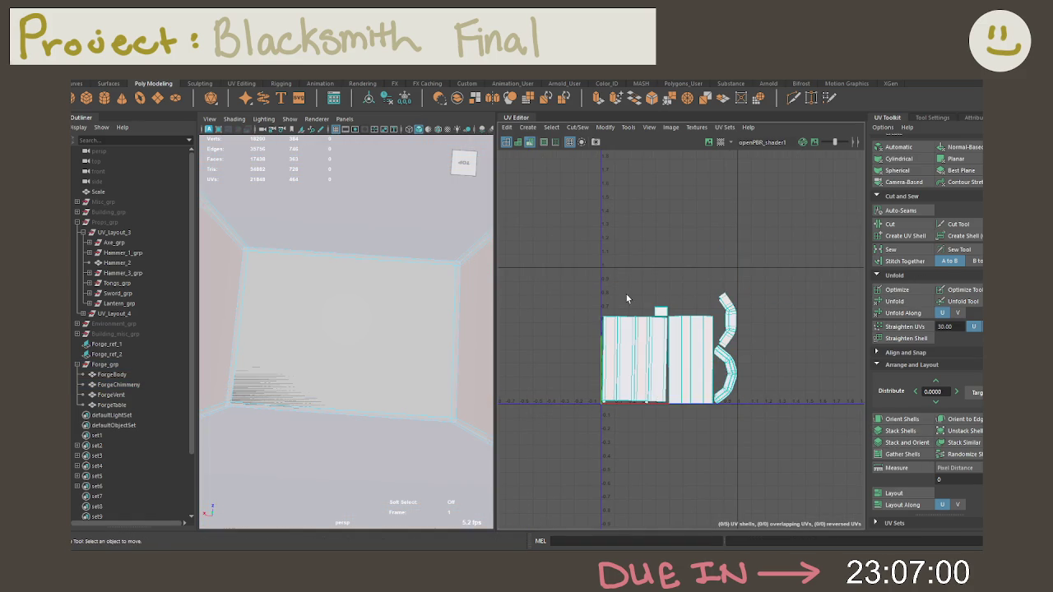
# Inspect each chimney UV shell: column strips, small square, and both arch-shaped hood shells
pyautogui.scroll(2, 663, 300)
pyautogui.scroll(2, 675, 301)
pyautogui.scroll(2, 700, 300)
pyautogui.click(734, 306)
pyautogui.click(557, 414)
pyautogui.click(680, 386)
pyautogui.click(626, 271)
pyautogui.click(767, 307)
pyautogui.click(766, 407)
pyautogui.click(626, 271)
pyautogui.click(567, 276)
pyautogui.click(506, 305)
pyautogui.click(594, 273)
# Return to Object Mode with ForgeChimney selected and frame it in the viewport
pyautogui.moveTo(795, 321)
pyautogui.keyDown('alt'); pyautogui.mouseDown(button='right')
pyautogui.moveTo(689, 325)
pyautogui.moveTo(828, 348)
pyautogui.moveTo(550, 357)
pyautogui.mouseUp(button='right'); pyautogui.keyUp('alt')
pyautogui.click(550, 357)
pyautogui.scroll(-2, 677, 341)
pyautogui.scroll(-2, 678, 342)
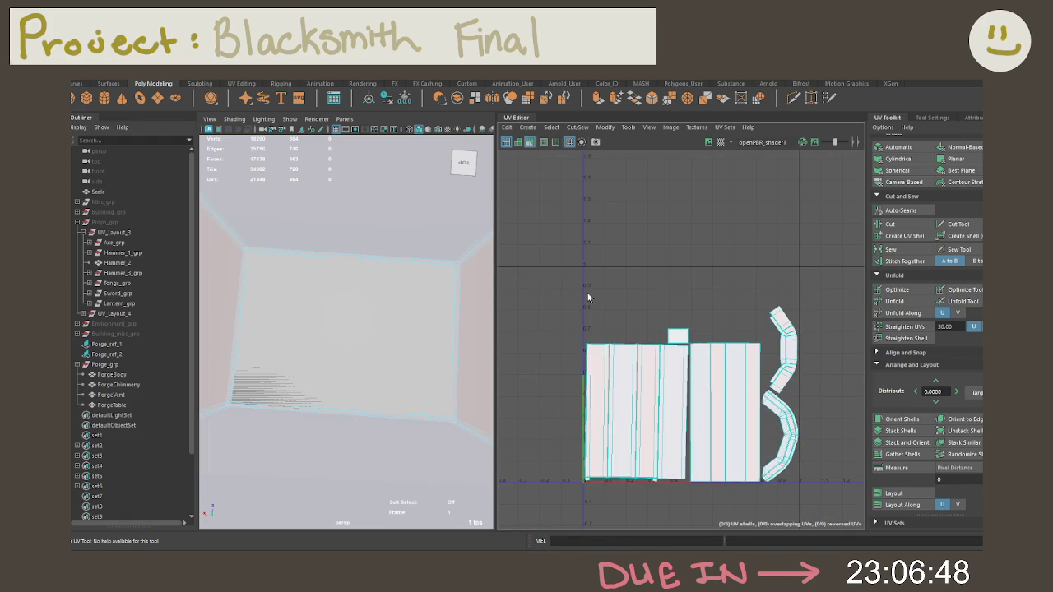
pyautogui.rightClick(588, 296)
pyautogui.moveTo(447, 267); pyautogui.dragTo(485, 246, button='right')
pyautogui.press('f')
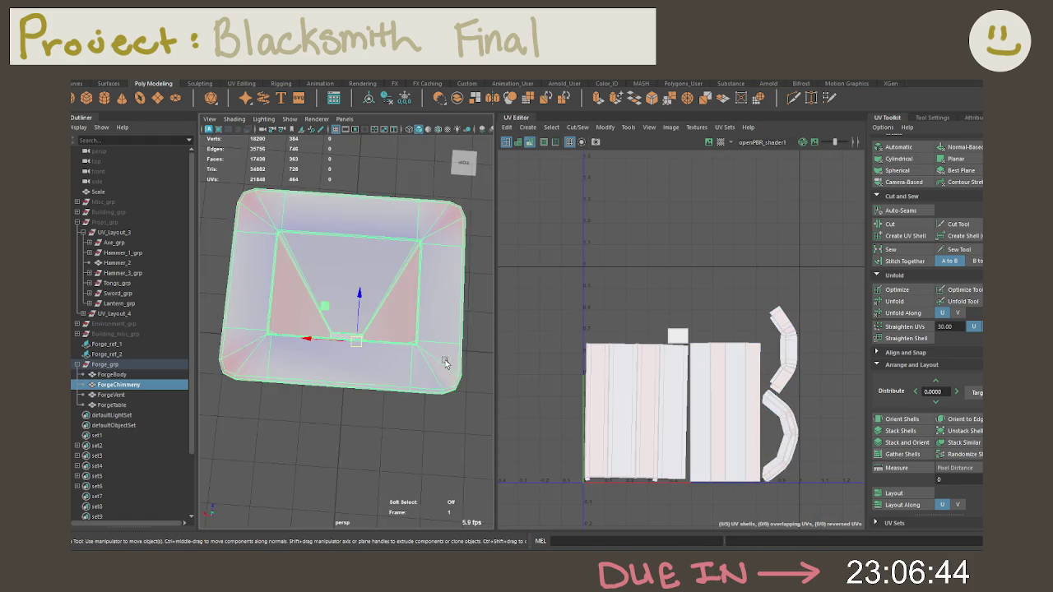
# Select ForgeVent and frame the vent grid in the viewport
pyautogui.click(115, 395)
pyautogui.moveTo(614, 353); pyautogui.dragTo(560, 338, button='right')
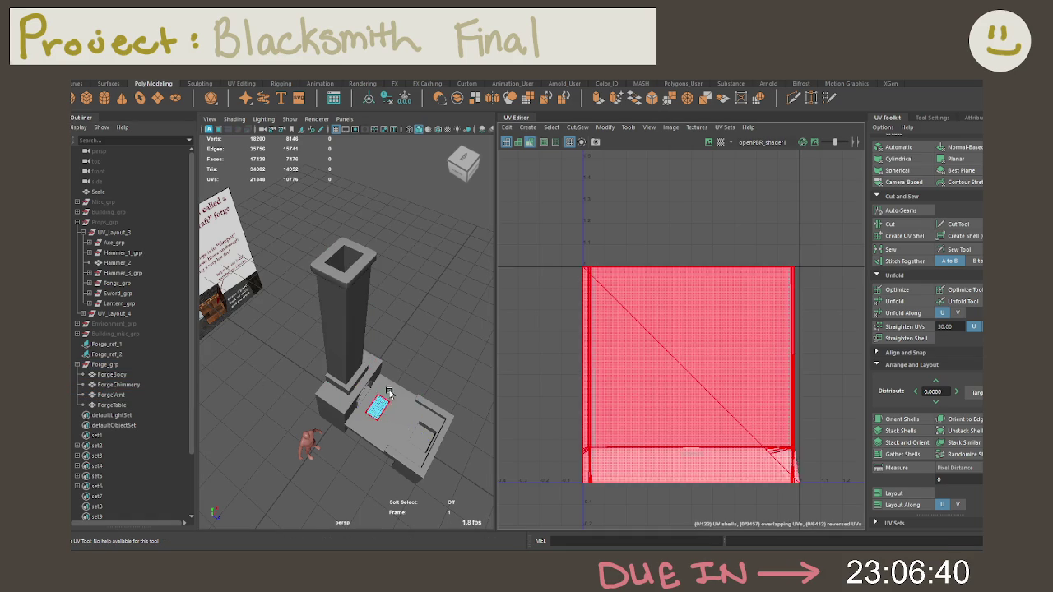
pyautogui.scroll(-5, 392, 407)
pyautogui.scroll(1, 378, 399)
pyautogui.scroll(3, 374, 395)
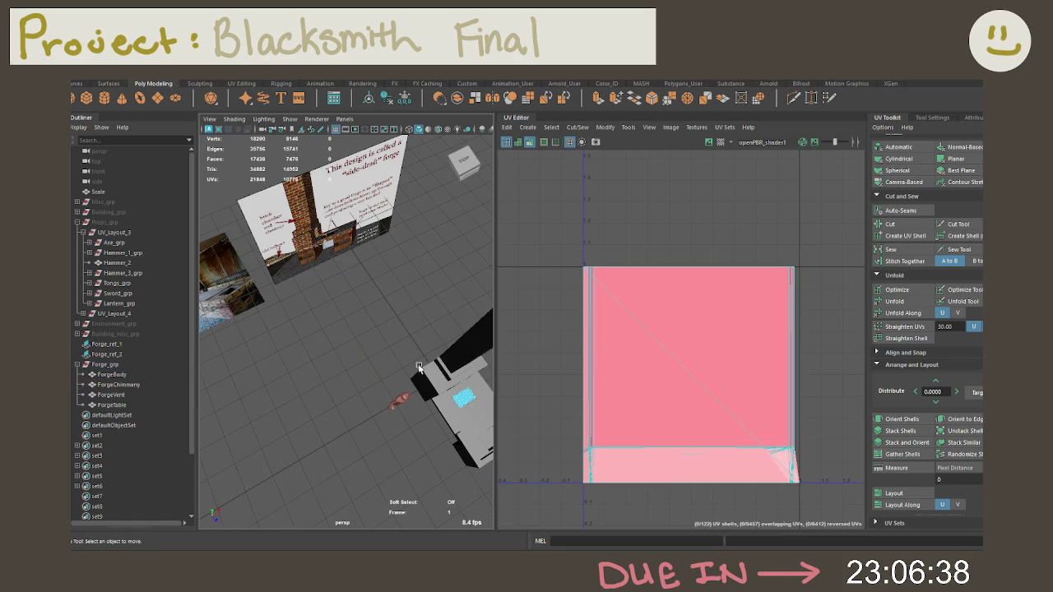
pyautogui.click(432, 375)
pyautogui.press('f')
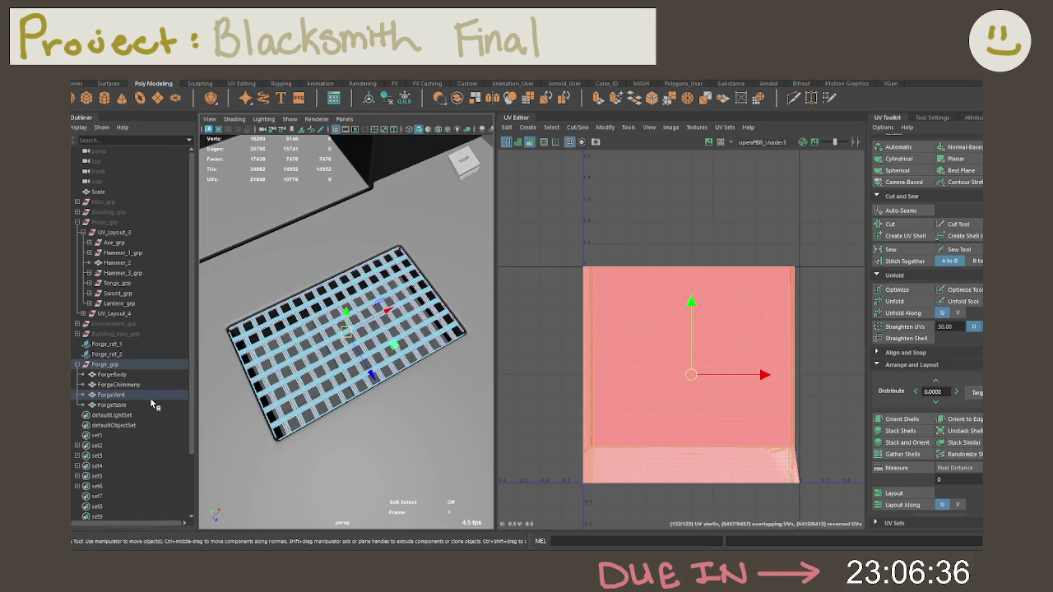
# From a top-down view, unfold ForgeVent's stacked UVs into one flat grid shell
pyautogui.click(150, 397)
pyautogui.keyDown('alt'); pyautogui.moveTo(359, 356); pyautogui.dragTo(366, 370); pyautogui.keyUp('alt')
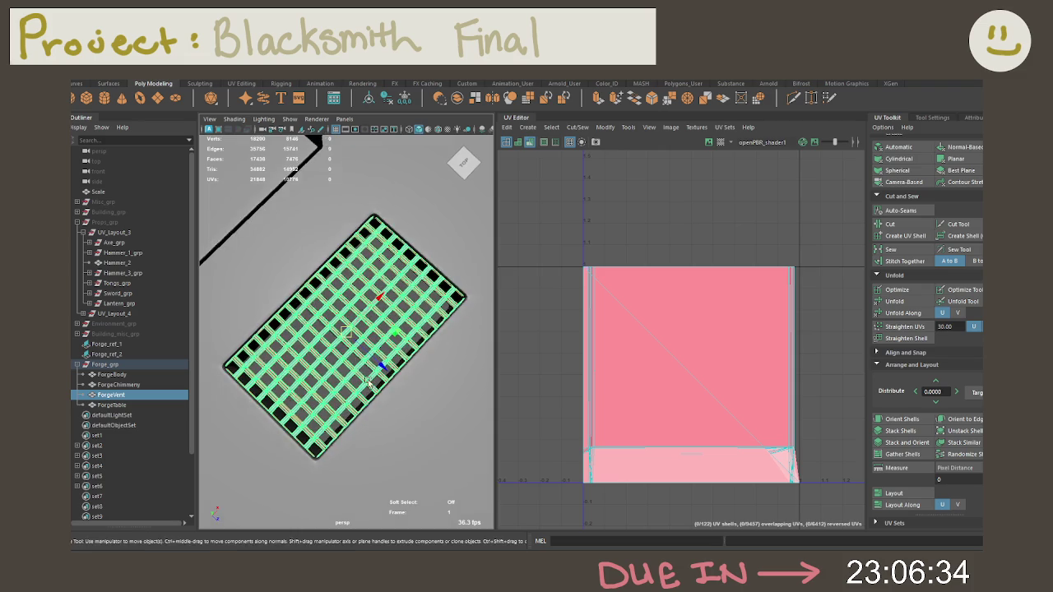
pyautogui.scroll(5, 366, 371)
pyautogui.scroll(-3, 376, 344)
pyautogui.scroll(-2, 374, 343)
pyautogui.click(906, 304)
pyautogui.moveTo(749, 273); pyautogui.dragTo(712, 309, button='right')
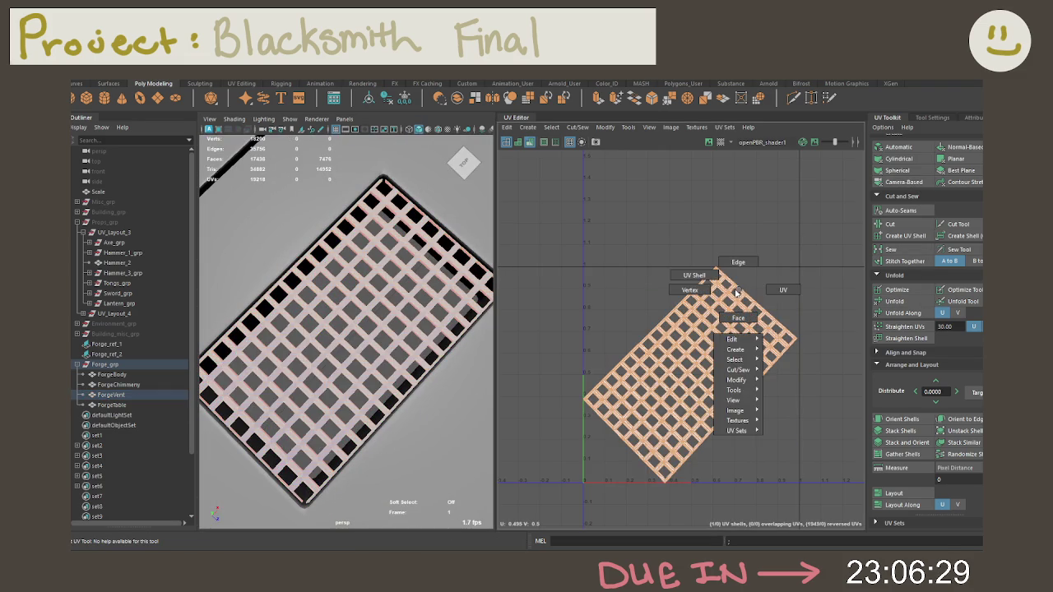
# Re-unfold the vent grid's UVs, inspect the shell from below, and save the scene
pyautogui.click(889, 301)
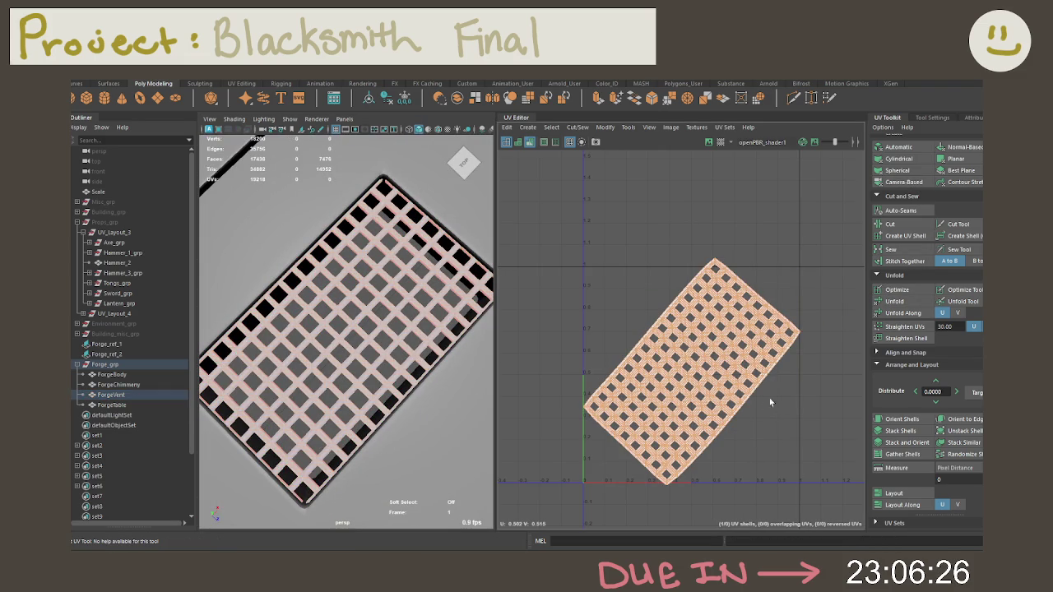
pyautogui.keyDown('alt'); pyautogui.moveTo(654, 276); pyautogui.dragTo(965, 352, button='right'); pyautogui.keyUp('alt')
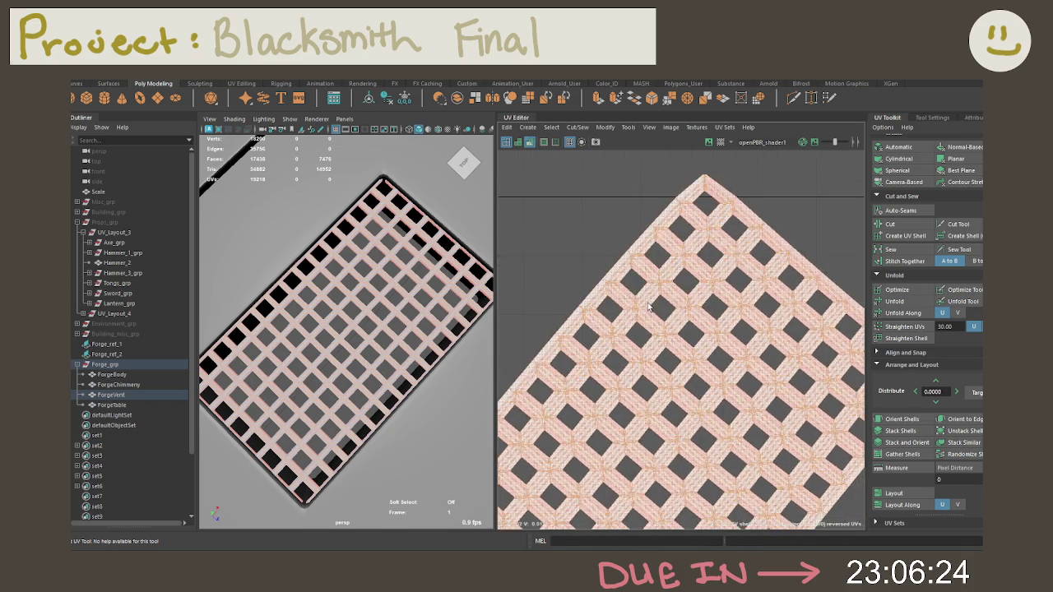
pyautogui.keyDown('alt'); pyautogui.moveTo(389, 345); pyautogui.dragTo(412, 247); pyautogui.keyUp('alt')
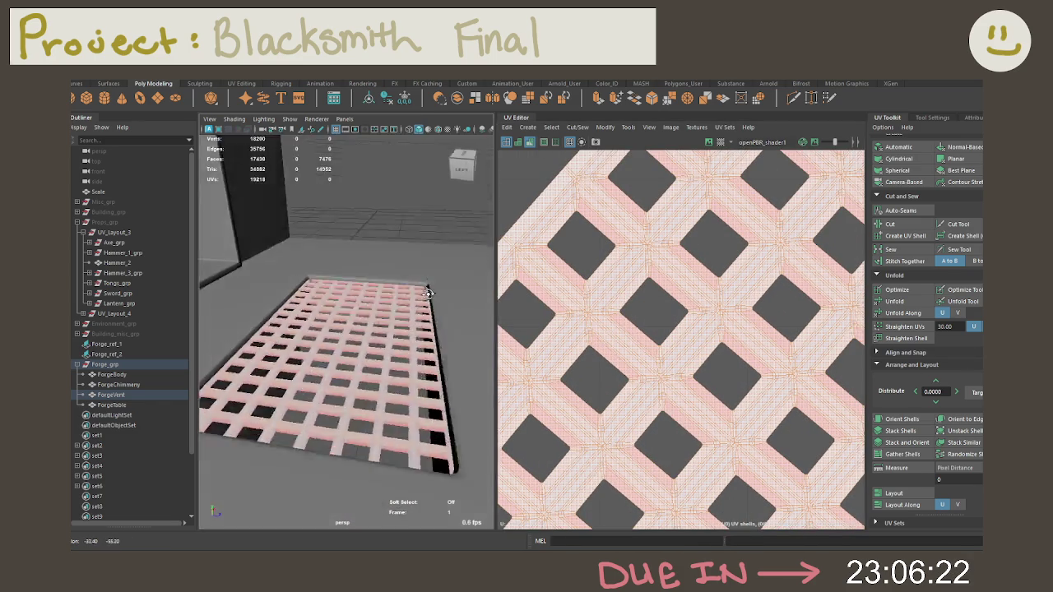
pyautogui.moveTo(396, 300)
pyautogui.mouseDown(button='right')
pyautogui.moveTo(358, 304)
pyautogui.moveTo(374, 265)
pyautogui.mouseUp(button='right')
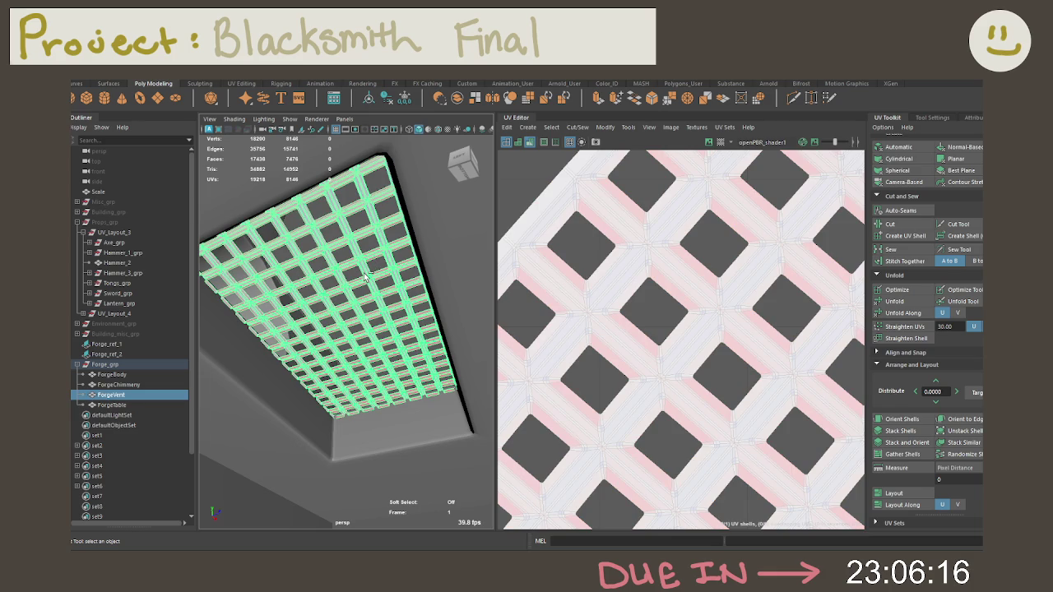
pyautogui.hotkey('ctrl', 's')
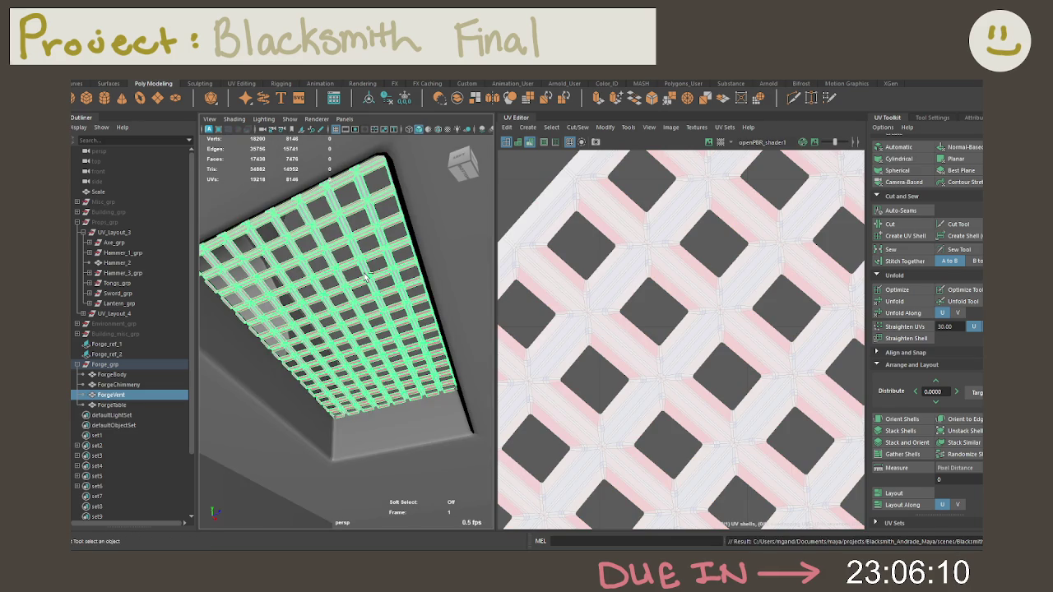
# Mirror the ForgeVent mesh across the X axis with merged borders
pyautogui.hotkey('ctrl', 'f')
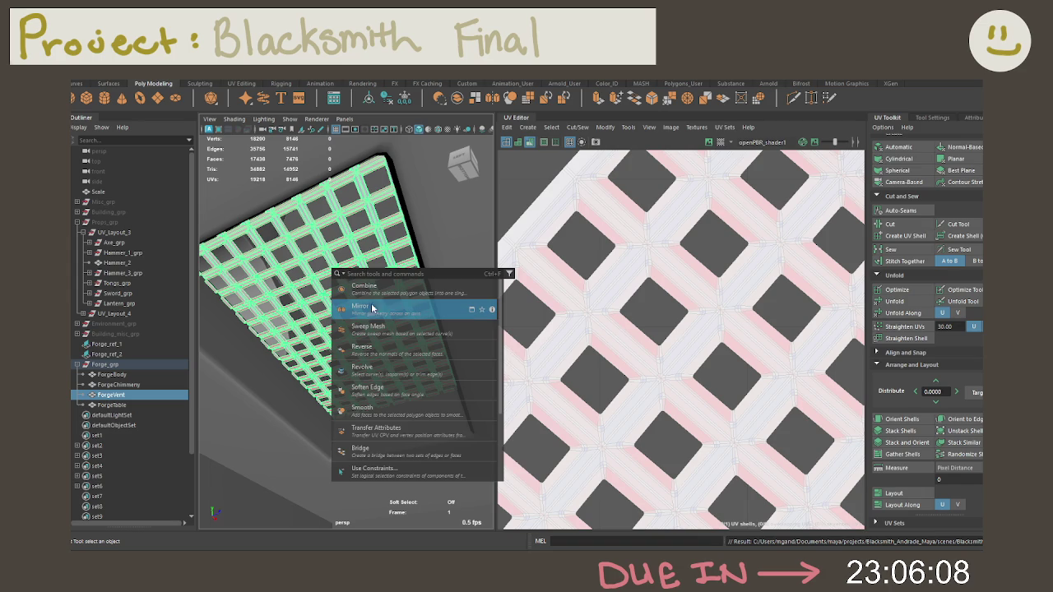
pyautogui.click(383, 315)
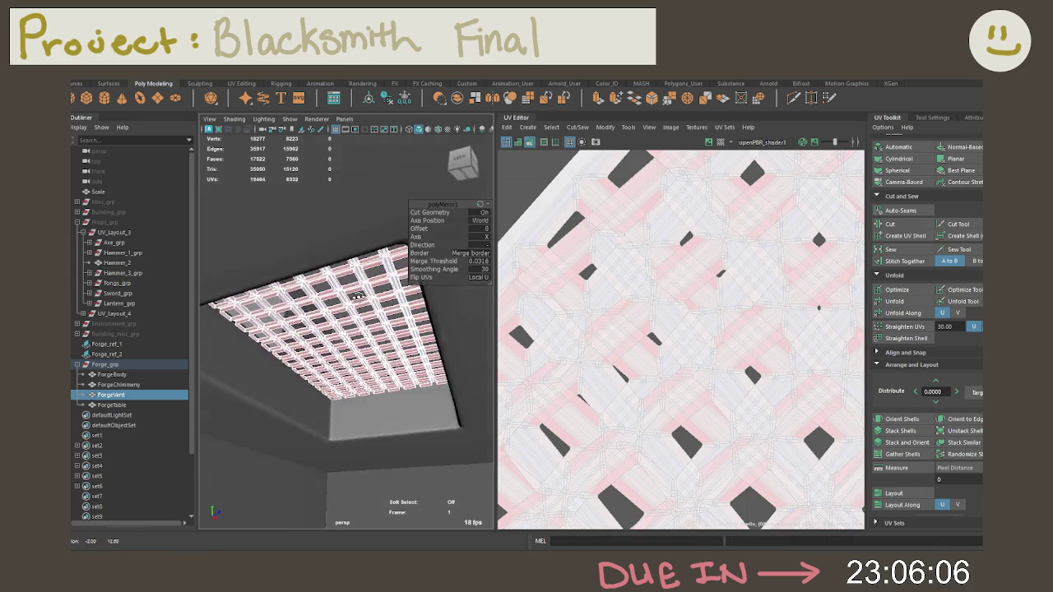
pyautogui.scroll(3, 378, 297)
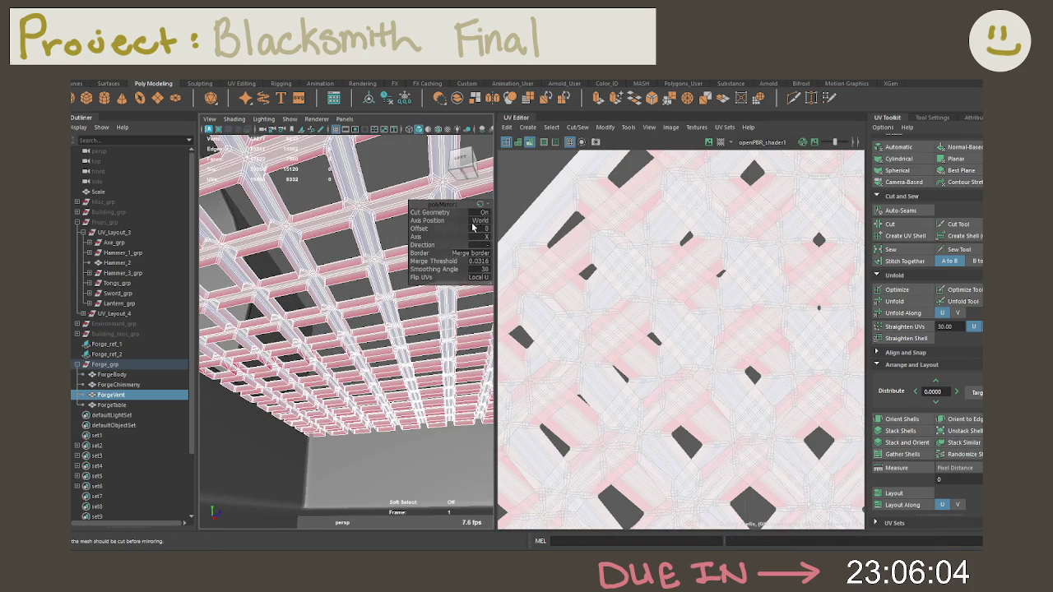